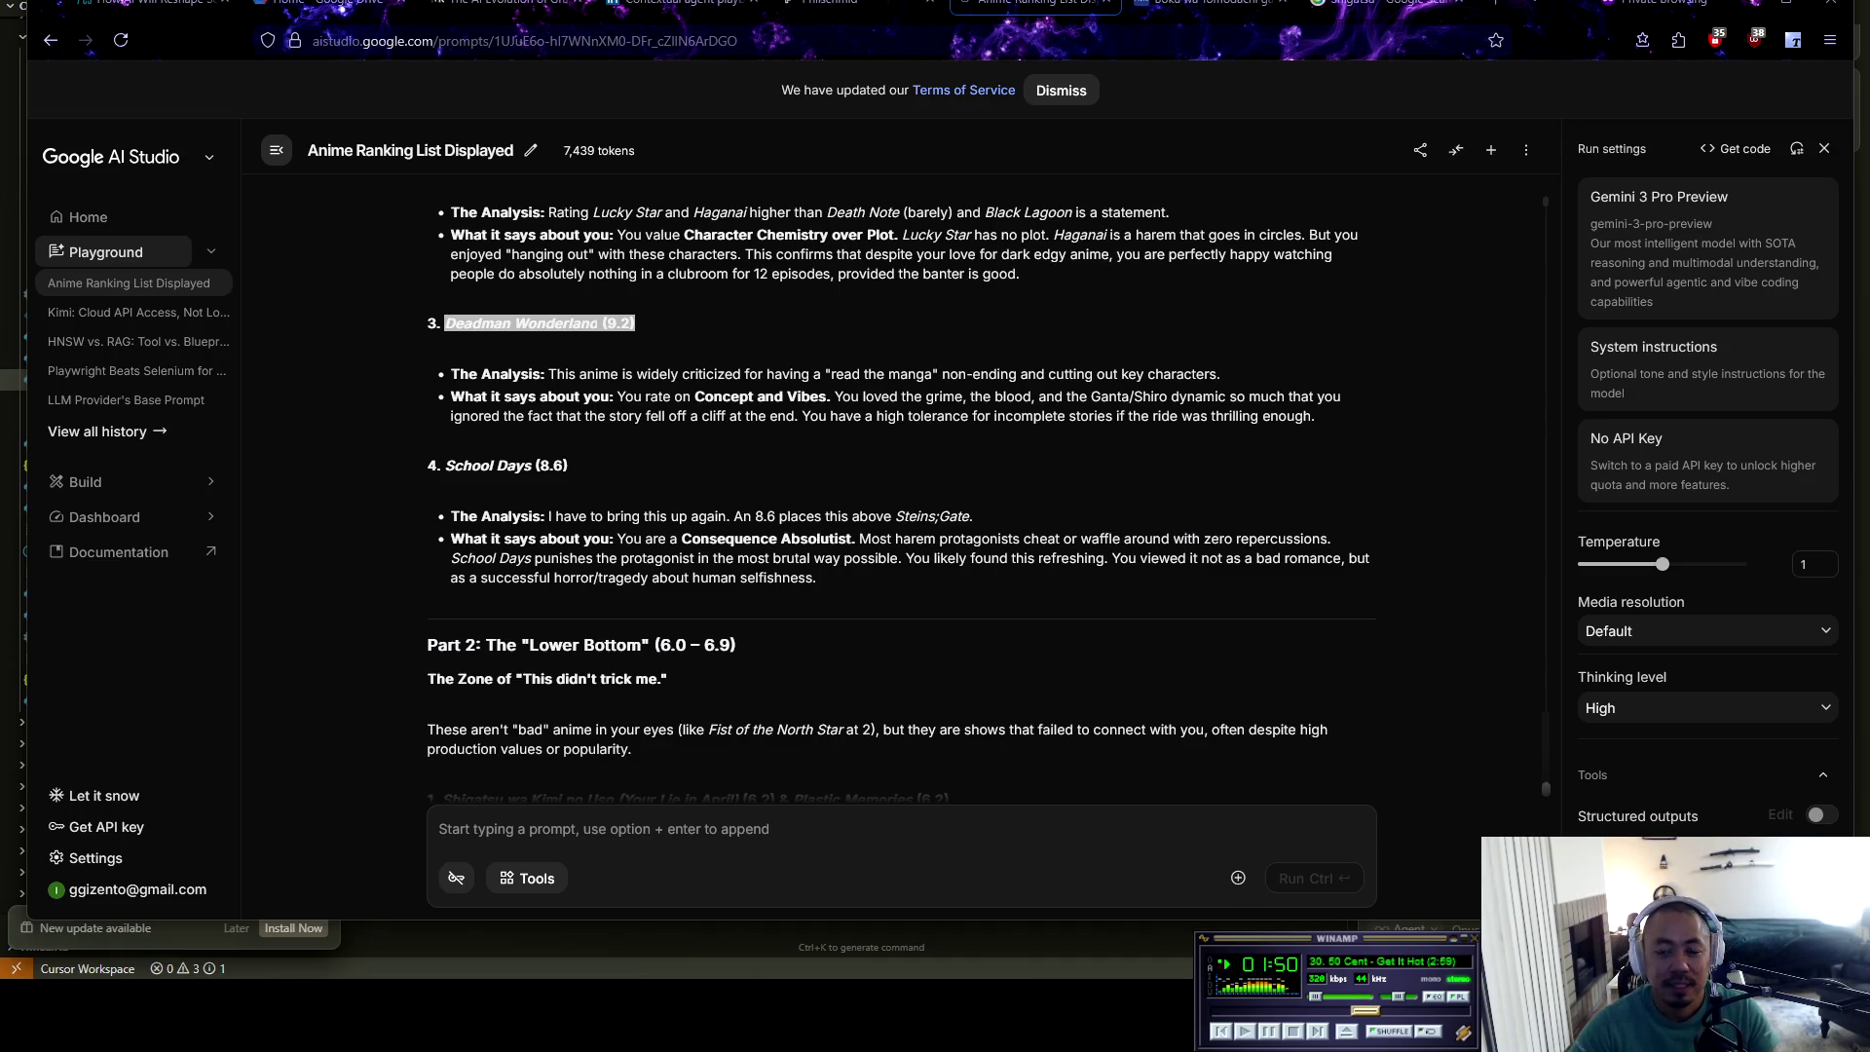
Read down to School Days, highlighting the passage above it and its score
left_click(877, 467)
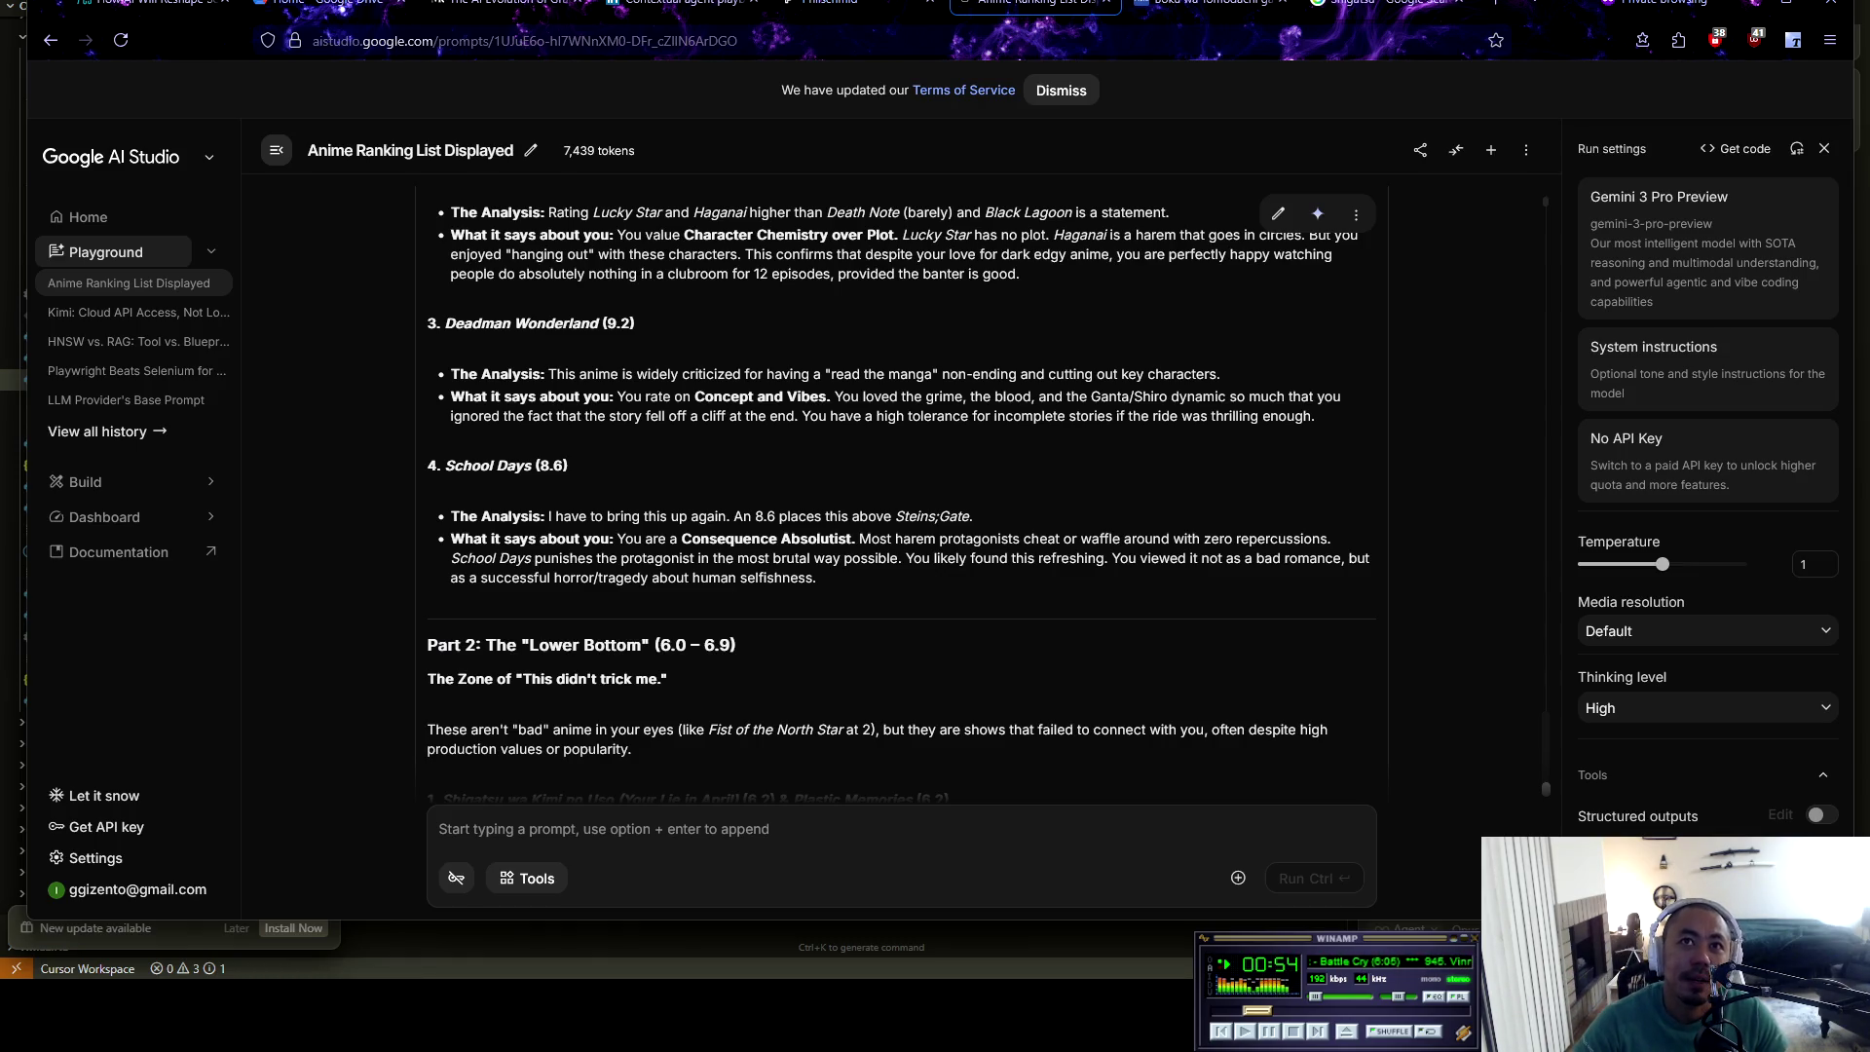
left_click_drag(556, 416, 1108, 465)
left_click(1107, 466)
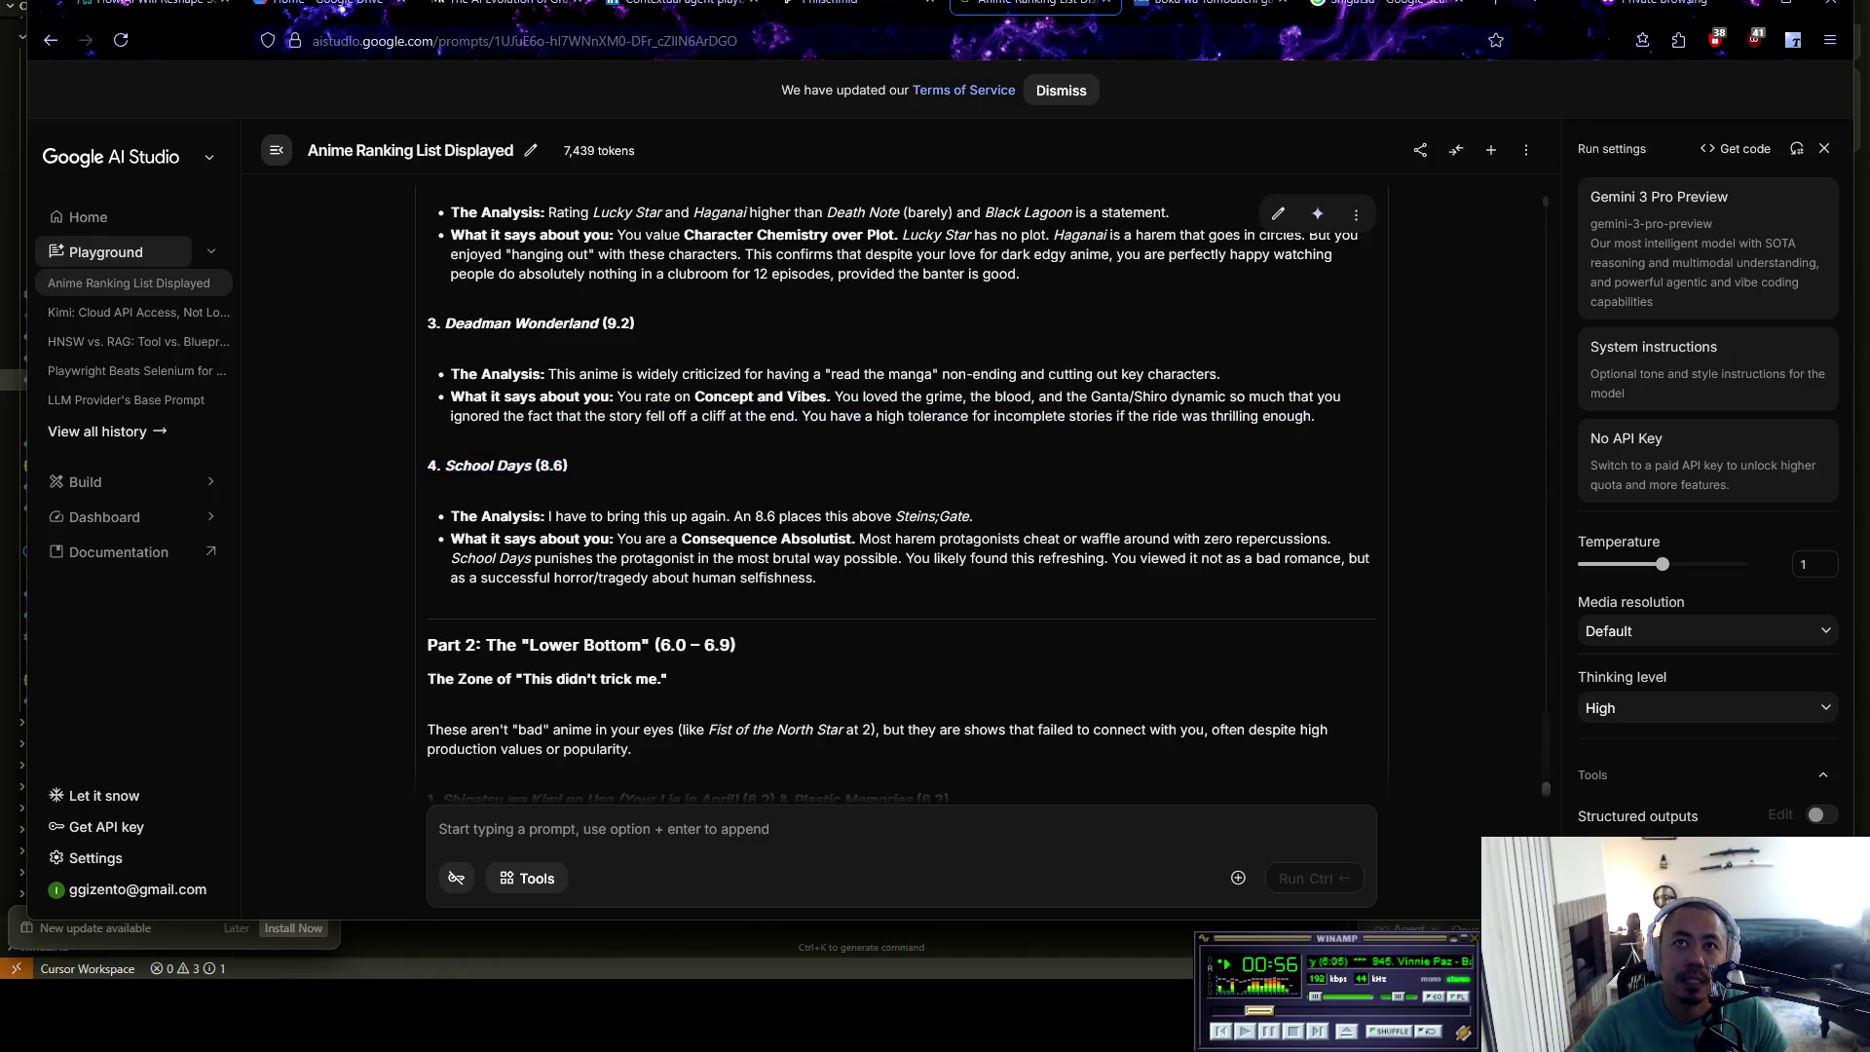
scroll(989, 504, "down", 2)
left_click_drag(491, 366, 570, 367)
left_click(570, 367)
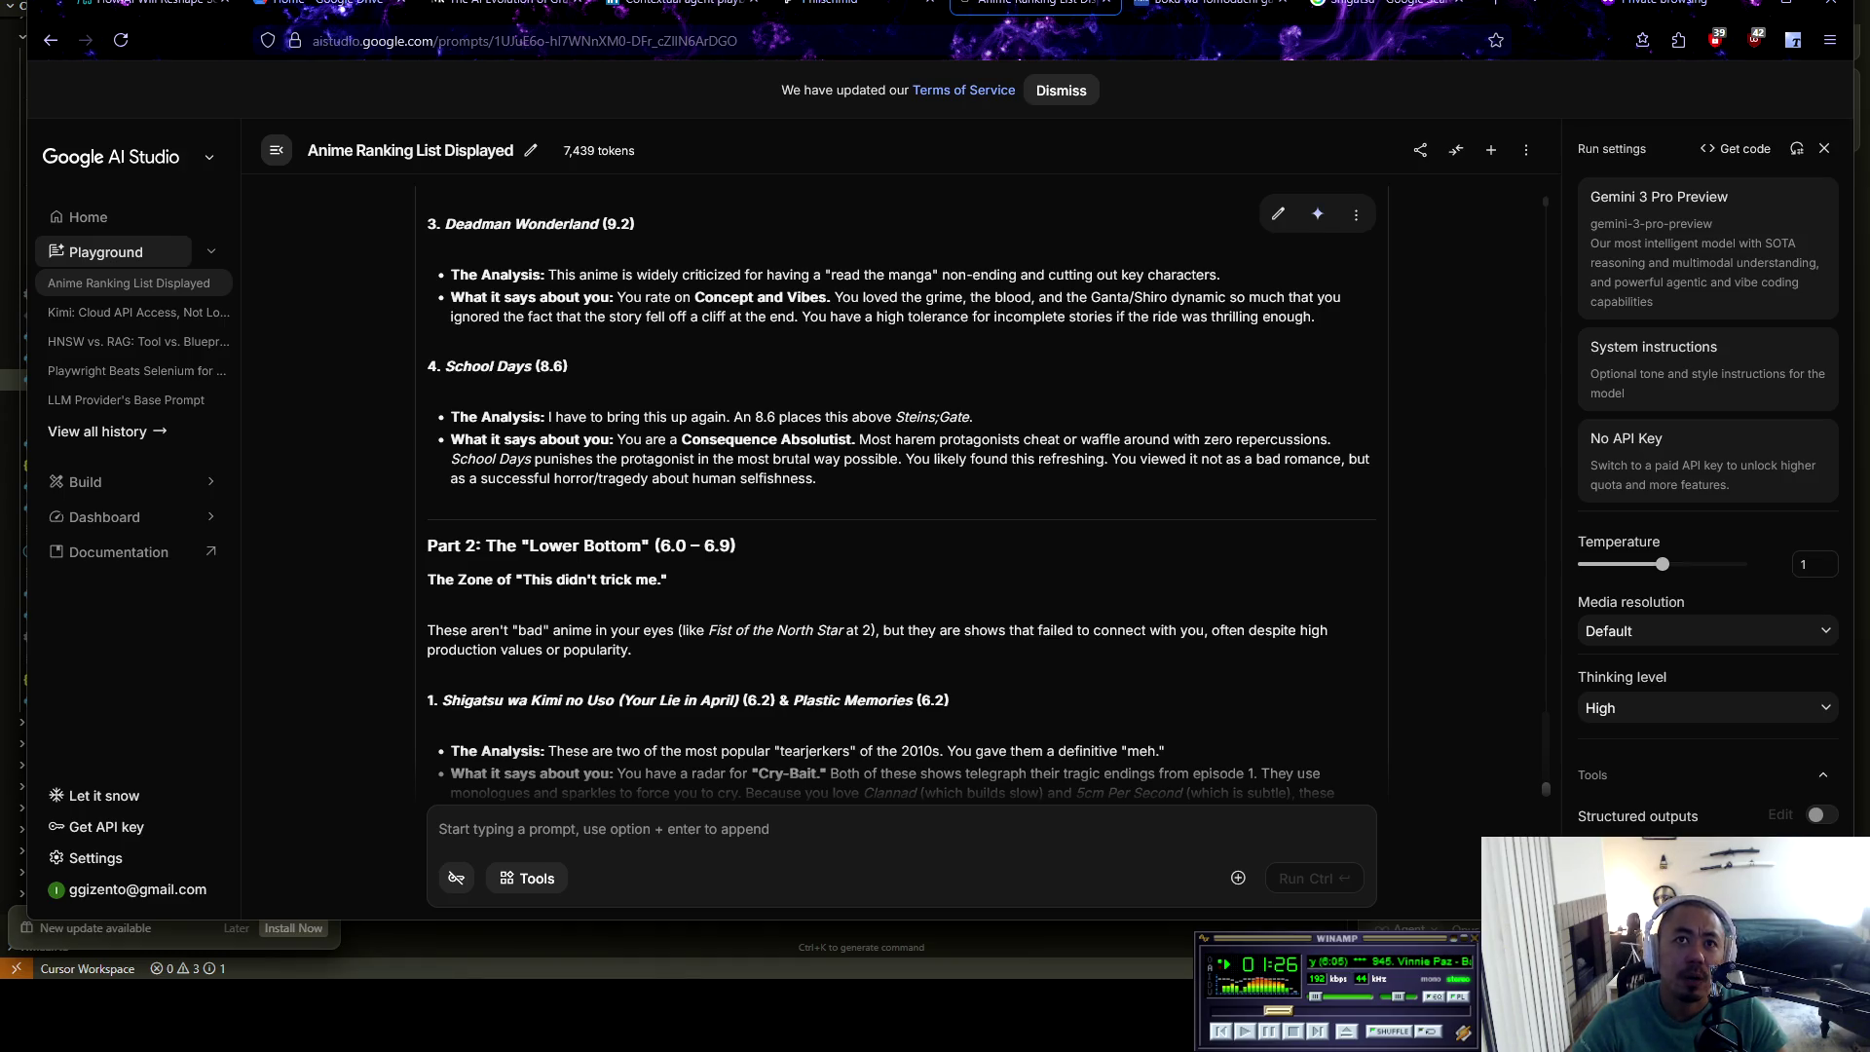
Highlight Part 2's 6.0 – 6.9 range, the Fist of the North Star mention and the tier explanation
scroll(901, 487, "down", 2)
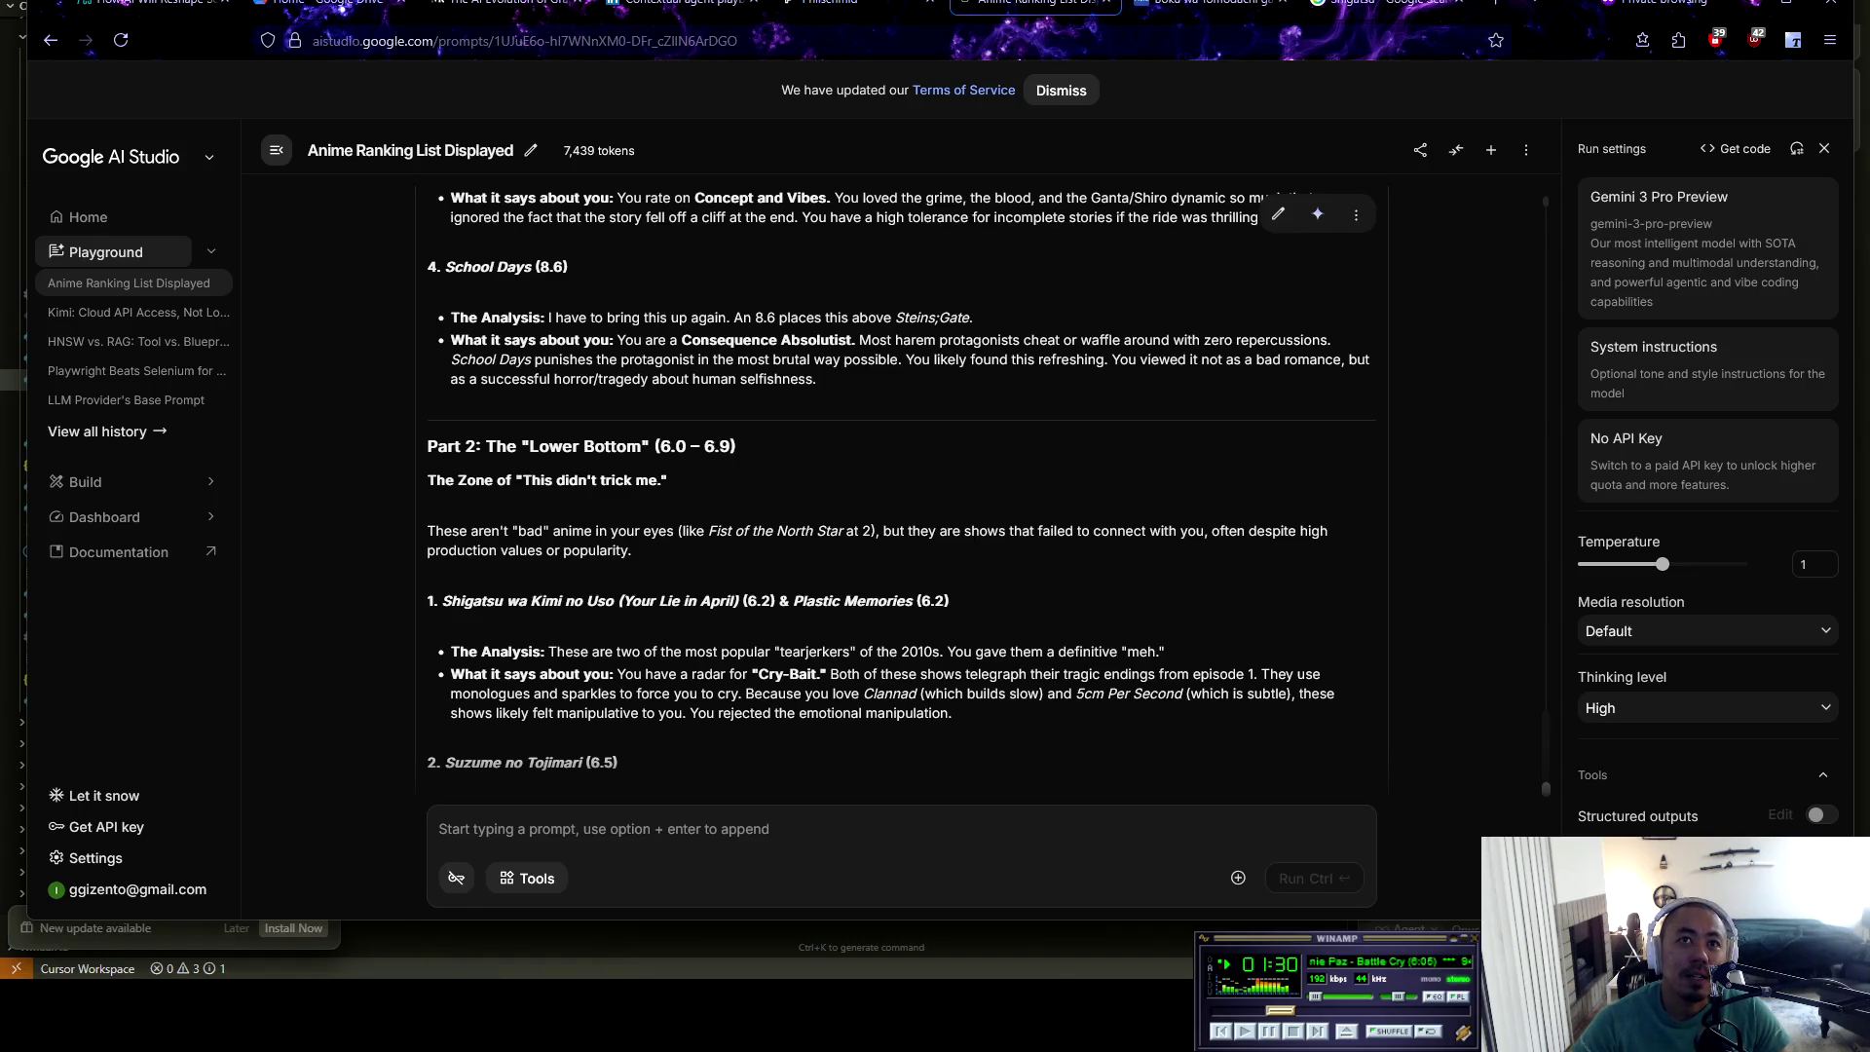
left_click_drag(660, 446, 736, 446)
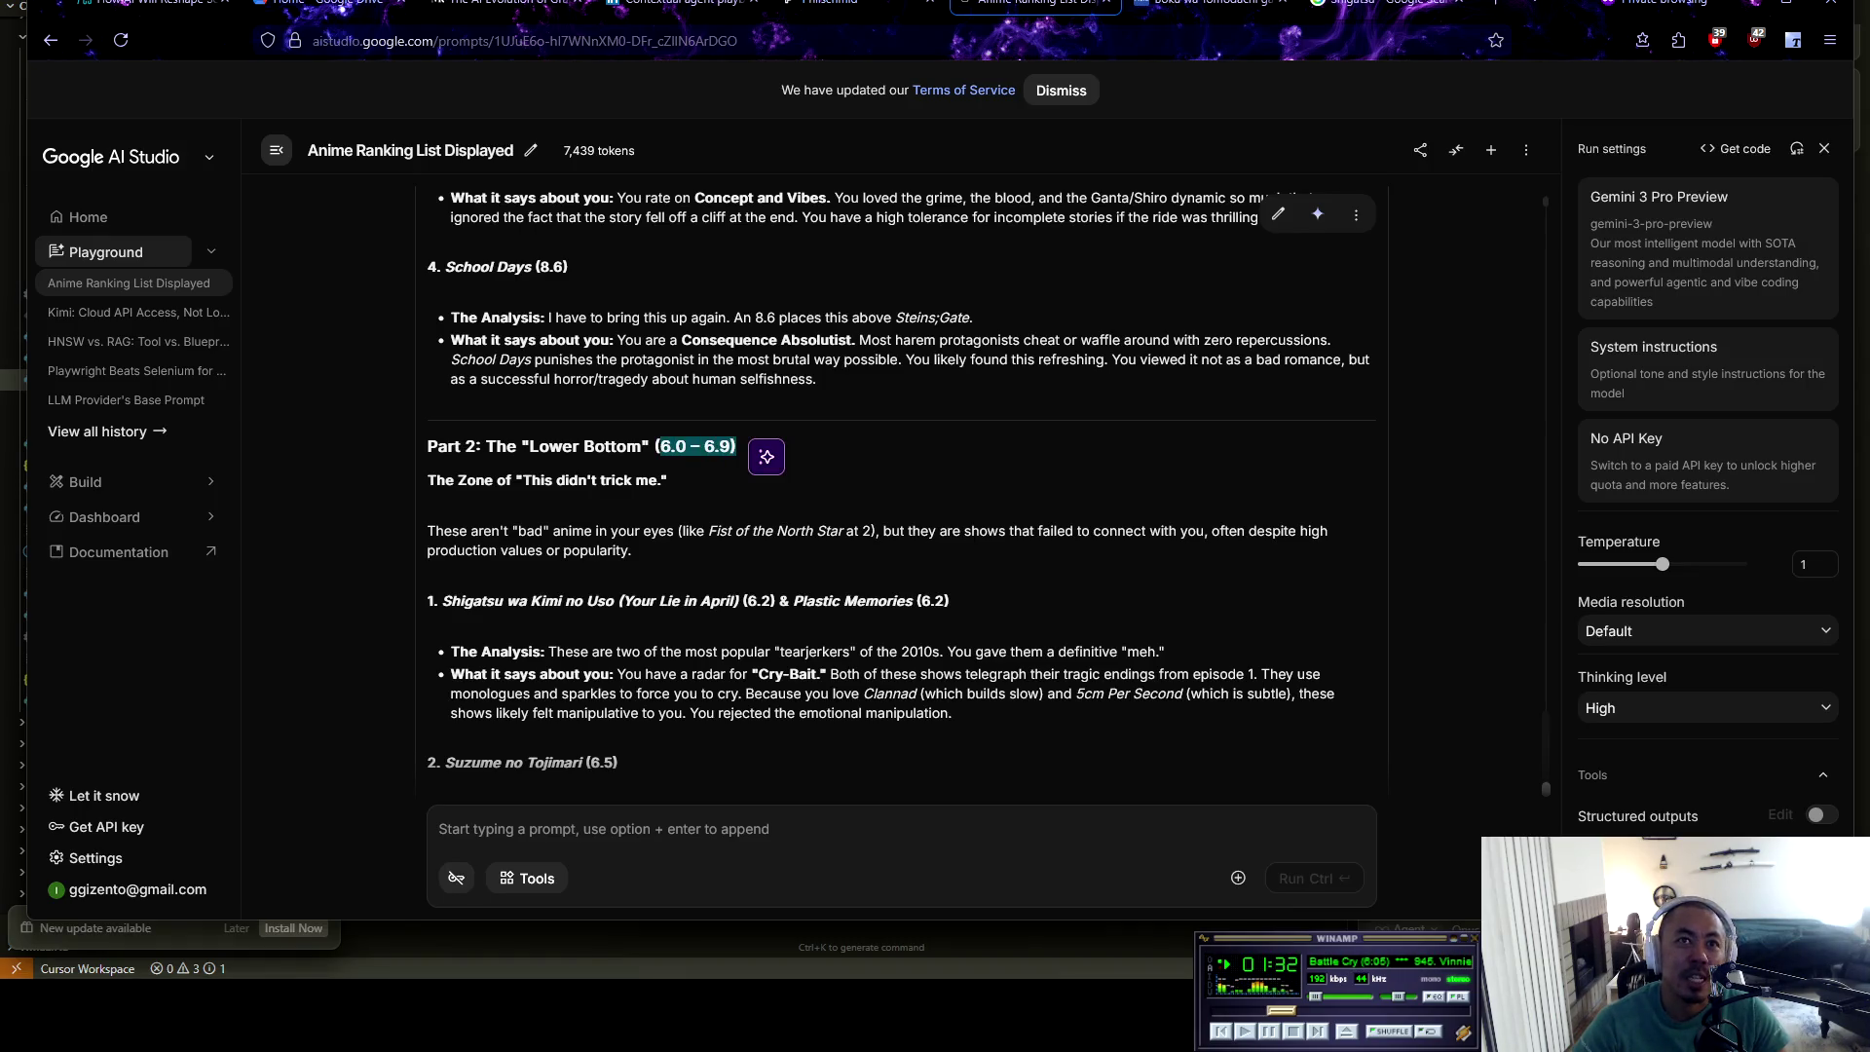
left_click(766, 456)
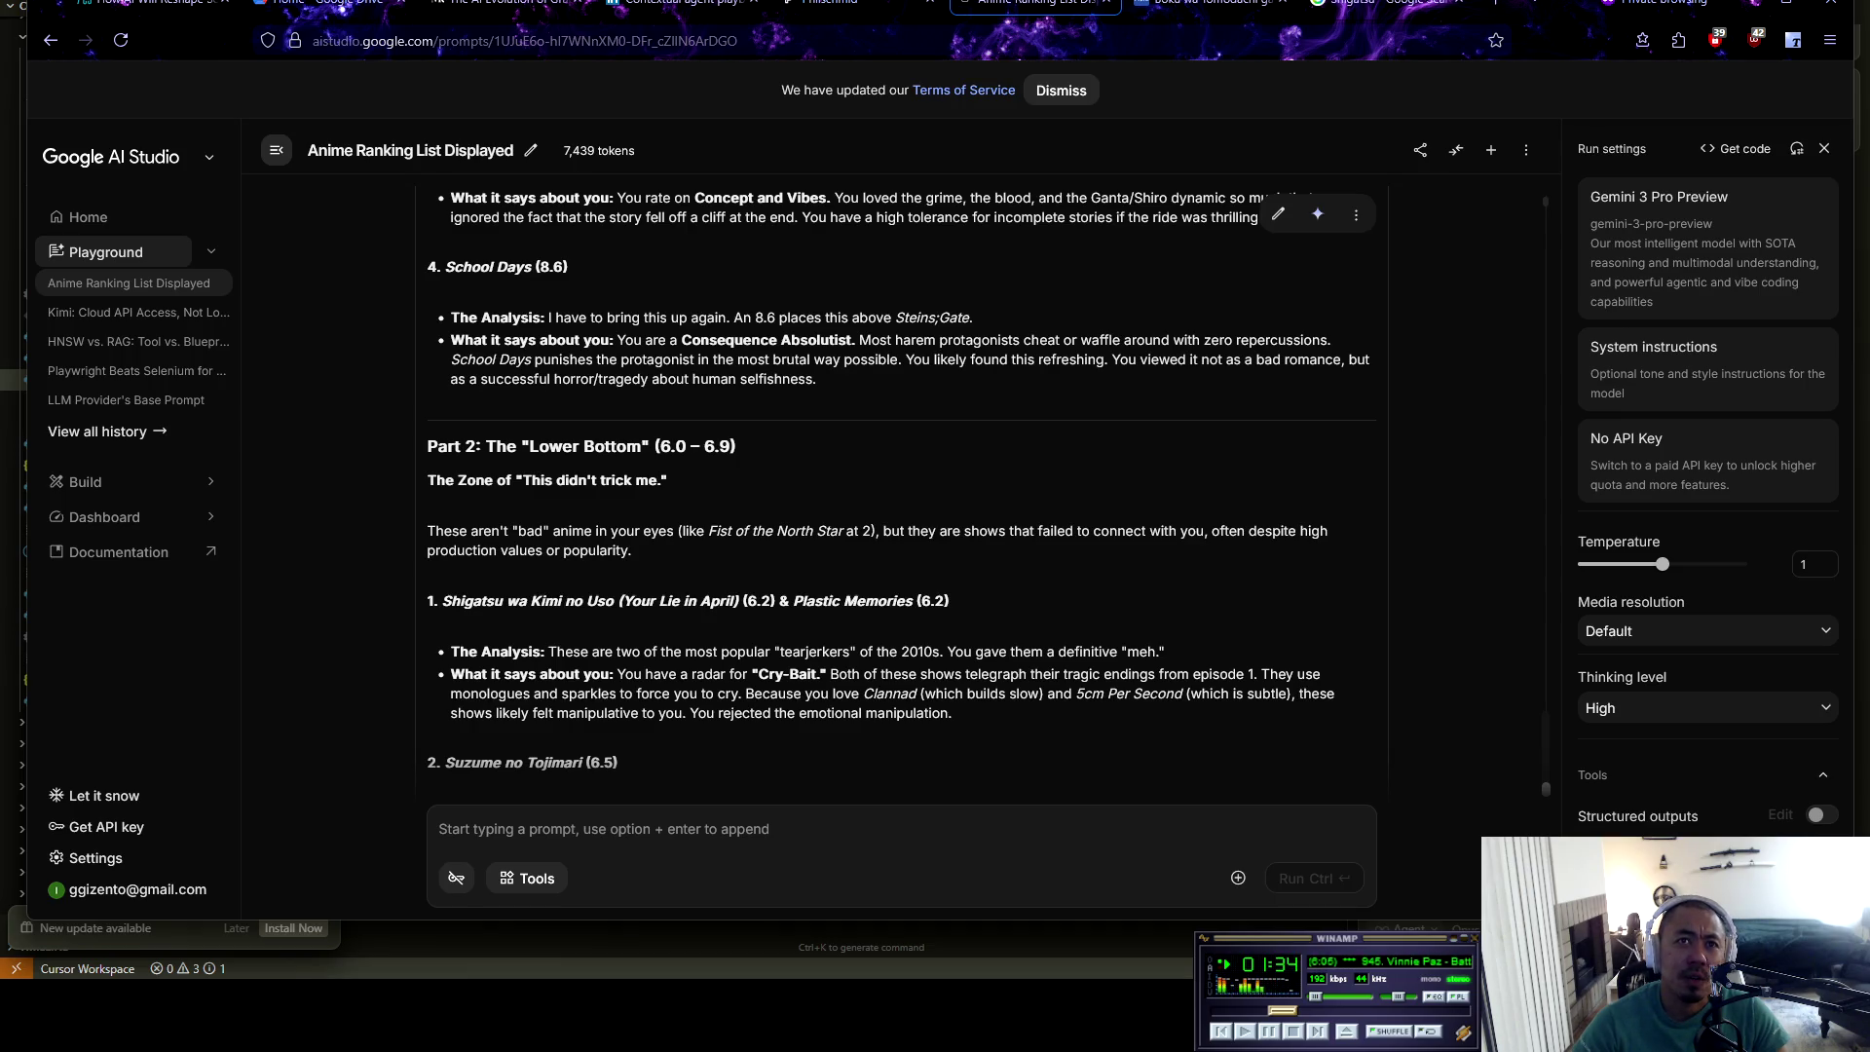
scroll(901, 487, "down", 2)
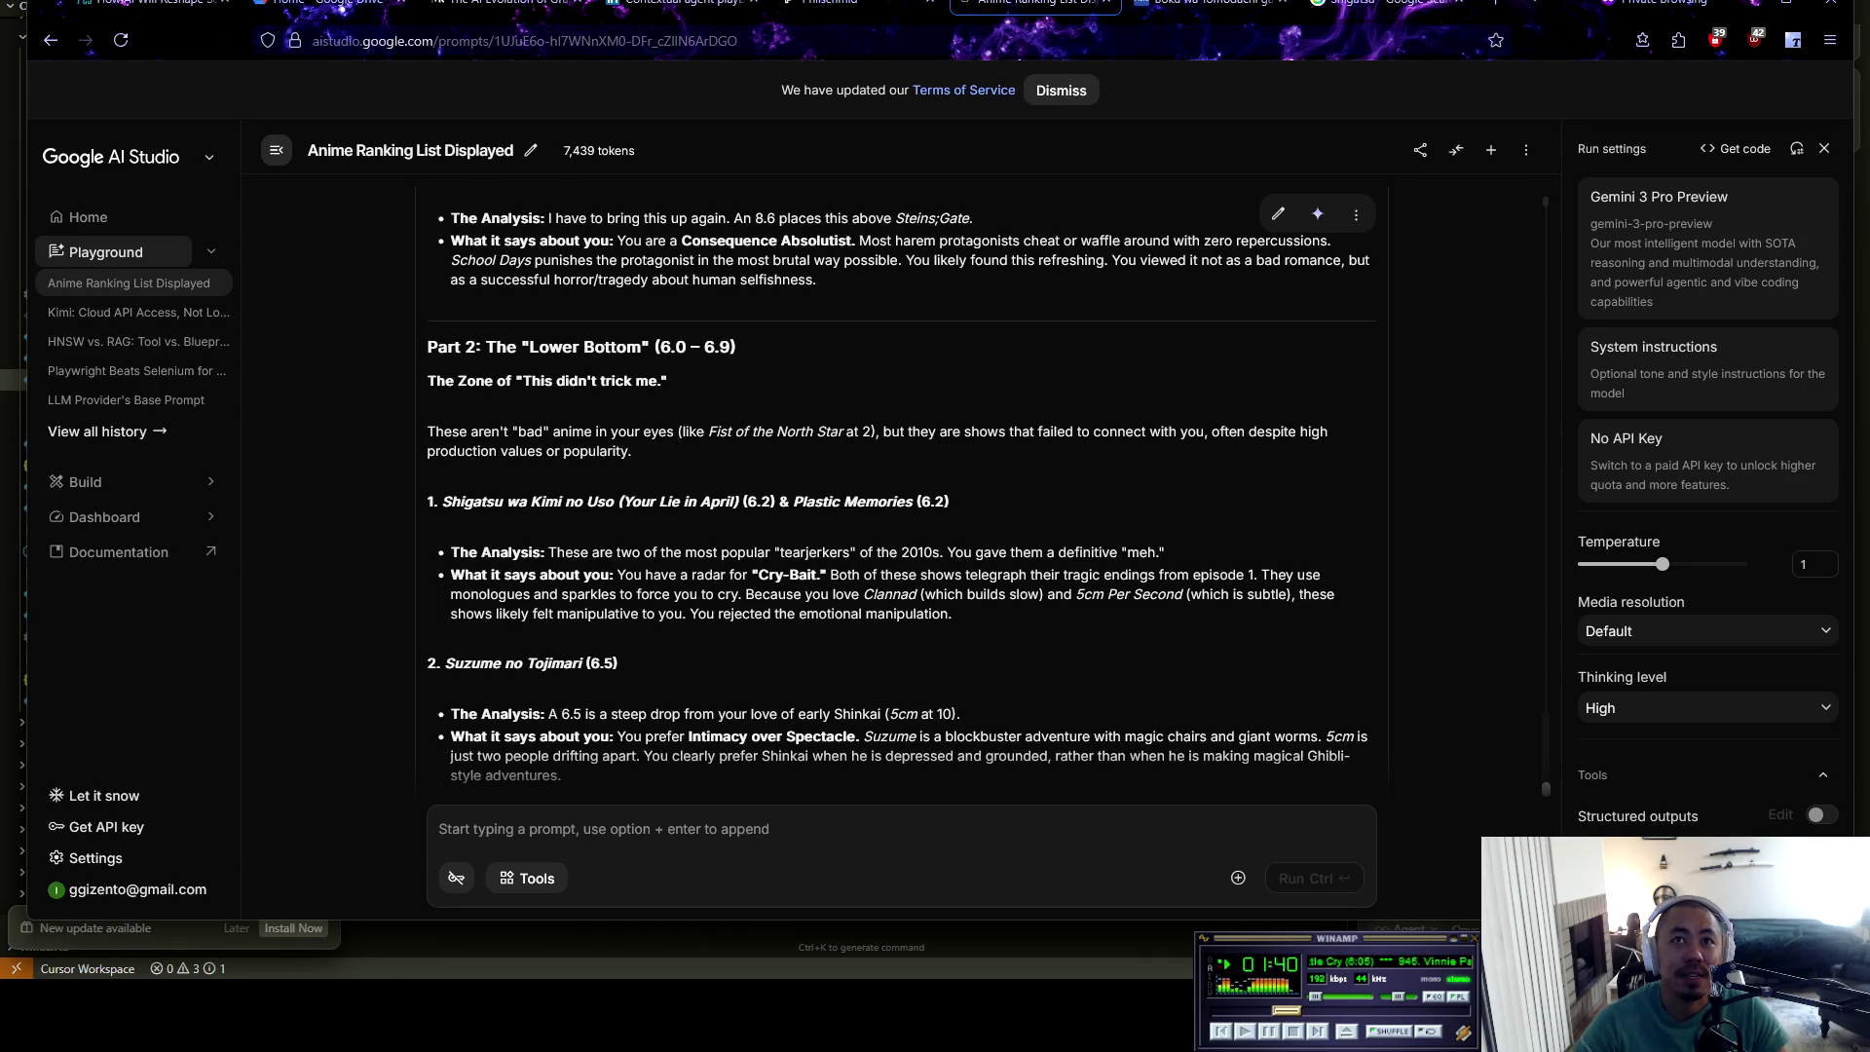
left_click_drag(719, 431, 885, 432)
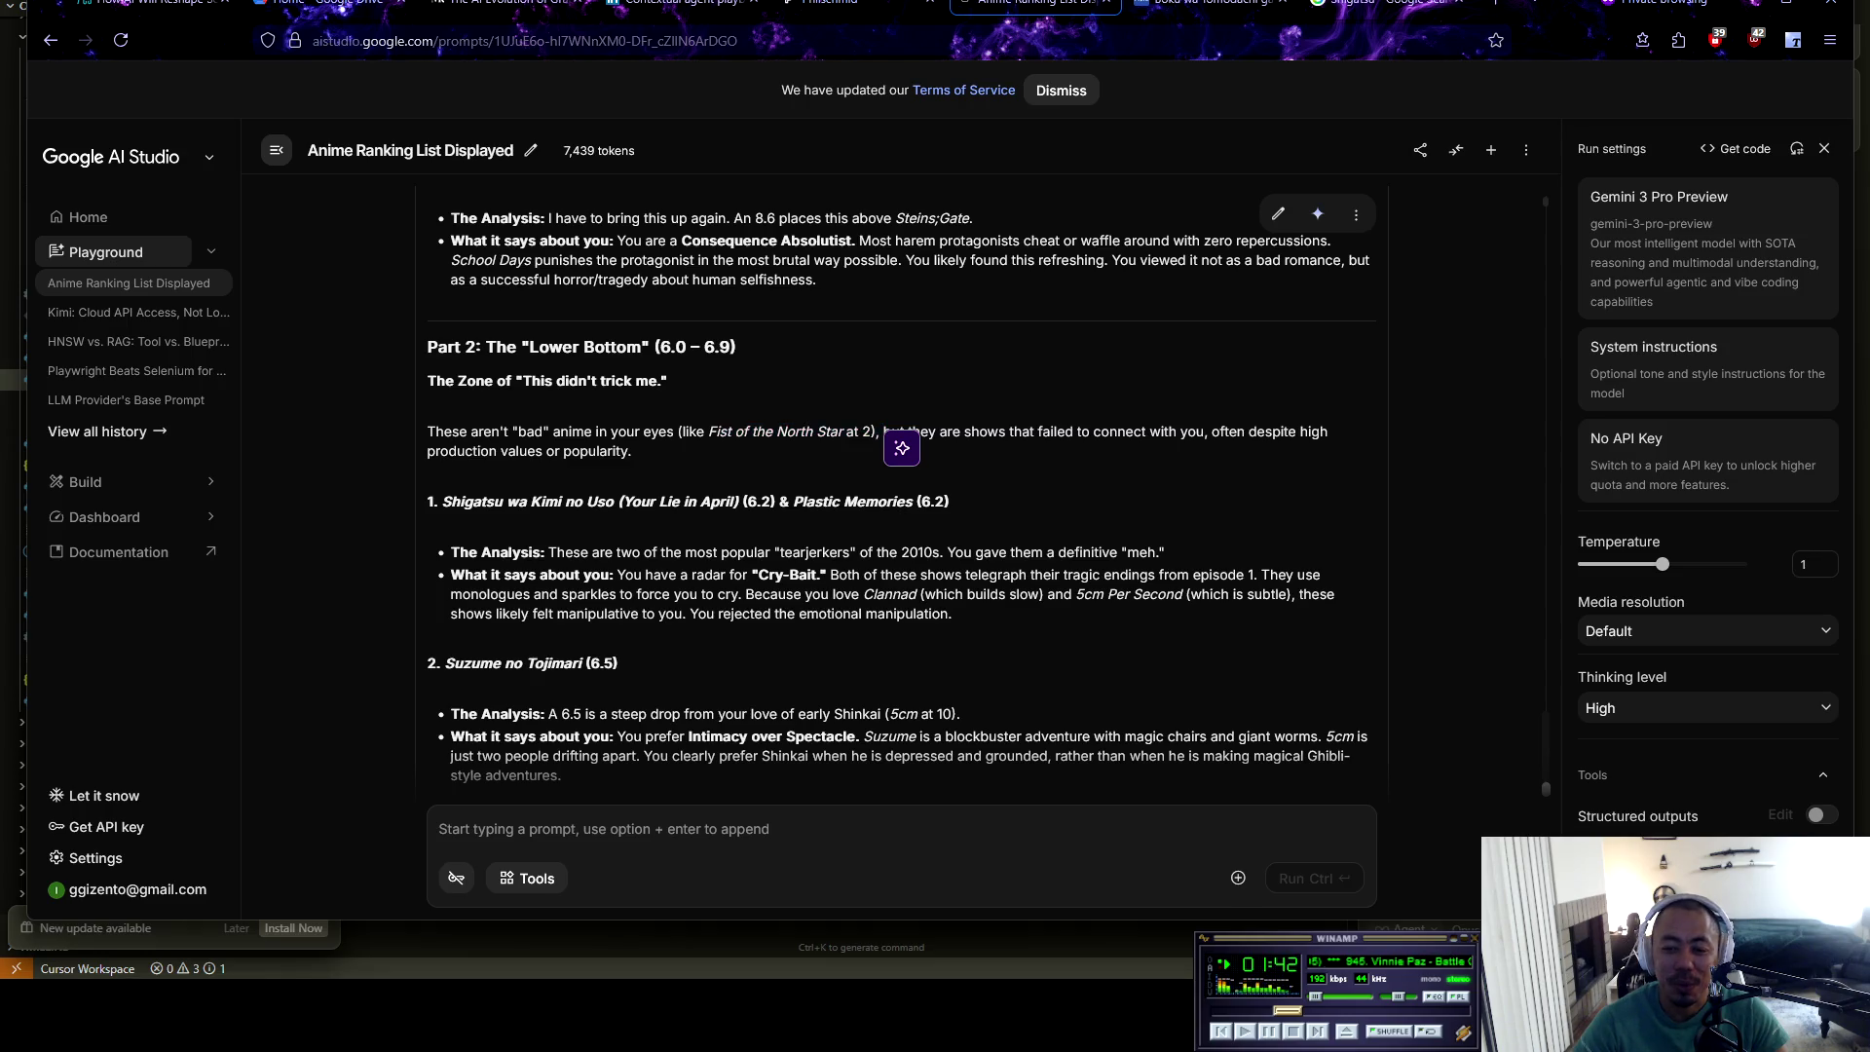
left_click_drag(882, 432, 1035, 432)
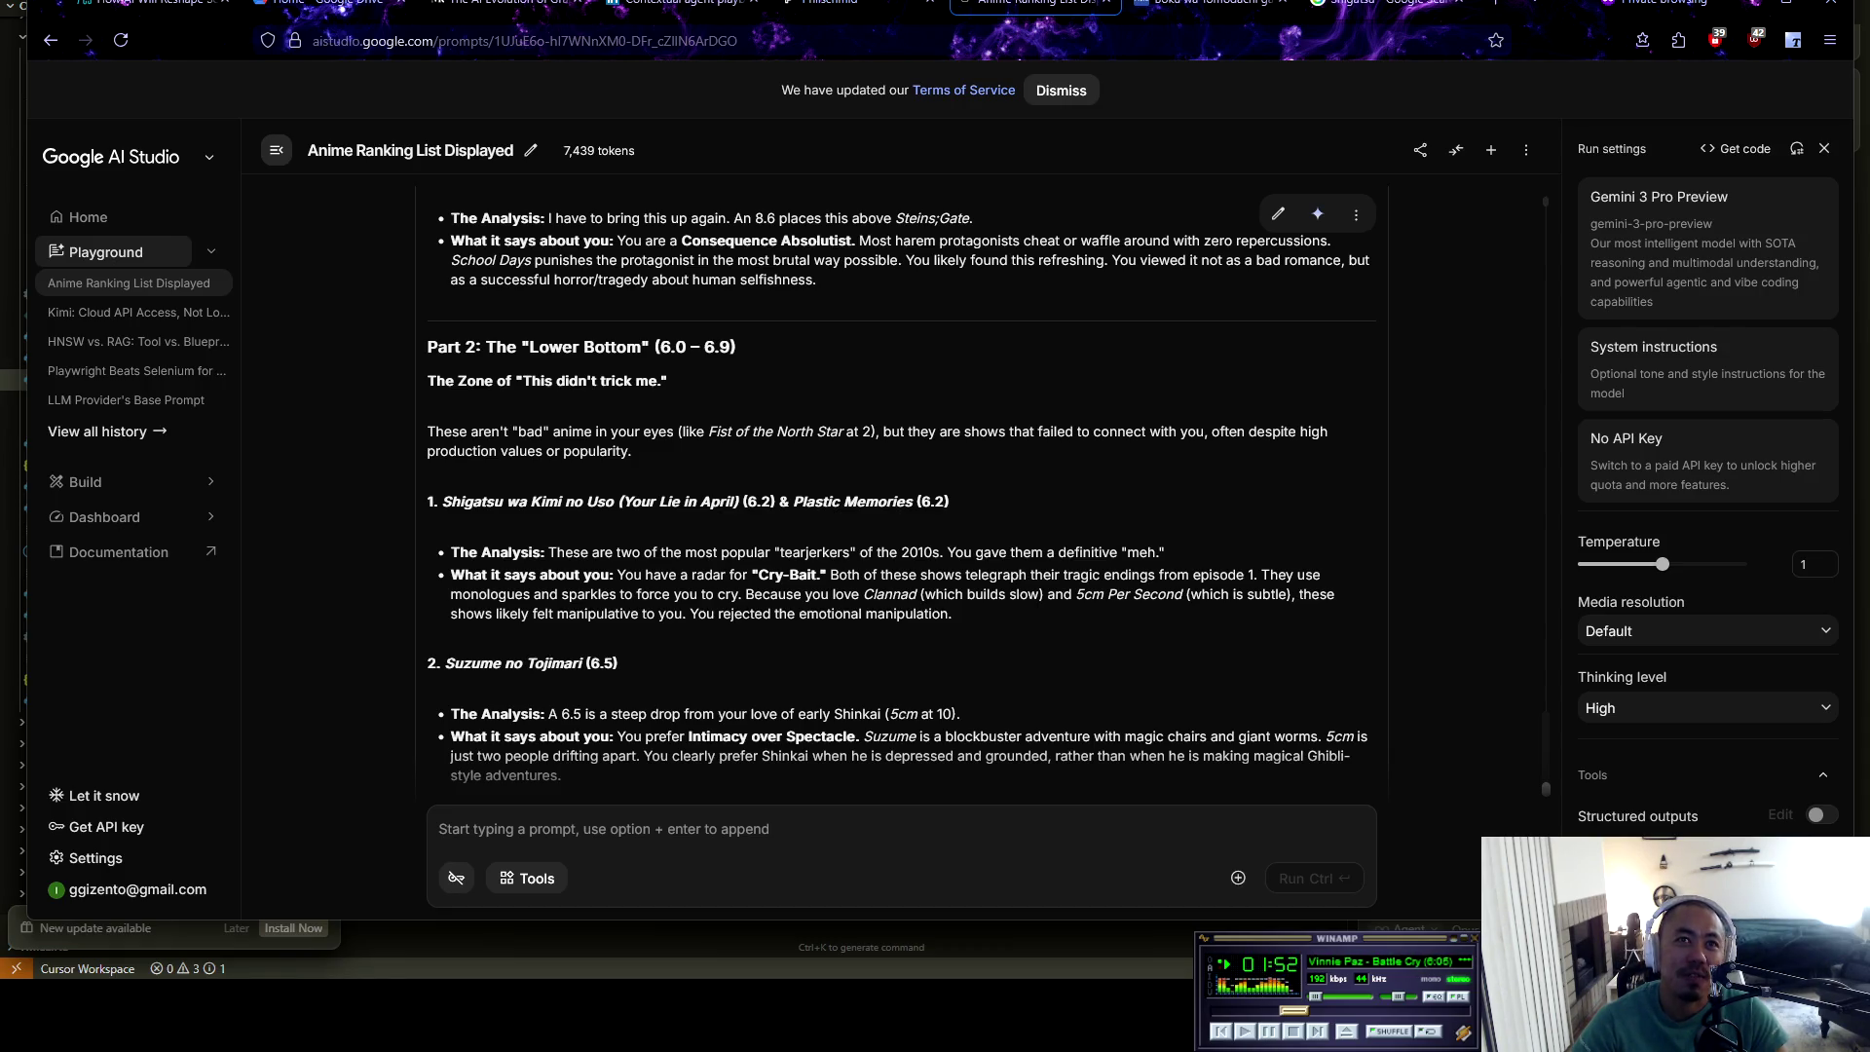
Highlight the Shigatsu wa Kimi no Uso title and the Your Lie in April score
scroll(901, 507, "down", 2)
left_click_drag(443, 402, 950, 403)
left_click(640, 403)
left_click(789, 402)
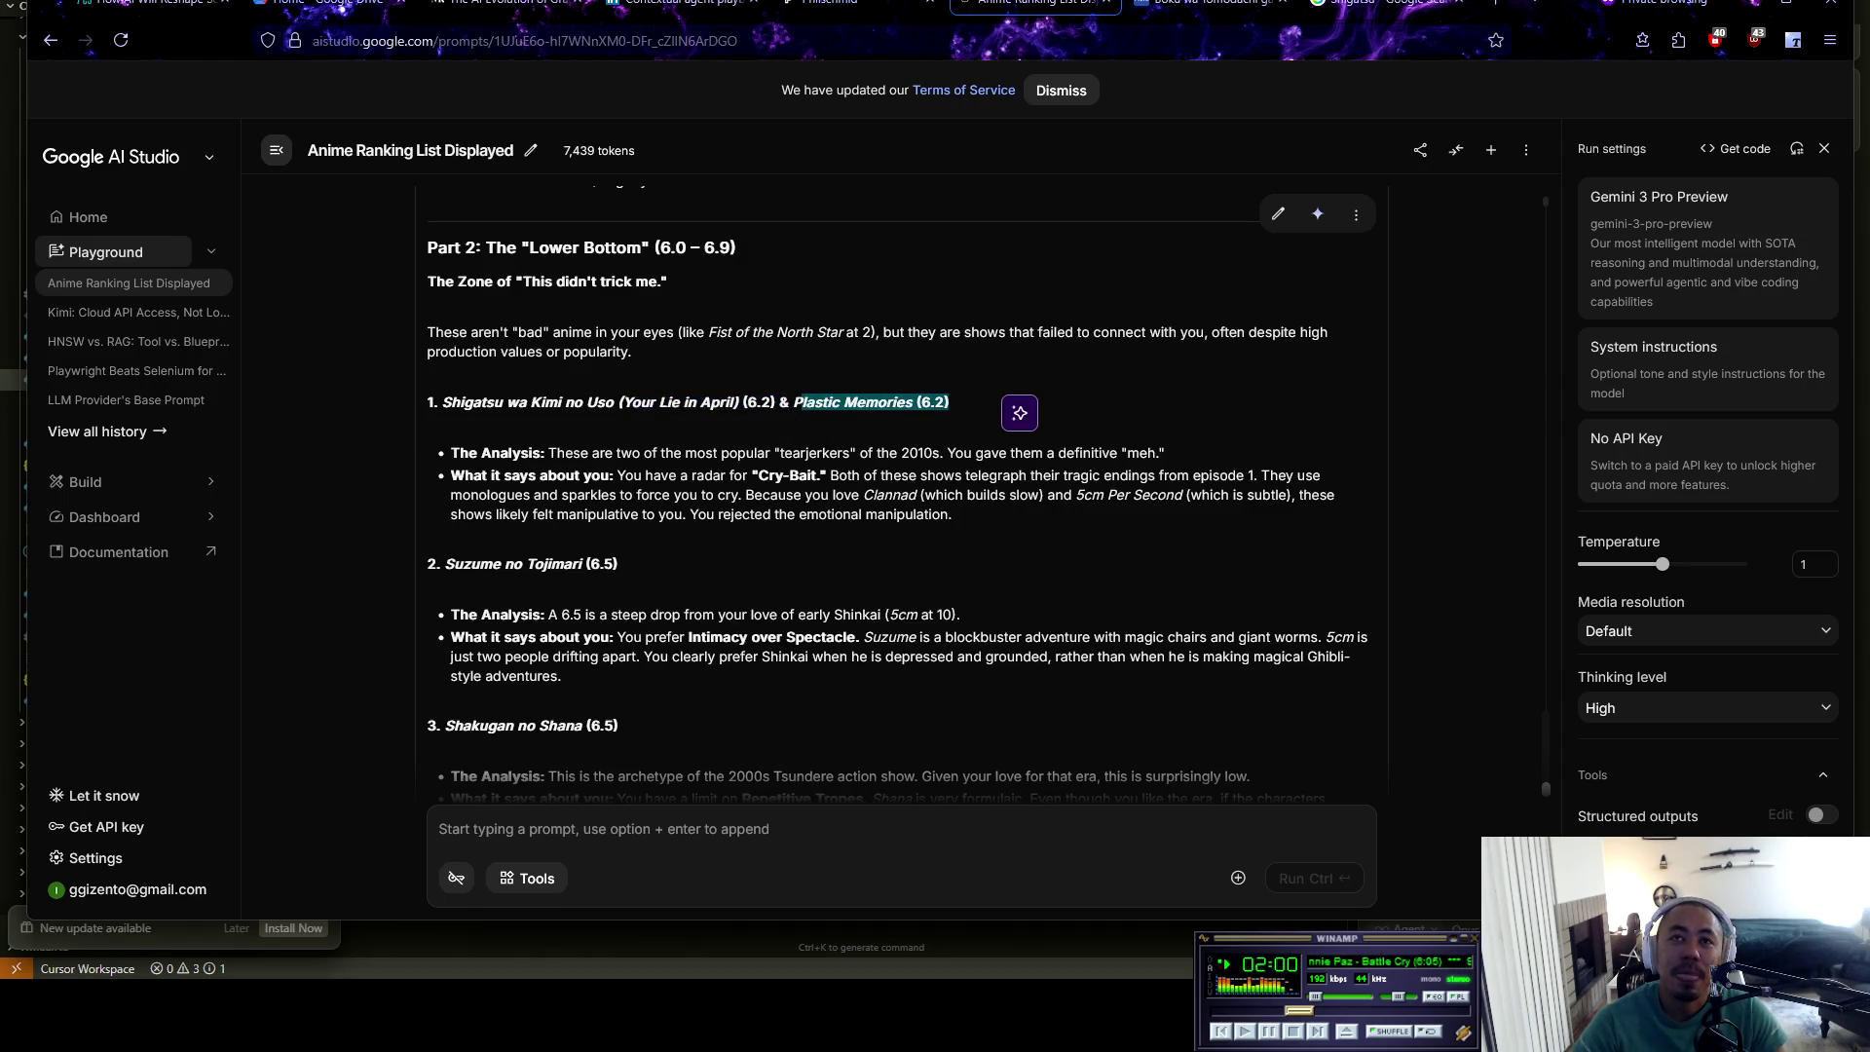
left_click(950, 402)
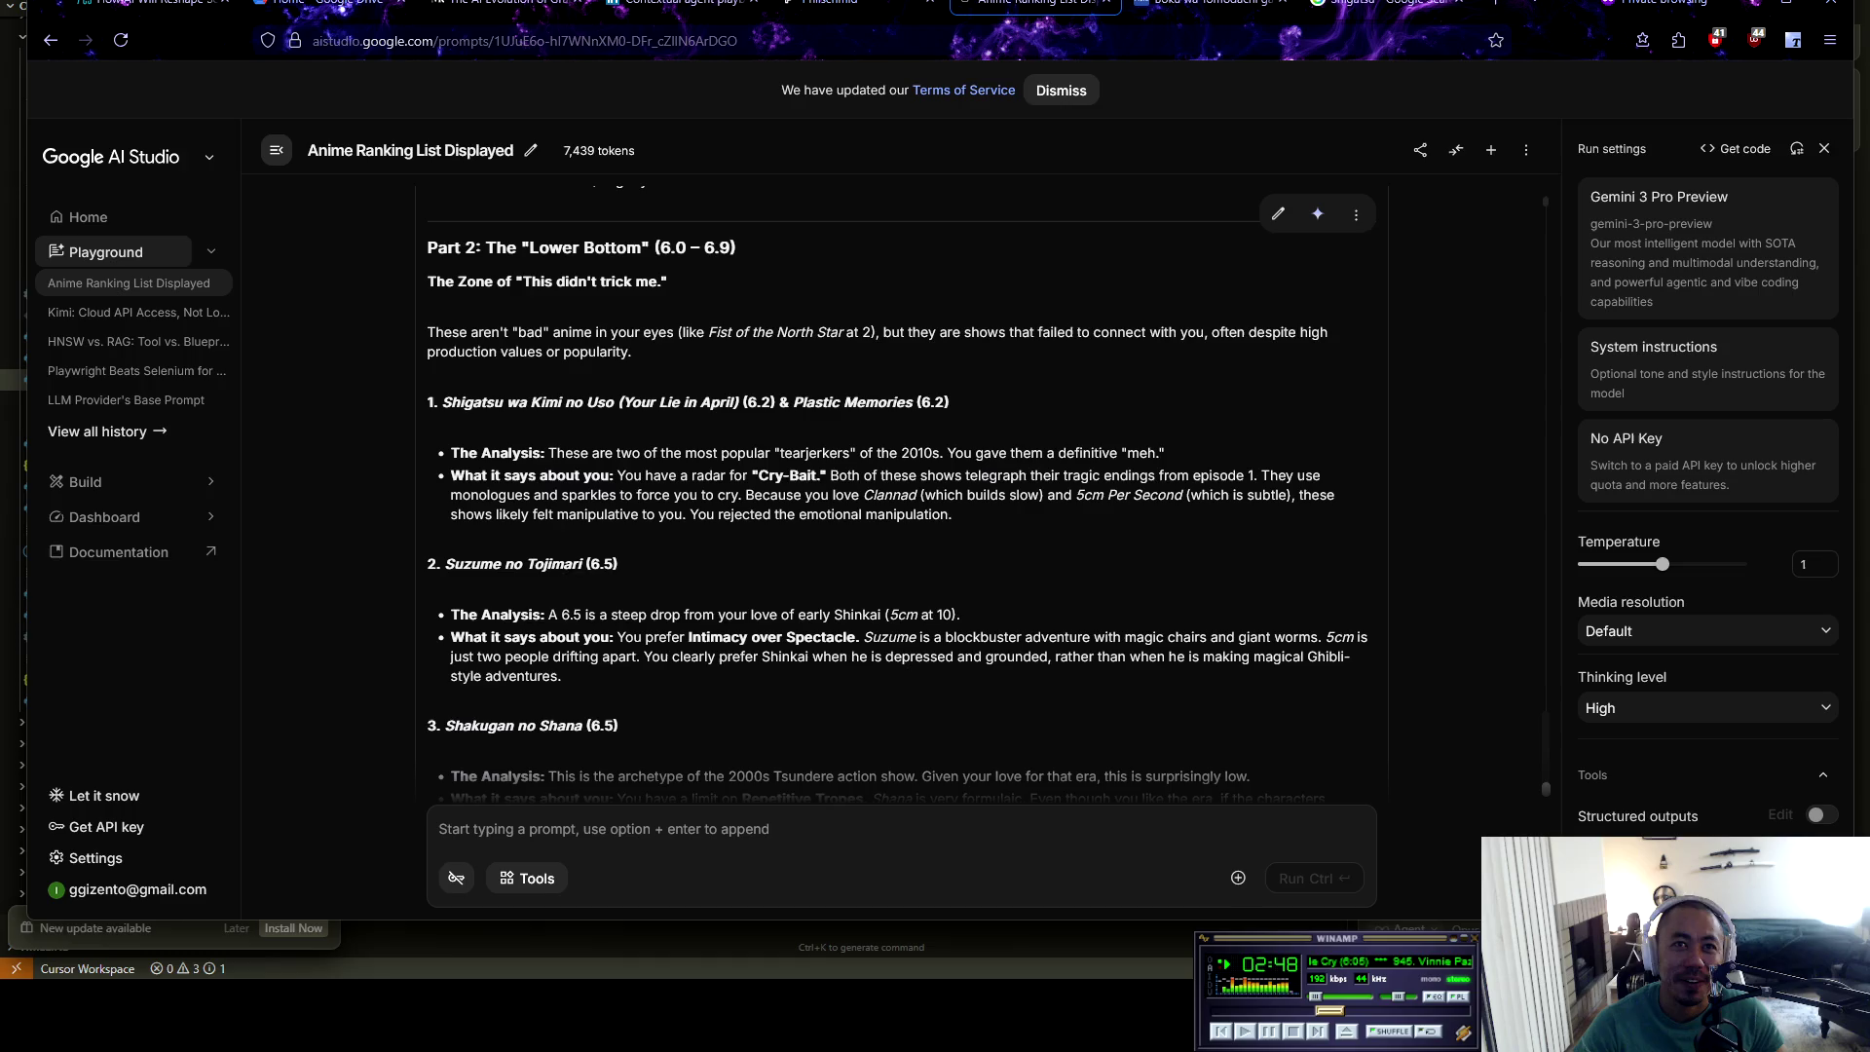
Select the Suzume no Tojimari title to look it up on MyAnimeList
scroll(901, 487, "down", 2)
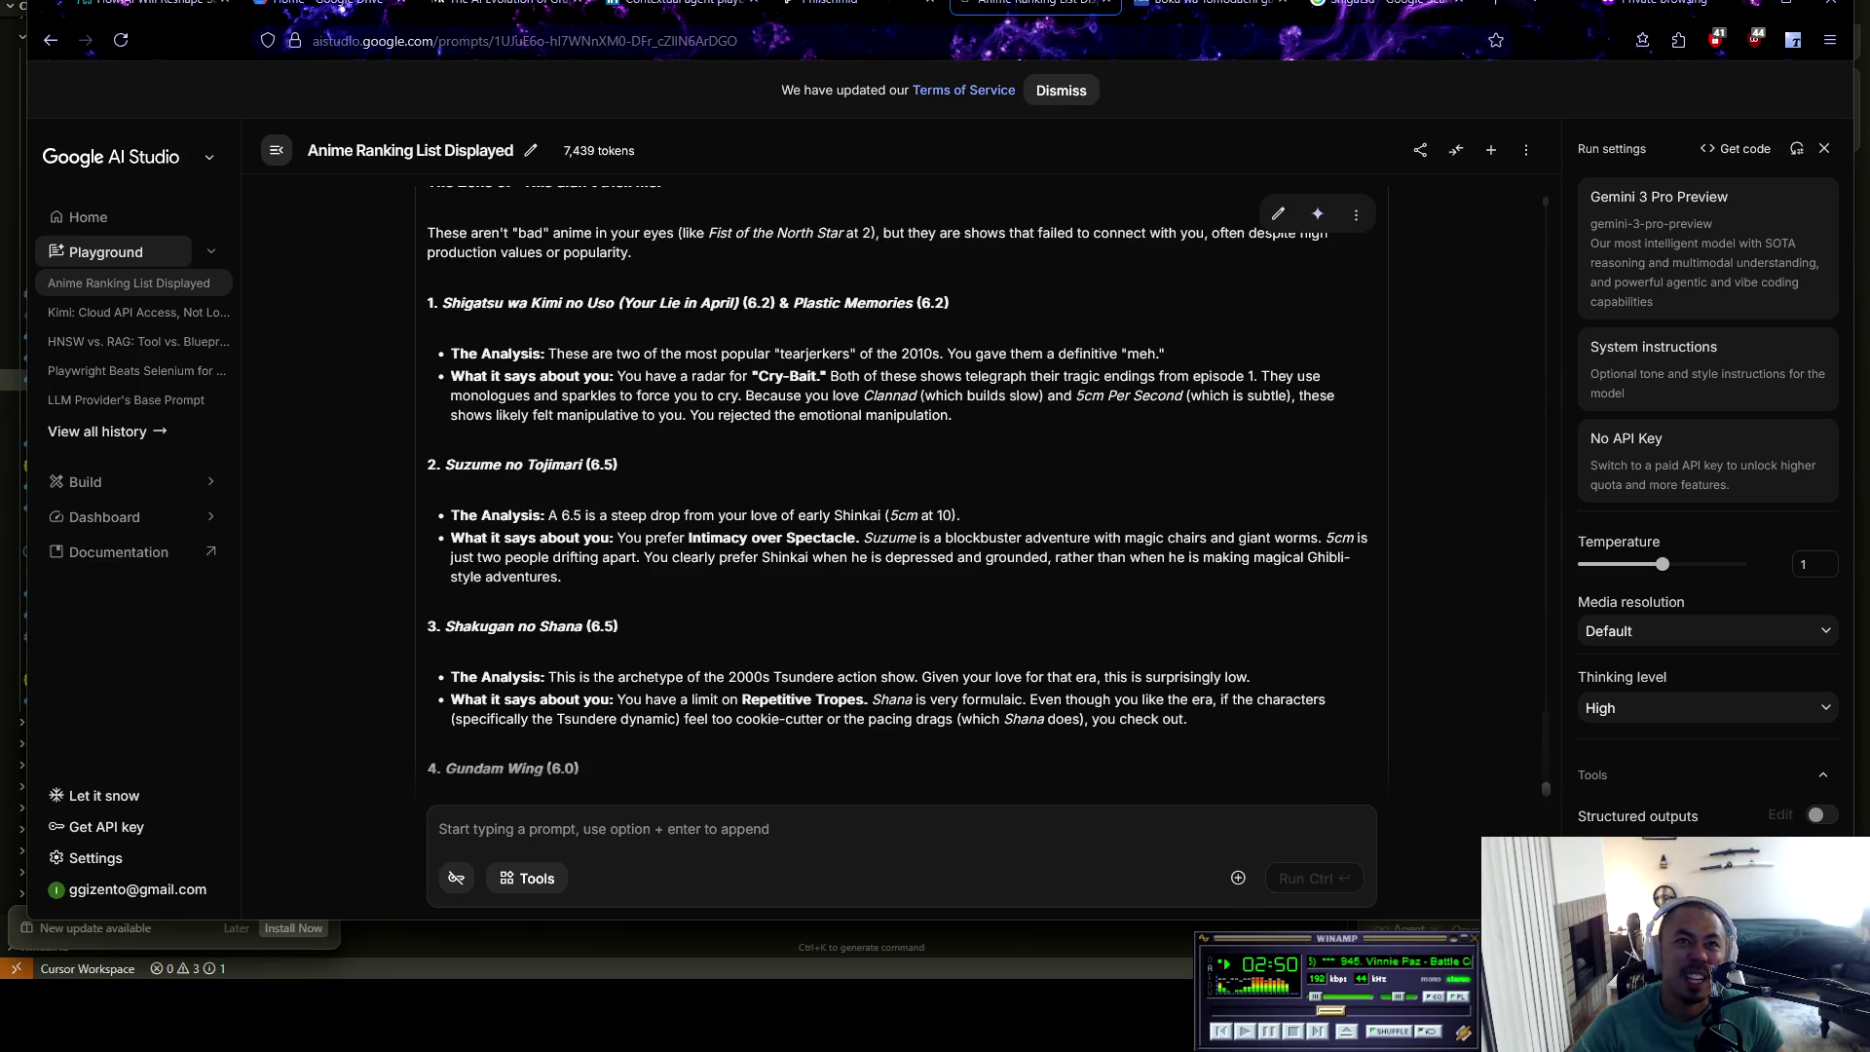
left_click_drag(584, 465, 446, 464)
key("ctrl+c")
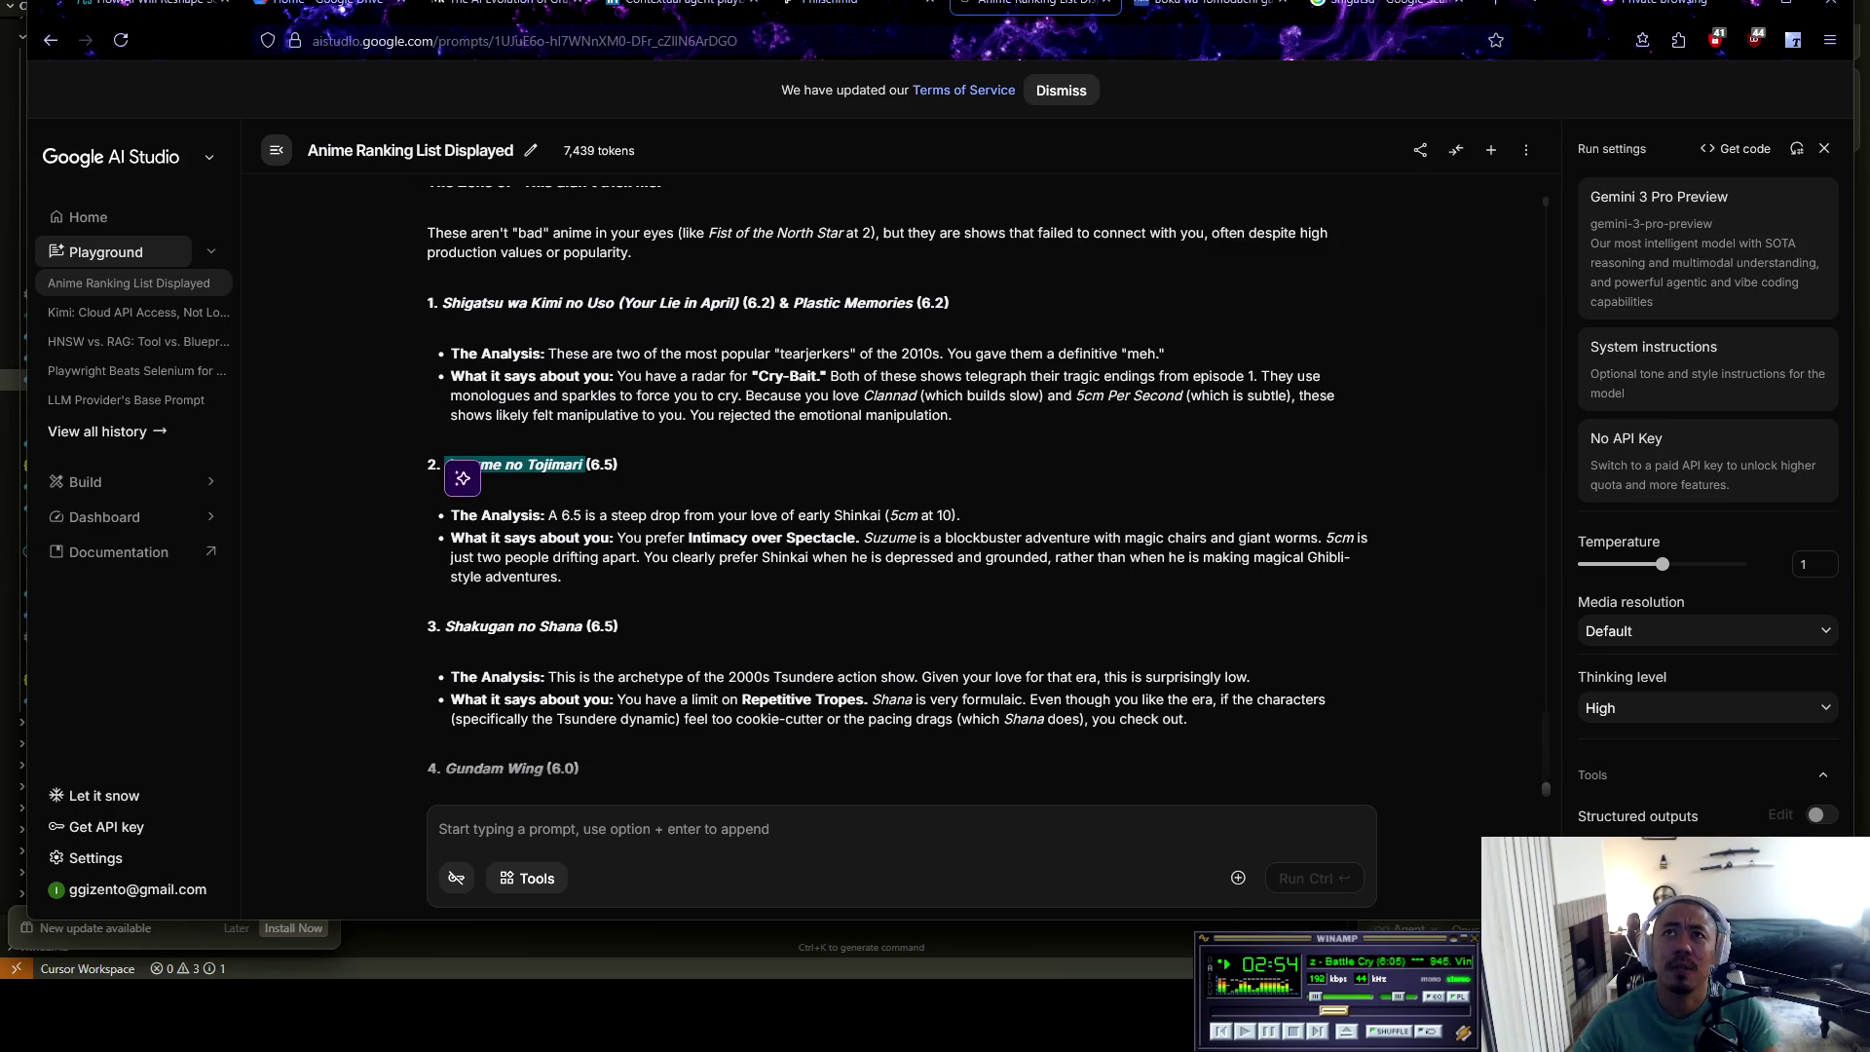
left_click(1203, 5)
Search MyAnimeList for the pasted Suzume no Tojimari title and open its anime page
left_click(1281, 125)
key("ctrl+v")
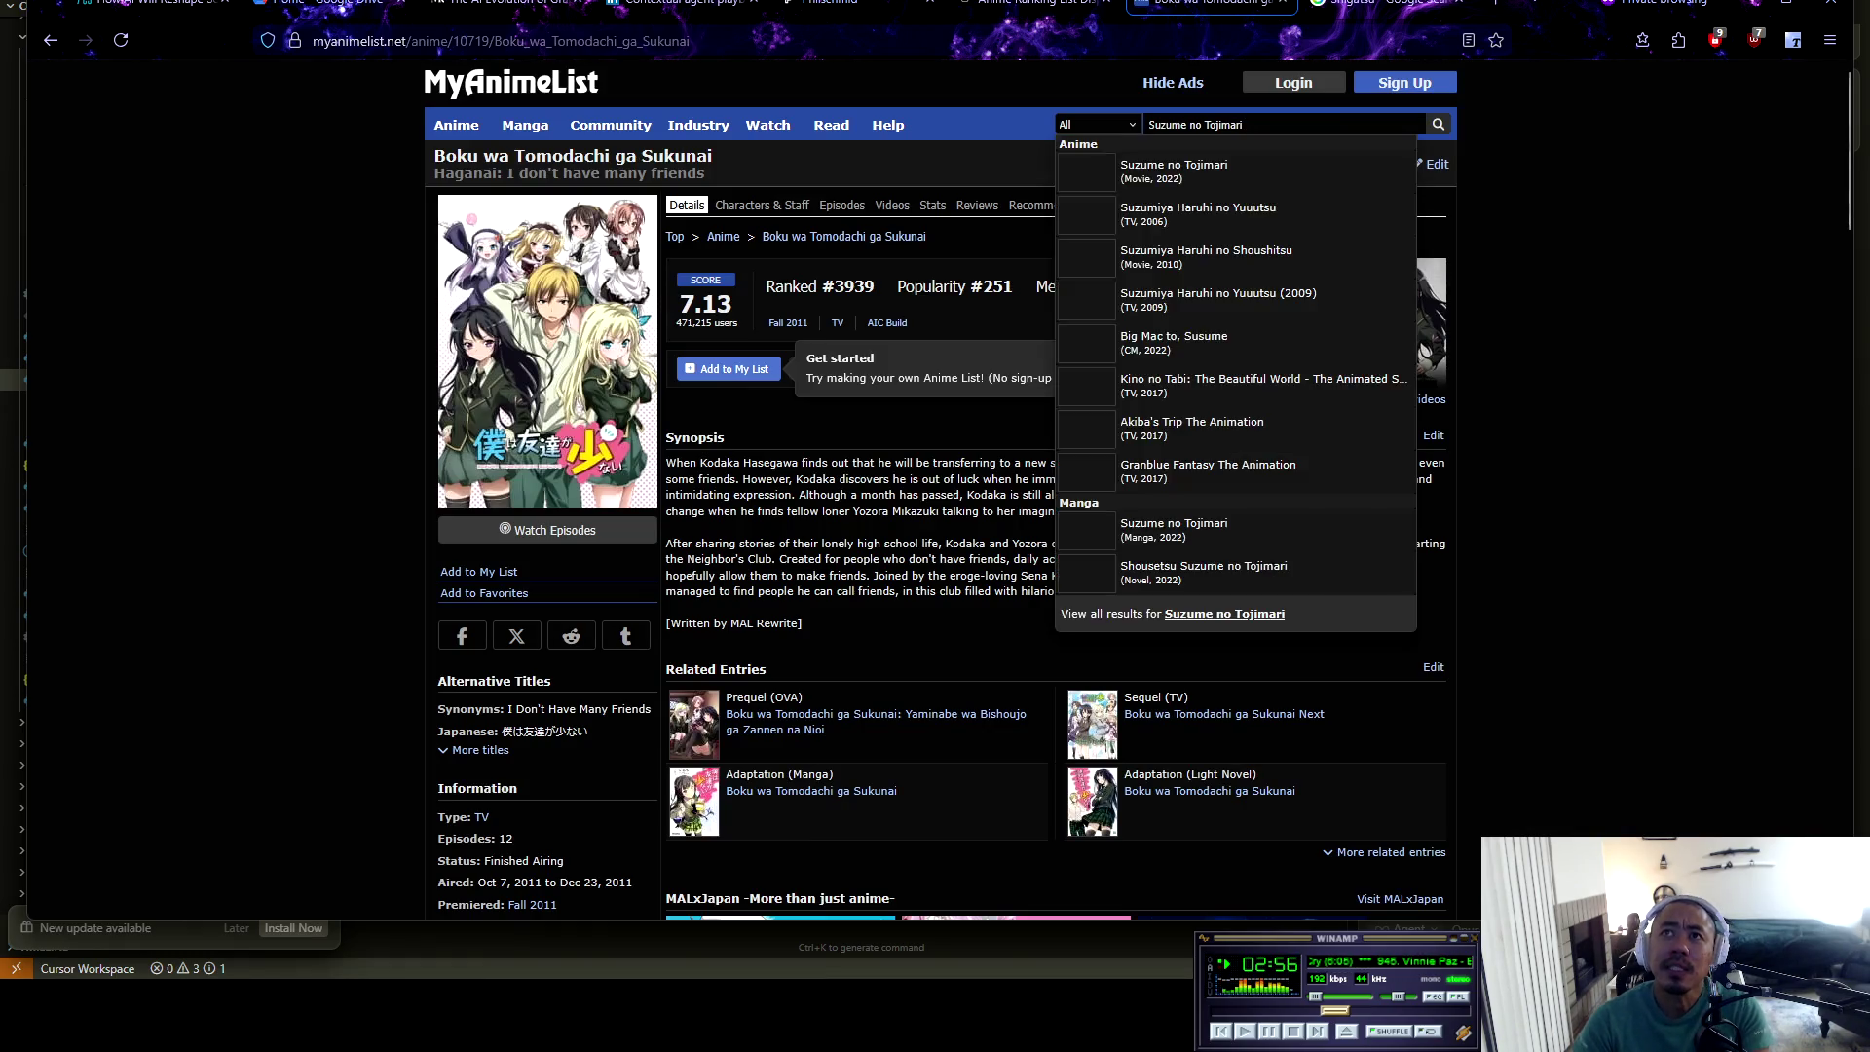
left_click(1218, 195)
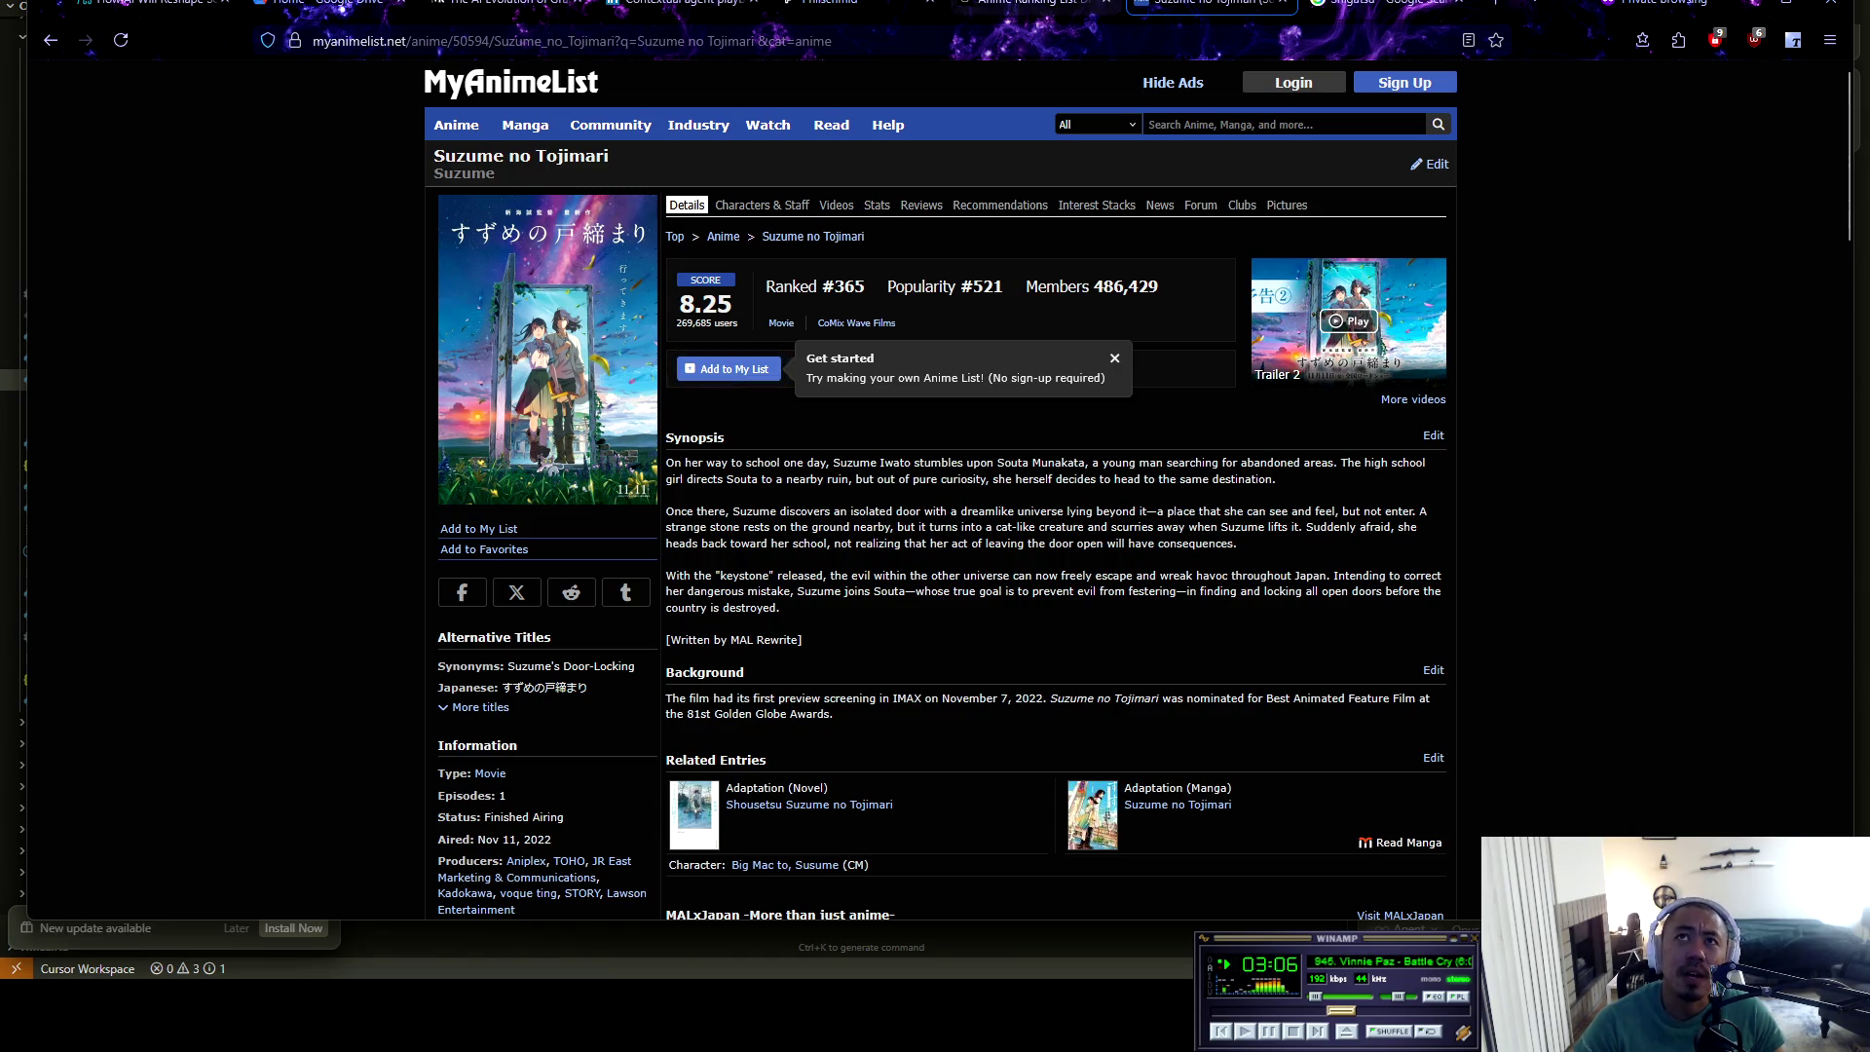
Review Suzume no Tojimari's 8.25 score and stats, then return to the AI Studio critique
key("ctrl+shift+Tab")
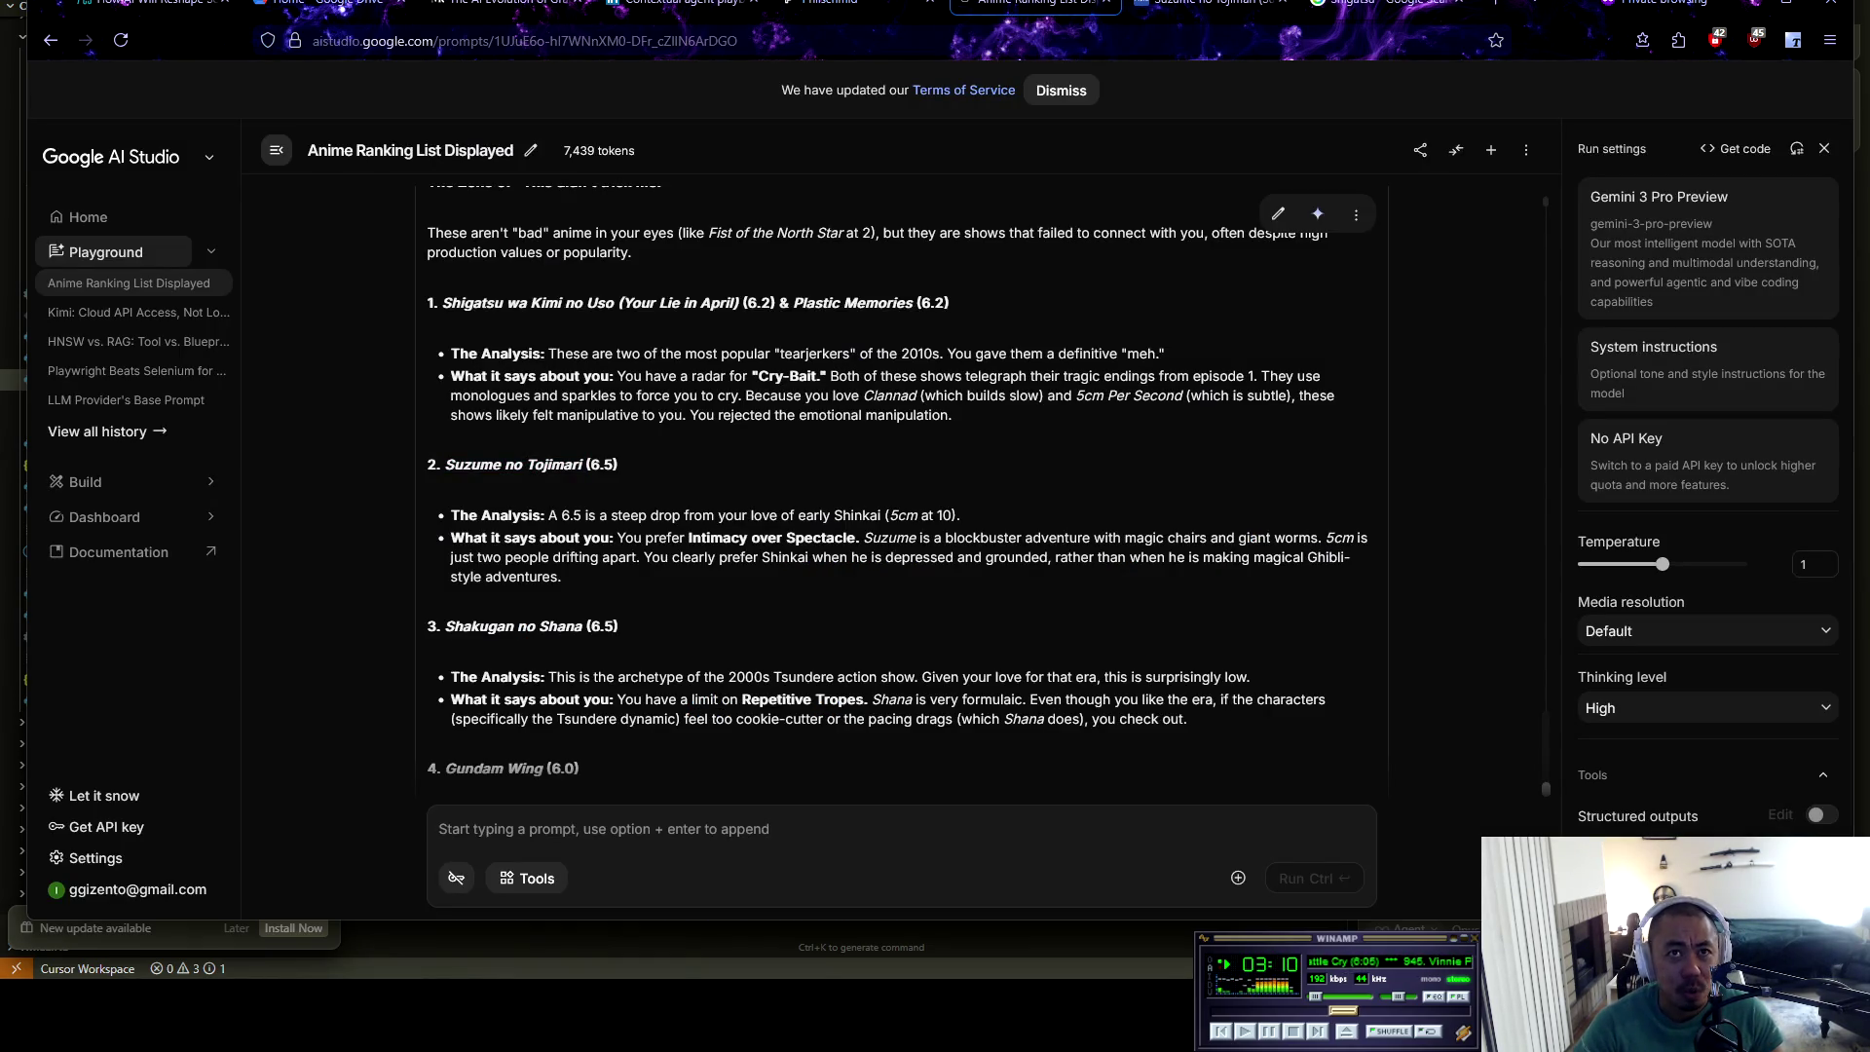
key("ctrl+Tab")
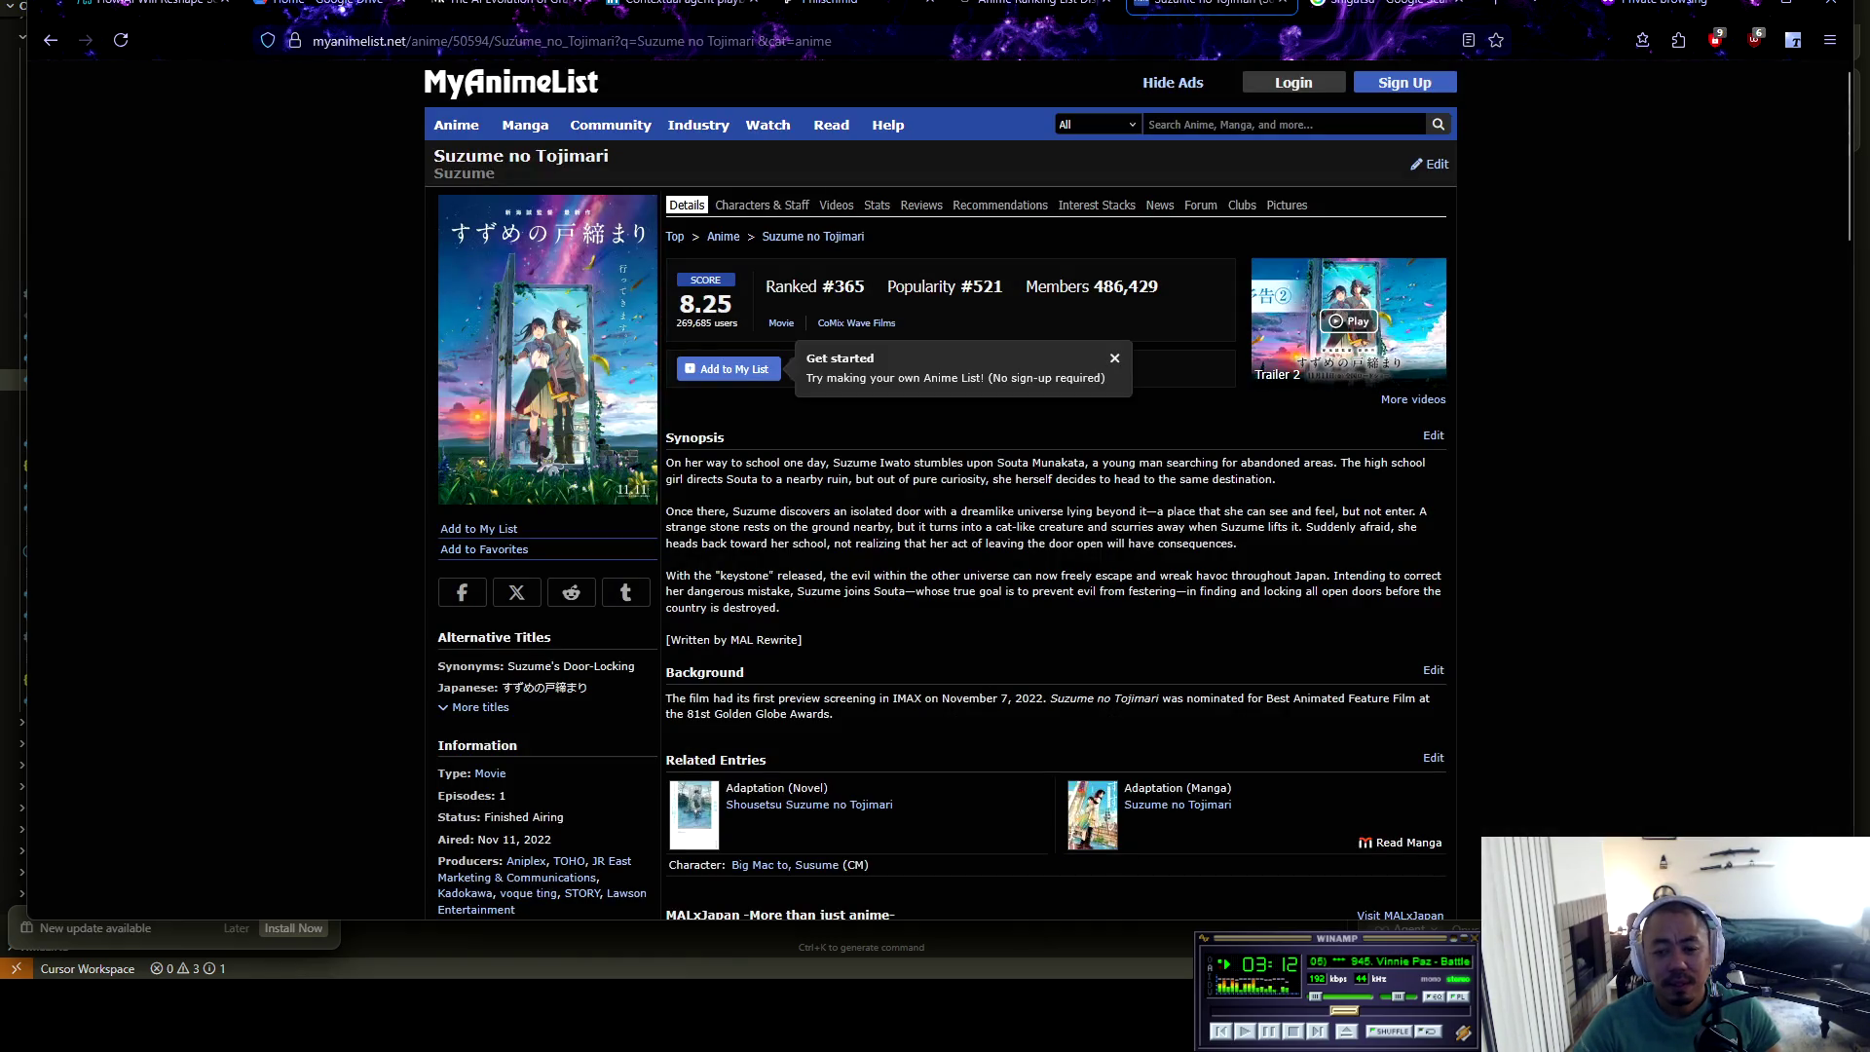
mouse_move(734, 303)
left_mouse_down()
mouse_move(680, 304)
mouse_move(703, 304)
mouse_move(760, 662)
mouse_move(745, 672)
left_mouse_up()
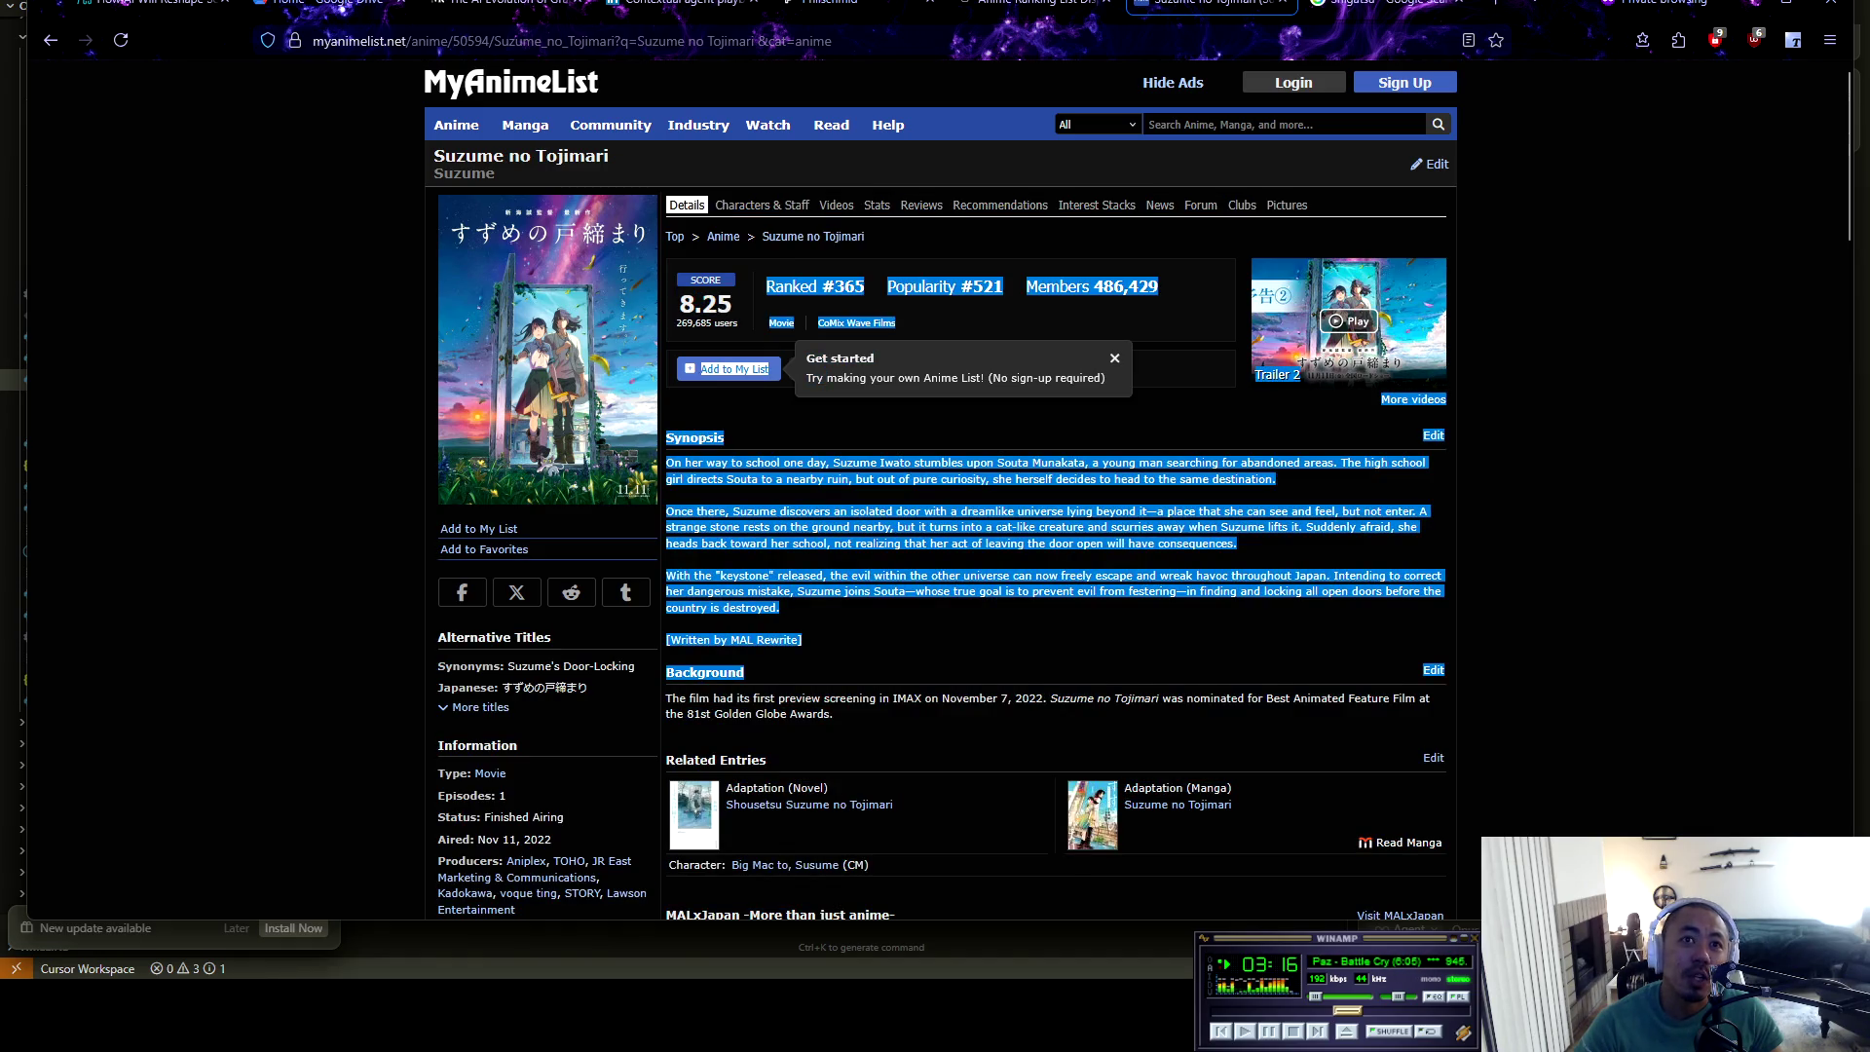
left_click(746, 672)
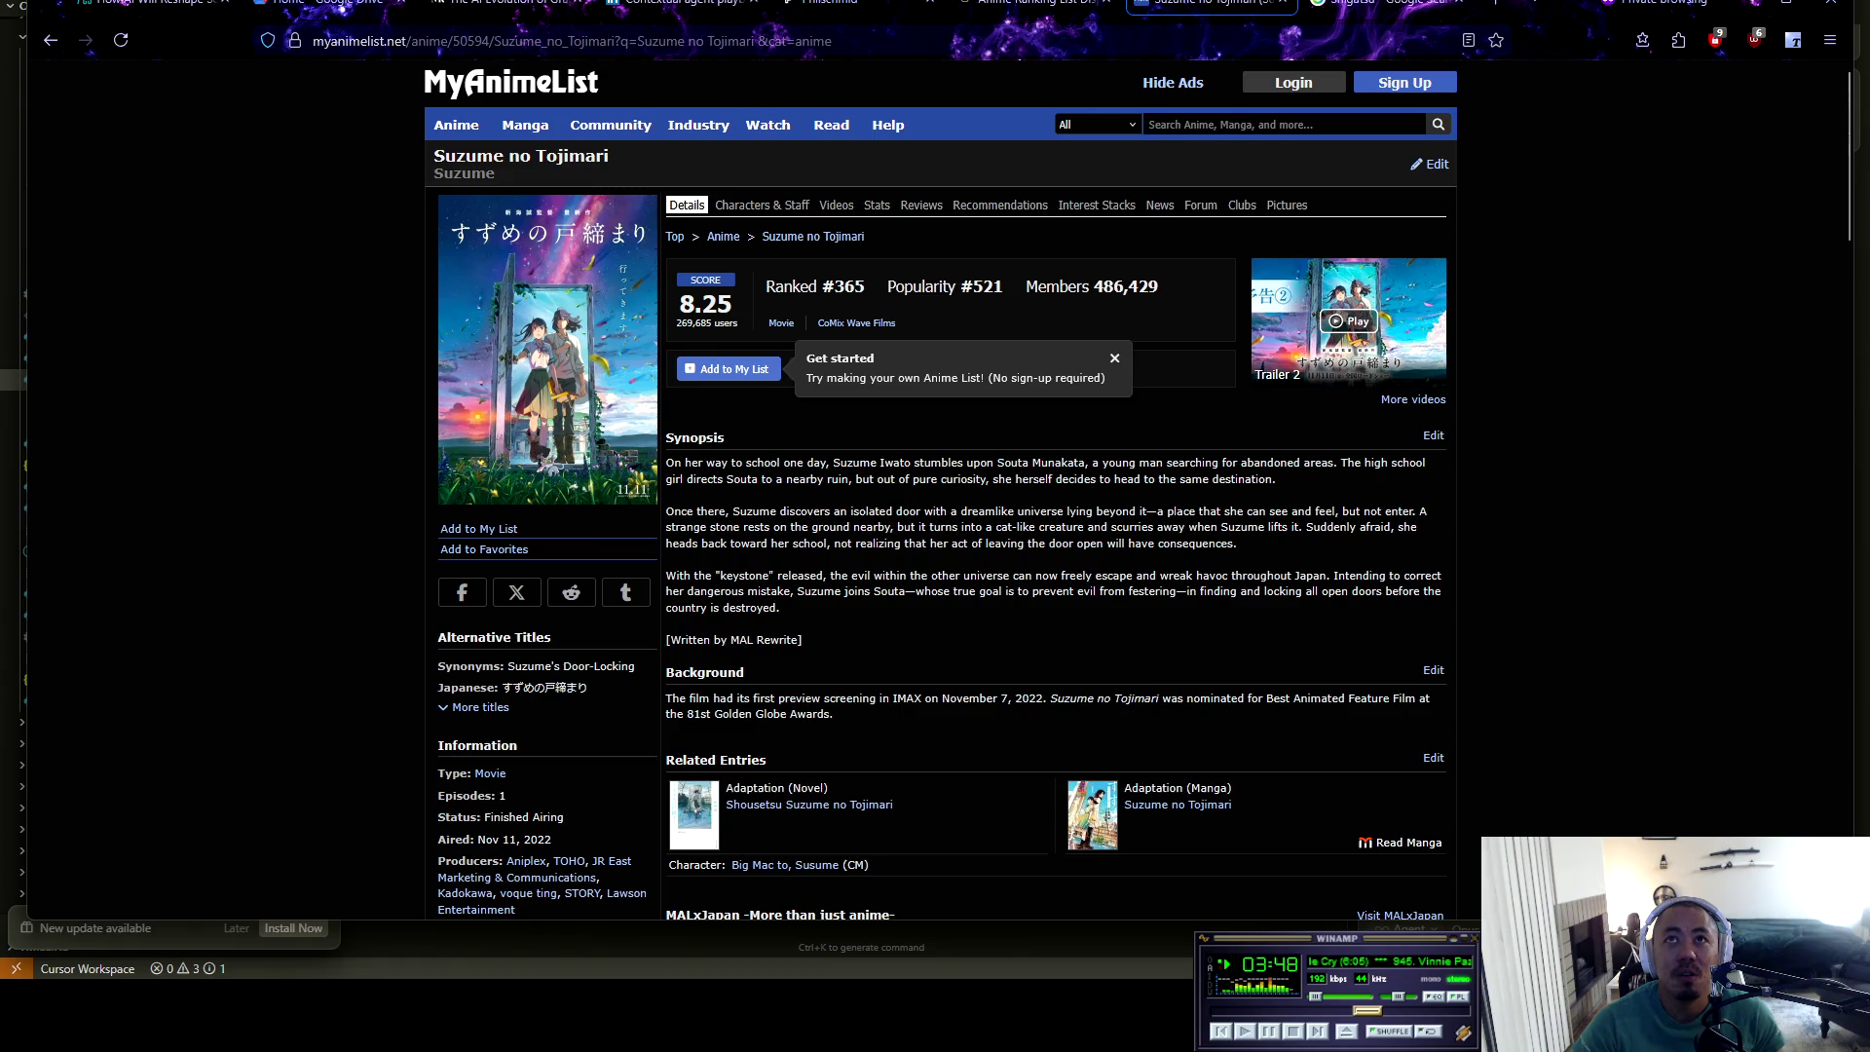
key("ctrl+Page_Up")
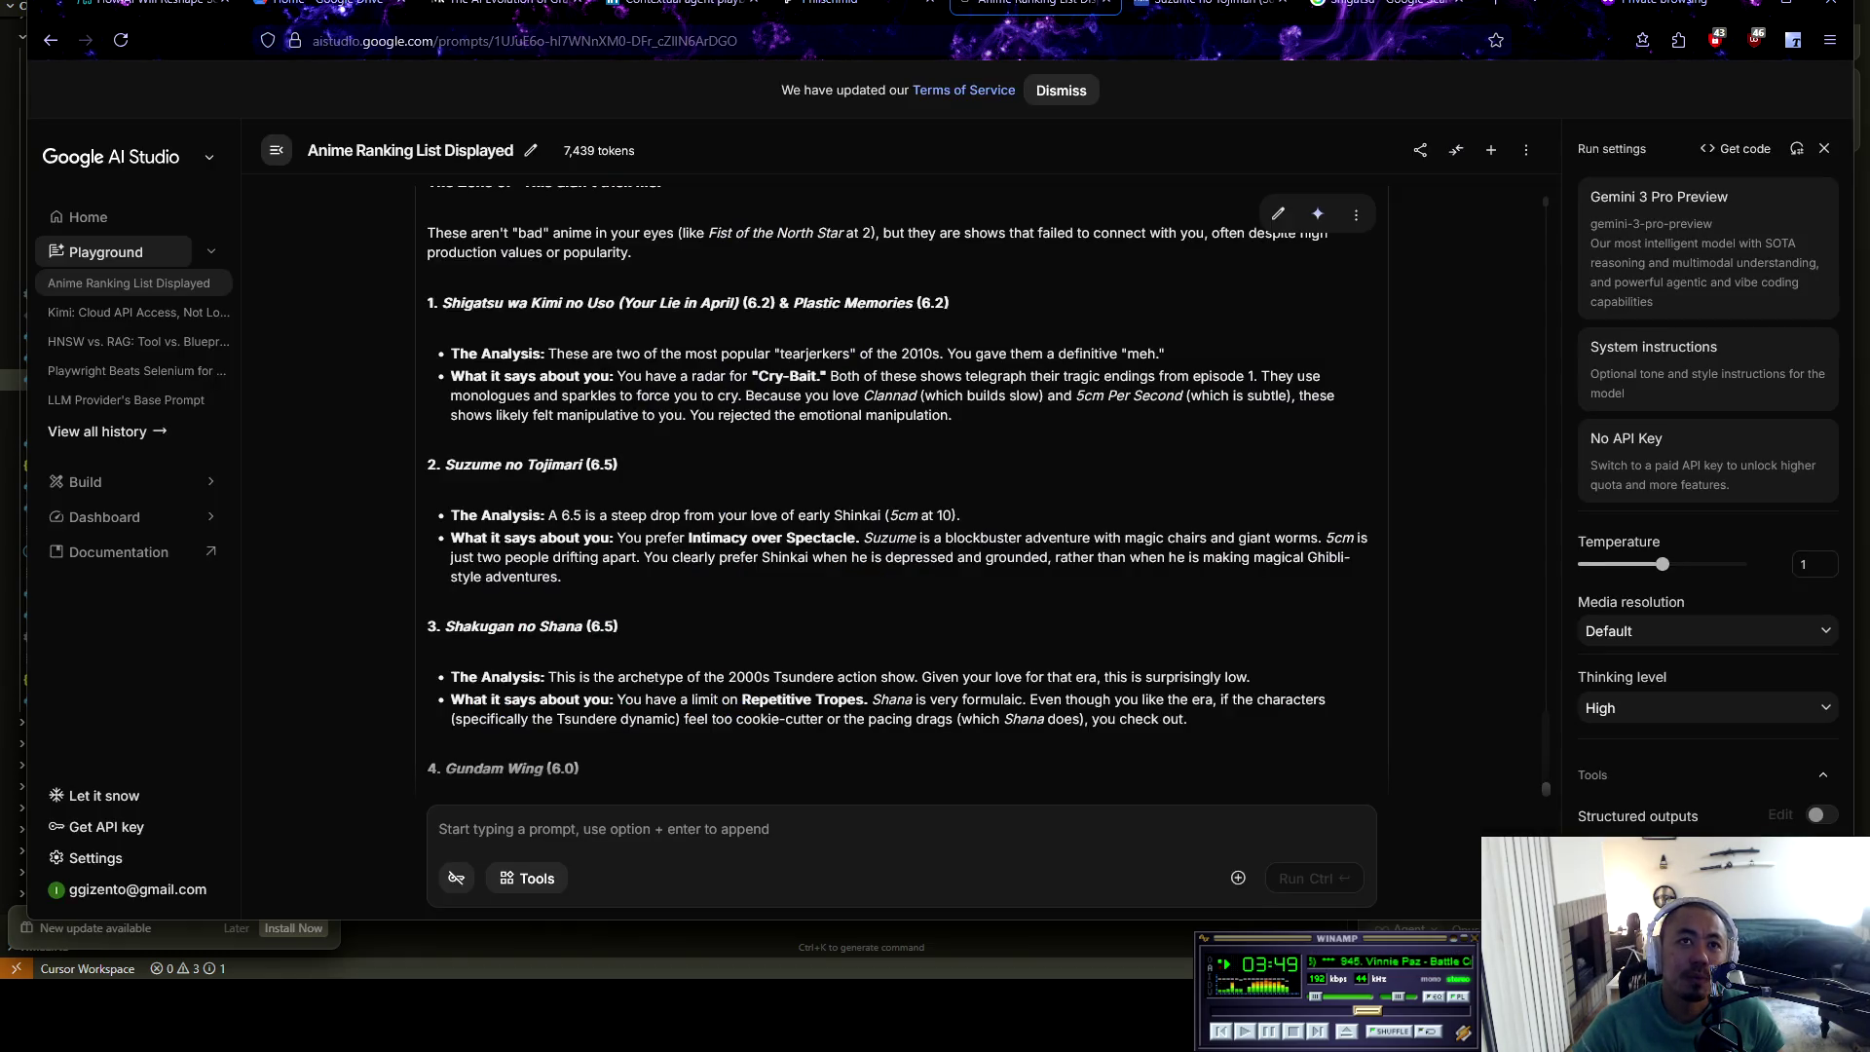
Highlight Suzume's 'Intimacy over Spectacle' takeaway, then select the Shakugan no Shana title for lookup
left_click_drag(618, 537, 860, 538)
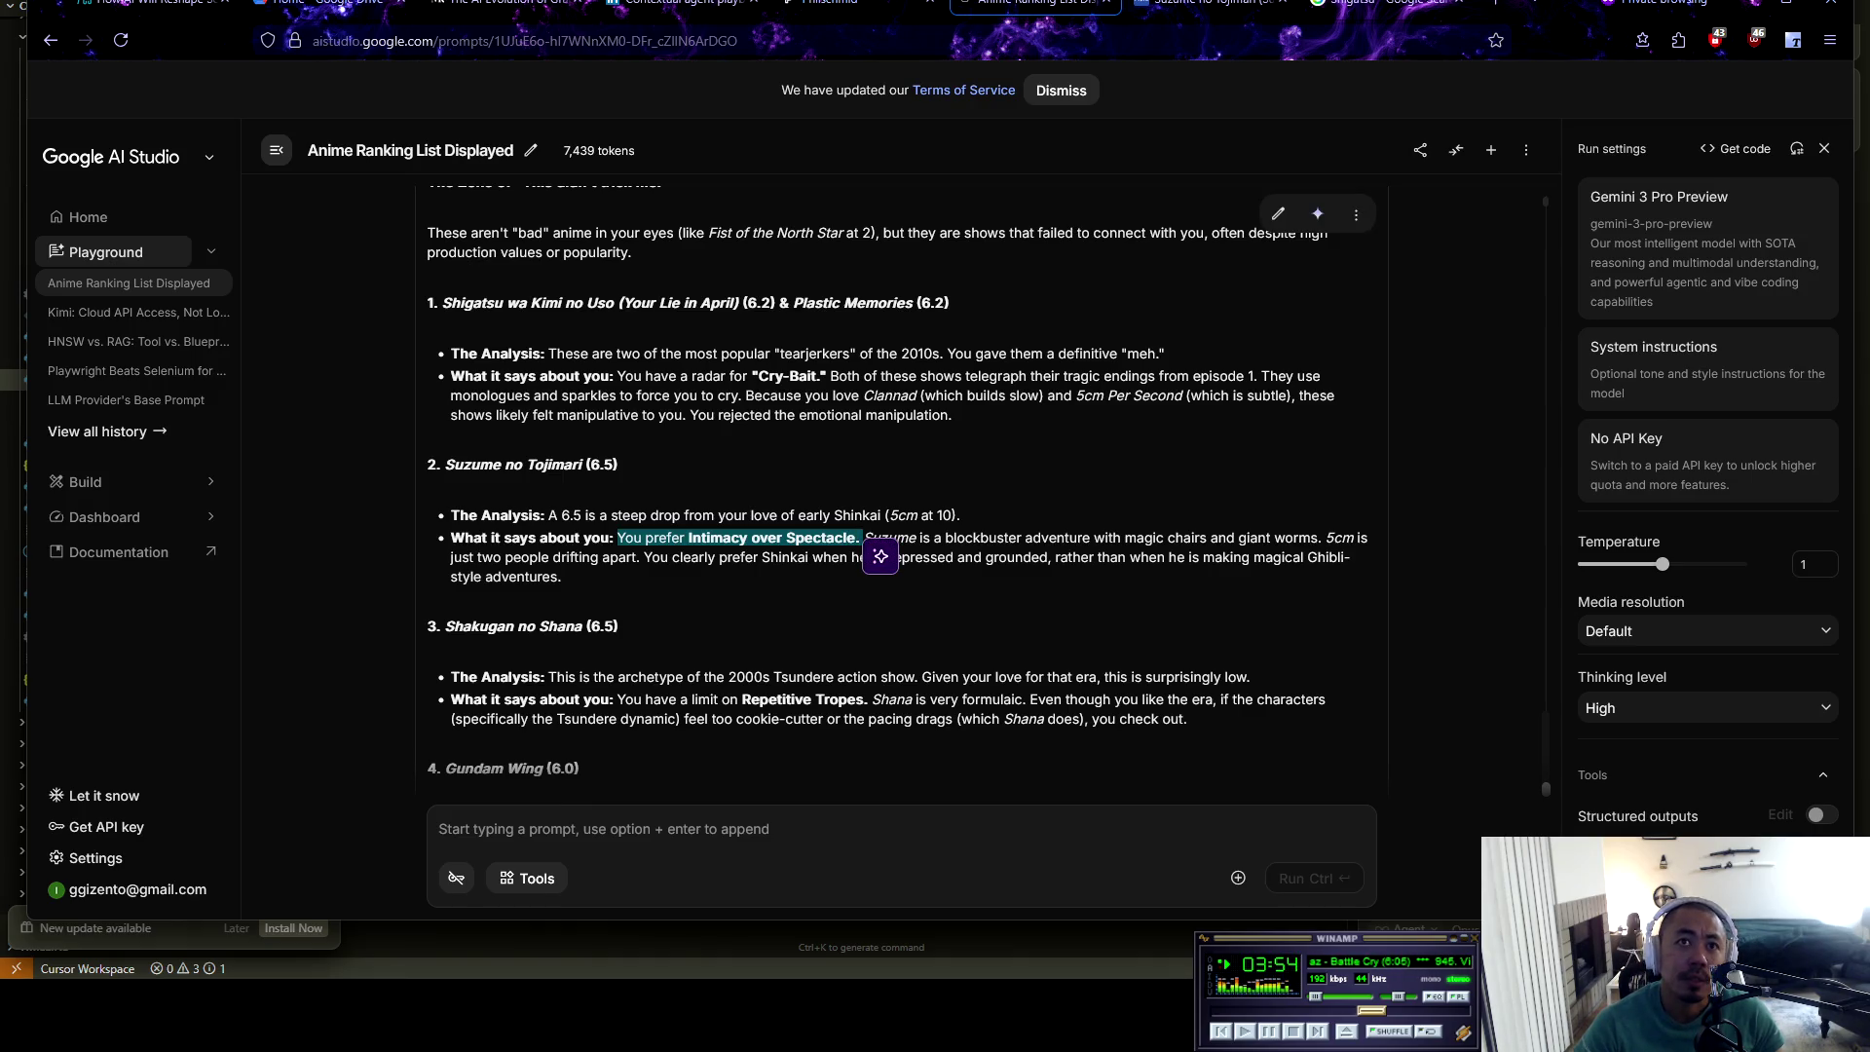
left_click(859, 538)
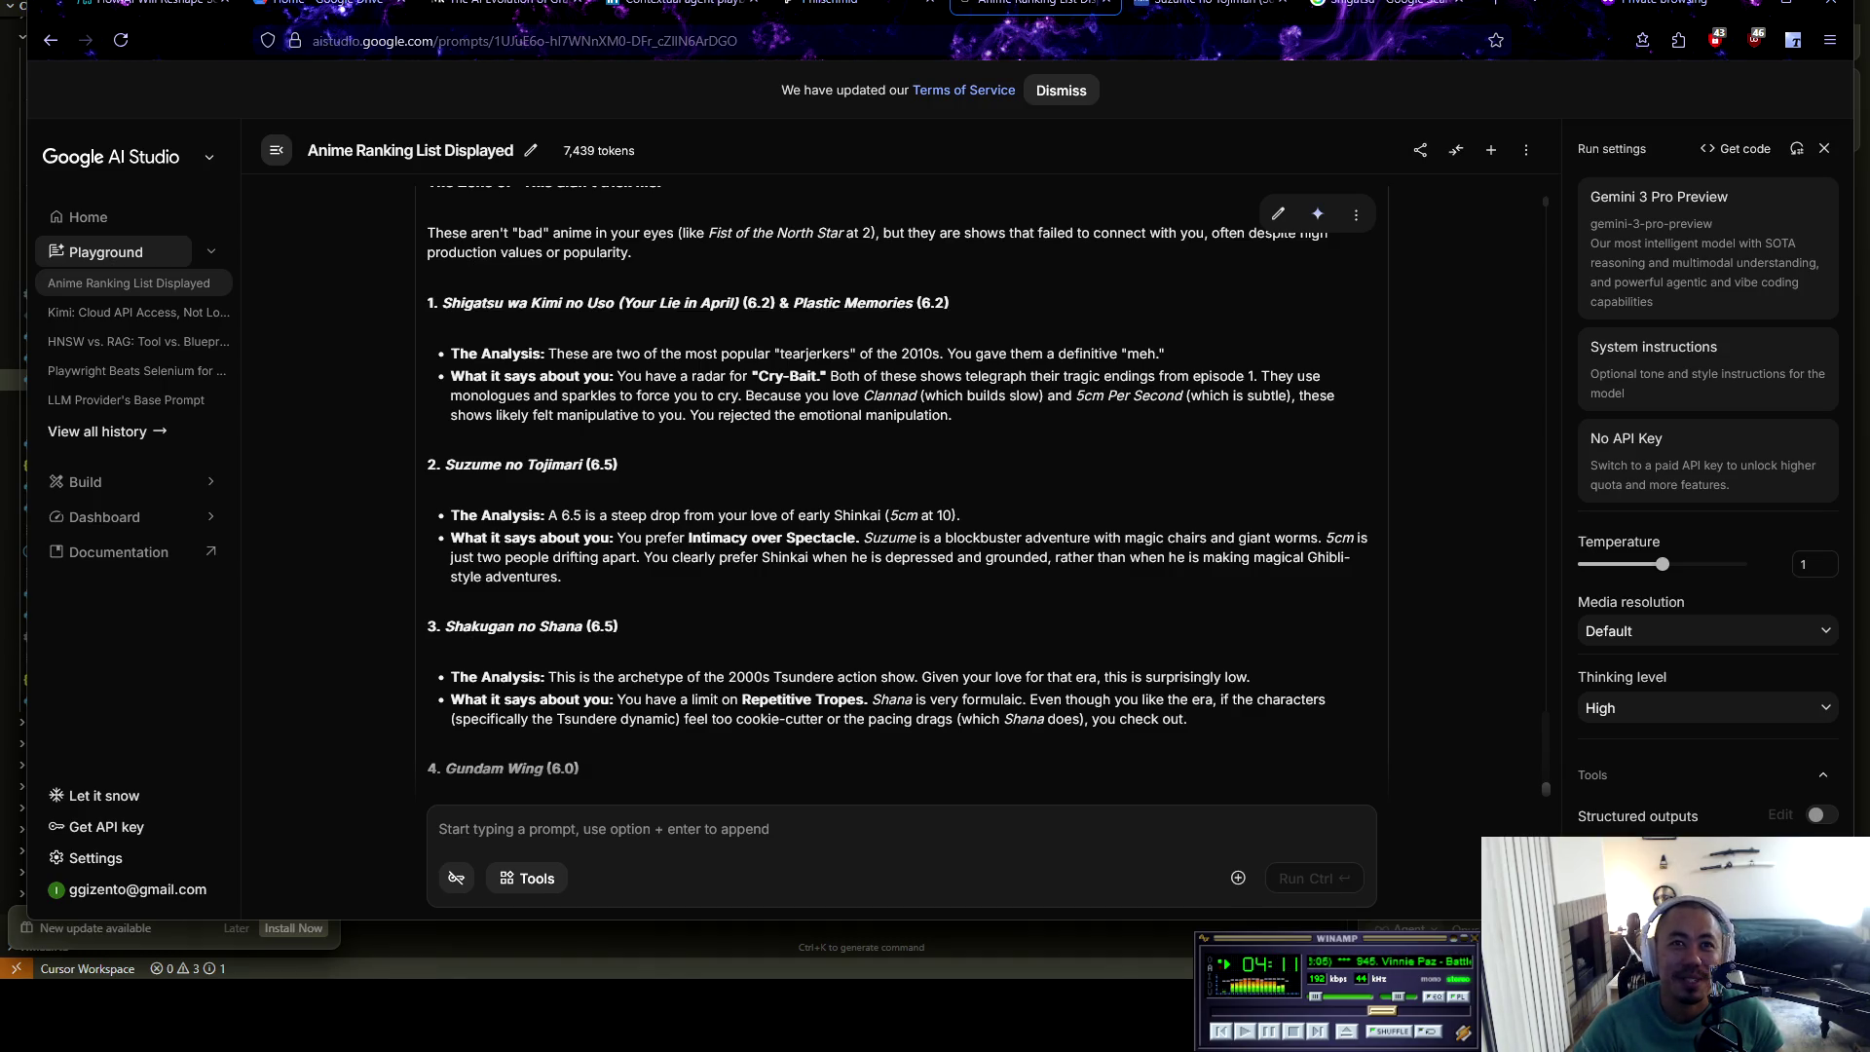
scroll(901, 487, "down", 2)
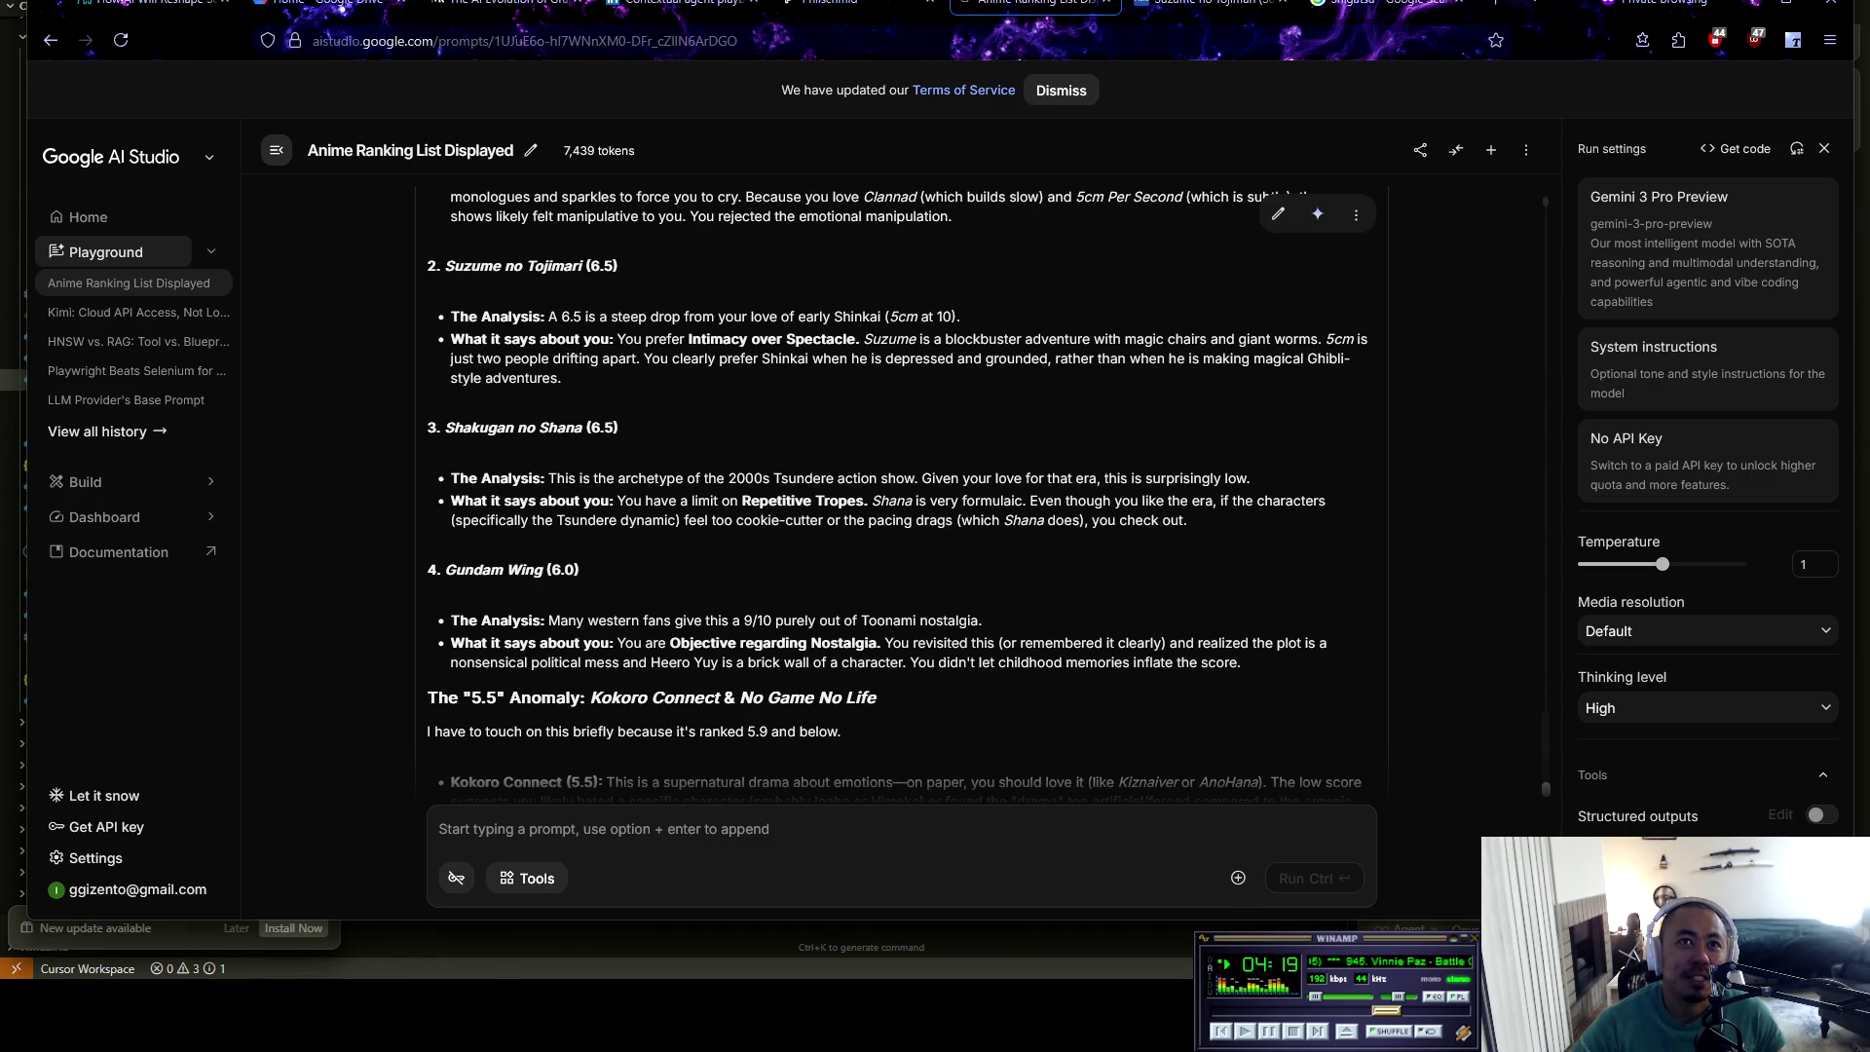
left_click_drag(582, 426, 445, 427)
key("ctrl+c")
left_click(1169, 6)
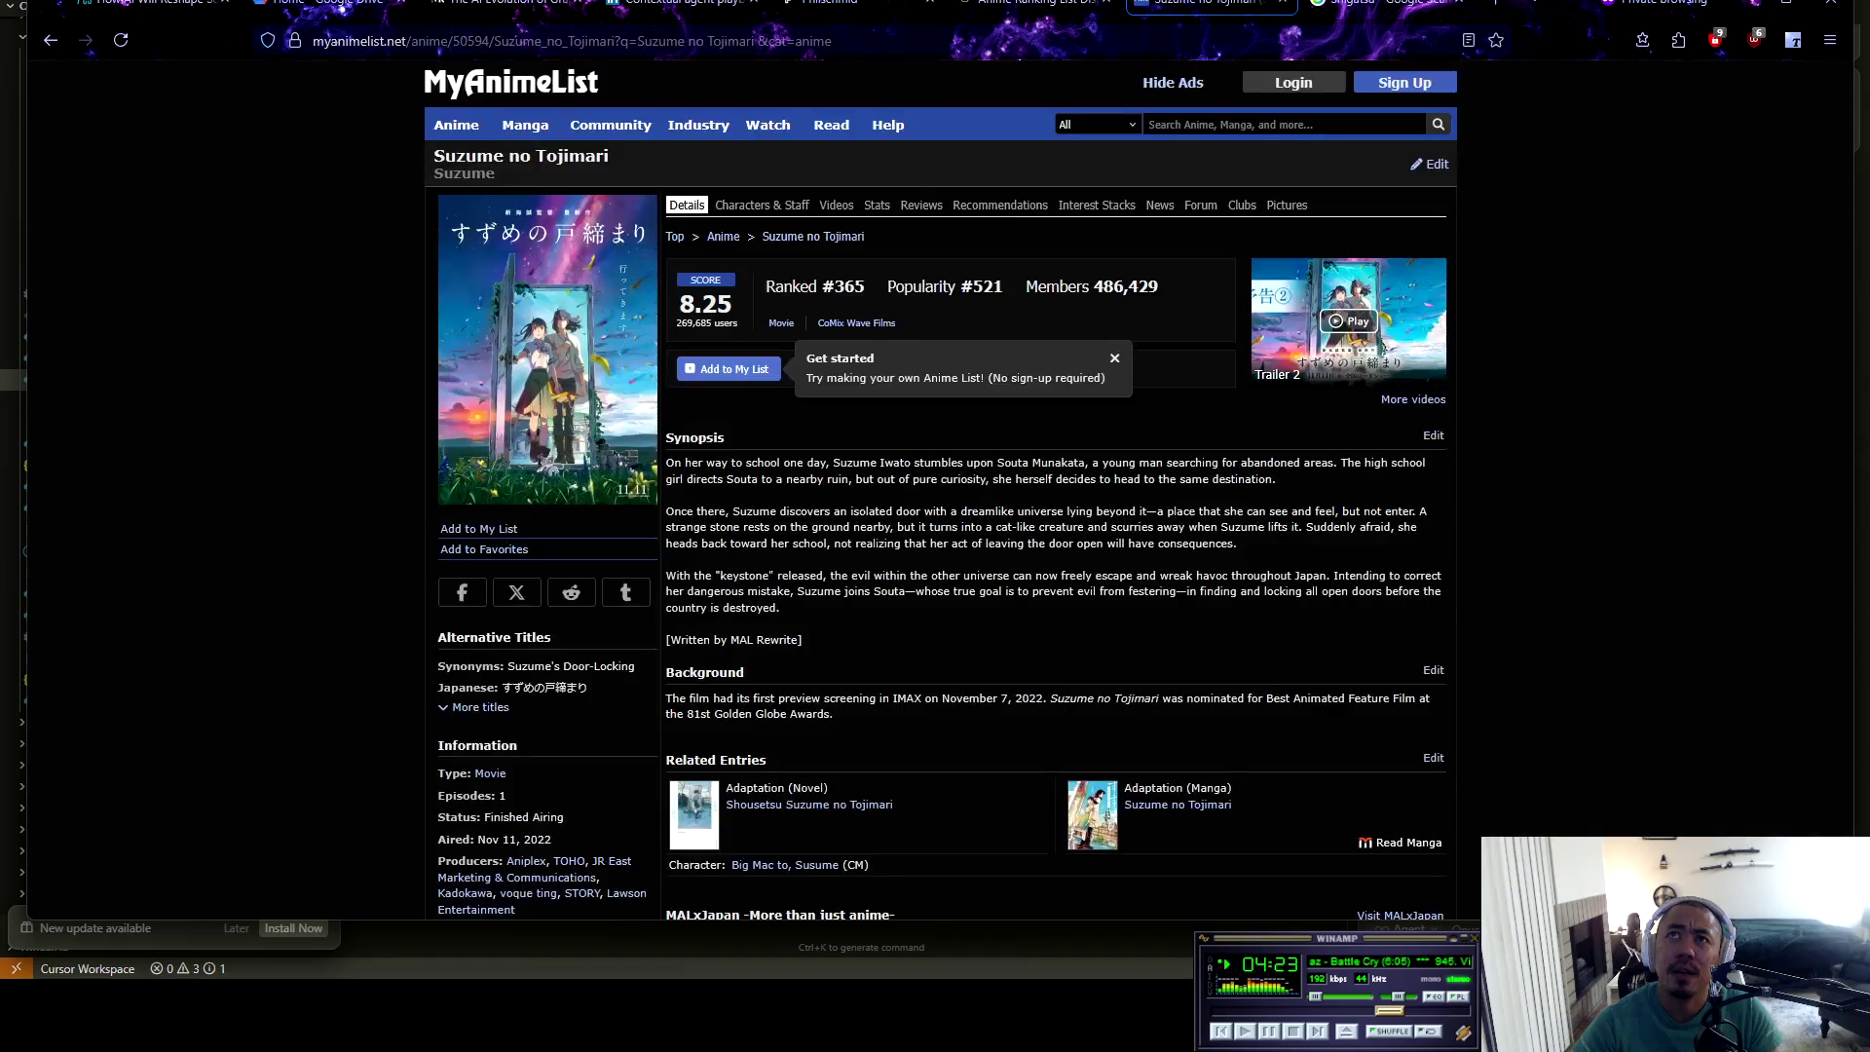
Search MyAnimeList for the pasted Shakugan no Shana title and open its anime page
left_click(1285, 124)
key("ctrl+v")
key("Return")
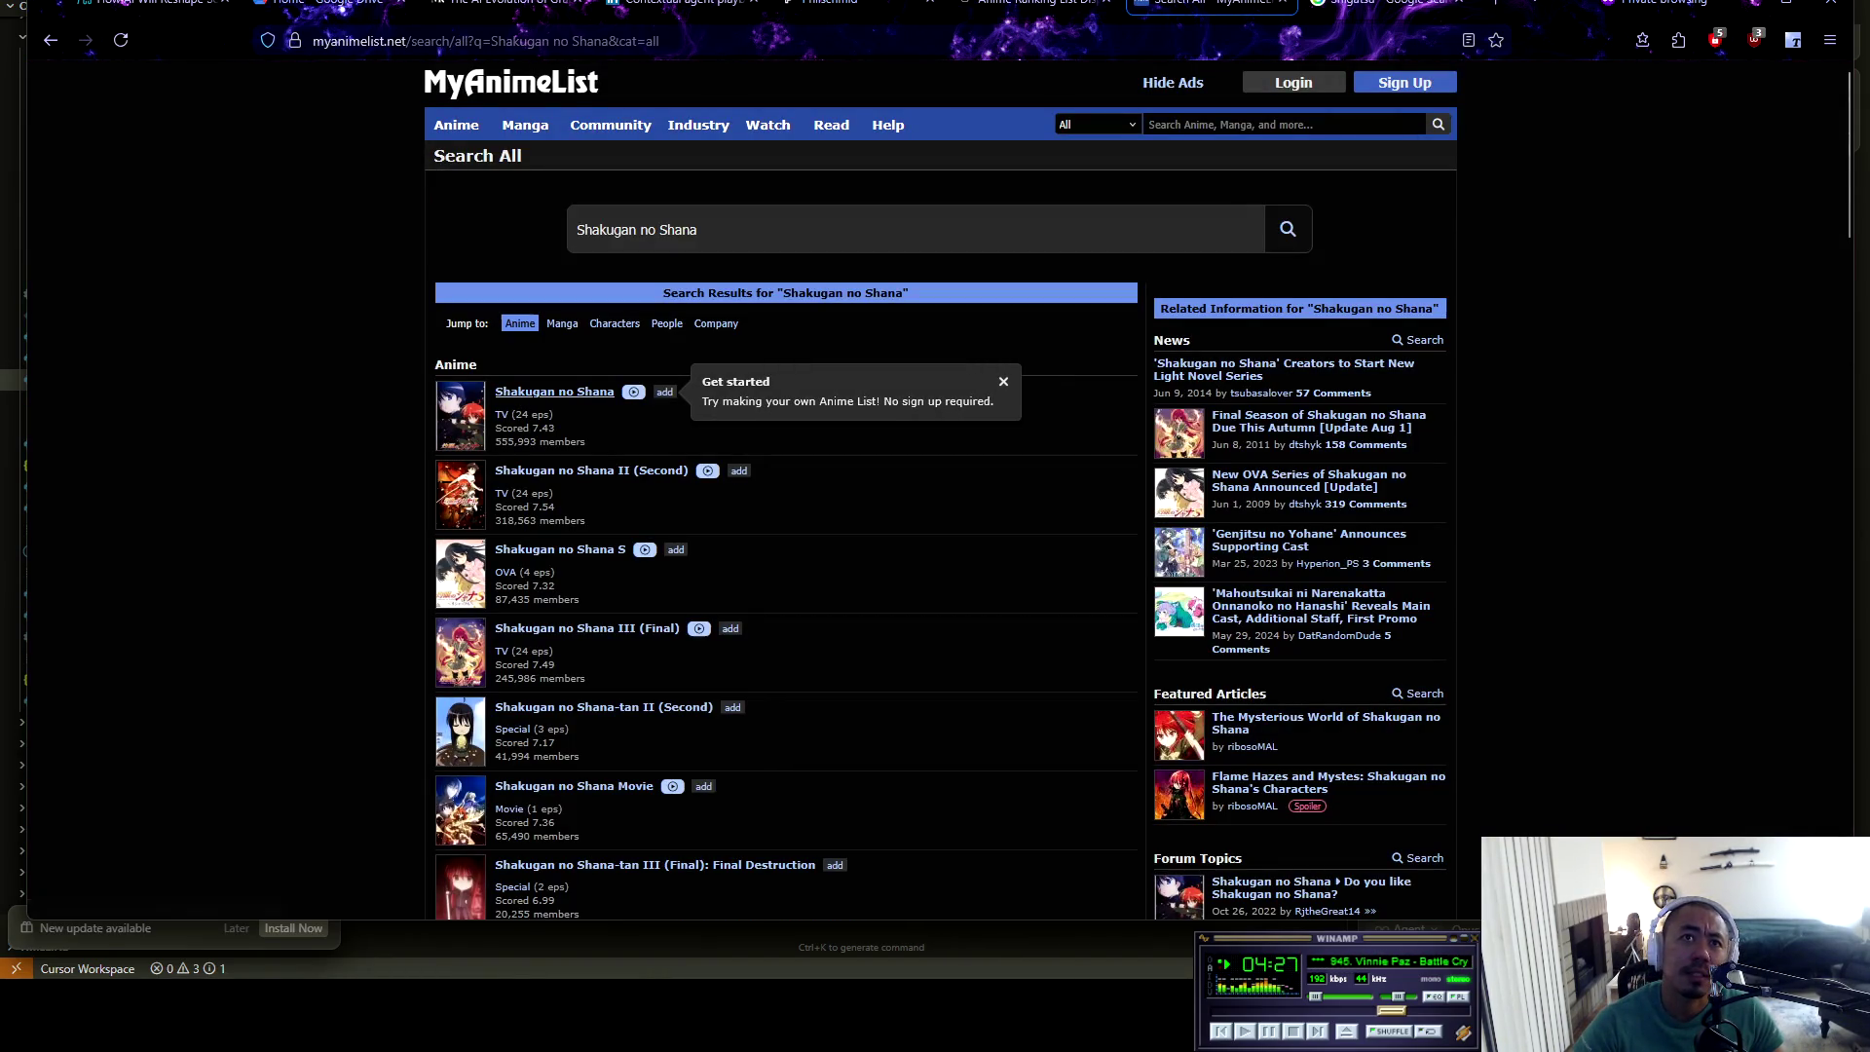
left_click(555, 391)
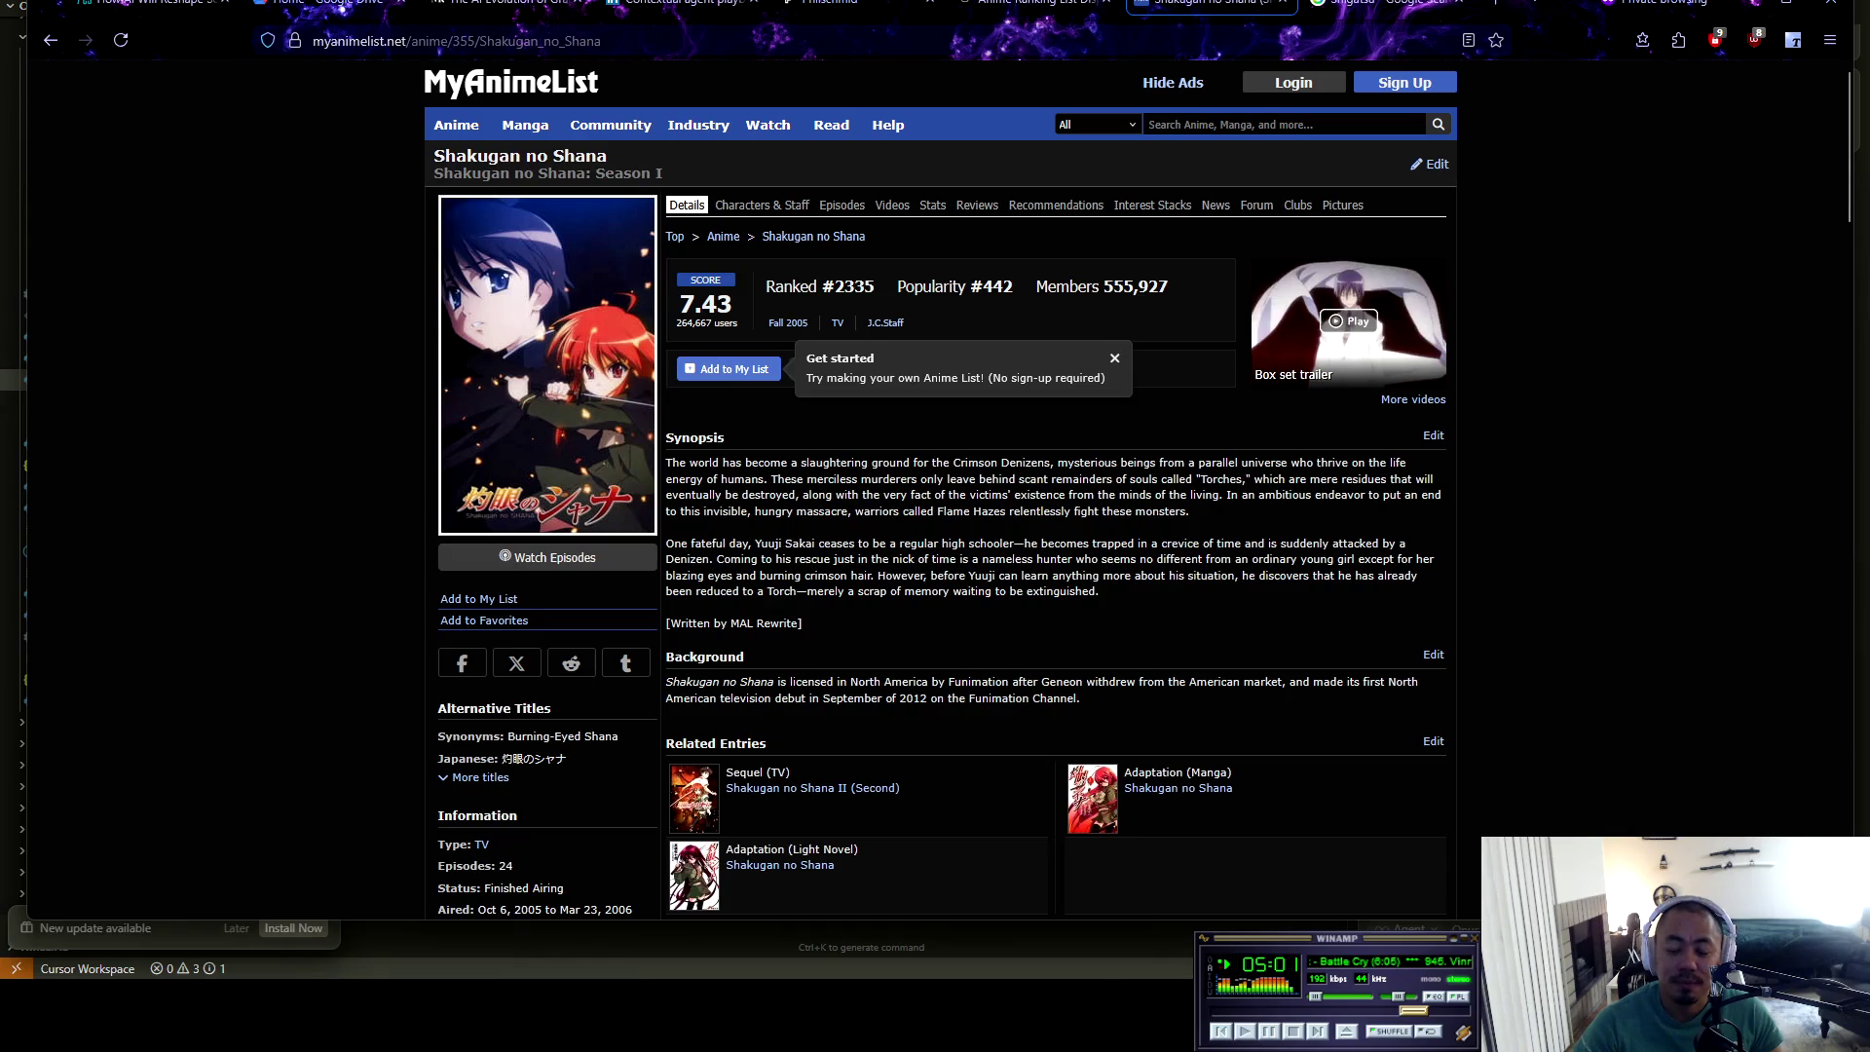
Read the Shakugan no Shana synopsis, then return to the Anime Ranking List chat
mouse_move(1099, 591)
left_mouse_down()
mouse_move(682, 559)
mouse_move(672, 463)
mouse_move(674, 559)
left_mouse_up()
left_click(673, 559)
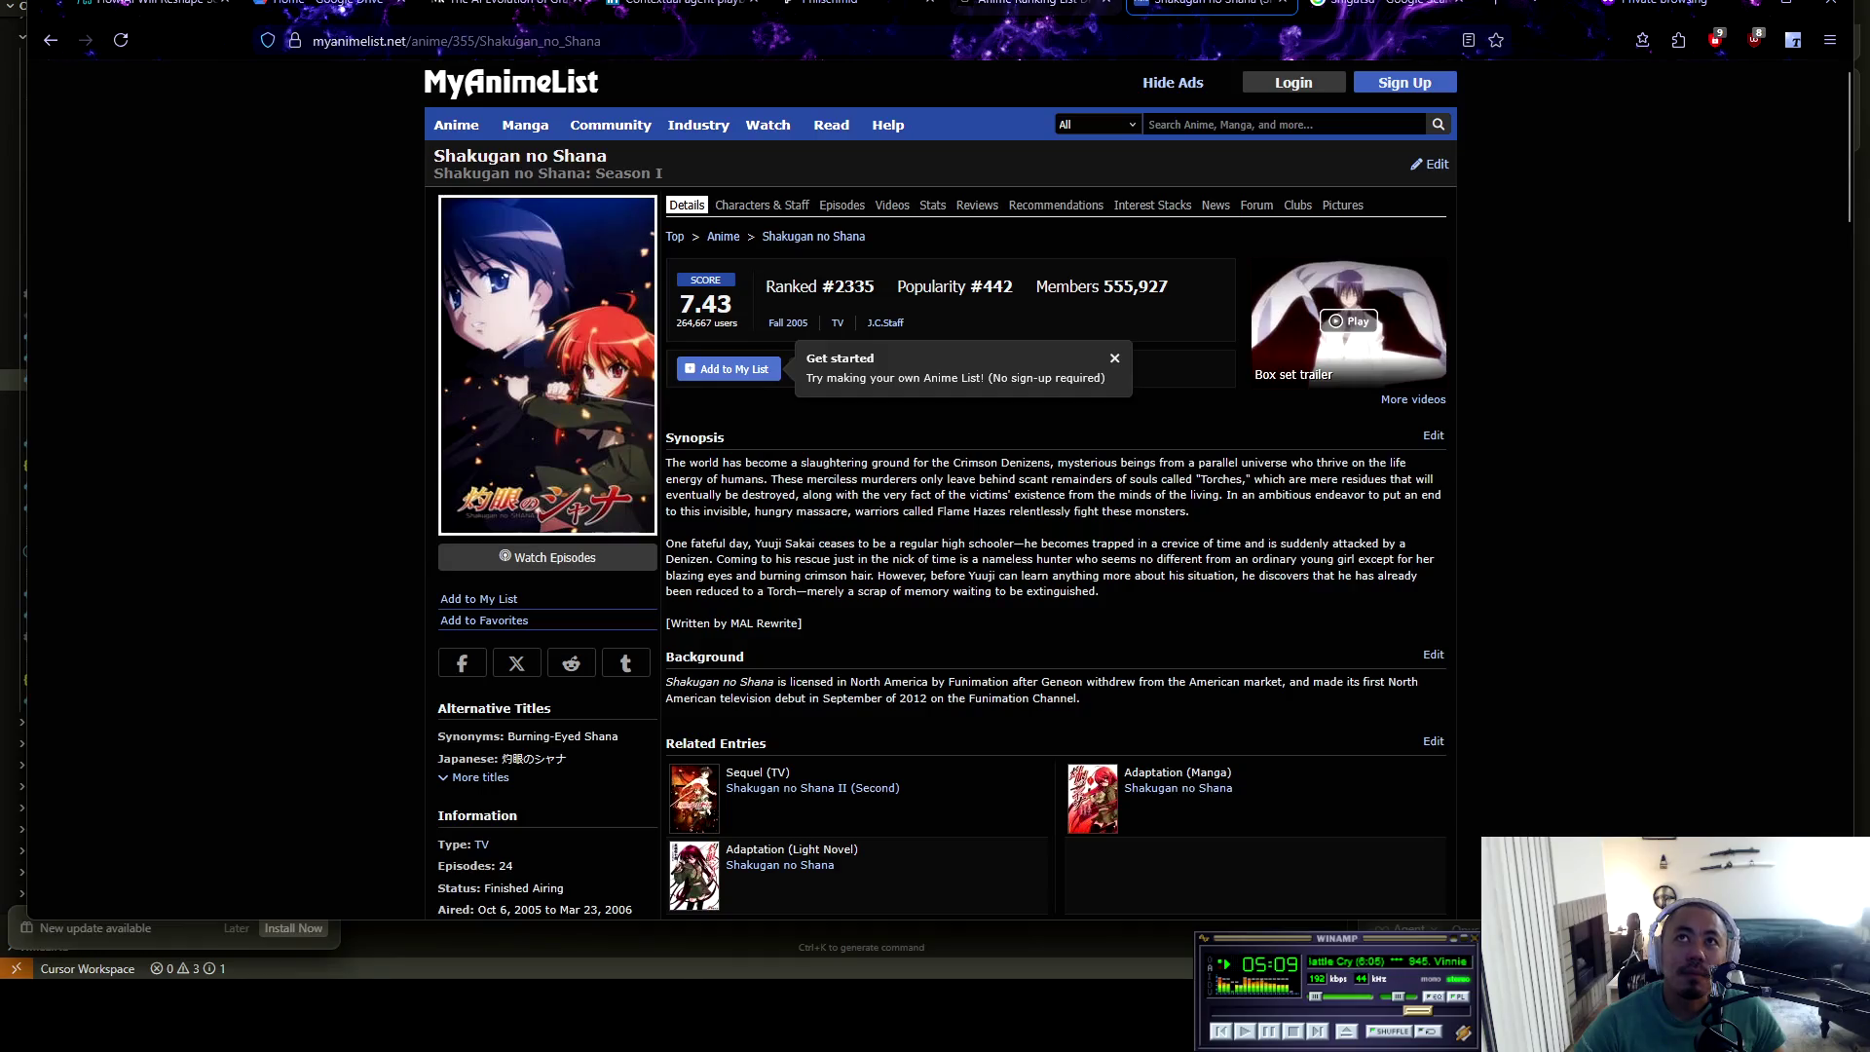
left_click(1033, 4)
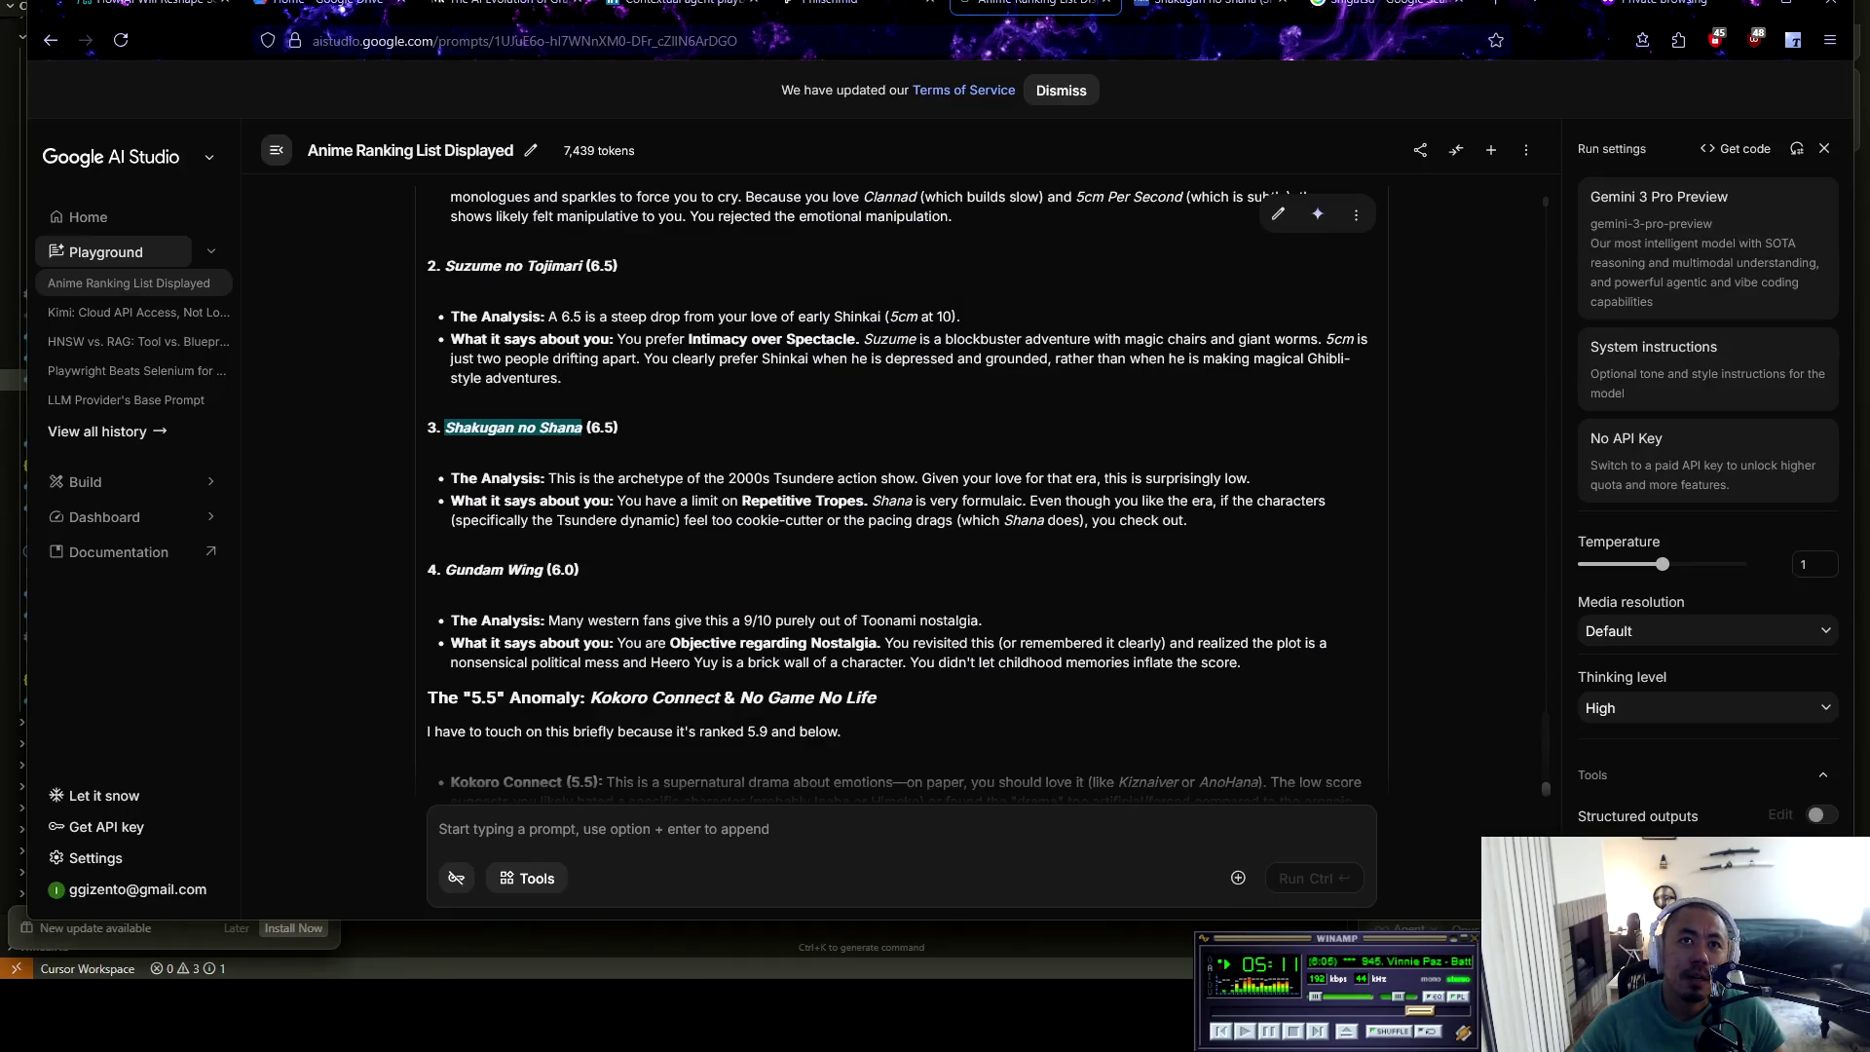
key("ctrl+Tab")
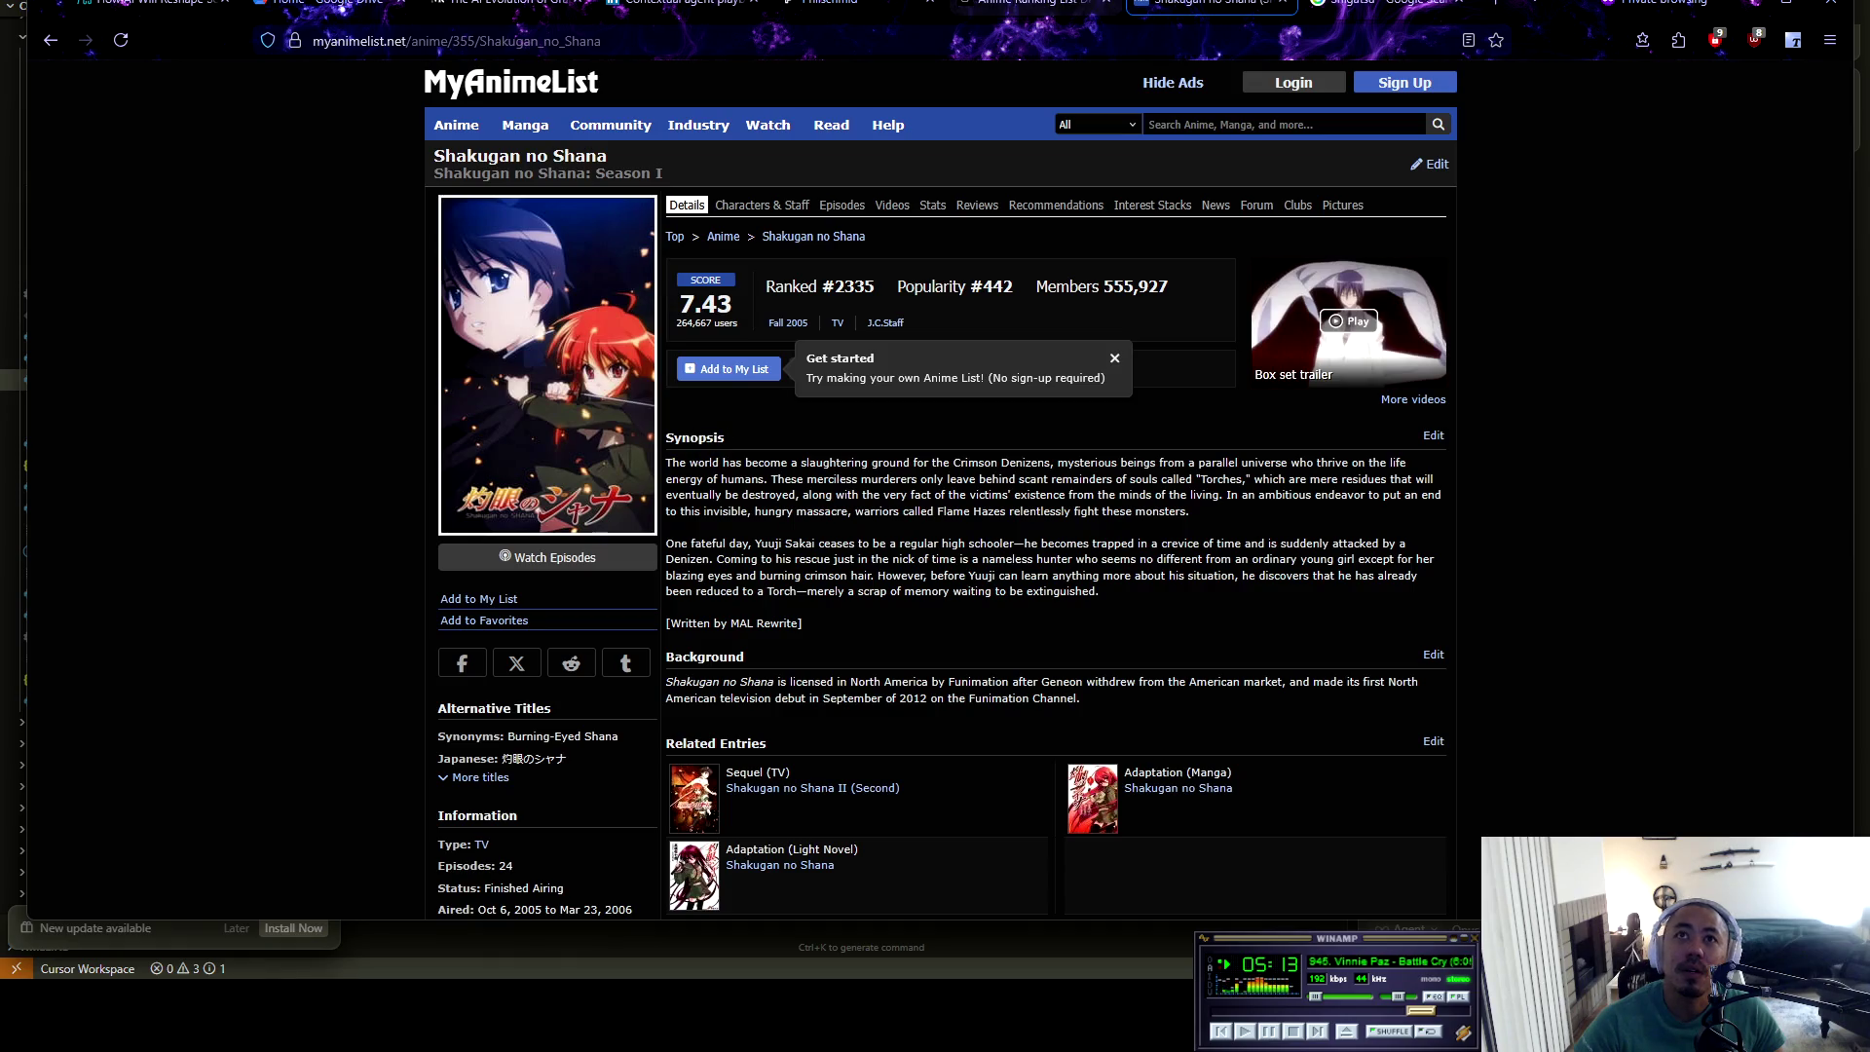
mouse_move(1033, 5)
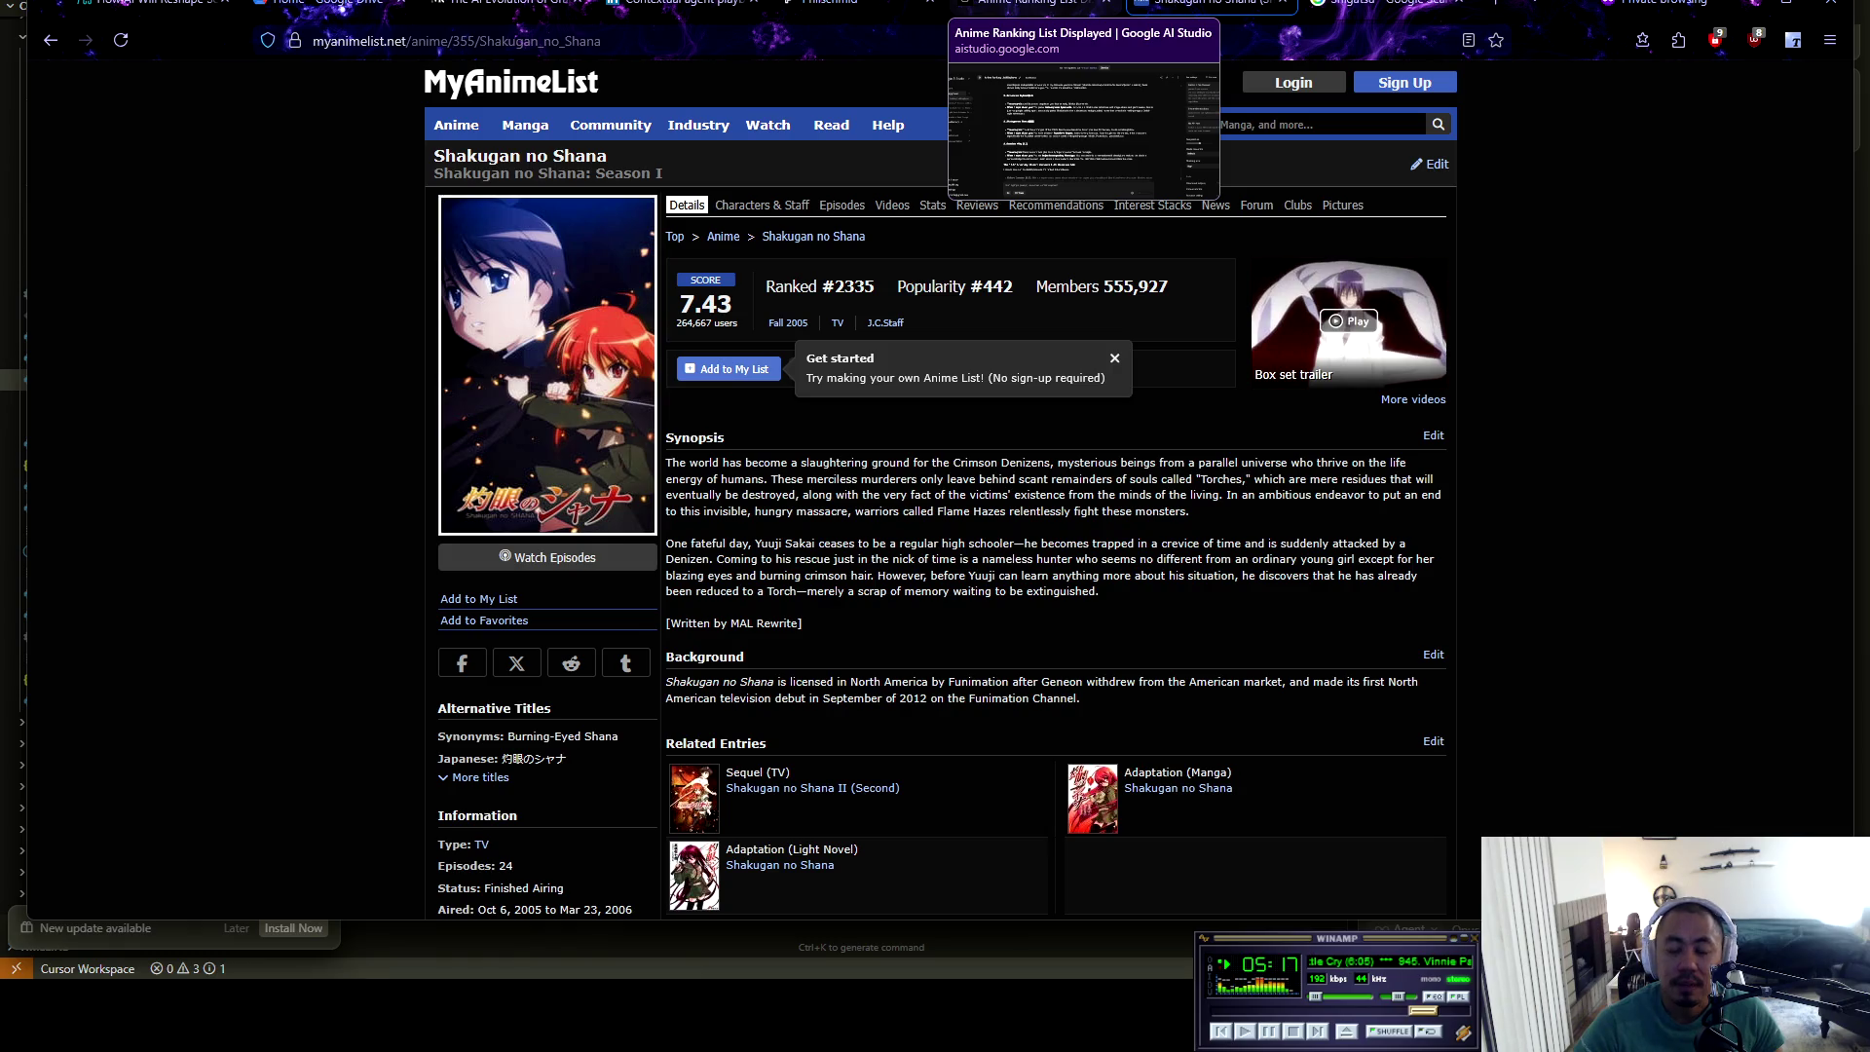
left_click(1032, 5)
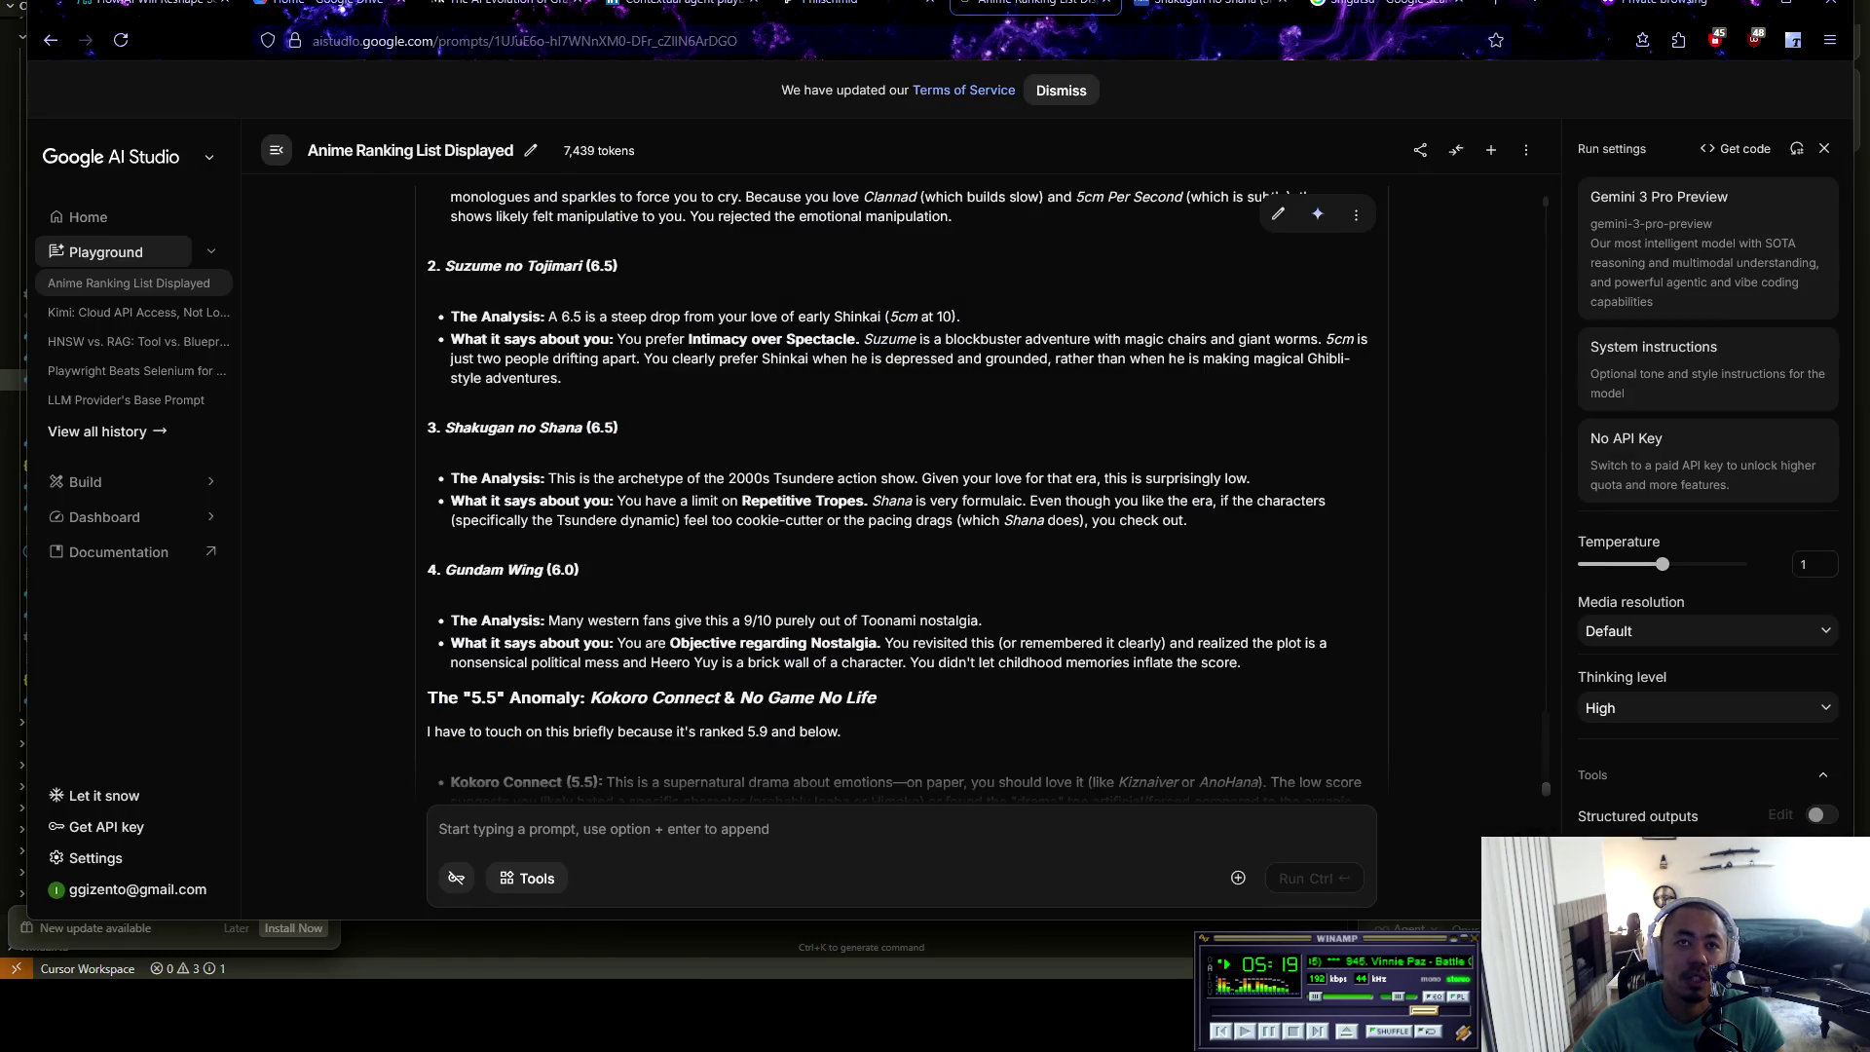
Highlight the Shakugan no Shana analysis and its repetitive-tropes verdict
scroll(558, 378, "down", 1)
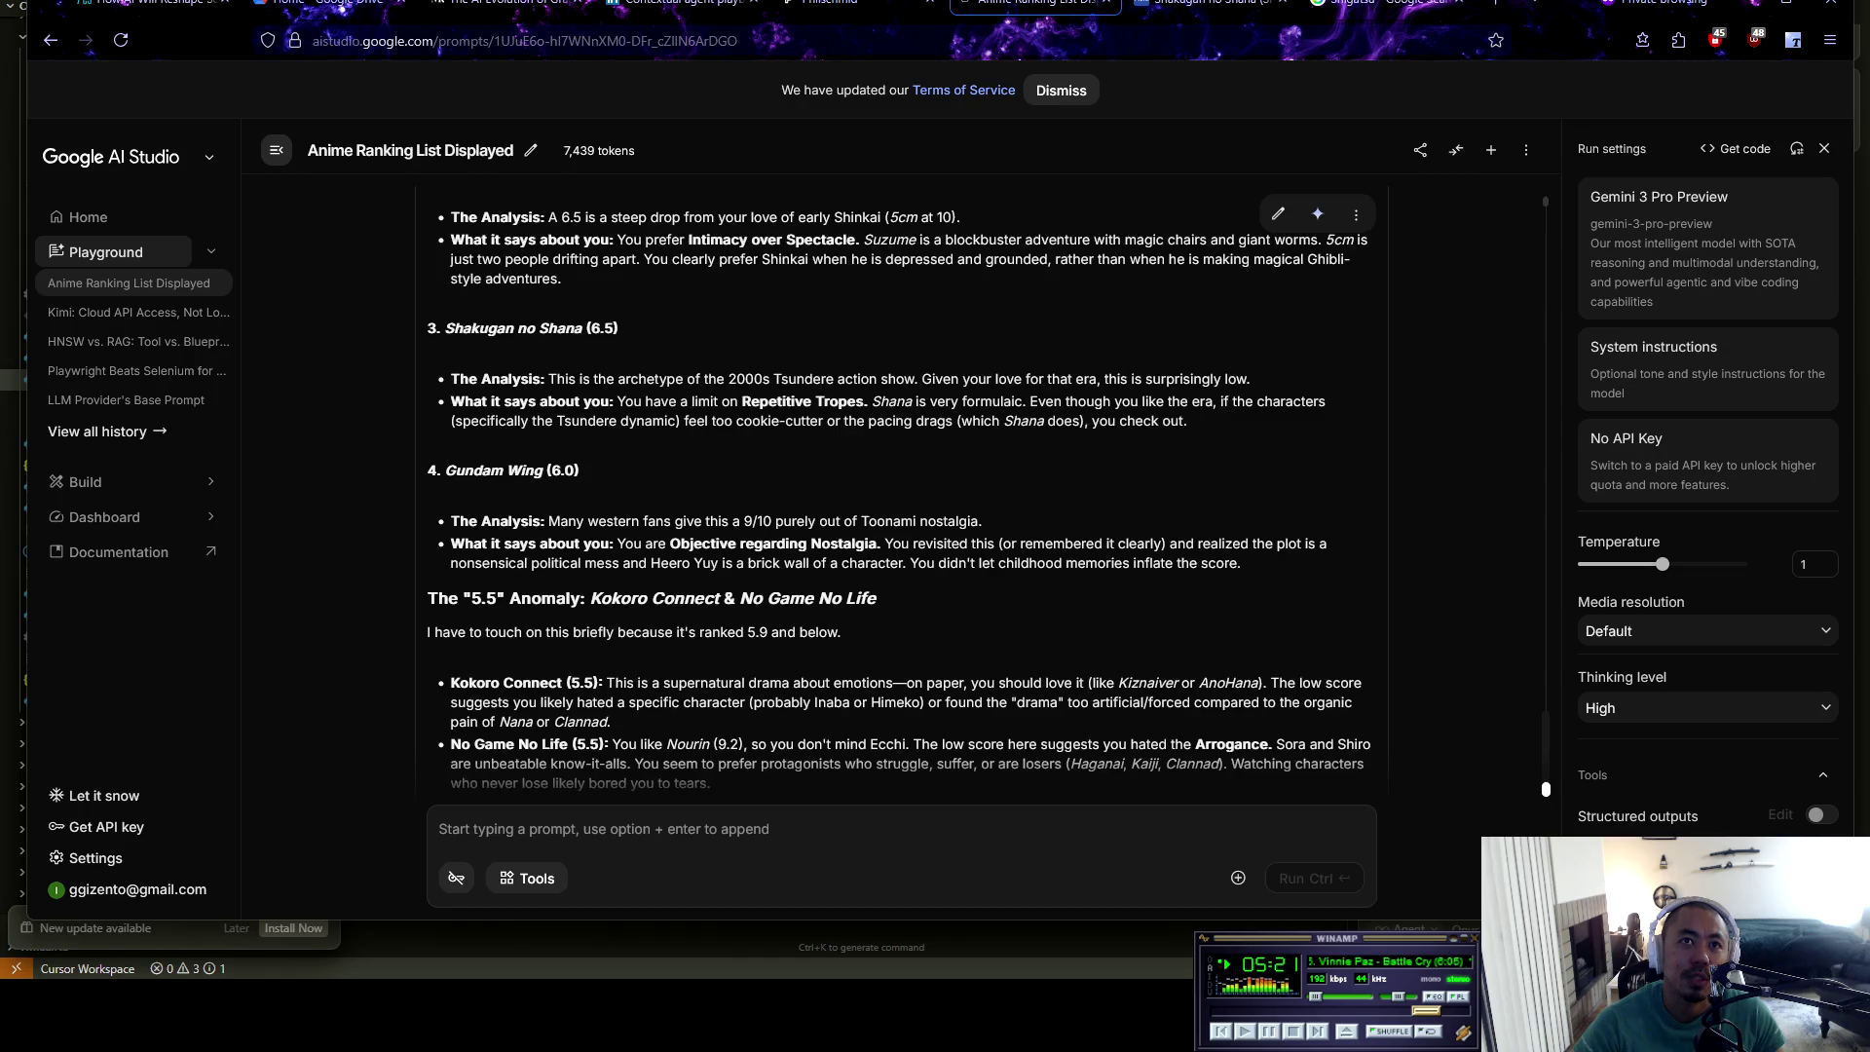
left_click_drag(557, 379, 1286, 385)
left_click(1267, 388)
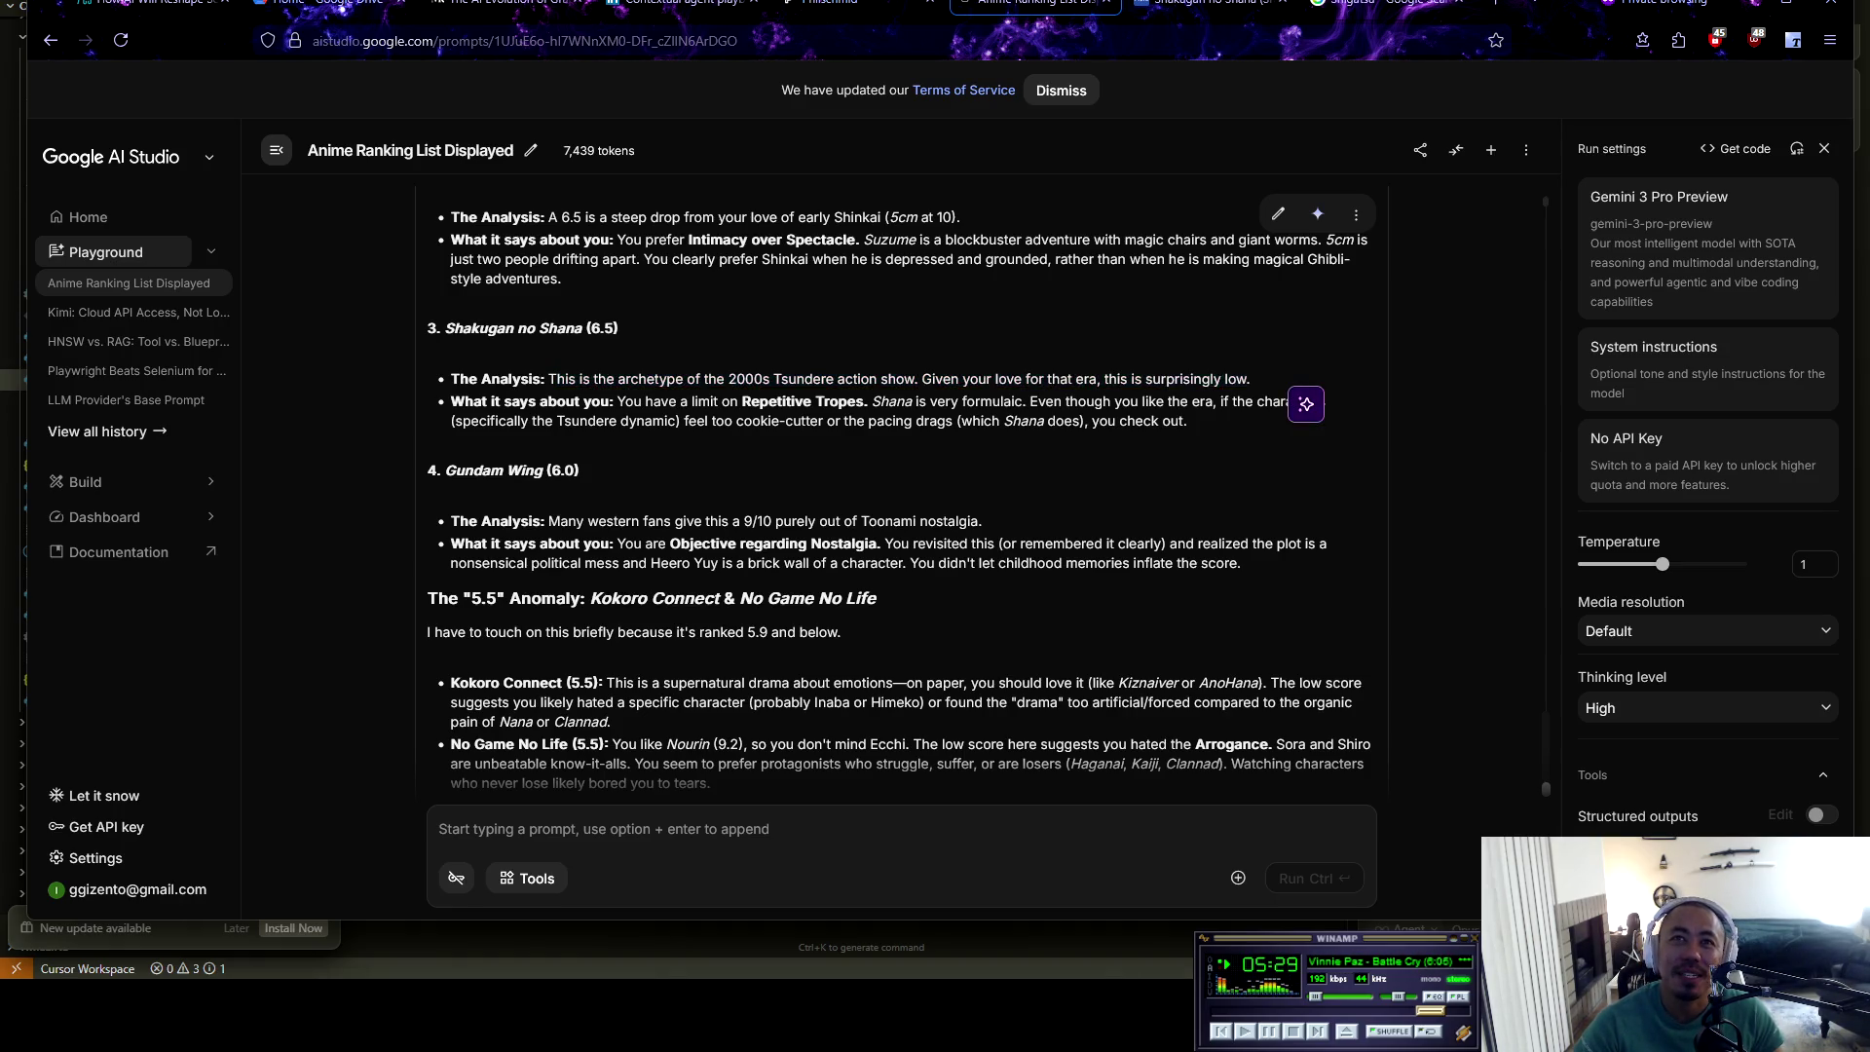
mouse_move(620, 401)
left_mouse_down()
mouse_move(1244, 402)
mouse_move(1190, 421)
mouse_move(526, 421)
mouse_move(1190, 423)
left_mouse_up()
left_click(1190, 423)
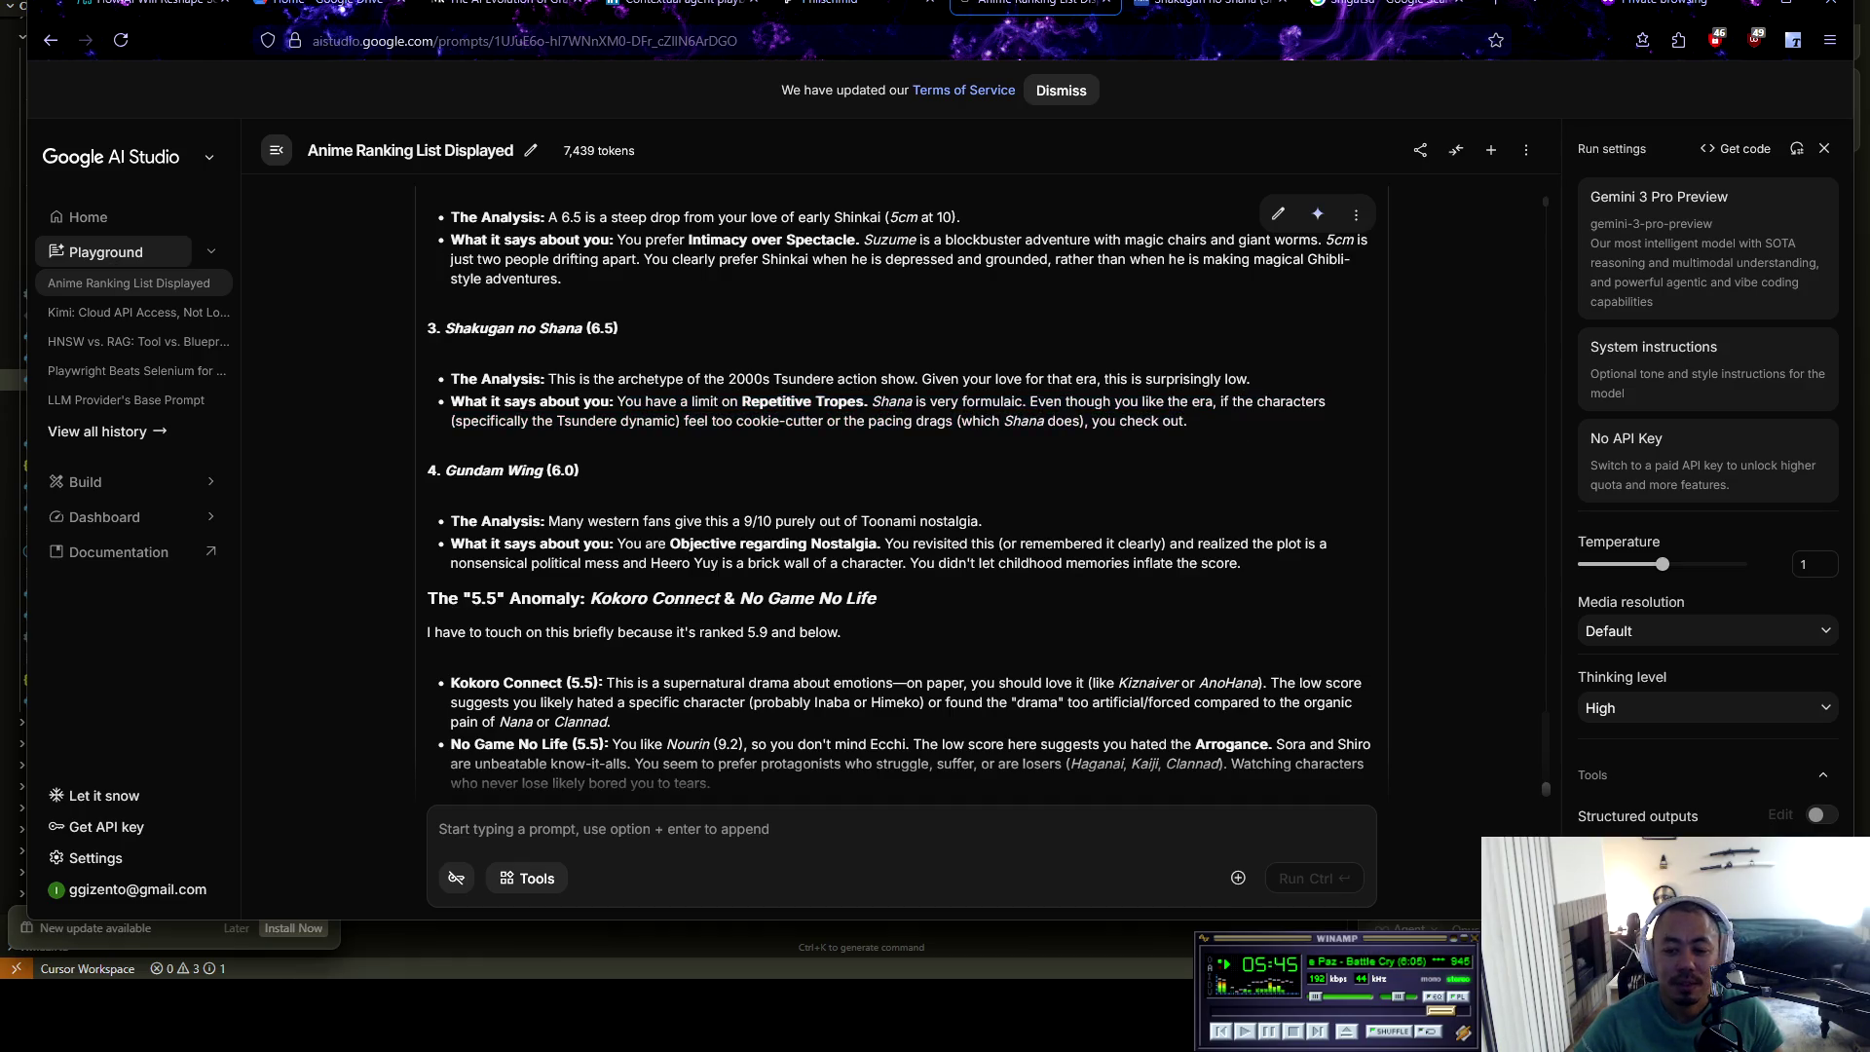
Highlight the Gundam Wing (6.0) analysis, its nostalgia remark and the '5.5' Anomaly heading
scroll(989, 504, "down", 2)
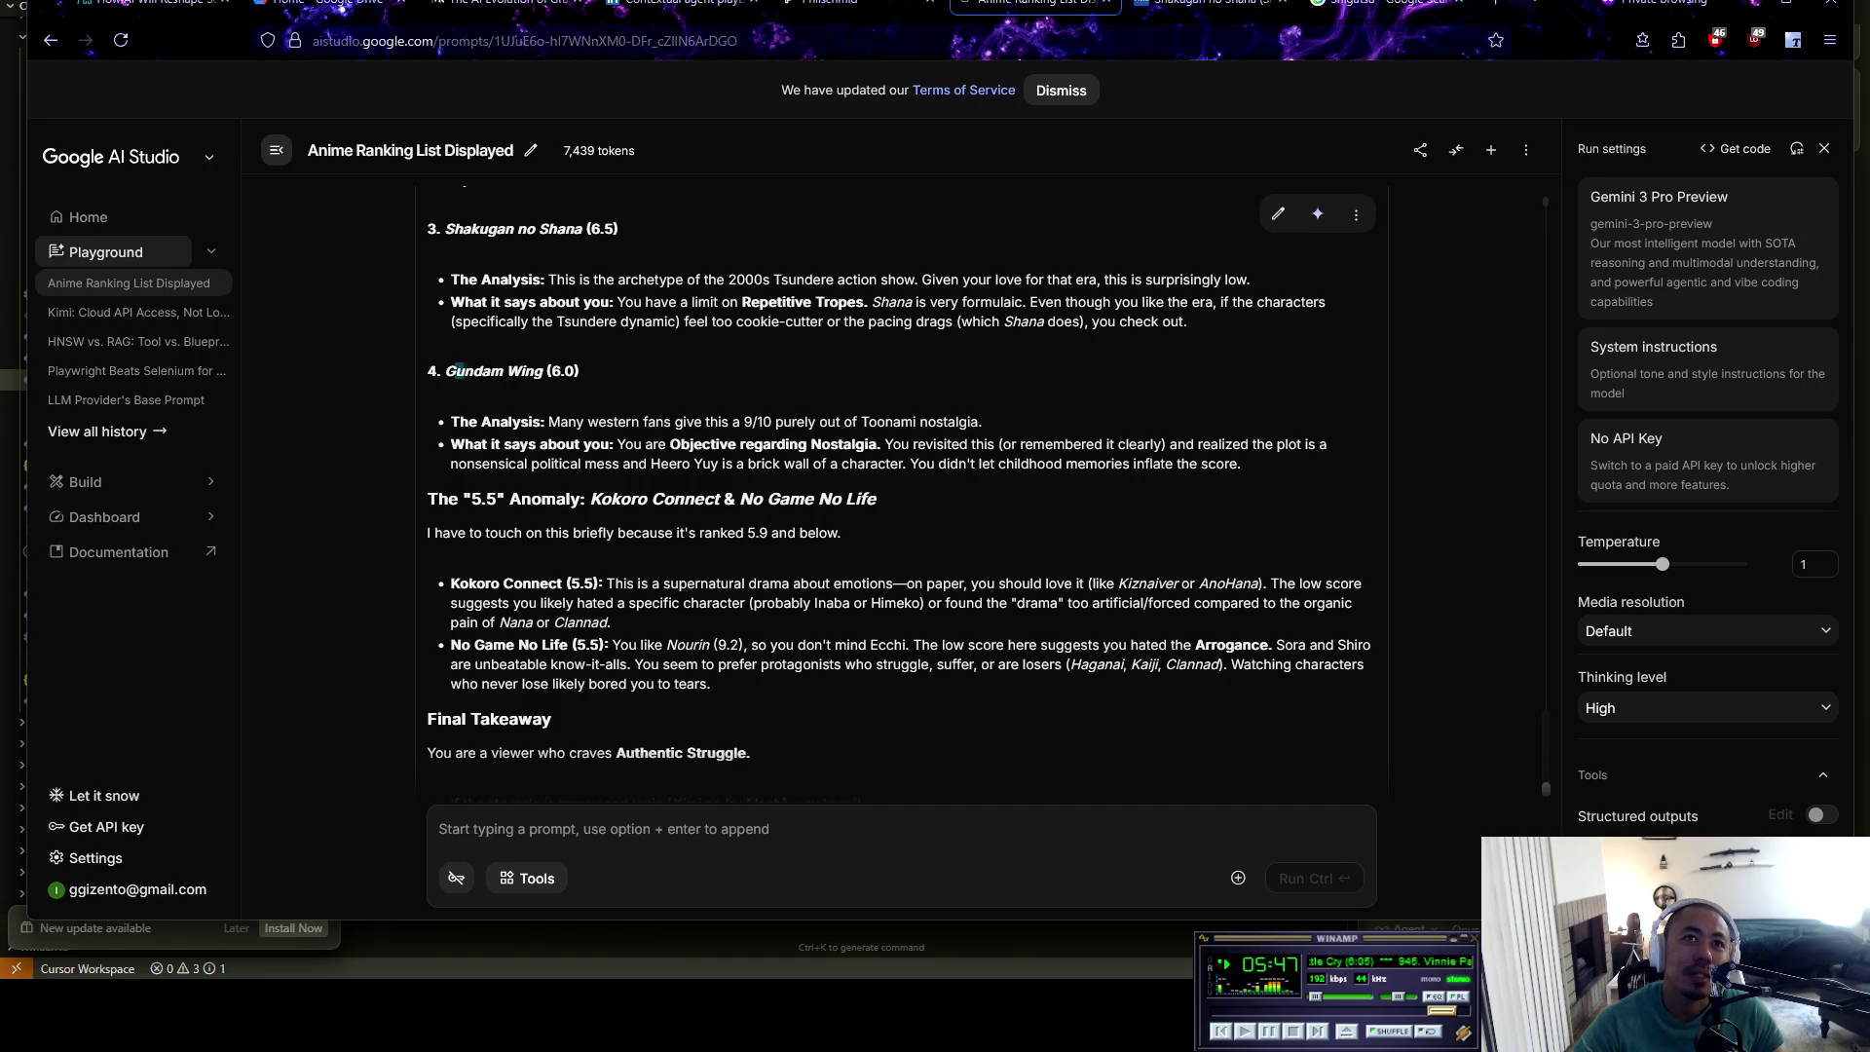
triple_click(516, 372)
left_click(643, 389)
mouse_move(546, 421)
left_mouse_down()
mouse_move(915, 421)
mouse_move(1026, 444)
mouse_move(983, 422)
left_mouse_up()
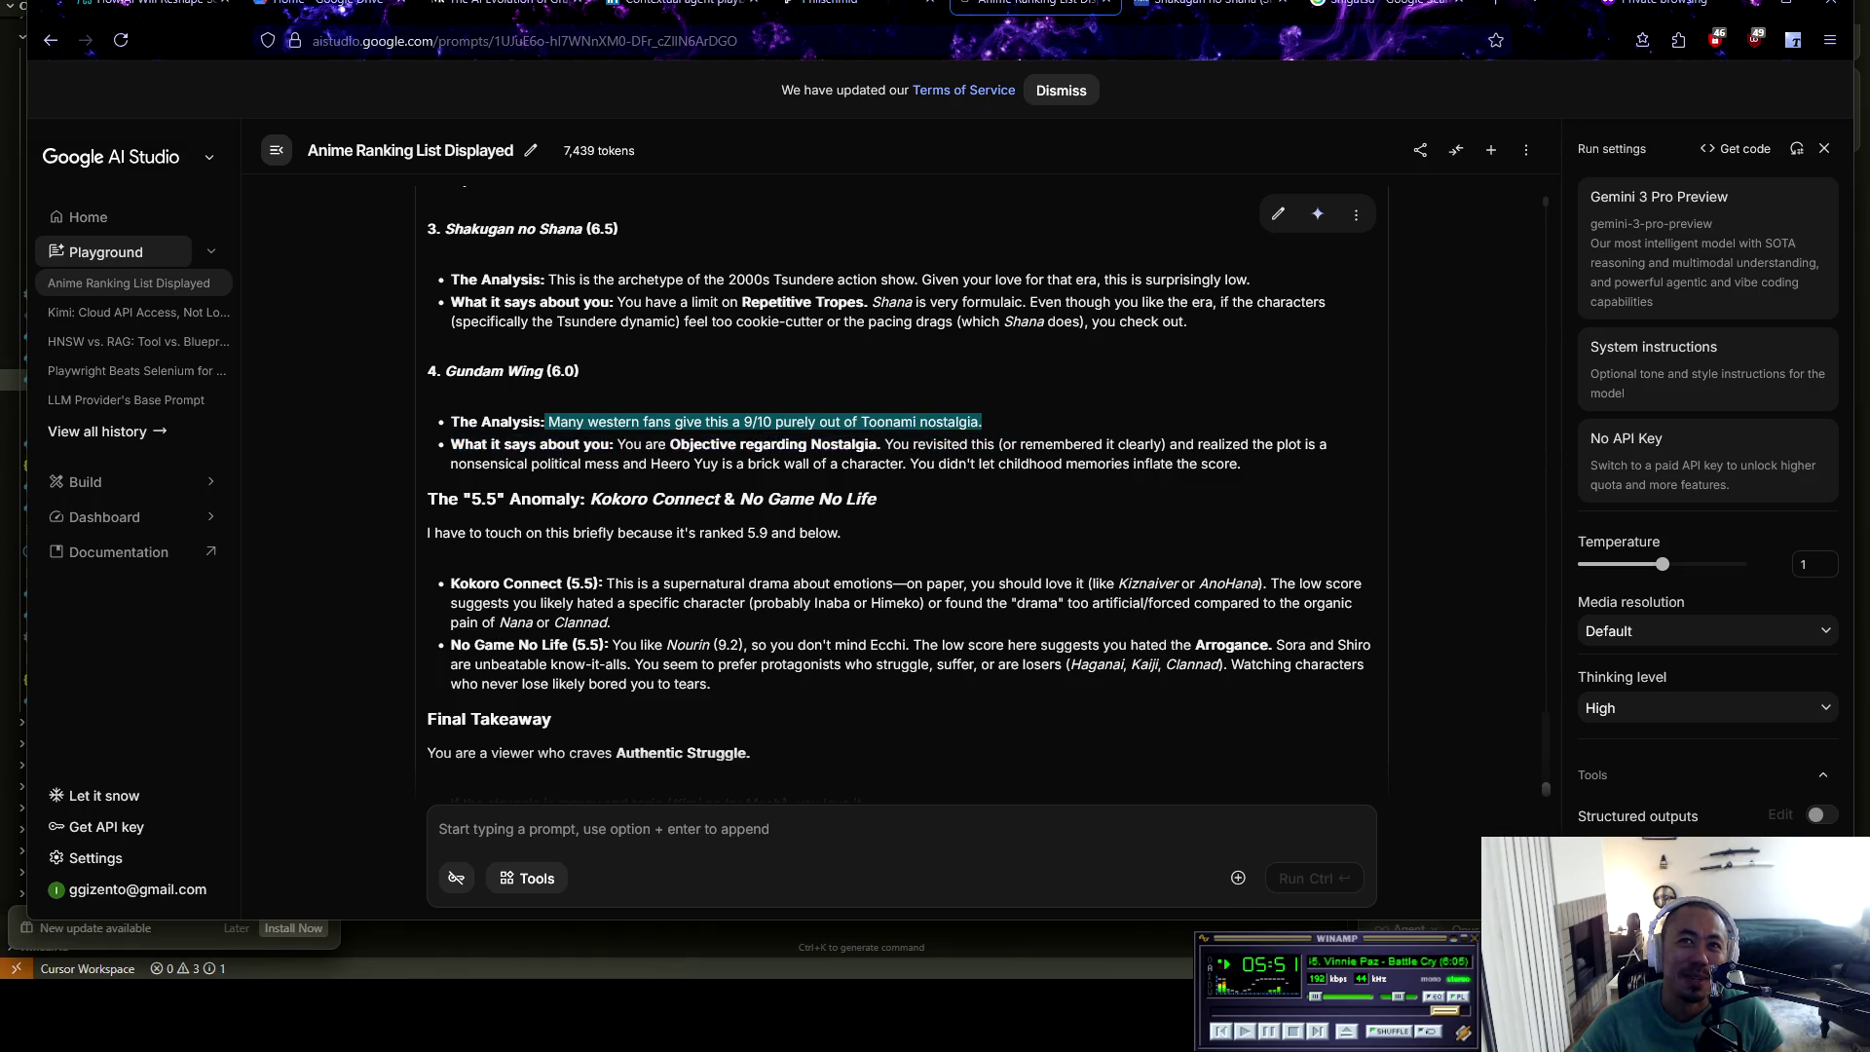
left_click(1071, 440)
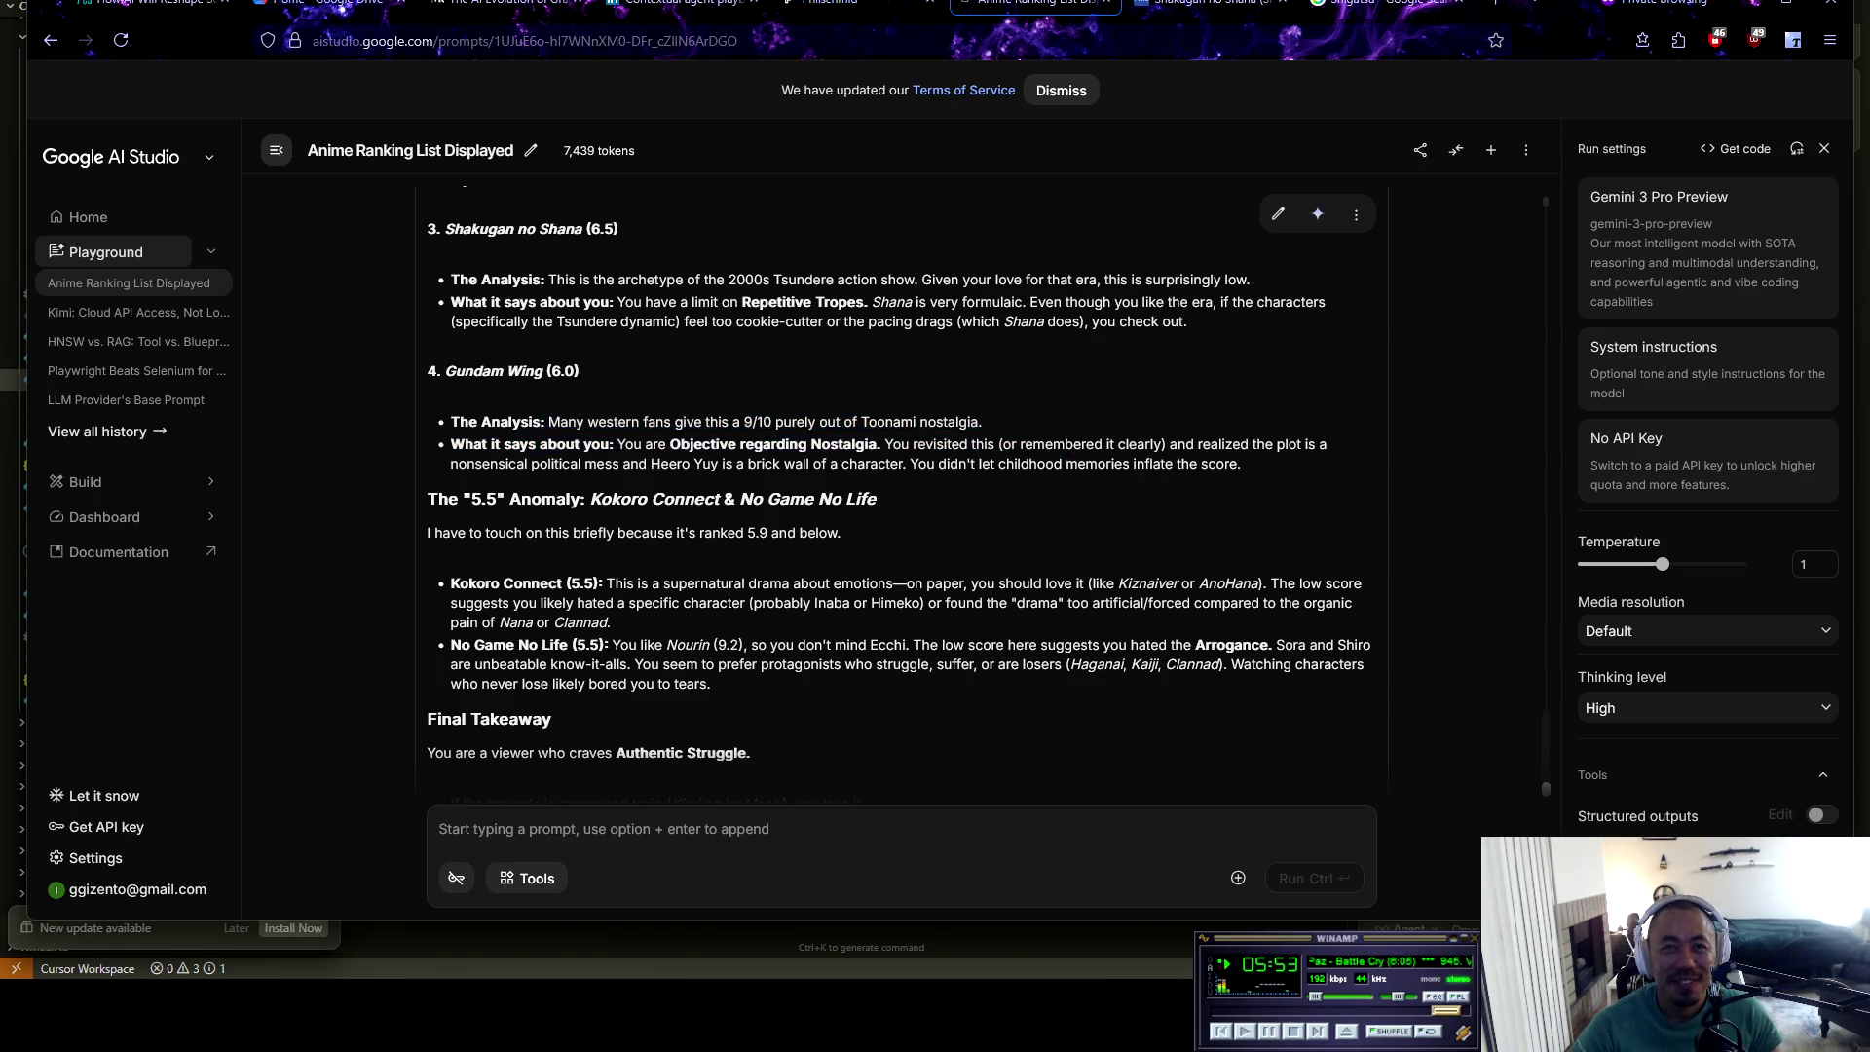
mouse_move(617, 444)
left_mouse_down()
mouse_move(763, 464)
mouse_move(829, 444)
mouse_move(797, 444)
mouse_move(1330, 444)
mouse_move(517, 463)
mouse_move(1256, 468)
mouse_move(1288, 489)
left_mouse_up()
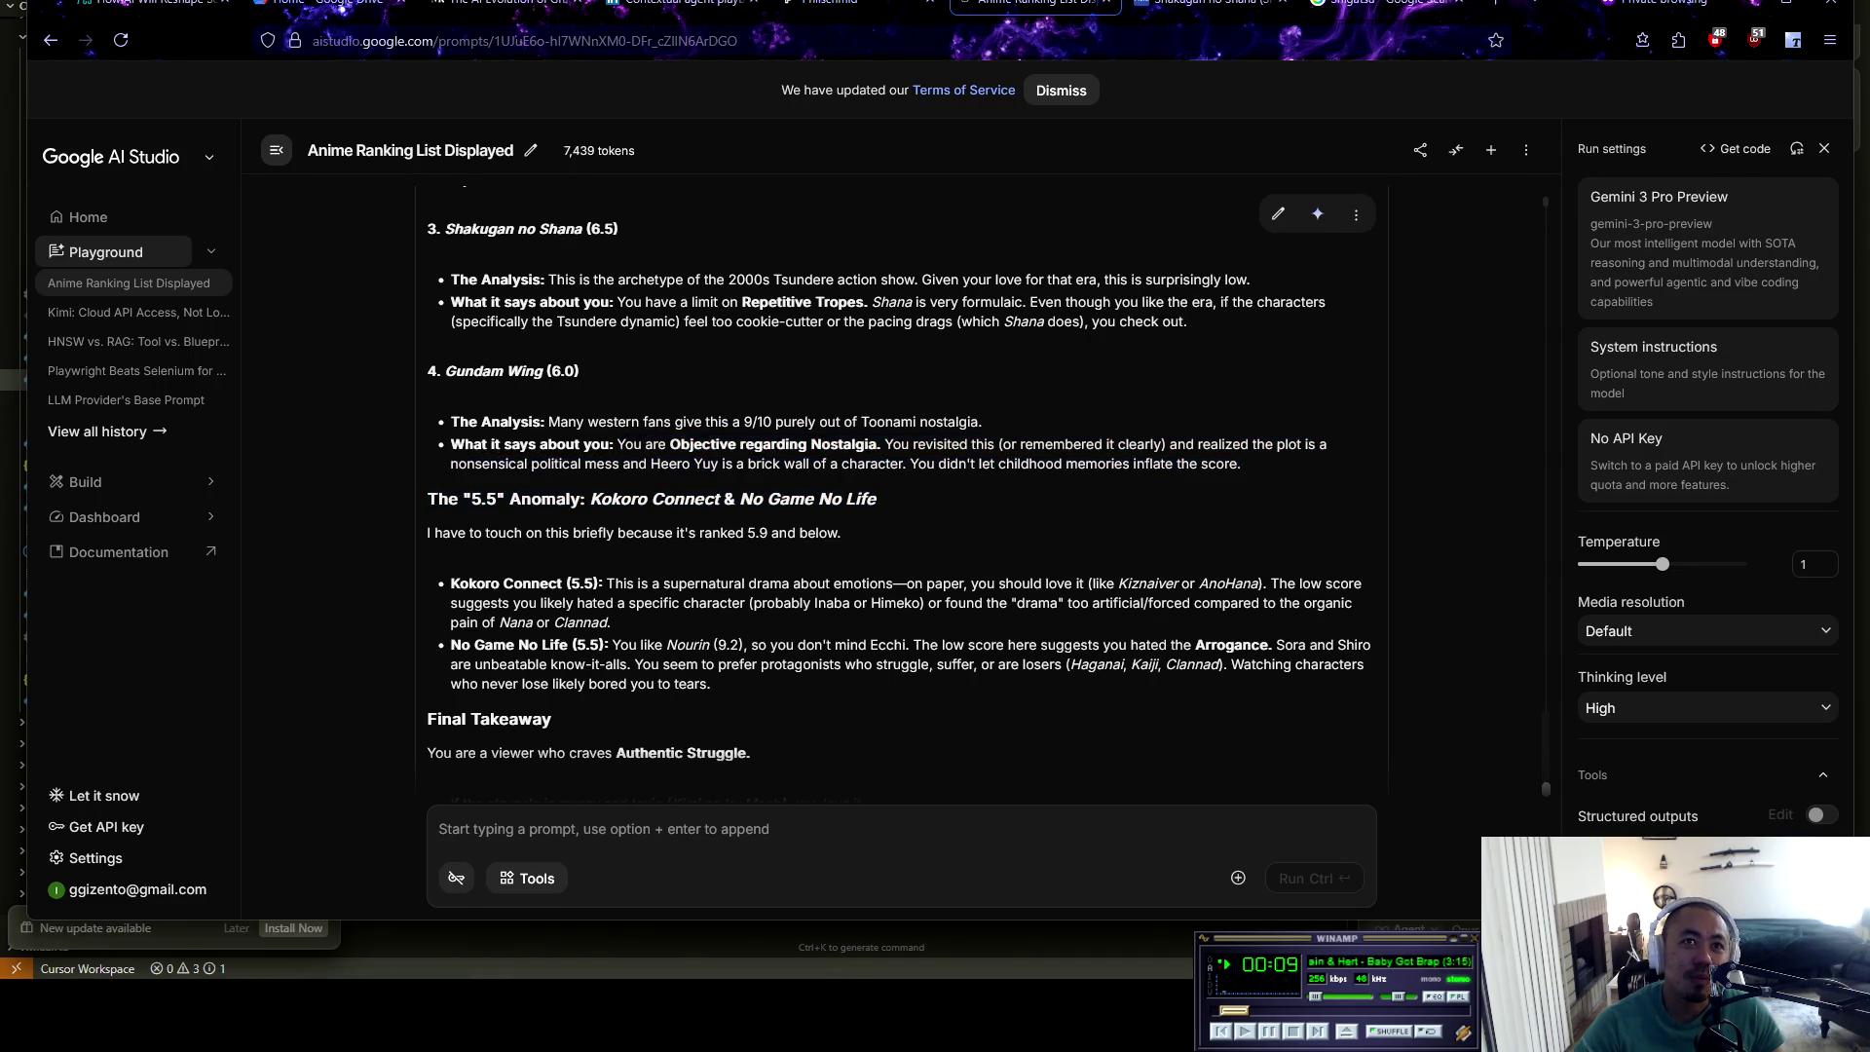
left_click_drag(481, 499, 611, 498)
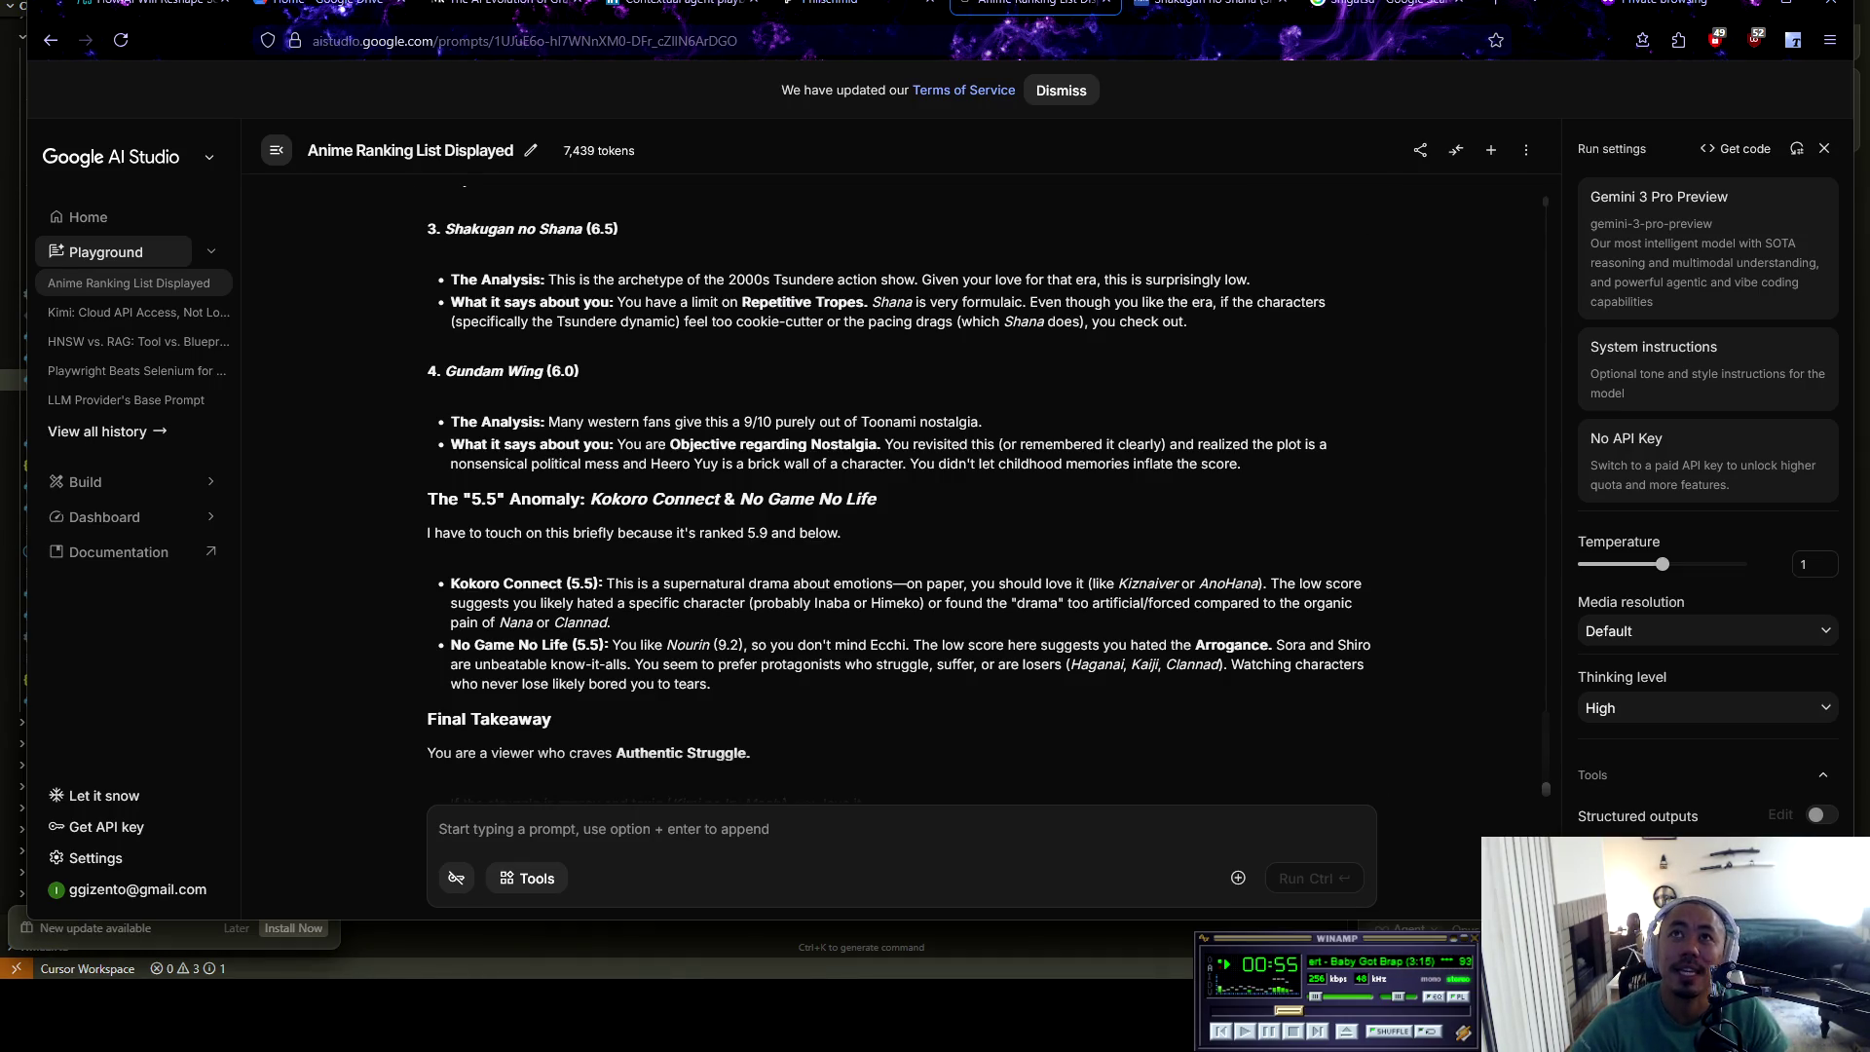
Search MyAnimeList for 'Nana', open the Nana TV anime page, then return to AI Studio
left_click(1208, 4)
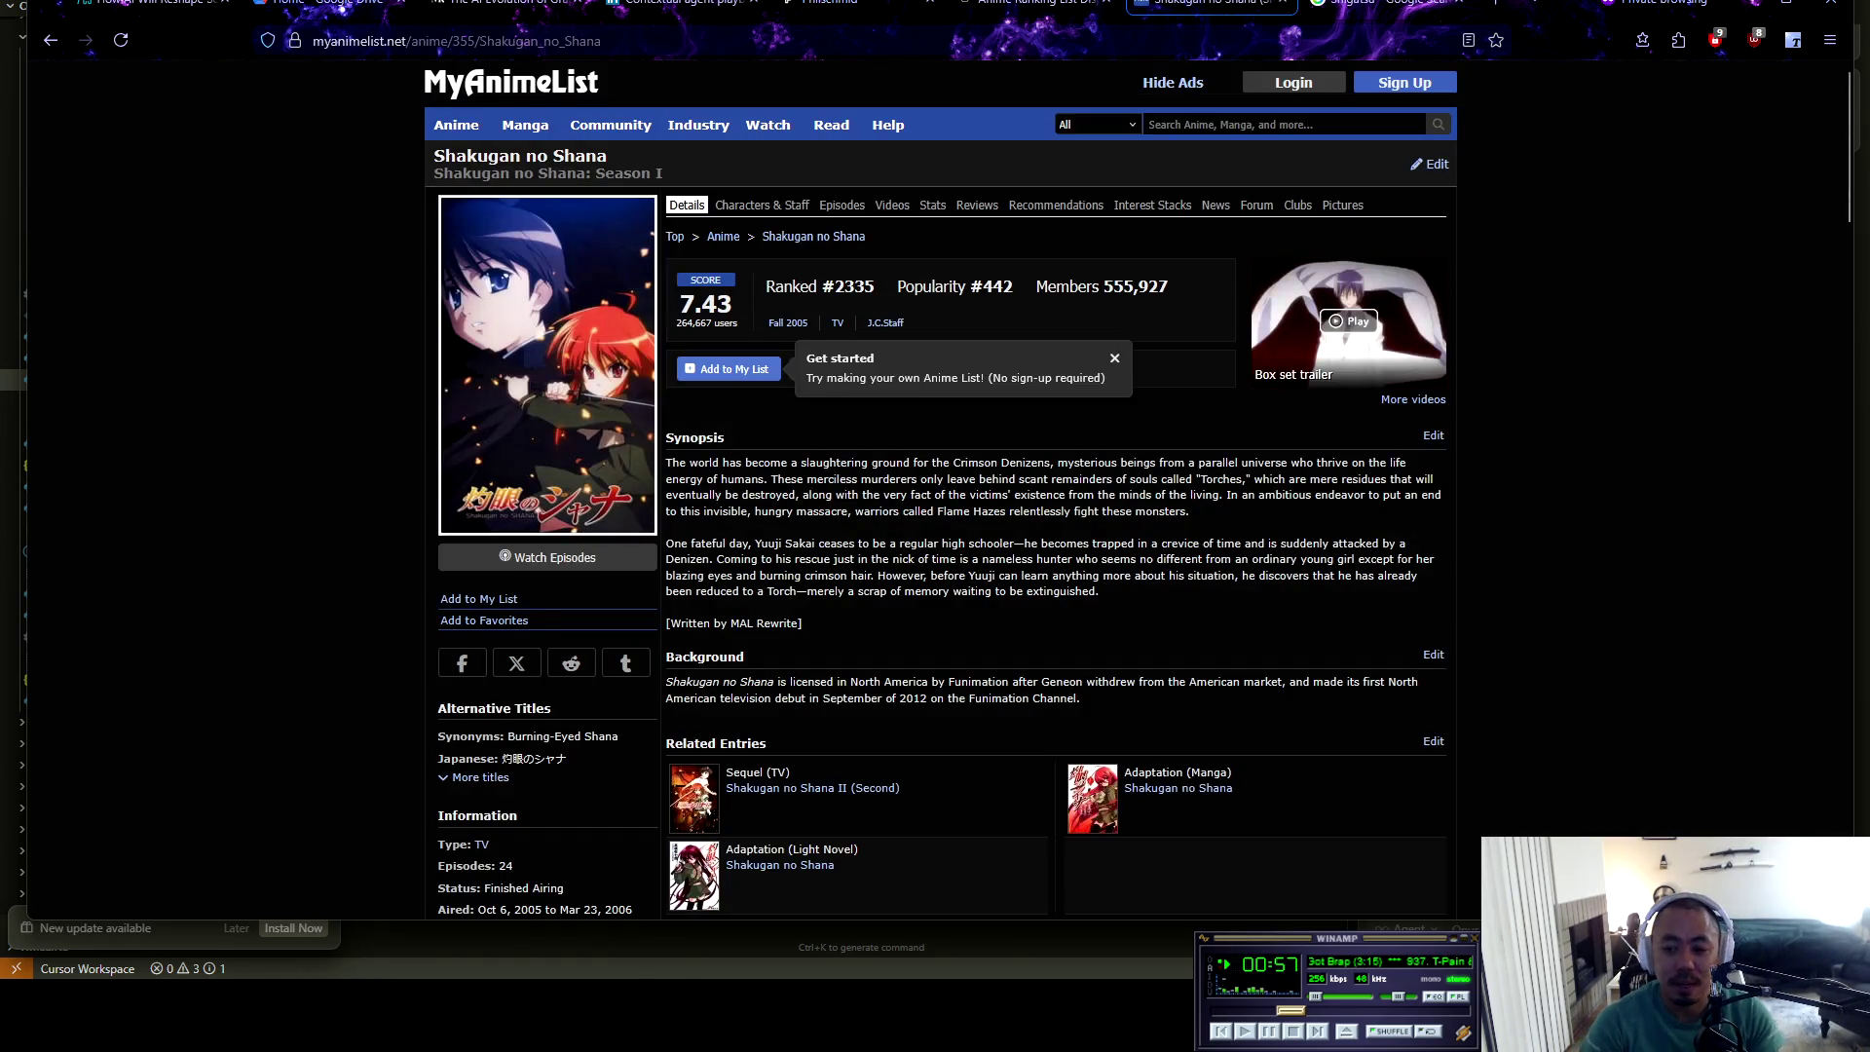
left_click(1267, 123)
type("Nana")
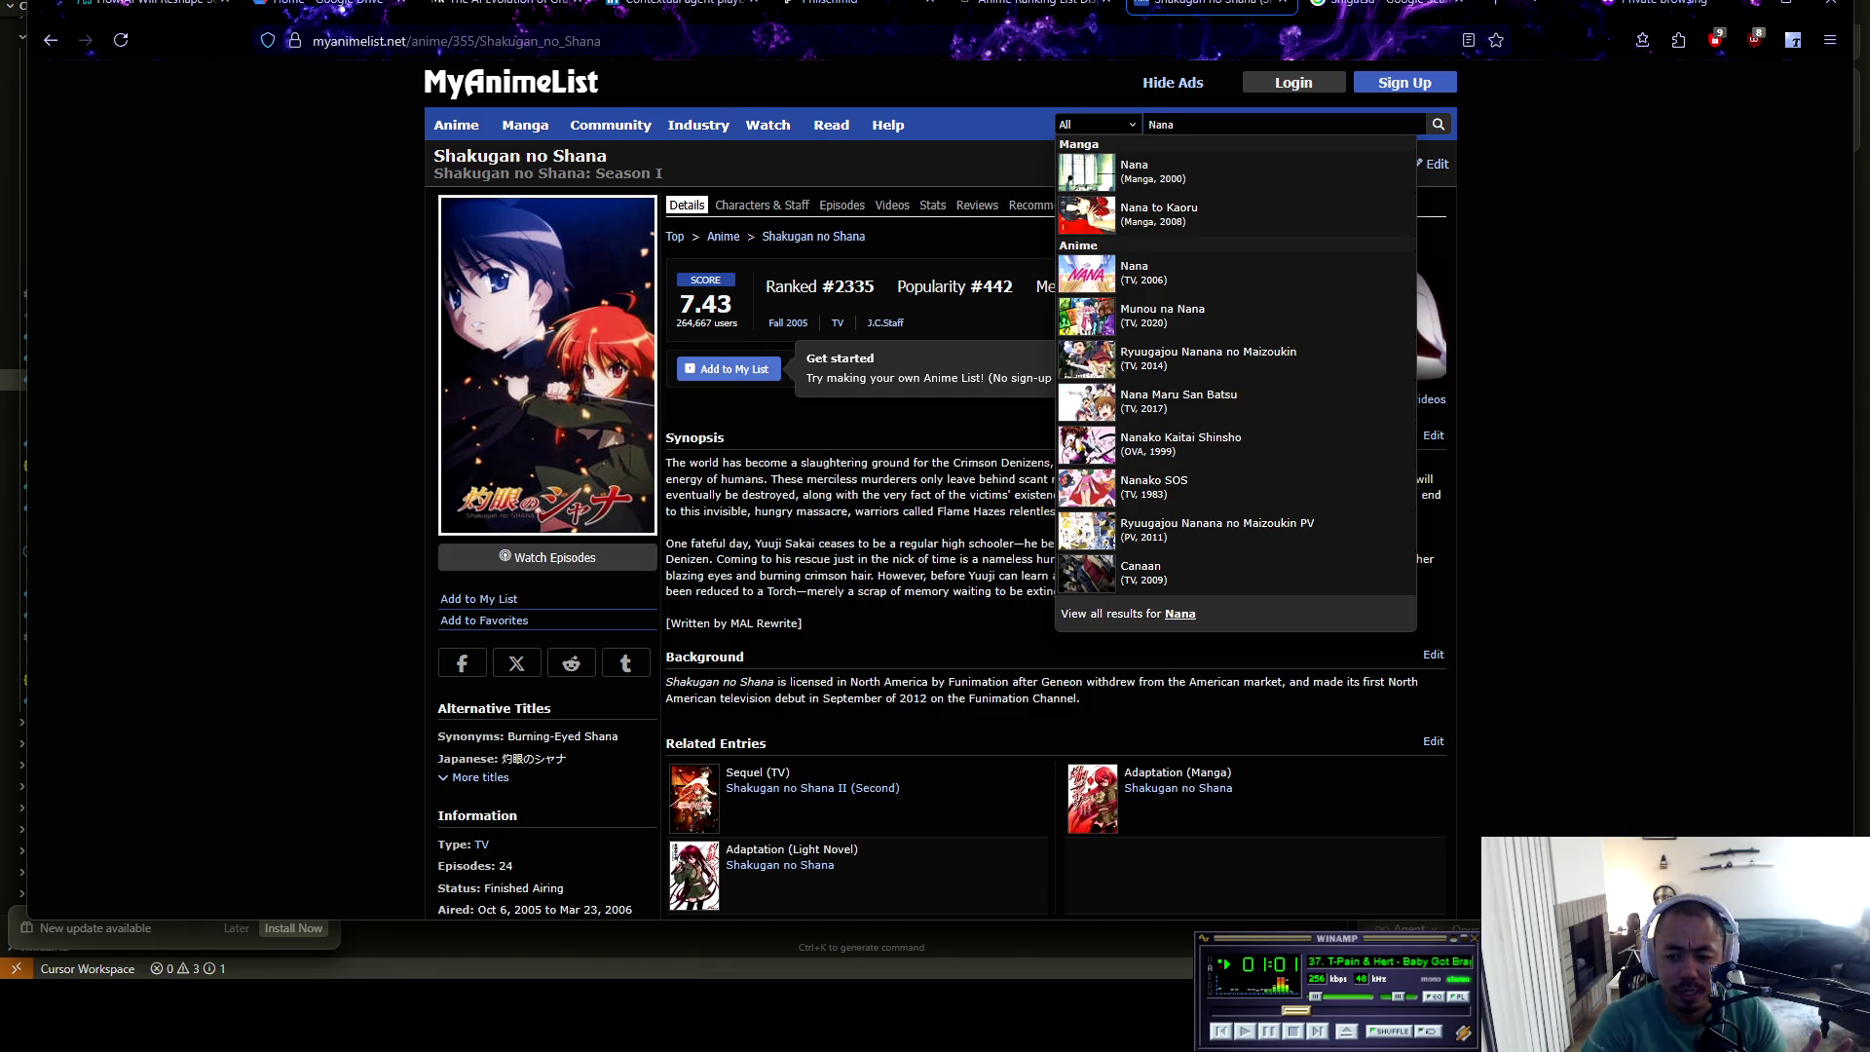
key("Return")
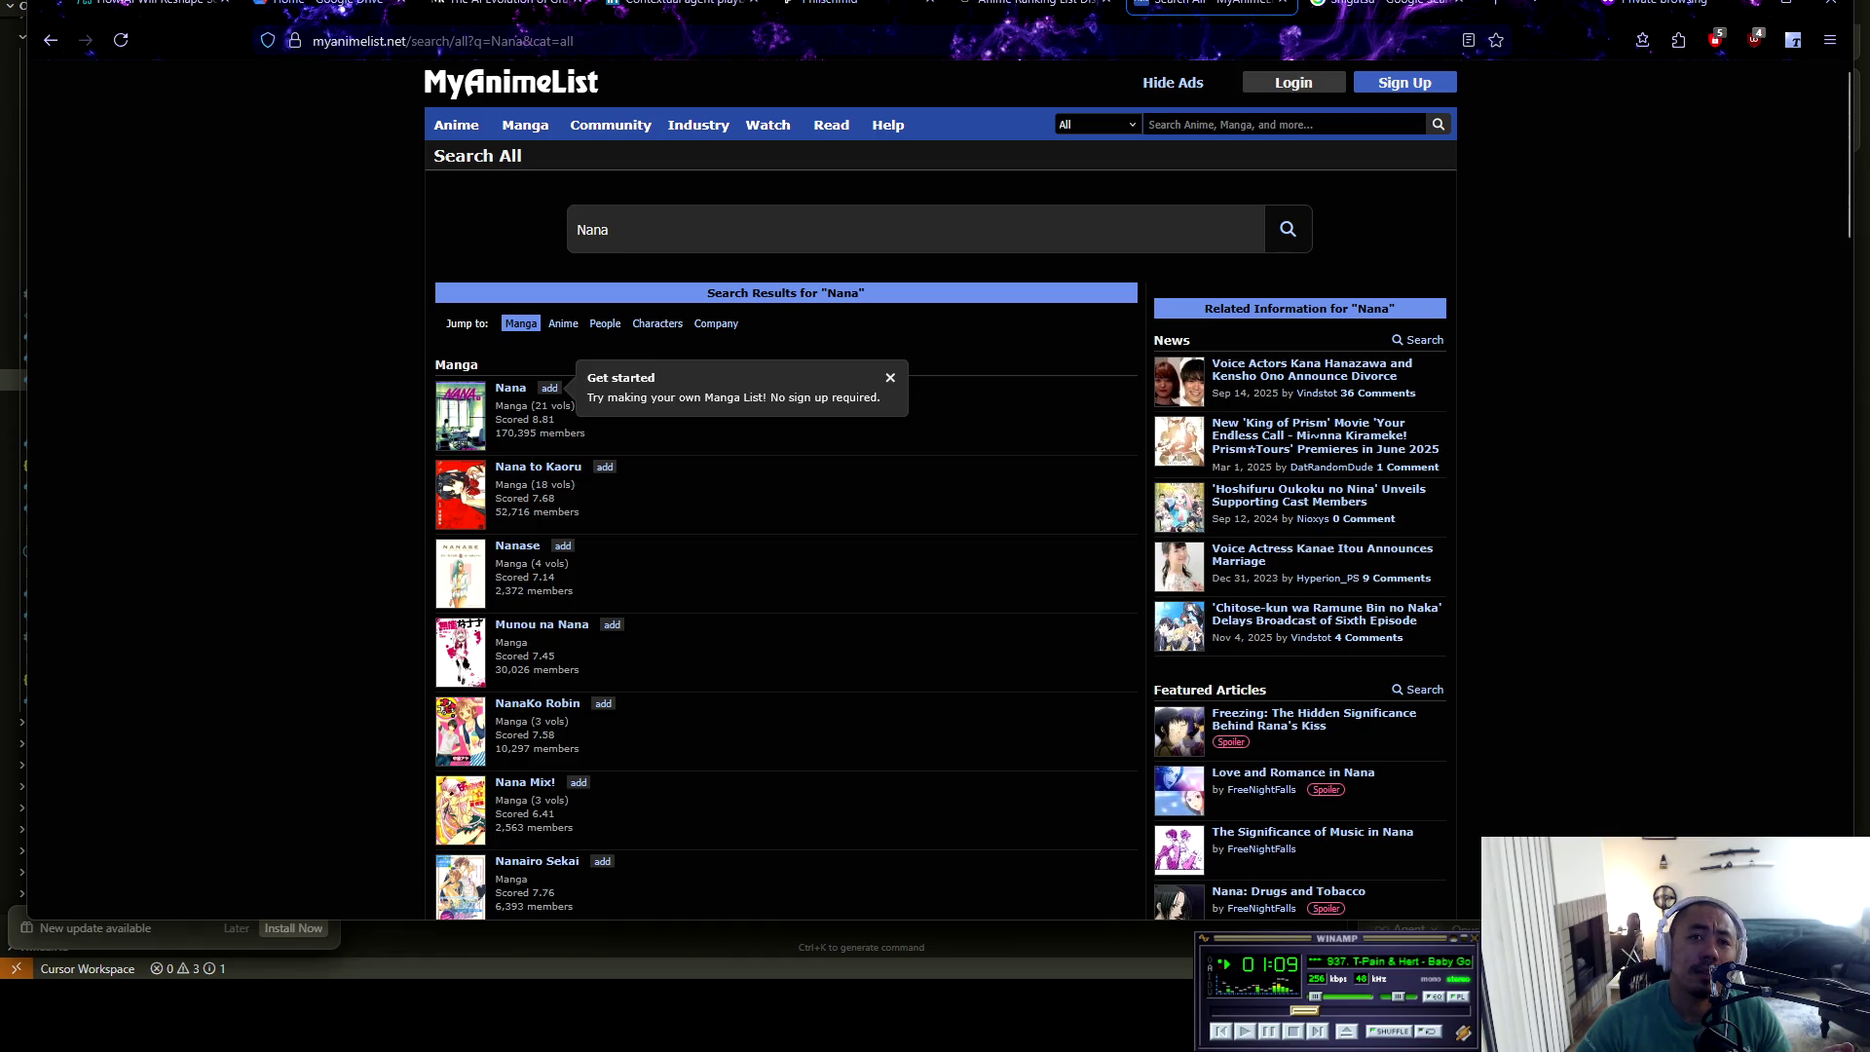
scroll(526, 741, "down", 2)
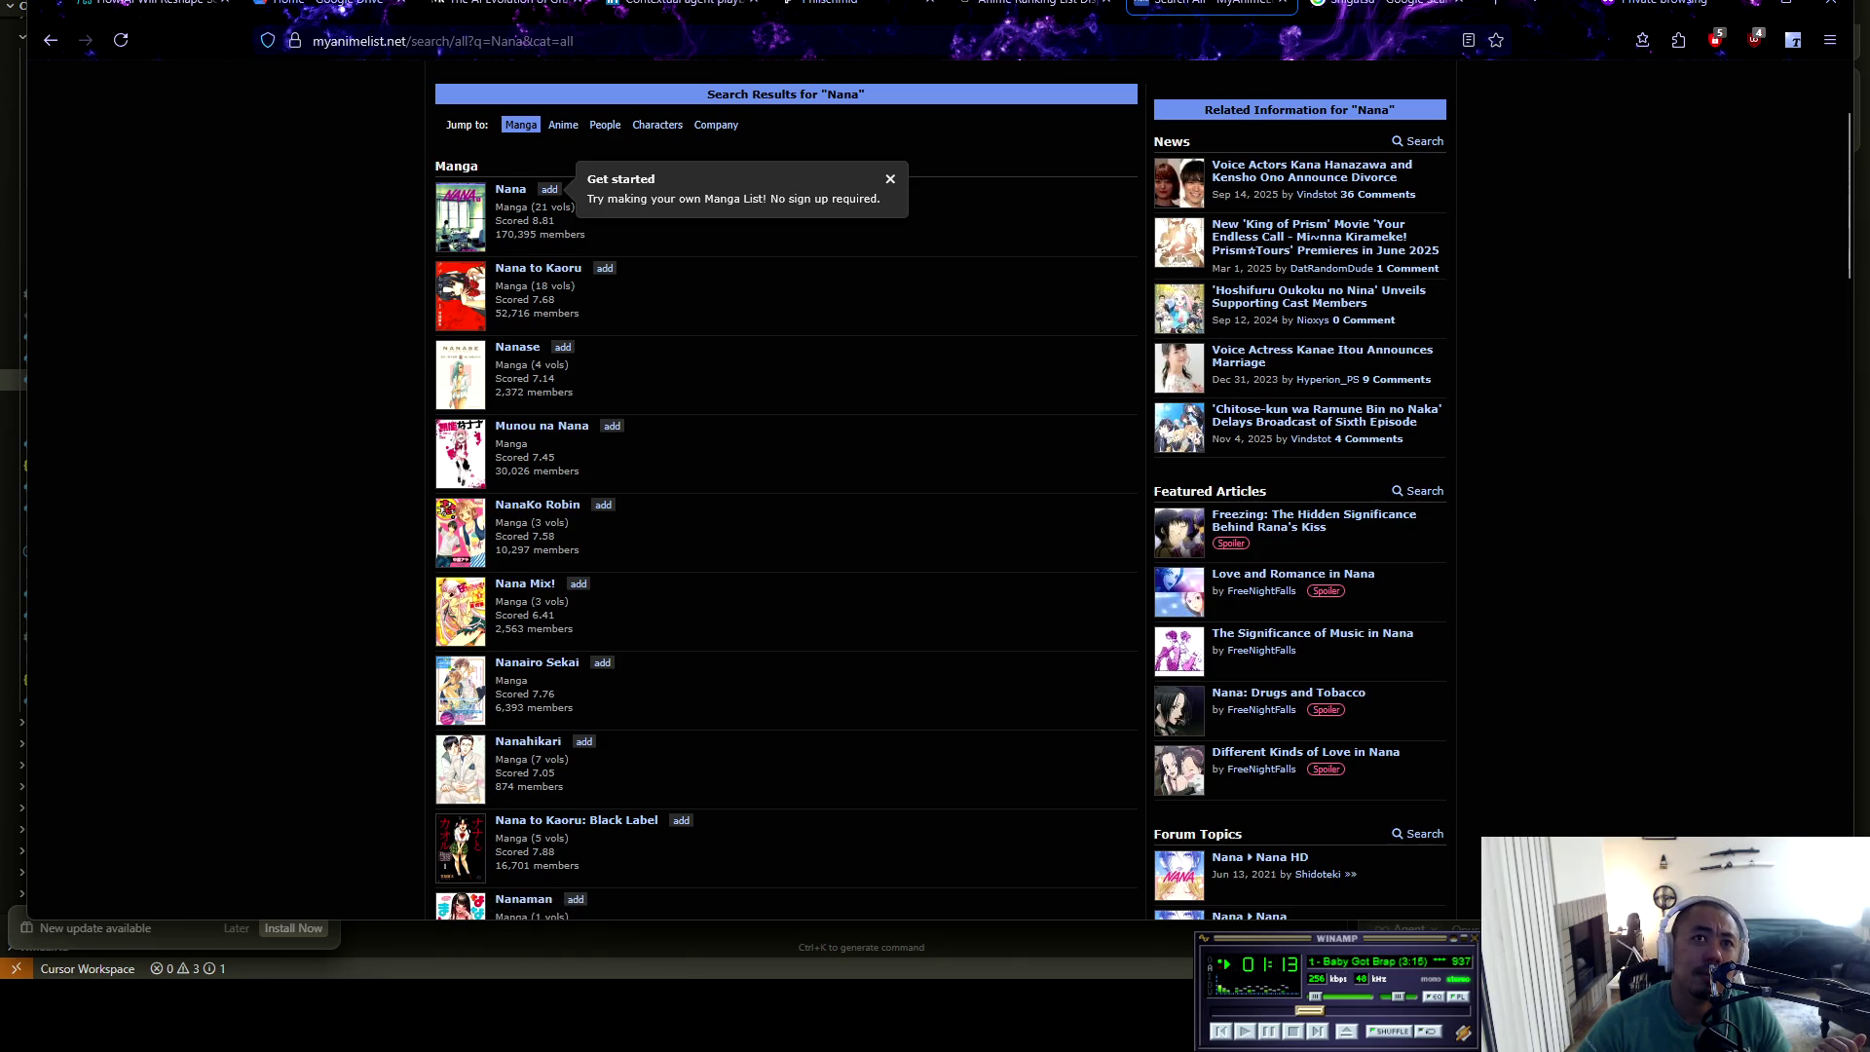
scroll(779, 487, "up", 2)
left_click(563, 326)
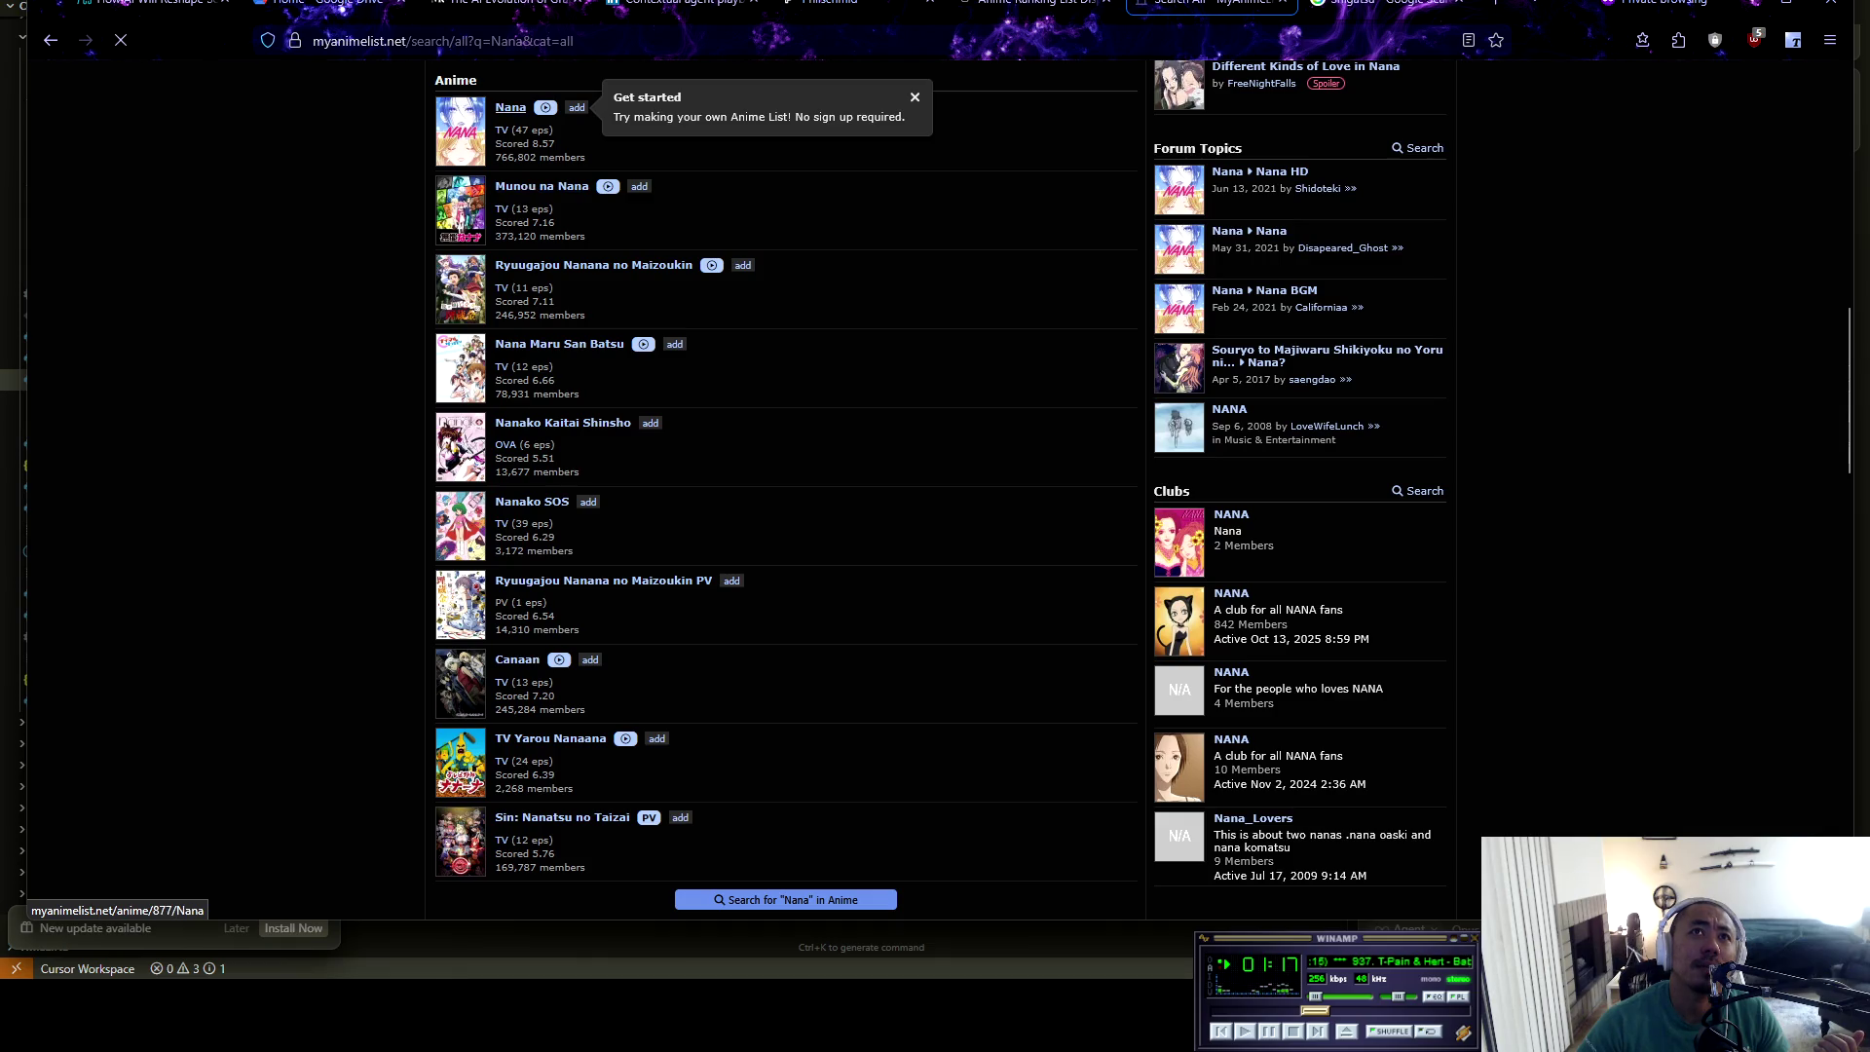
left_click(460, 131)
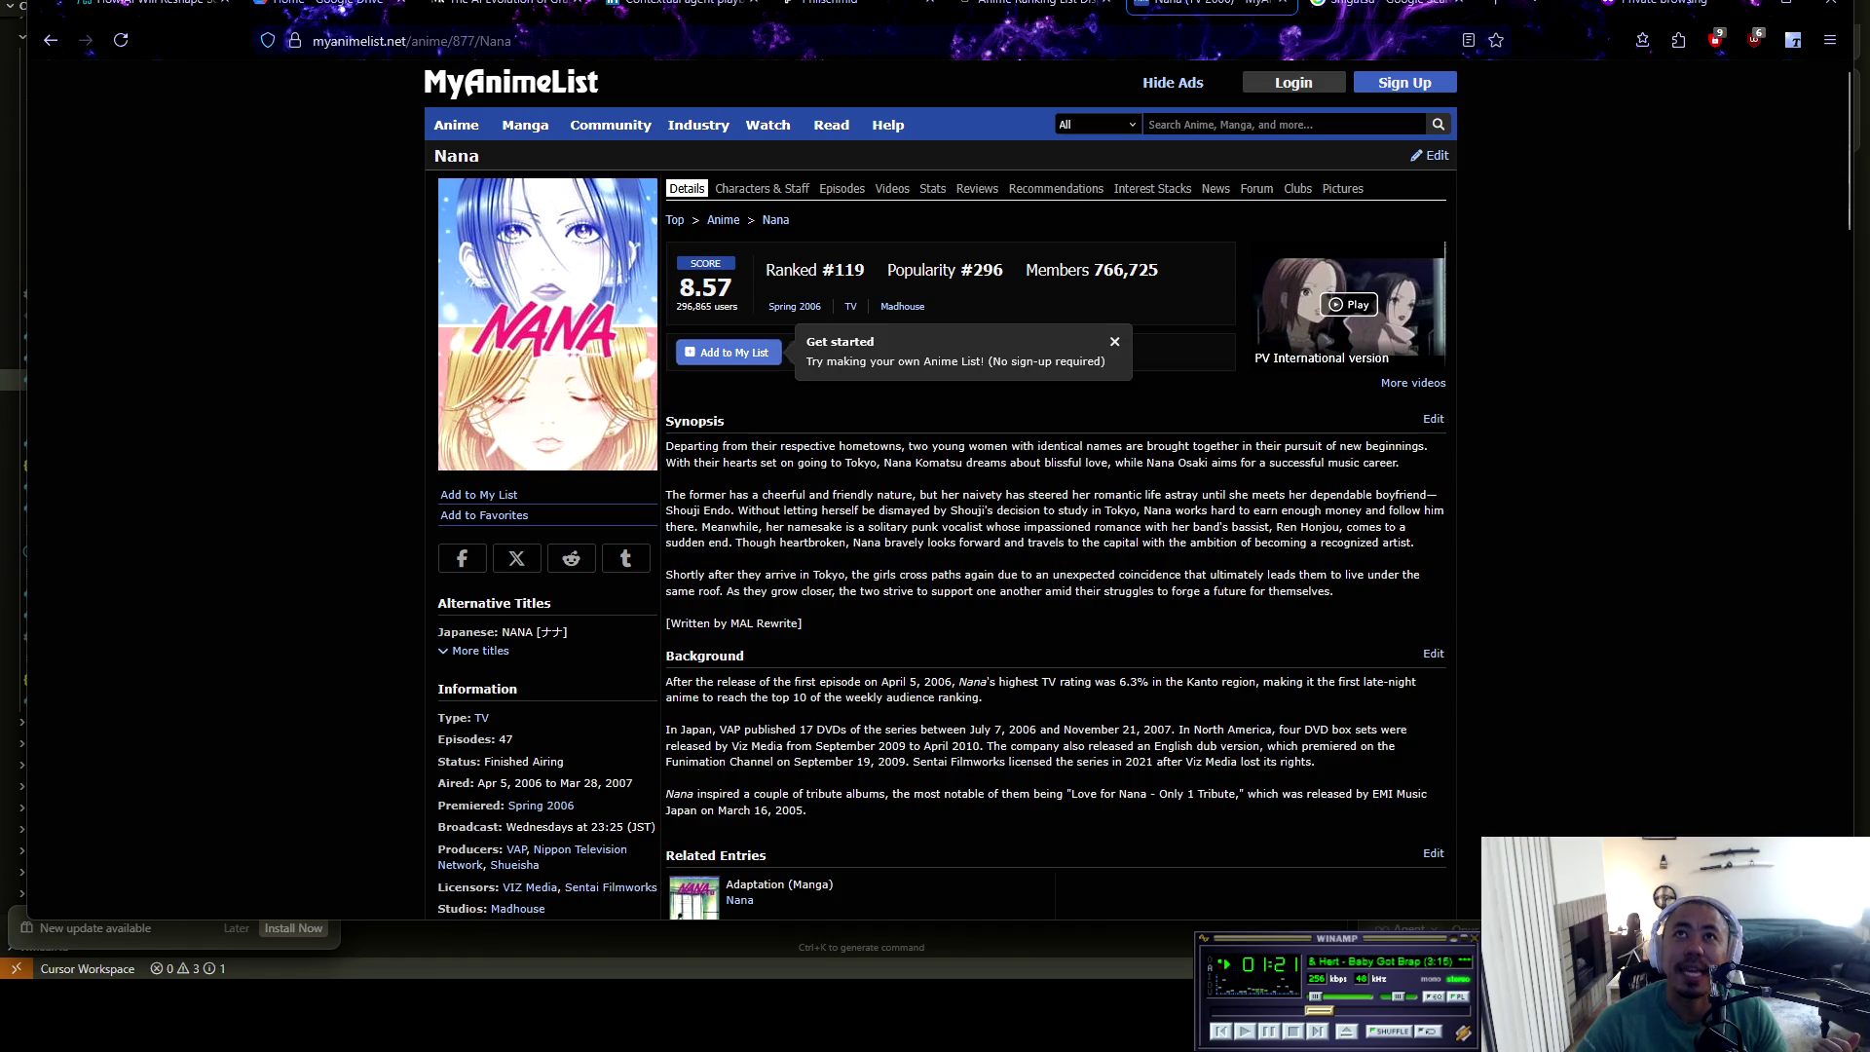
left_click(1035, 4)
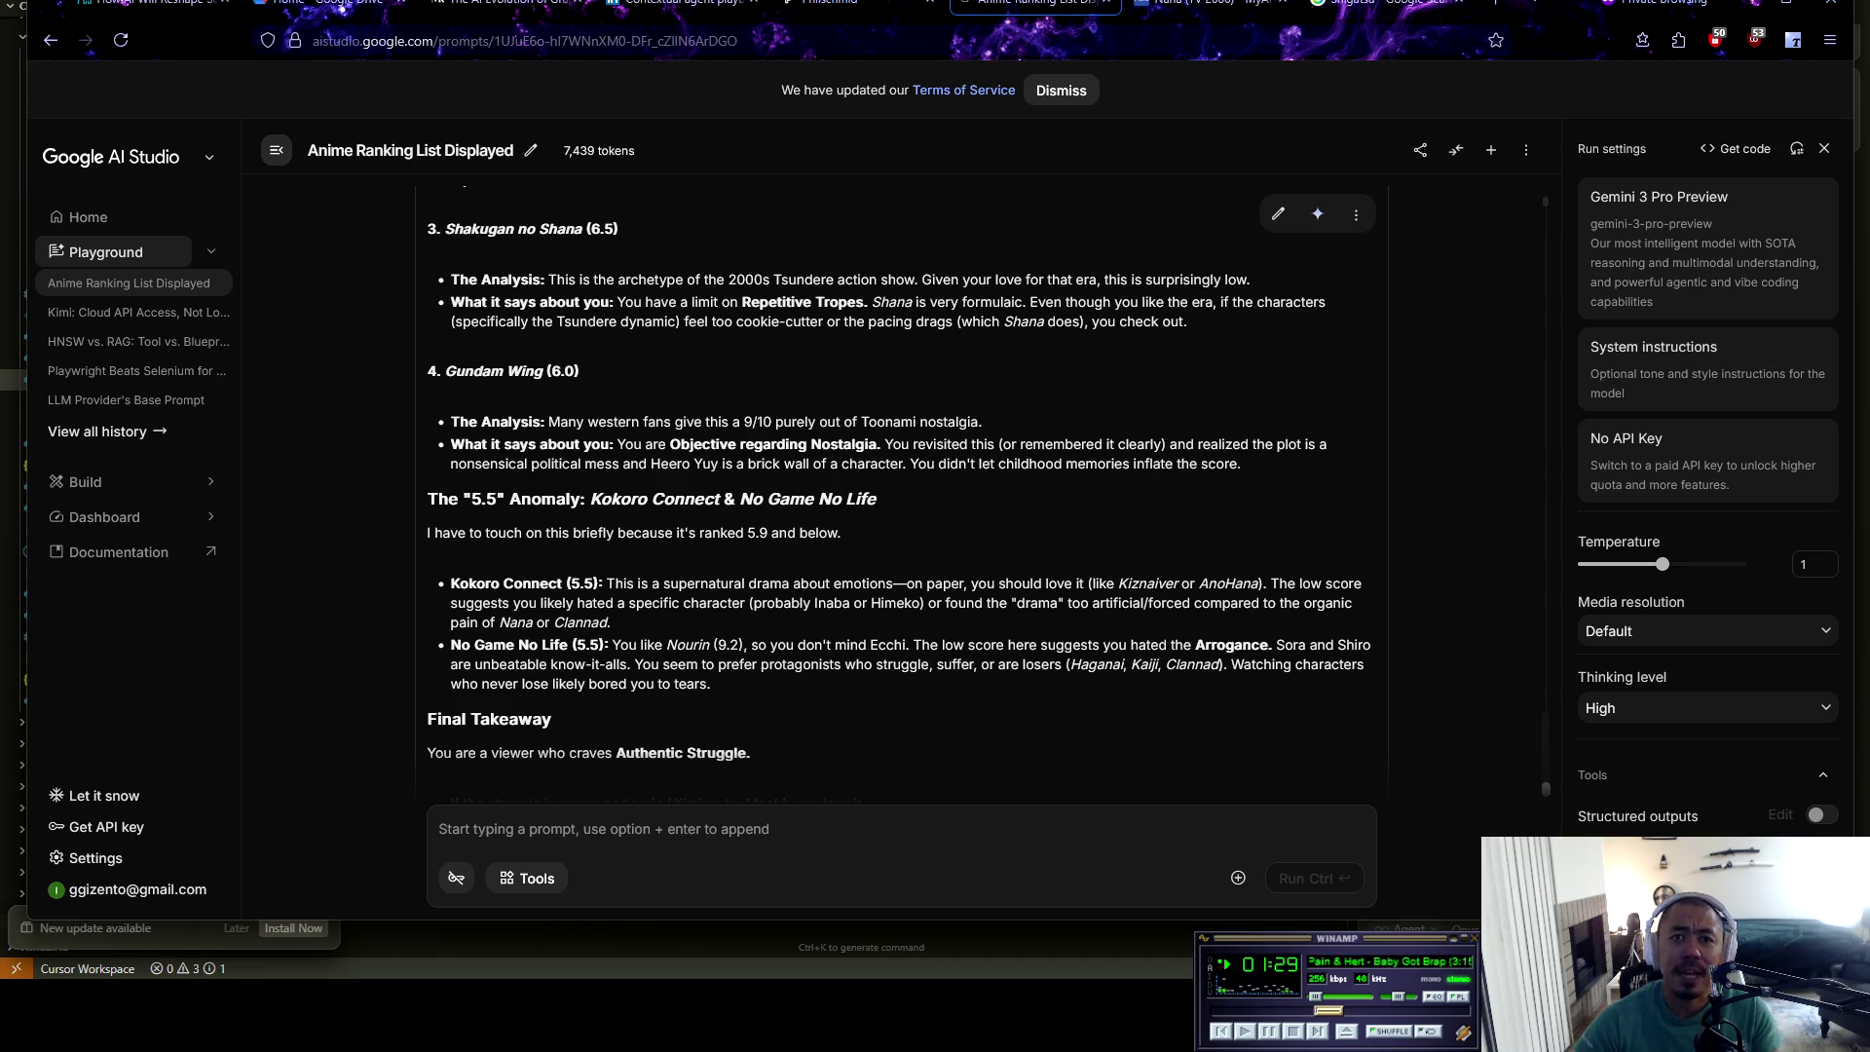
Scroll up the chat and find 'nana' on the page with Ctrl+F
scroll(901, 487, "down", 15)
scroll(901, 487, "up", 20)
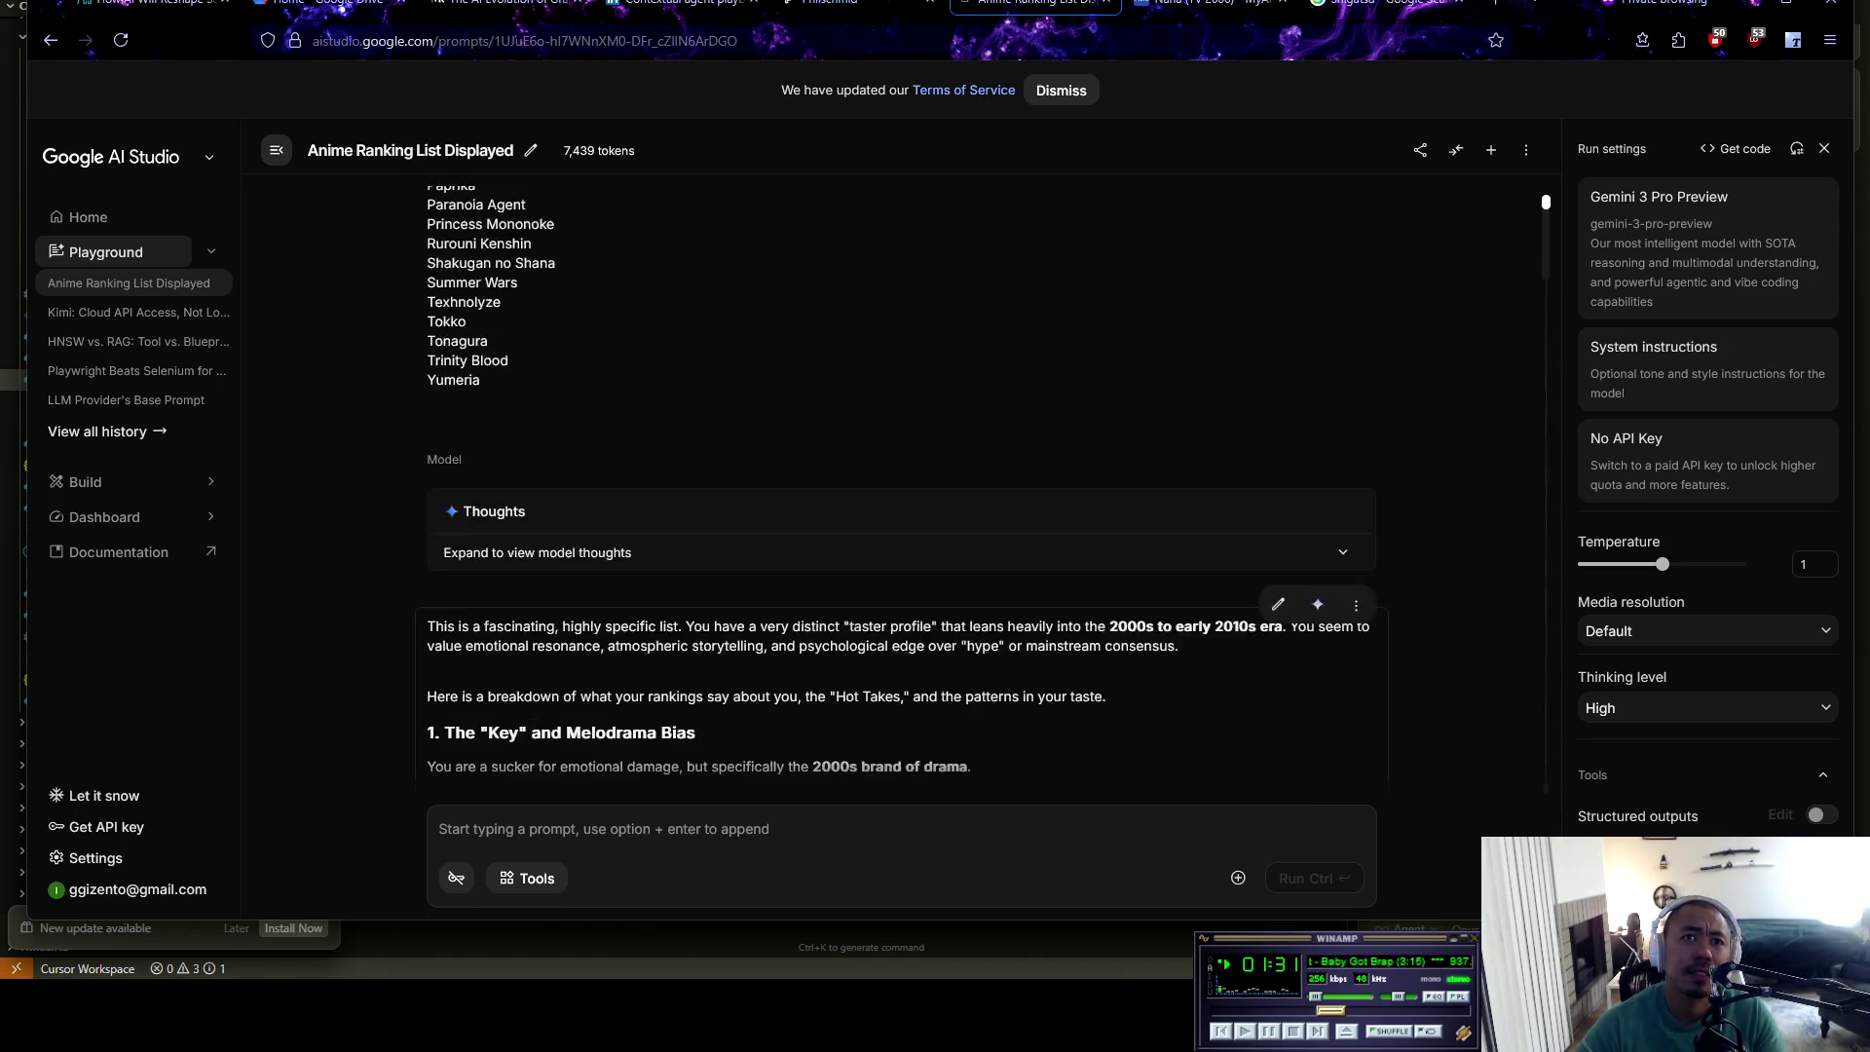
scroll(901, 487, "up", 6)
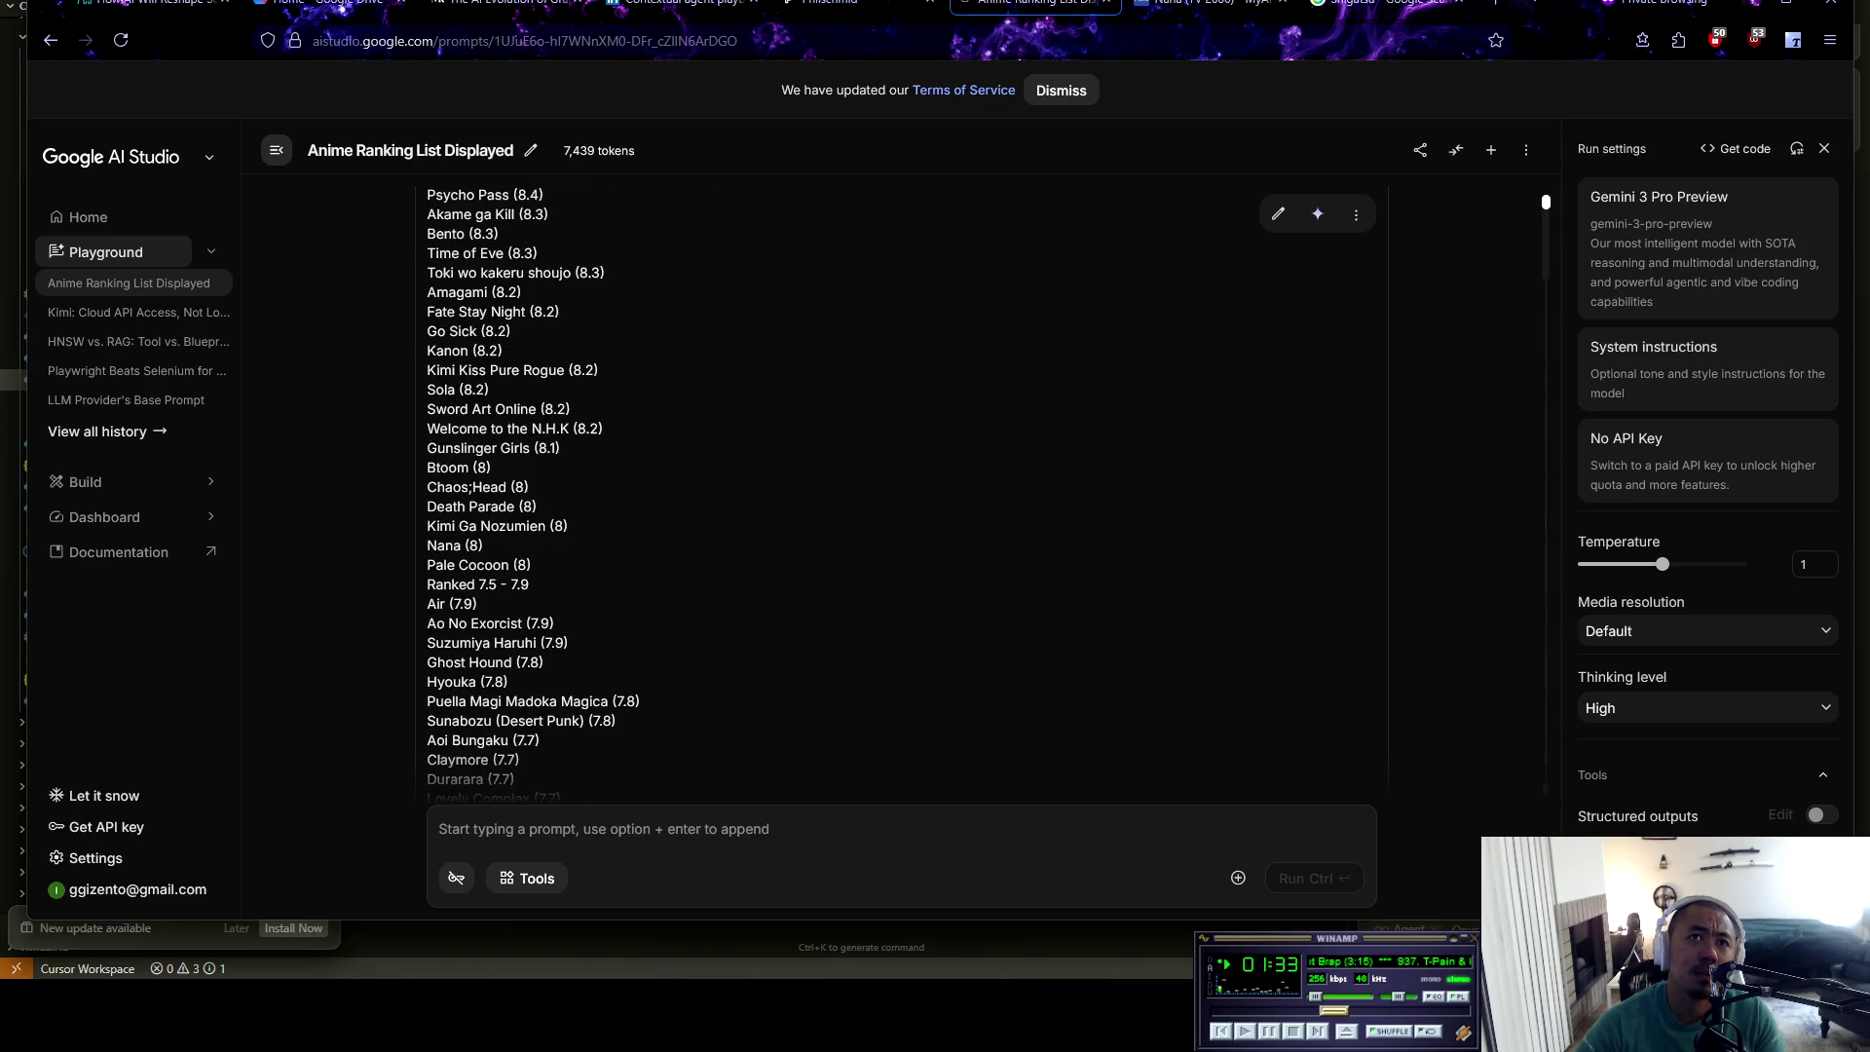
scroll(902, 487, "up", 10)
scroll(902, 487, "up", 5)
key("ctrl+f")
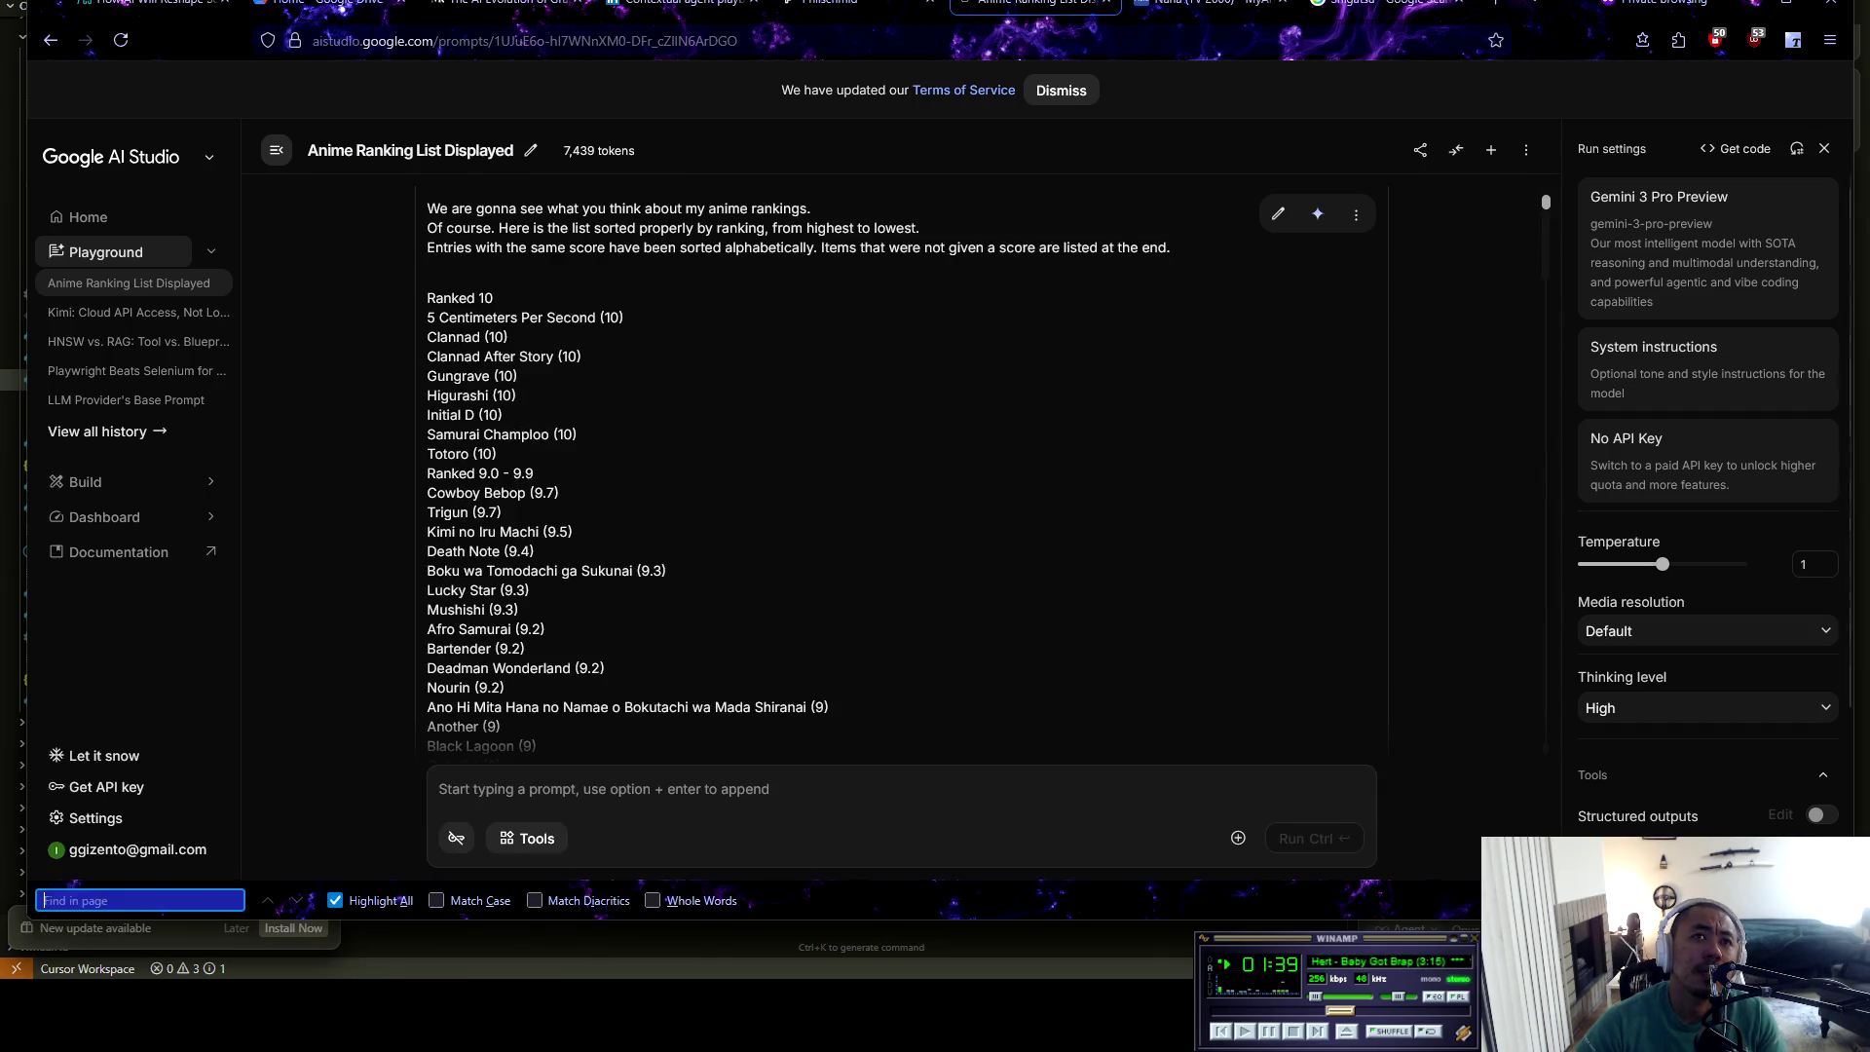
type("nana")
key("Return")
Browse the ranking list and land on the Nana (8) entry in the 8.0–8.4 tier
scroll(901, 477, "up", 5)
scroll(901, 477, "up", 15)
scroll(901, 478, "up", 15)
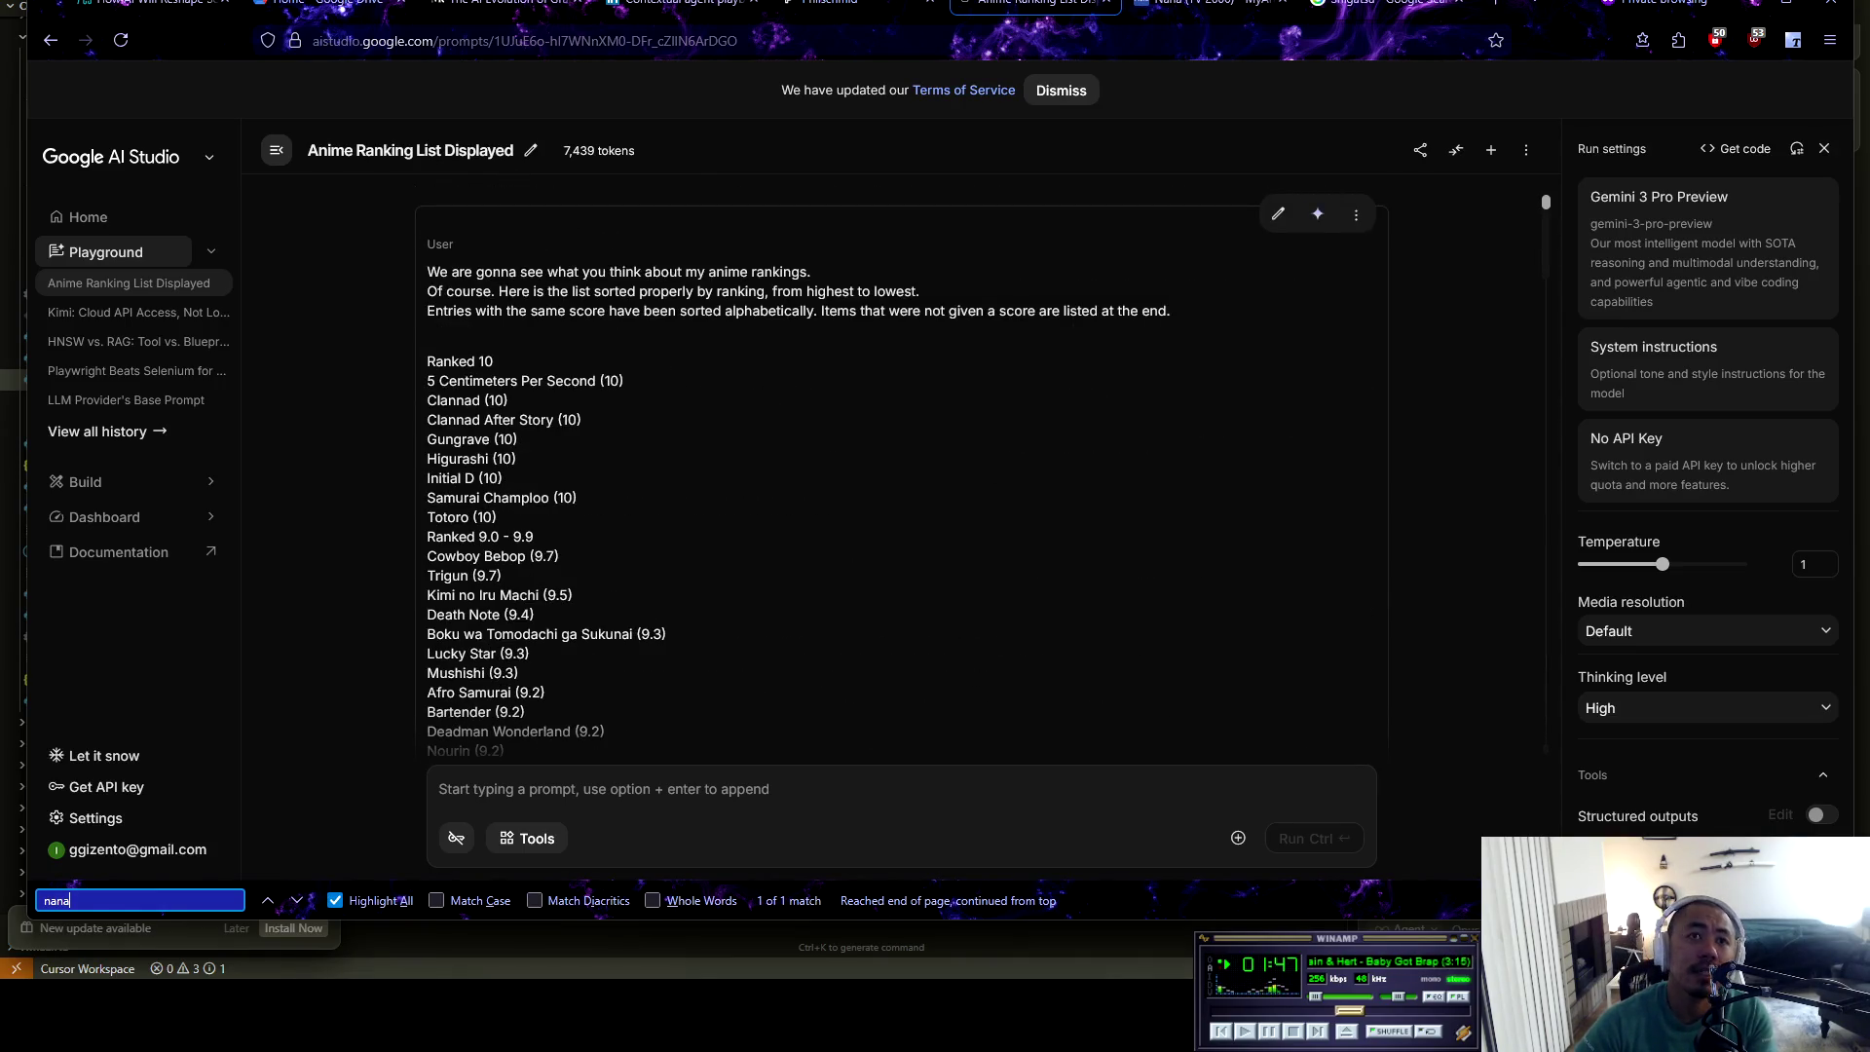
scroll(901, 477, "down", 2)
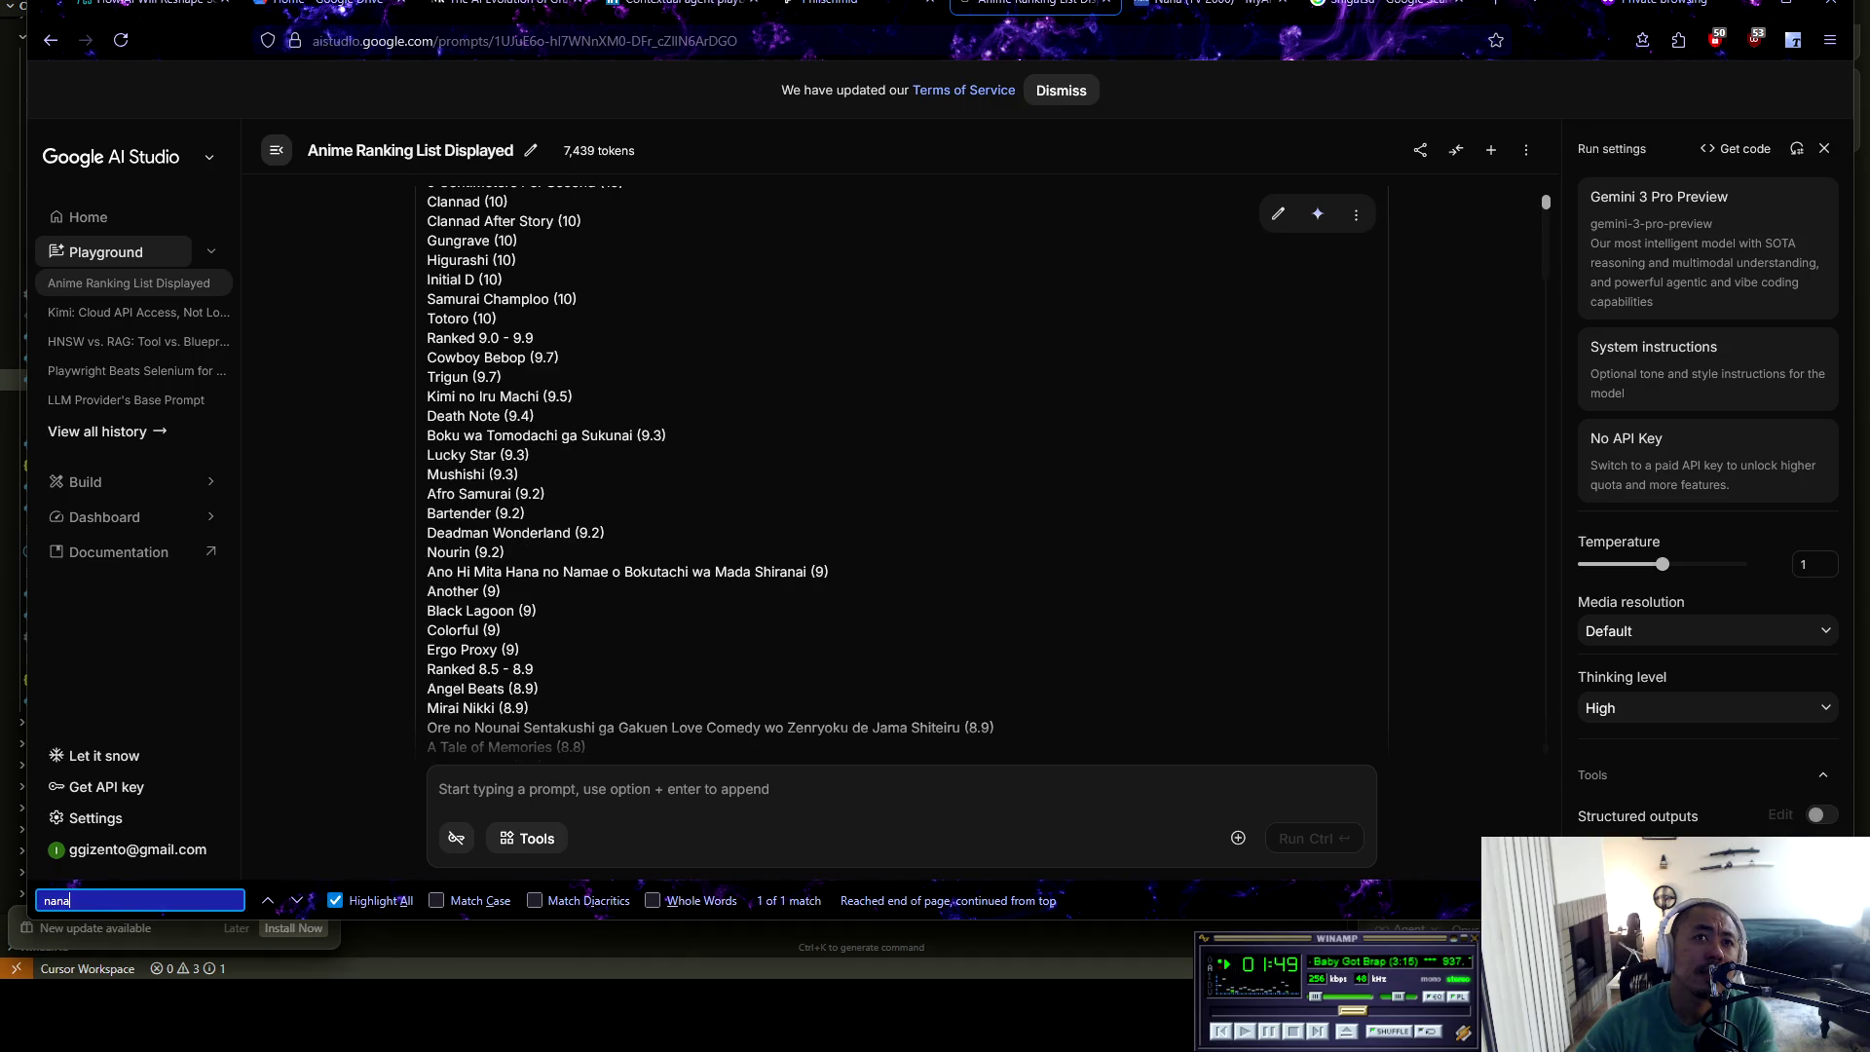
scroll(901, 478, "down", 1)
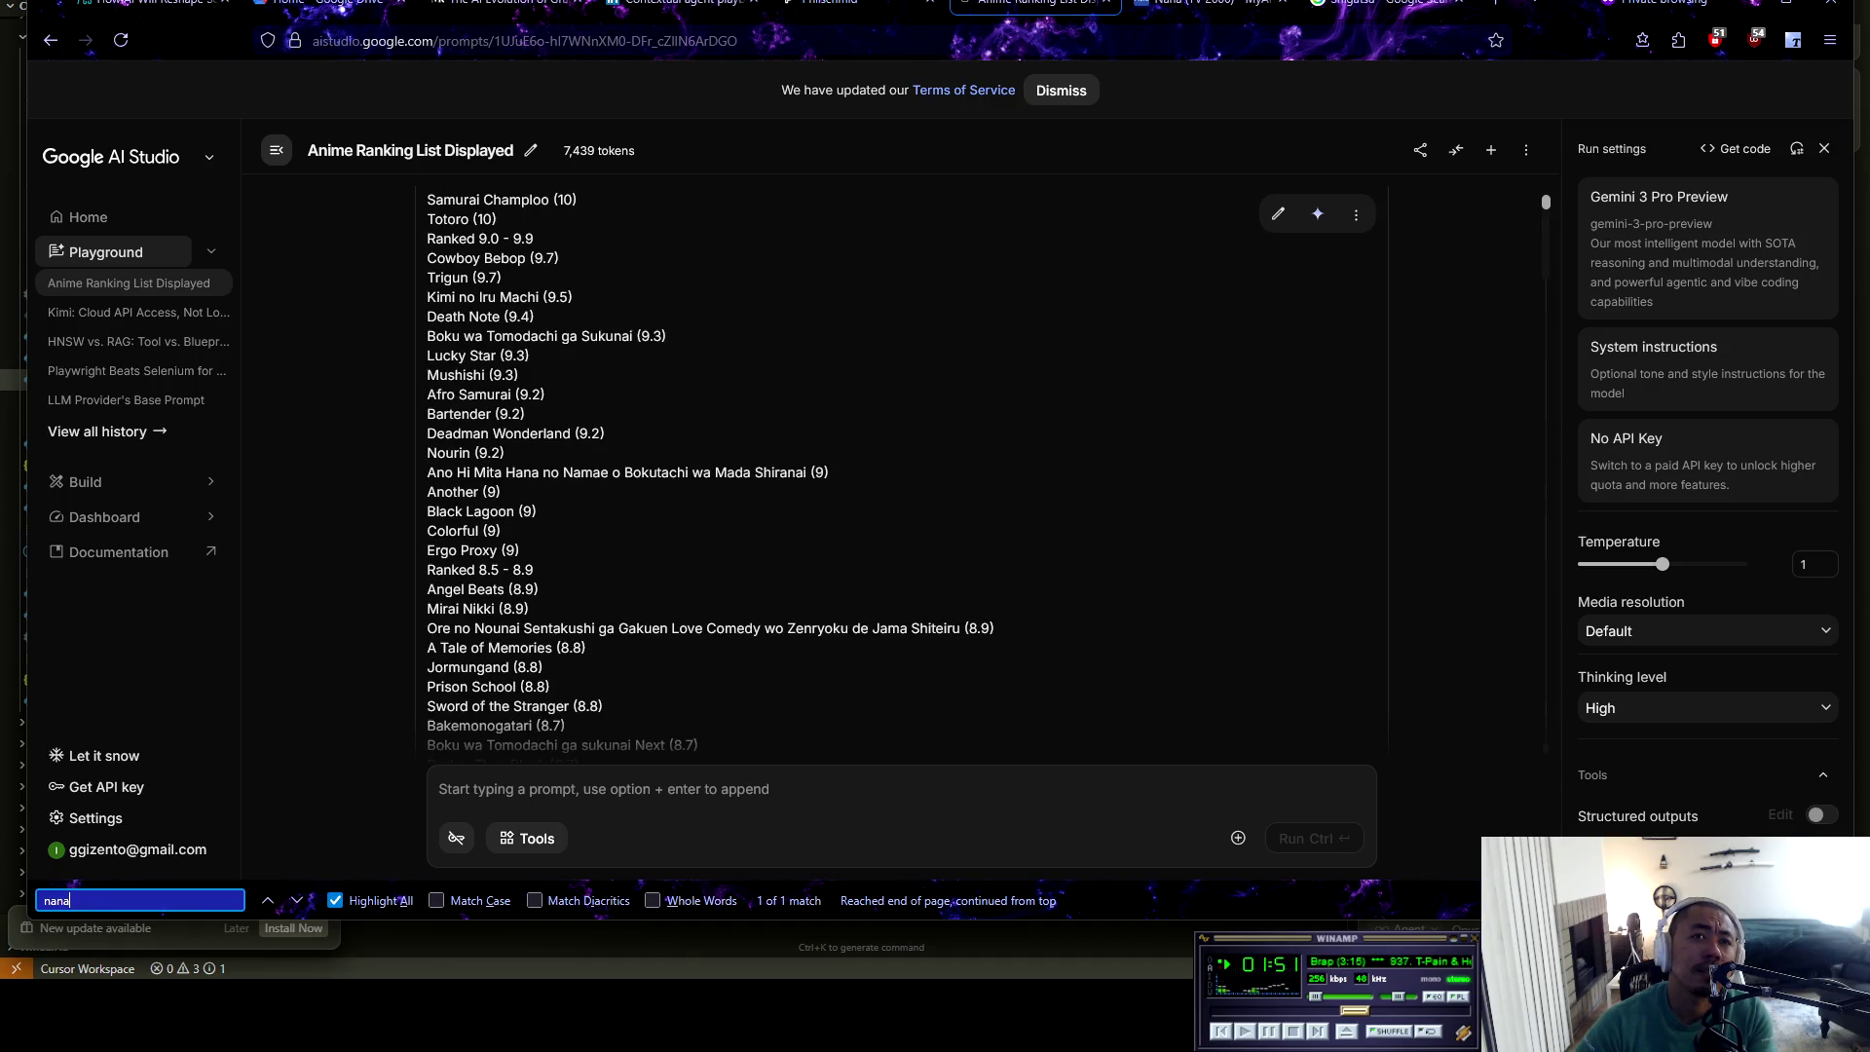
scroll(901, 477, "down", 1)
scroll(901, 477, "down", 6)
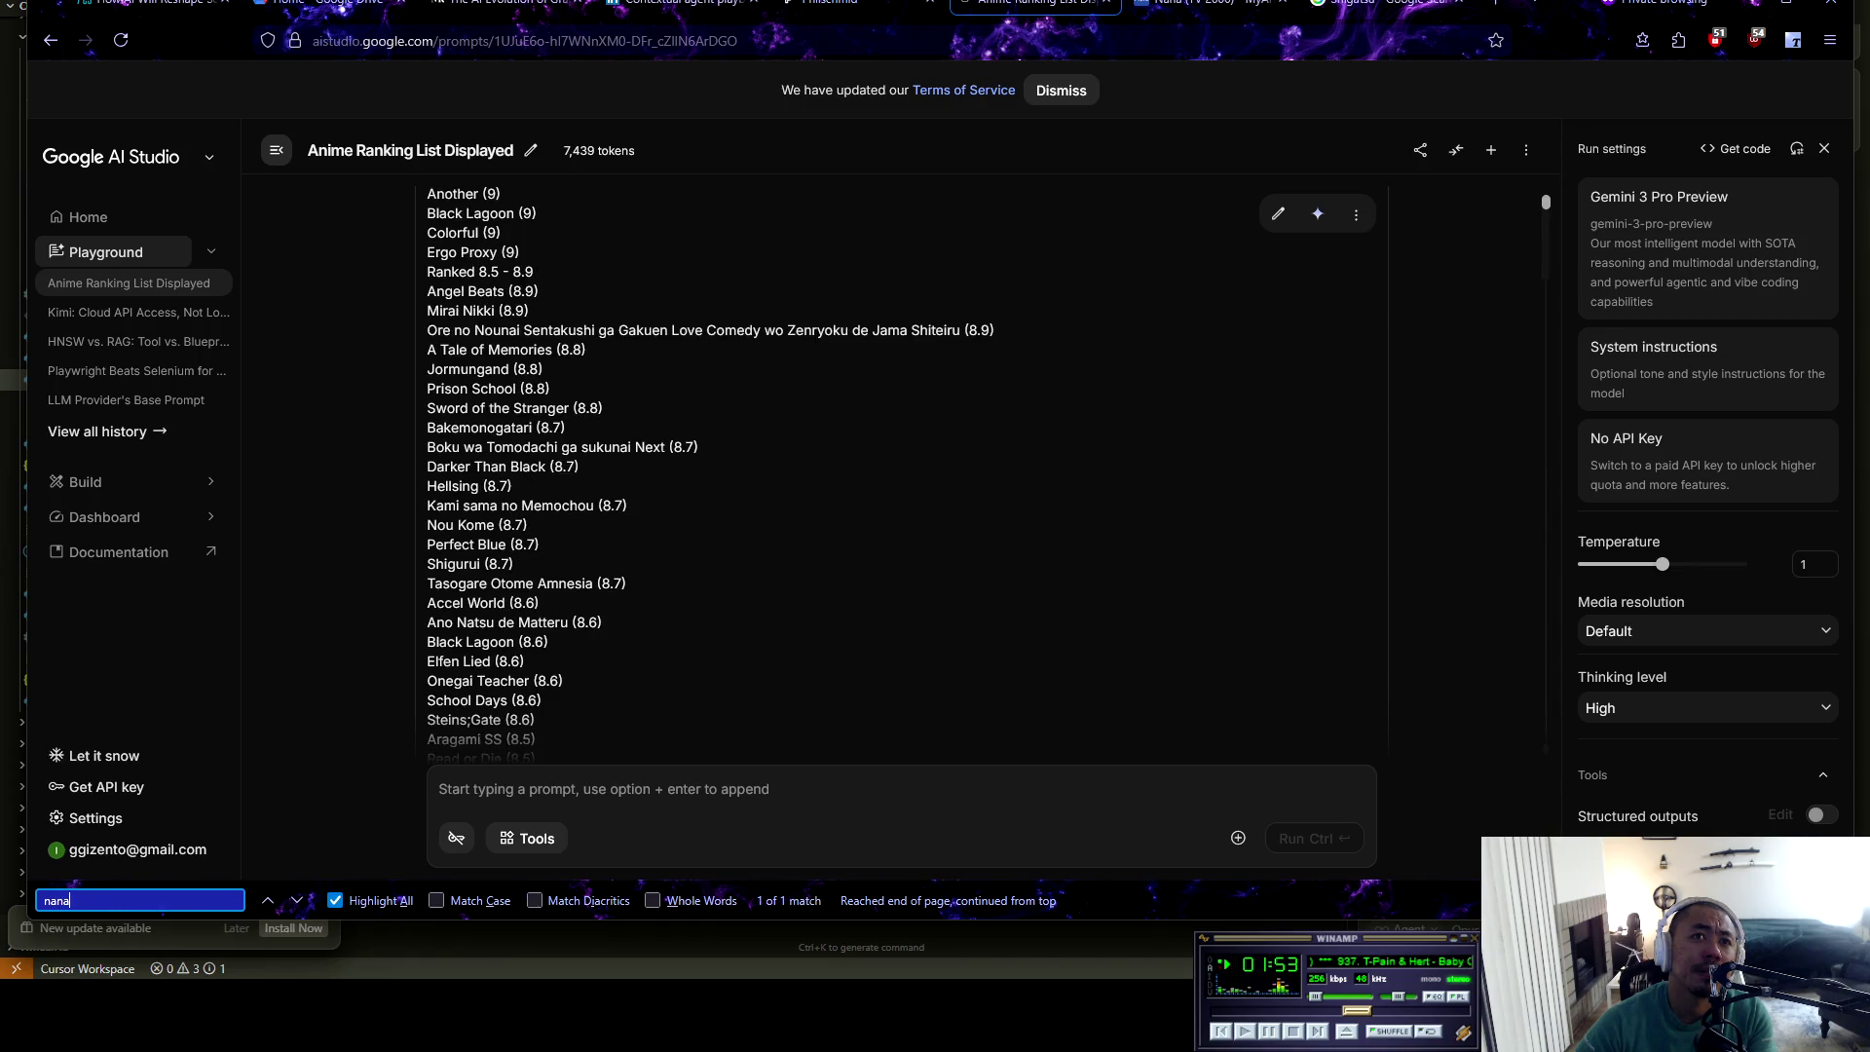
scroll(901, 477, "down", 1)
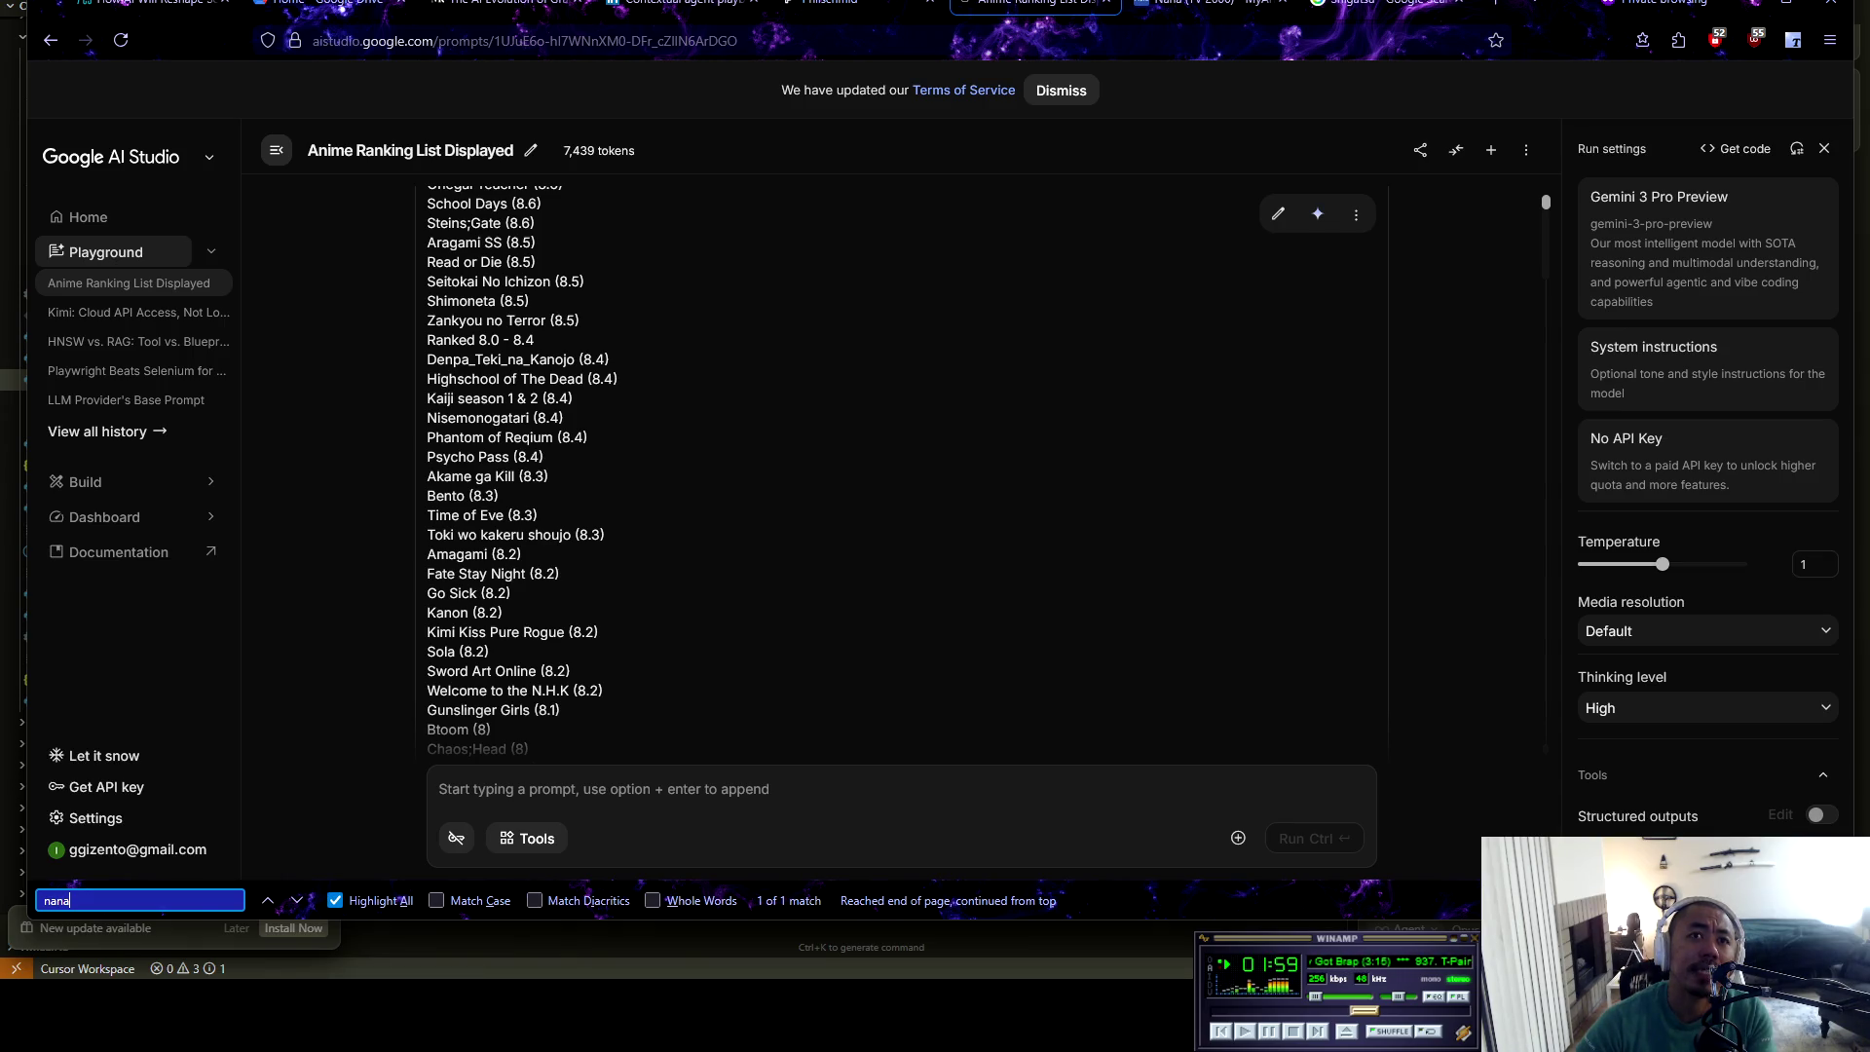
scroll(901, 477, "down", 1)
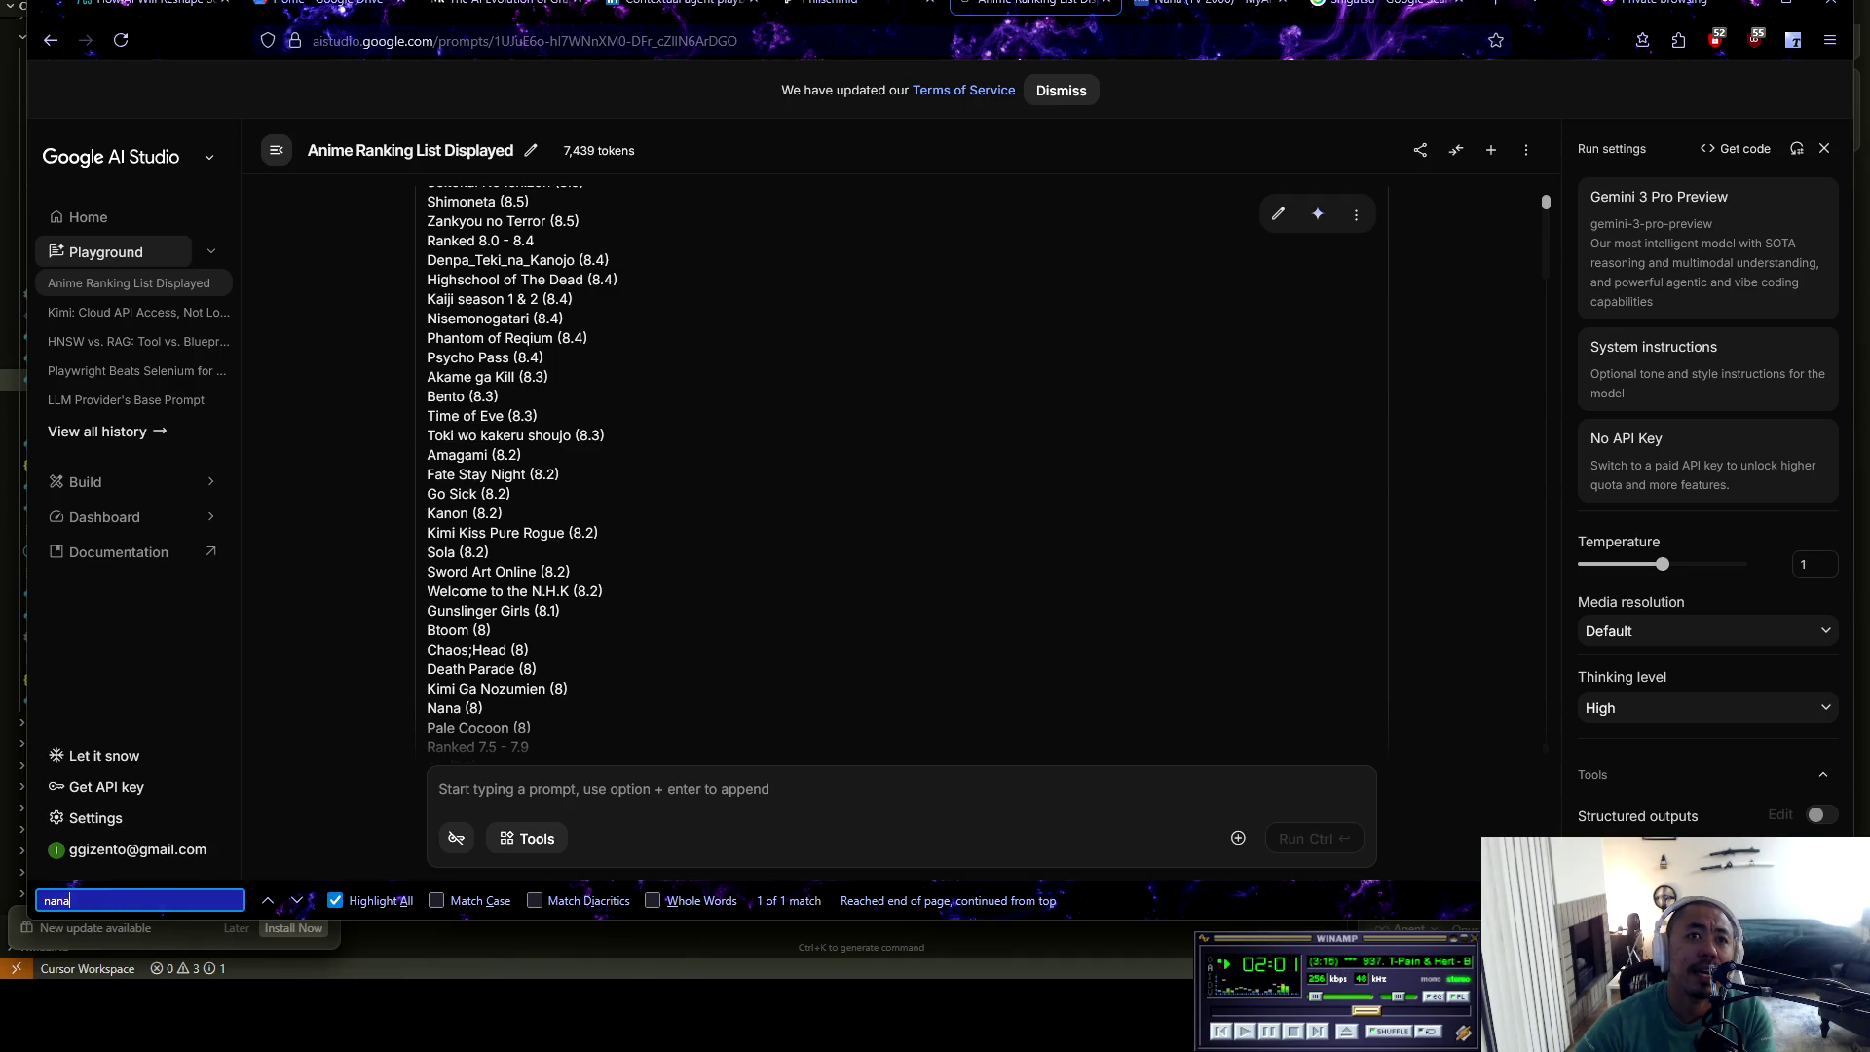
key("Return")
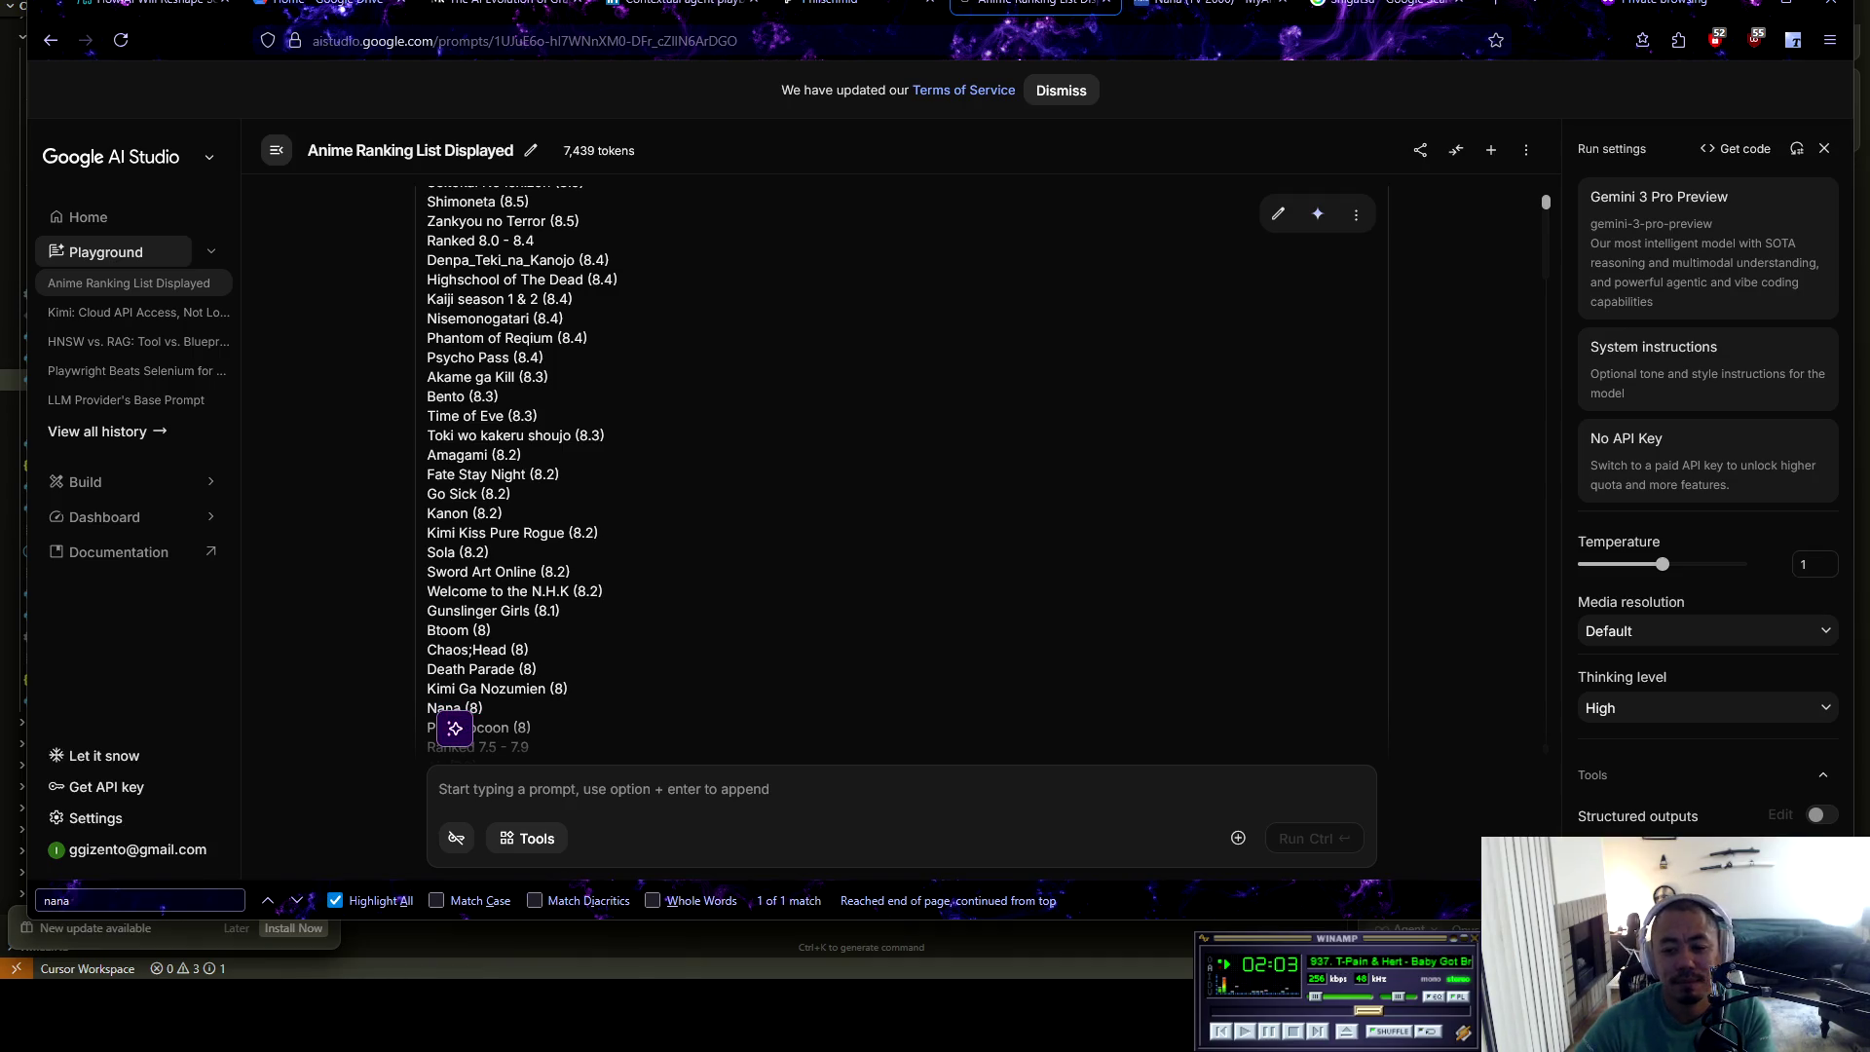
Jump back to the conversation start and close the 'nana' find bar
left_click(1546, 201)
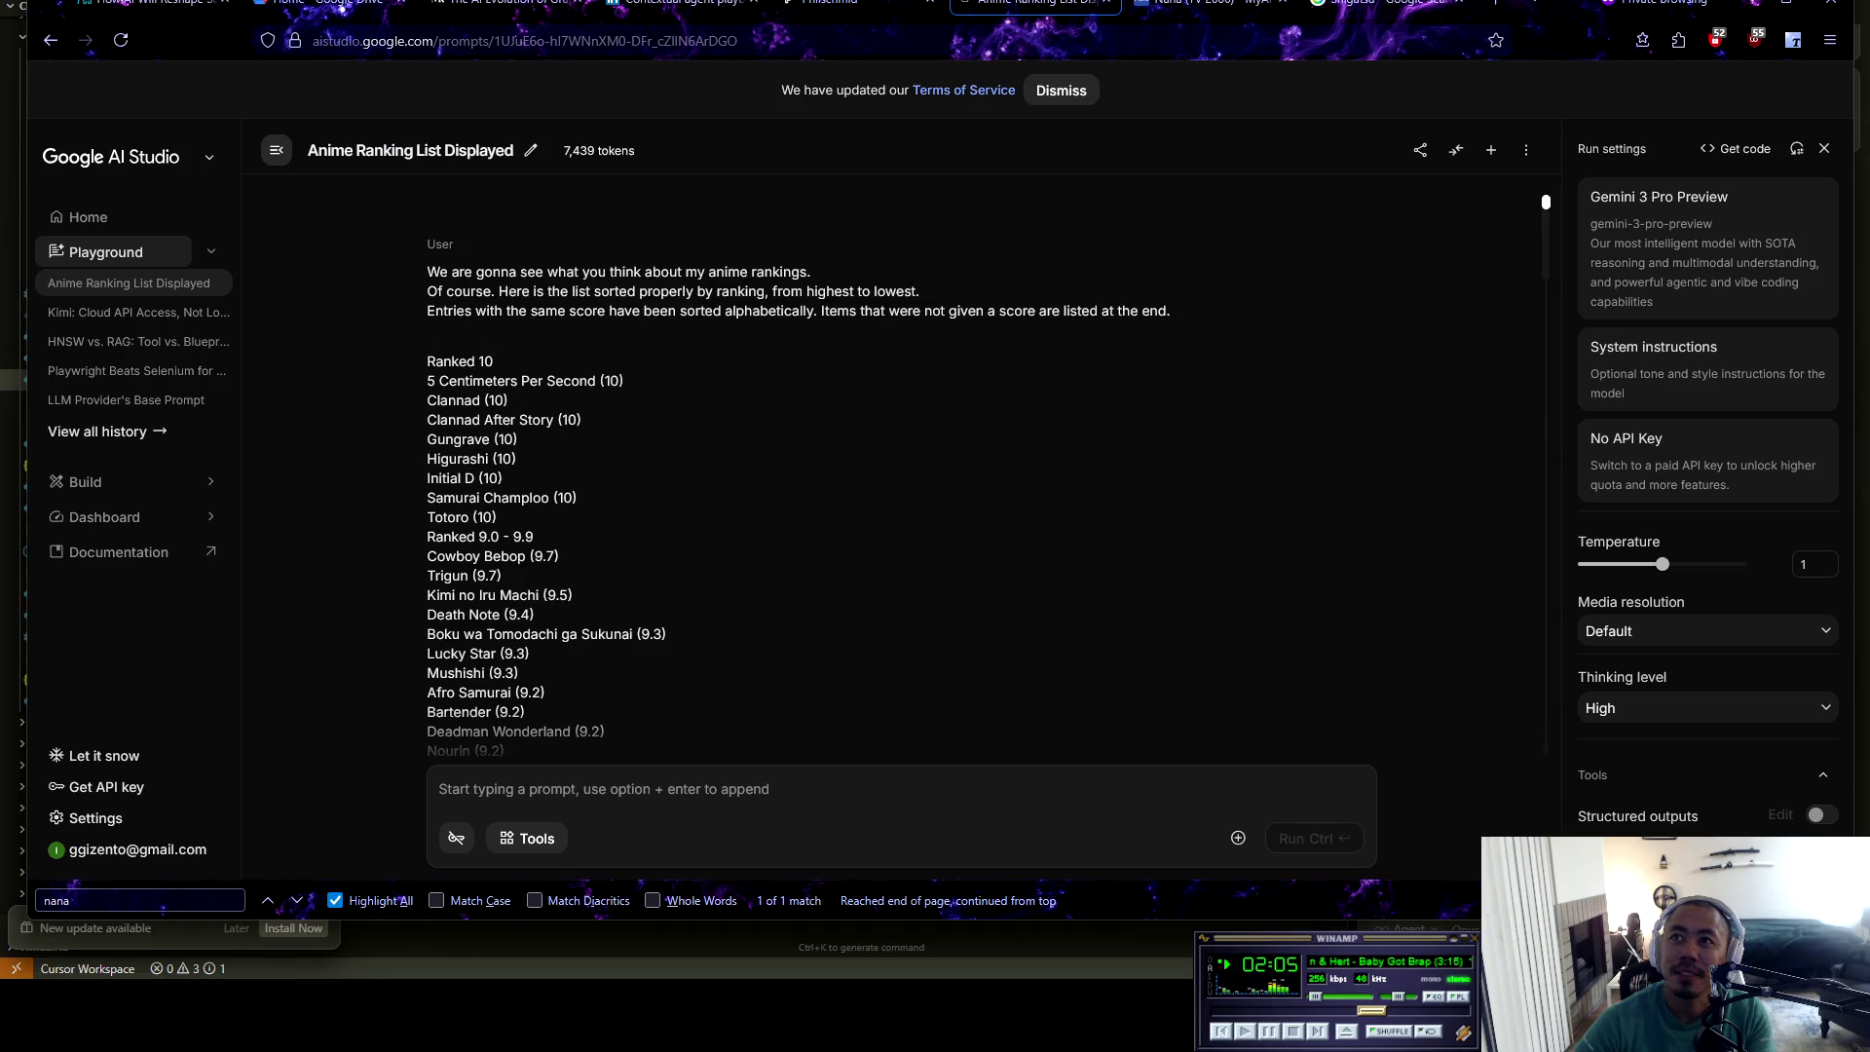
scroll(901, 467, "down", 15)
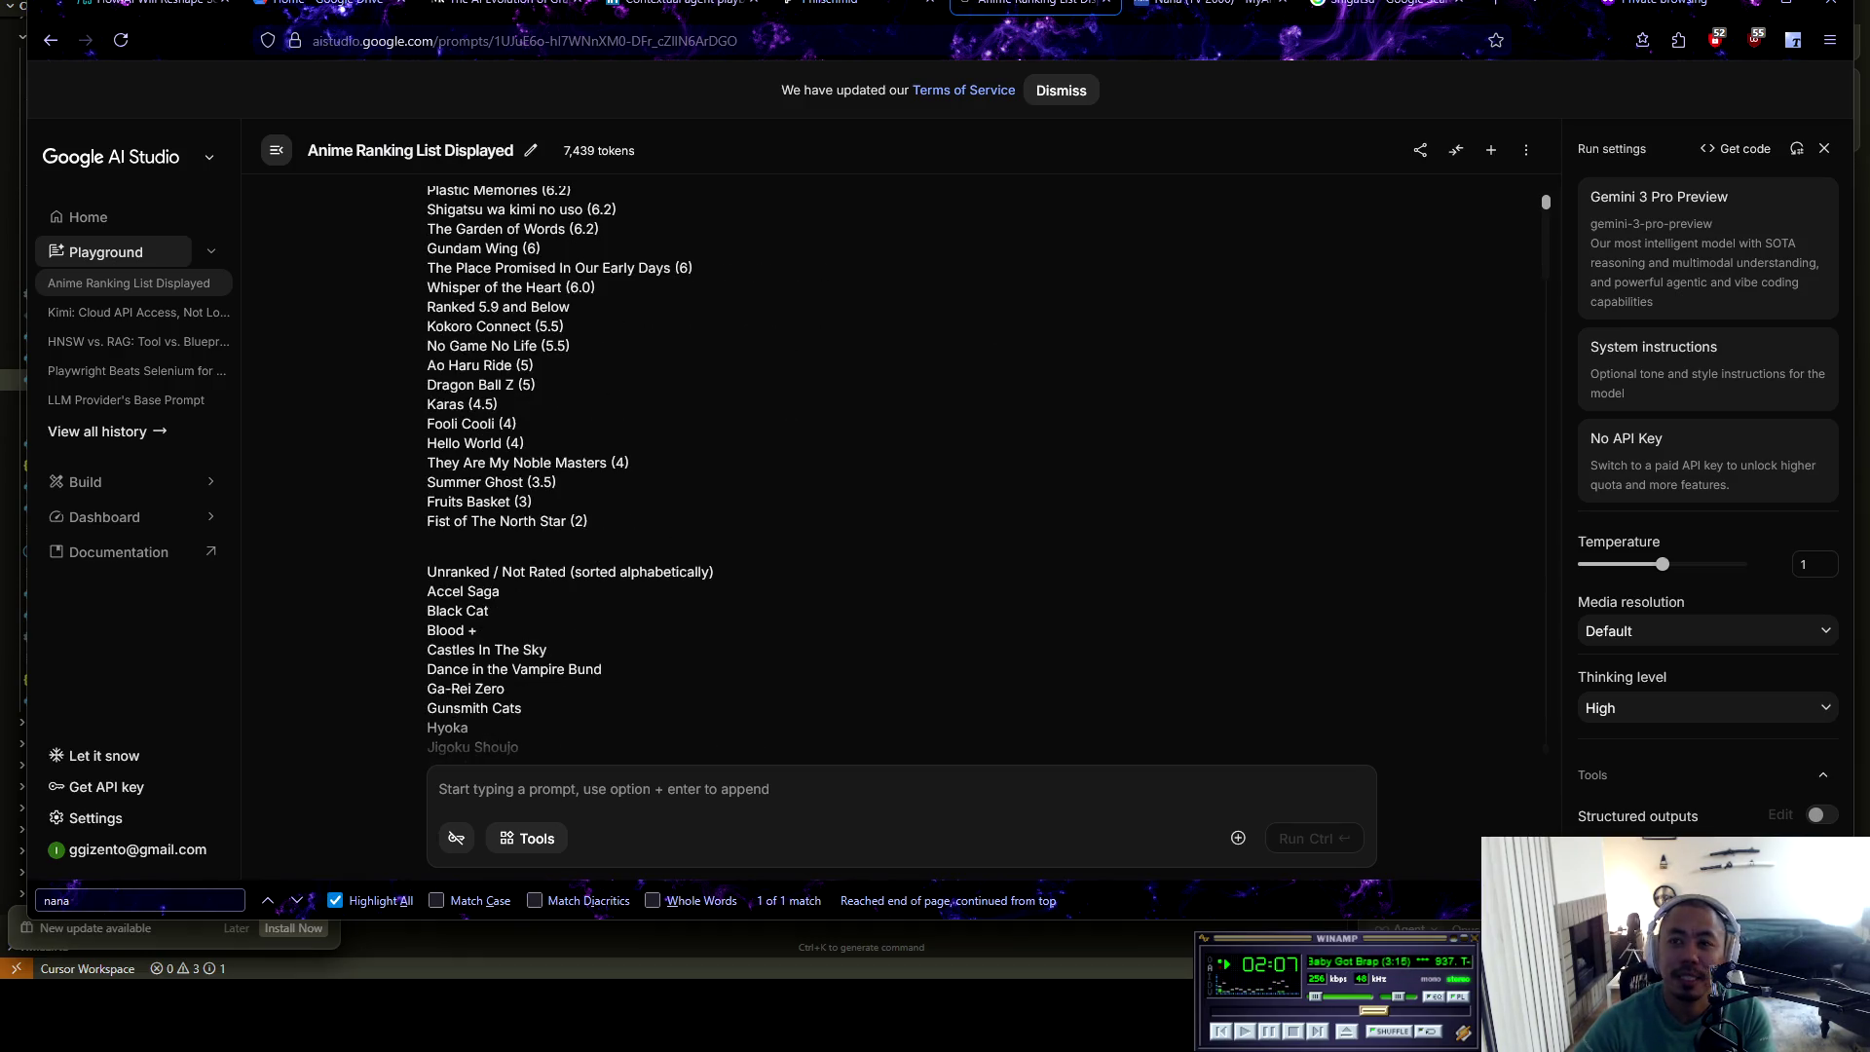
key("ctrl+f")
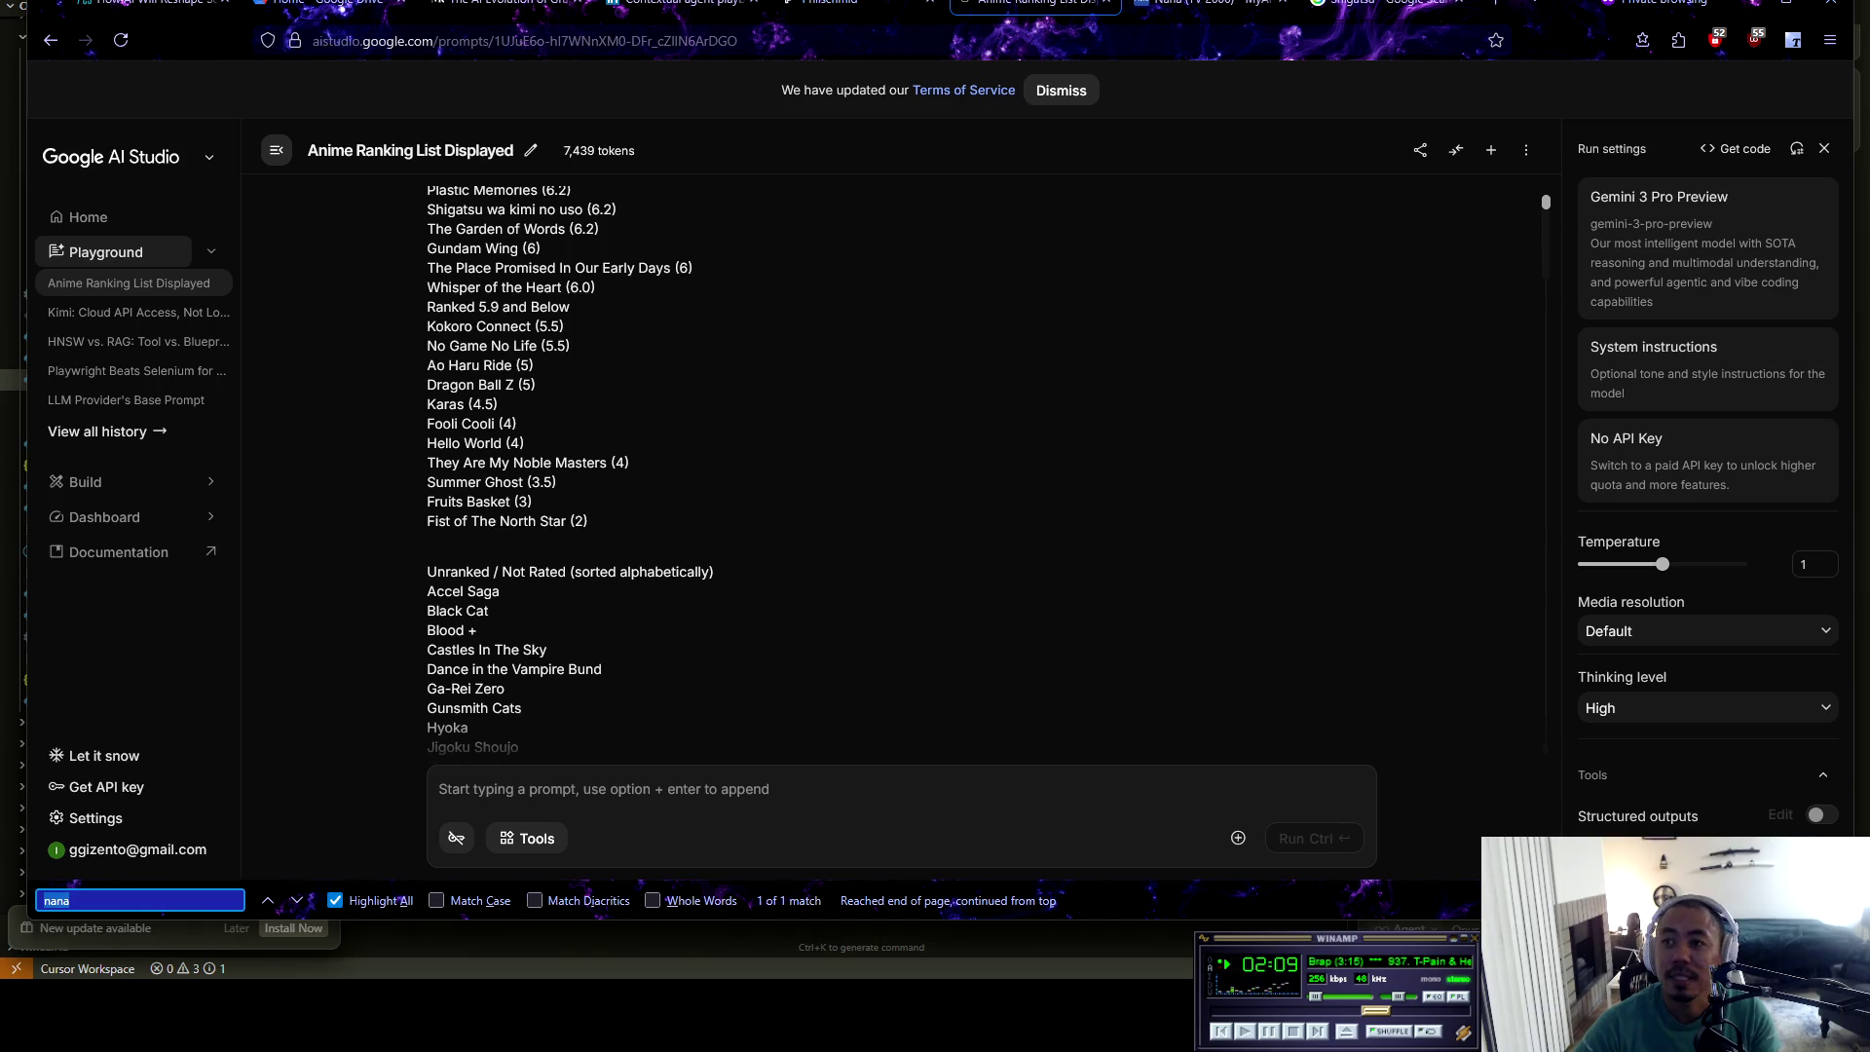
key("Escape")
scroll(901, 487, "down", 20)
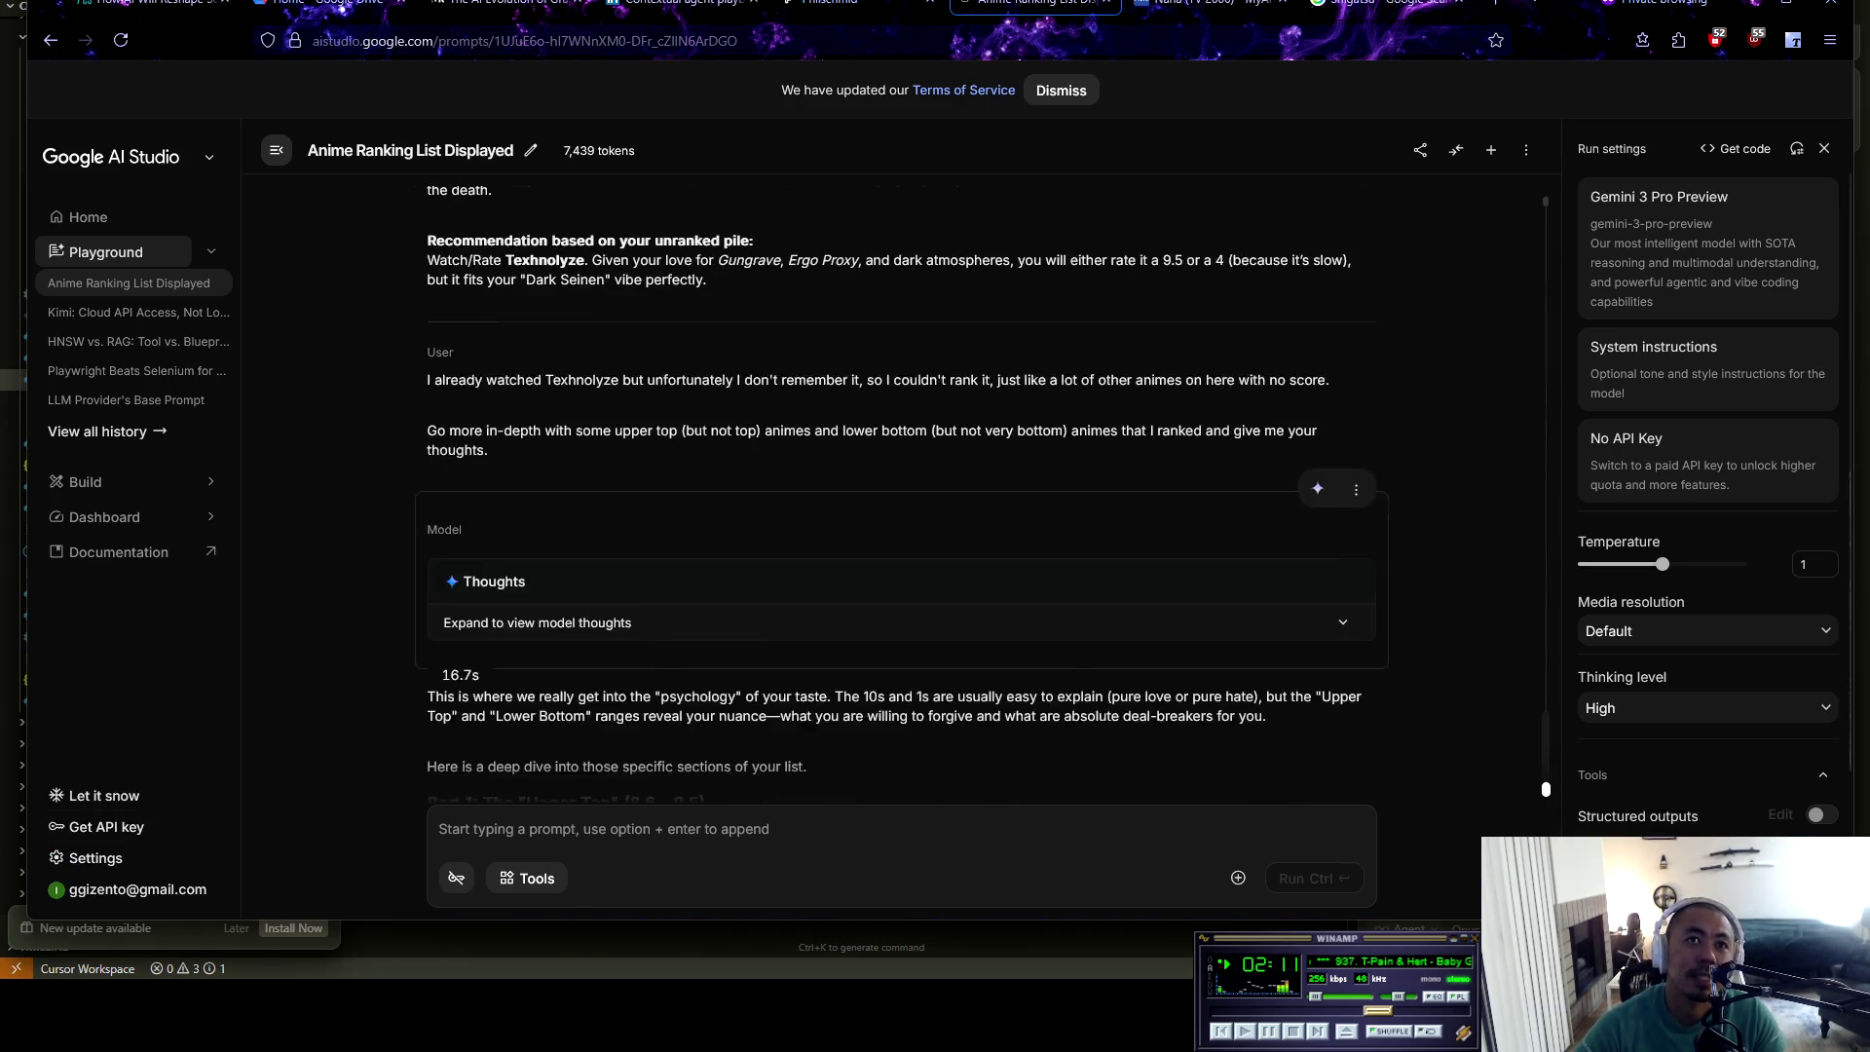
Scroll the critique down toward its Final Takeaway
scroll(901, 487, "down", 12)
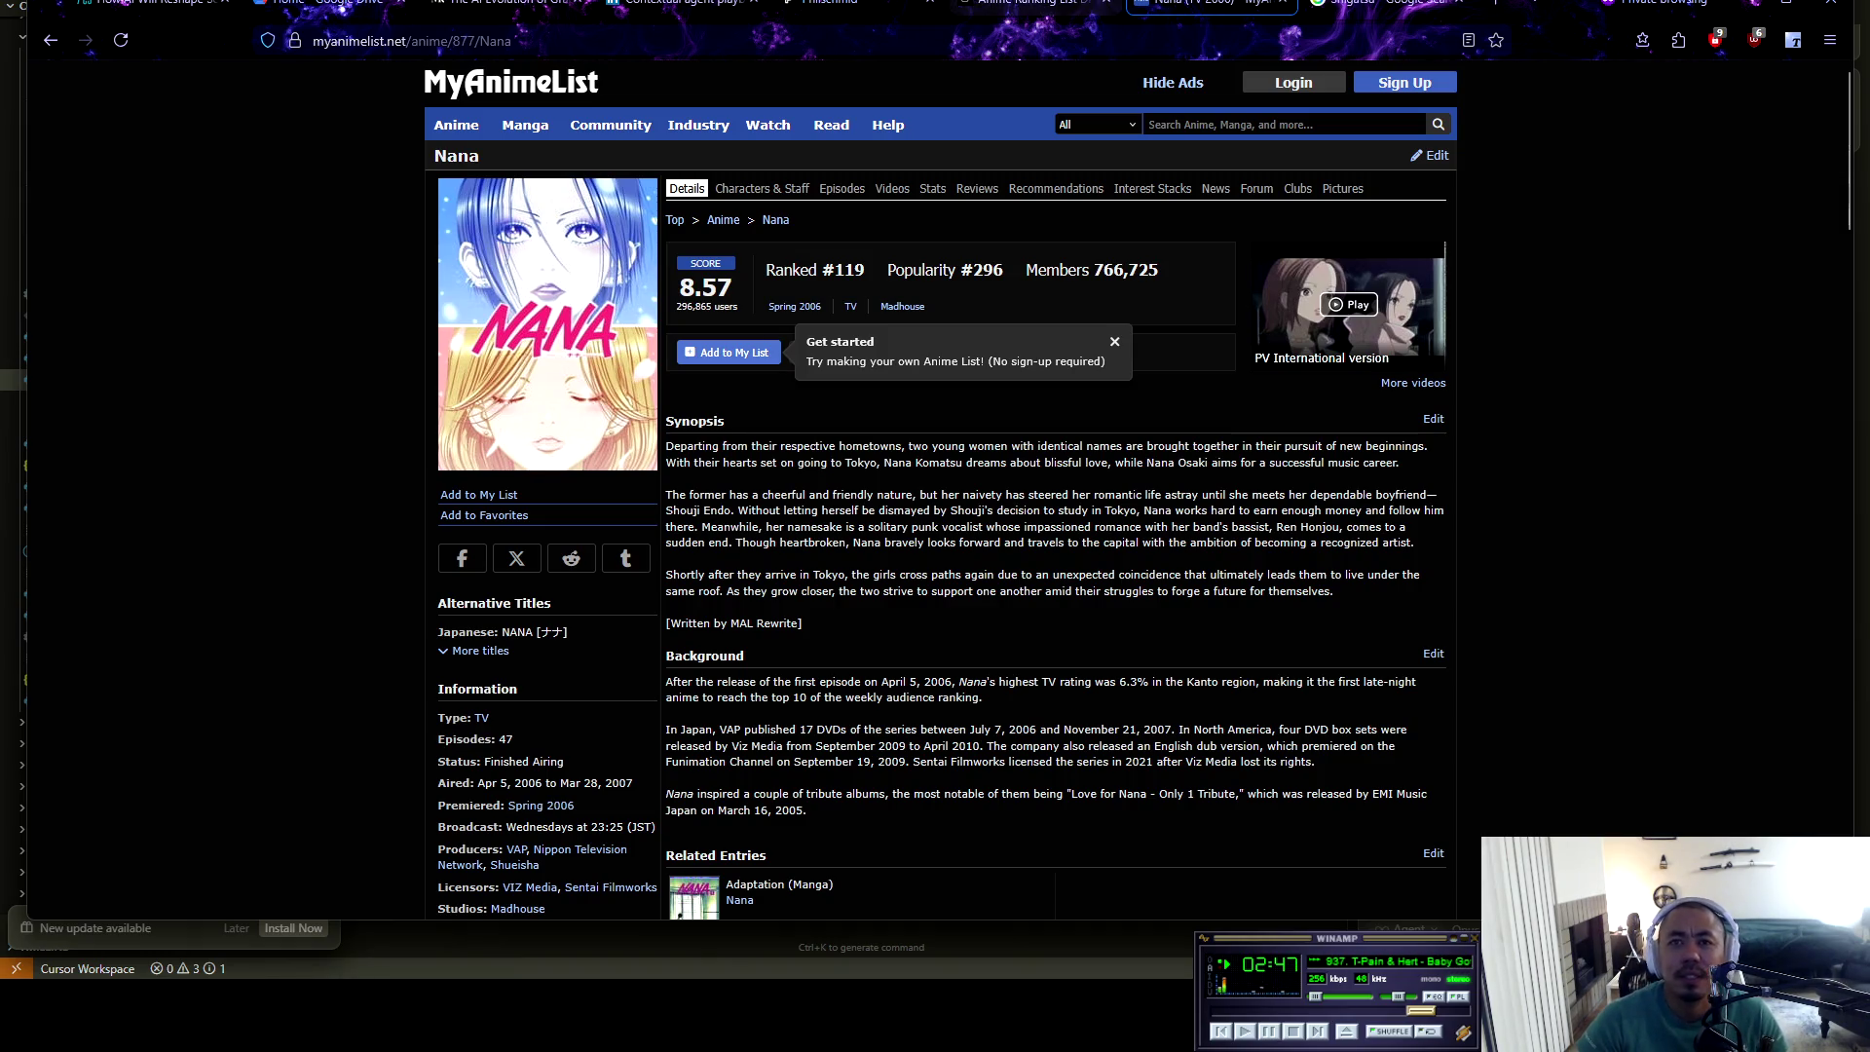
Leave the Nana page for the 'Anime Ranking List Displayed' AI Studio chat
left_click(1029, 6)
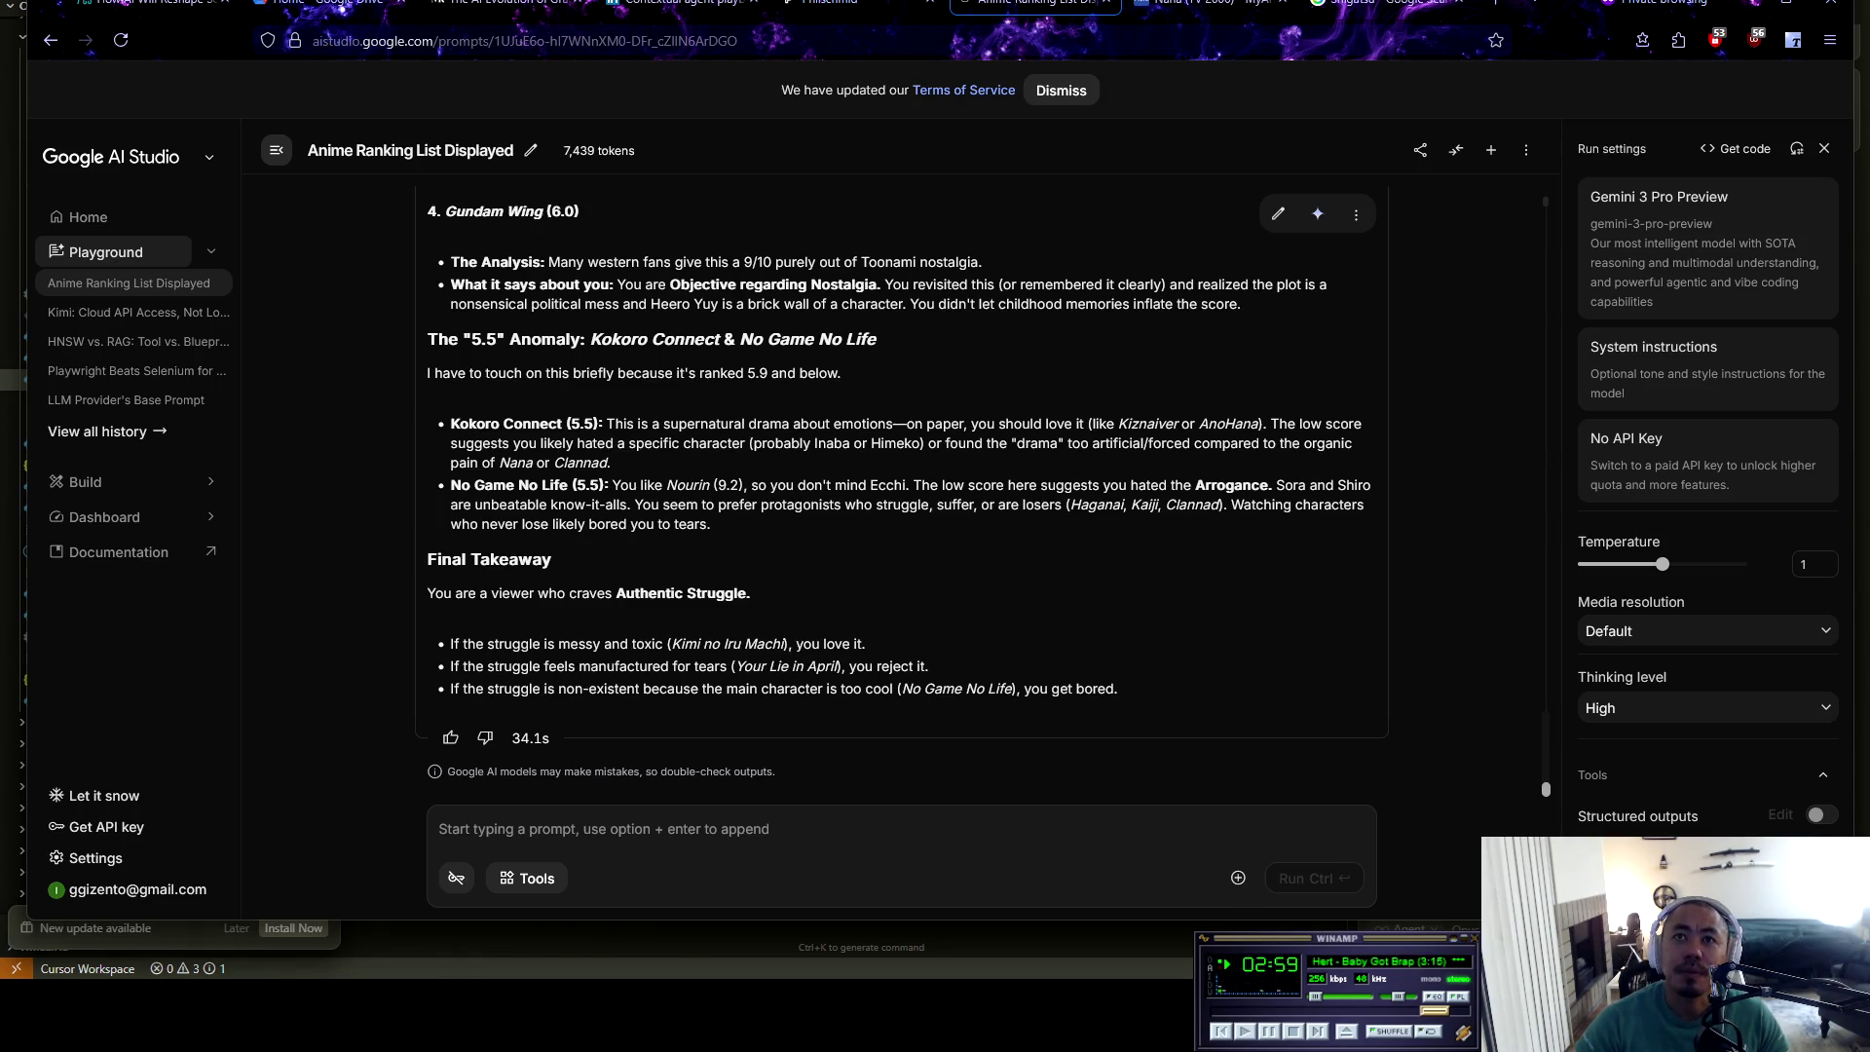
Read the forced-drama and other critique passages, then switch over to Google Drive
left_click_drag(1065, 443, 1352, 443)
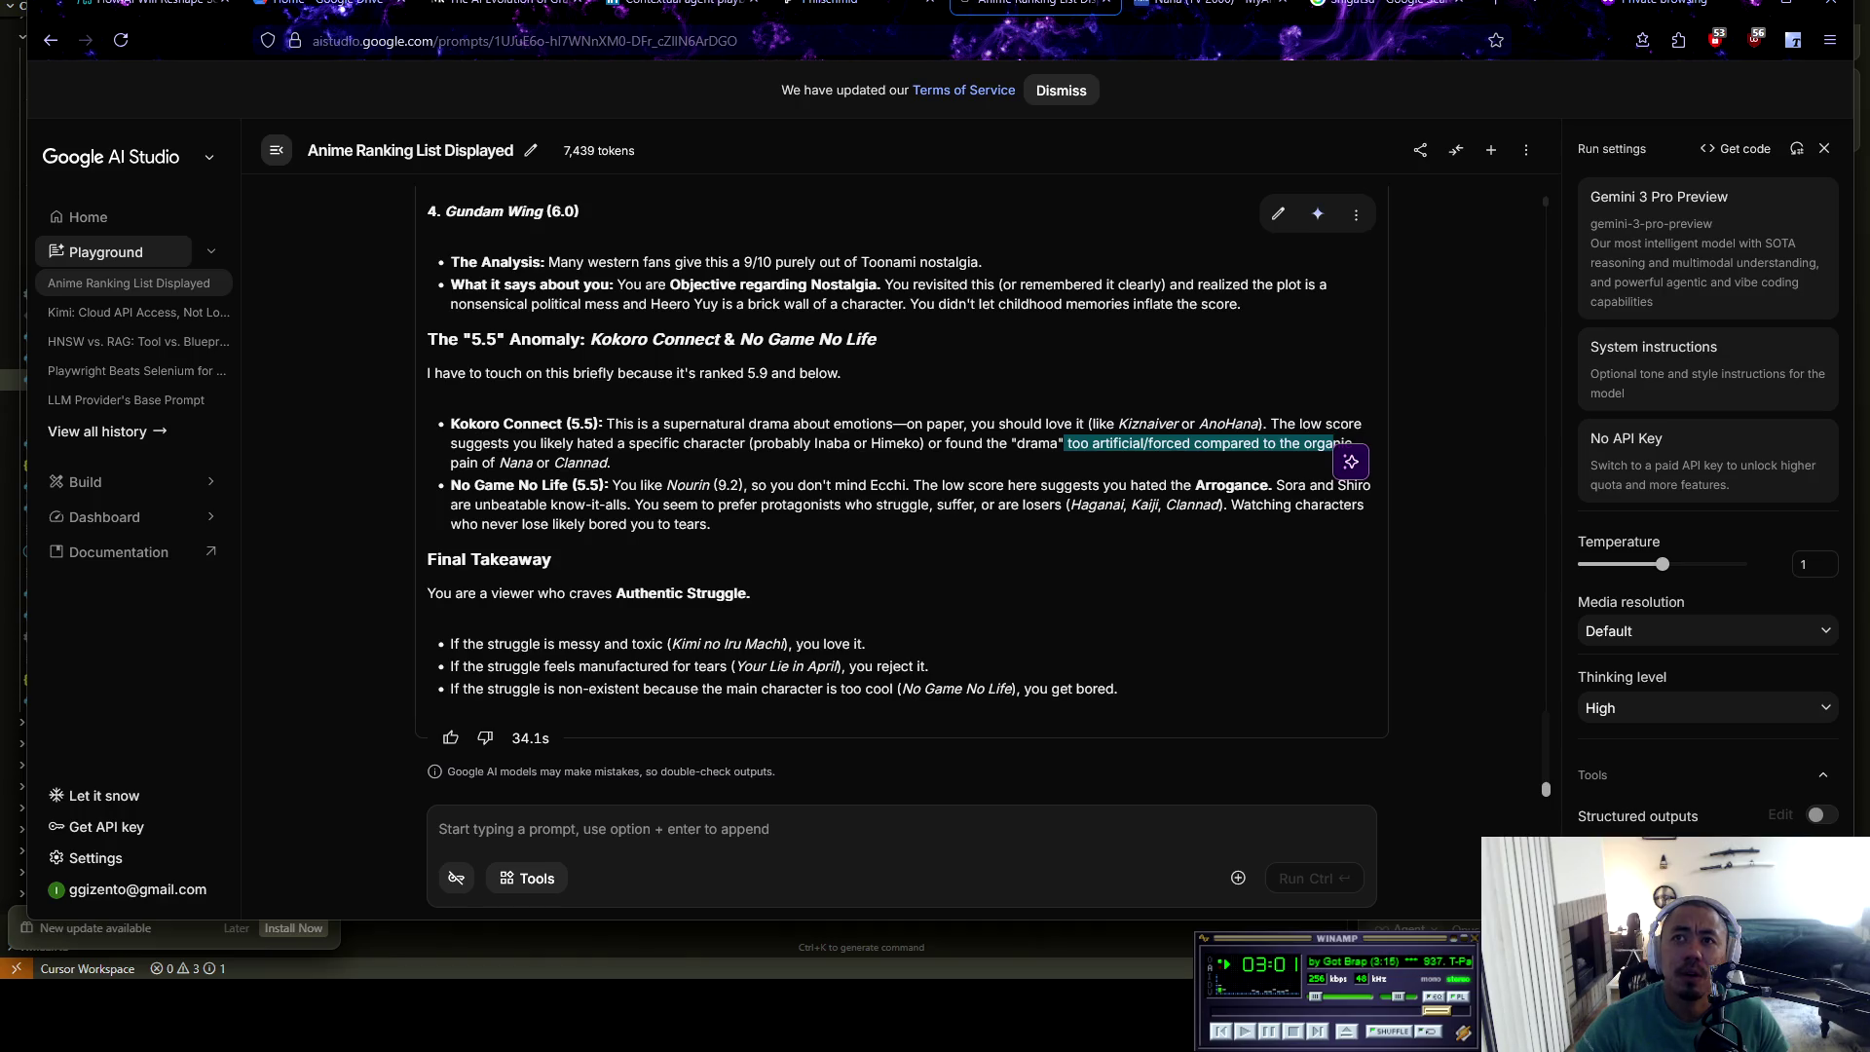
left_click_drag(535, 463, 745, 485)
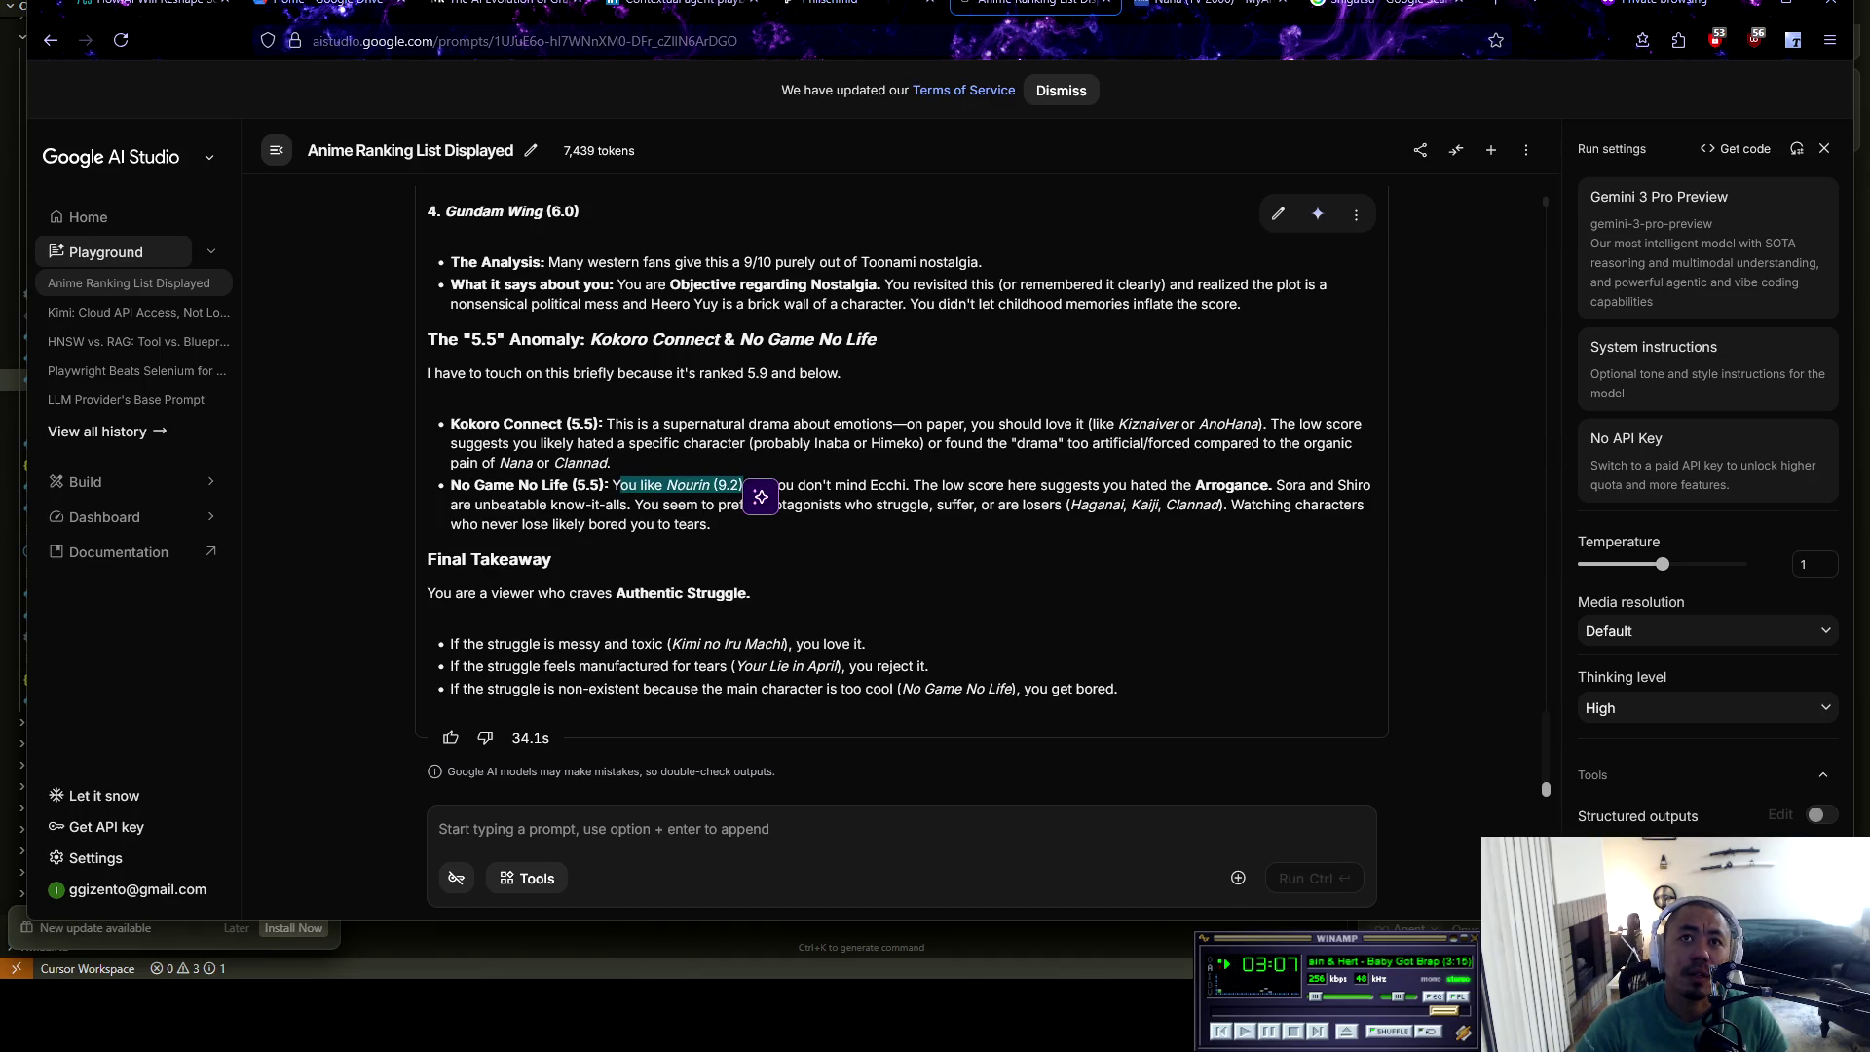
left_click(745, 485)
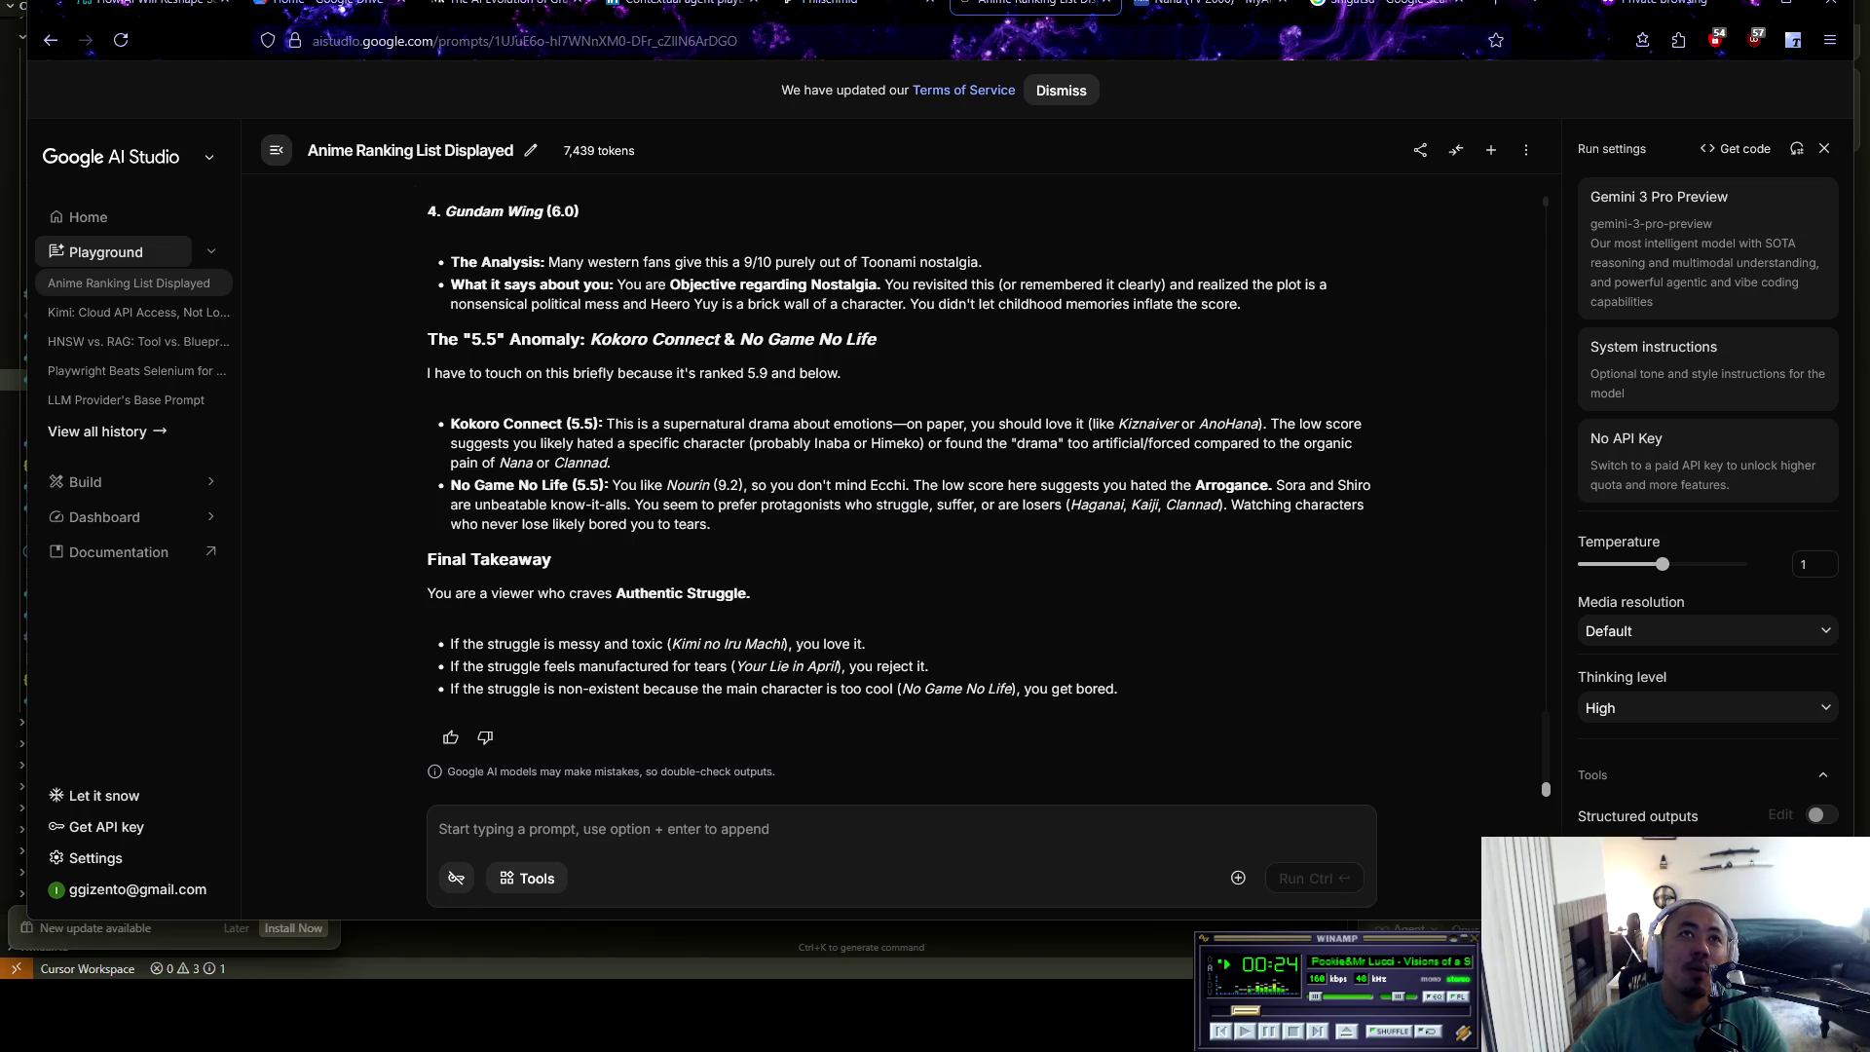
key("ctrl+2")
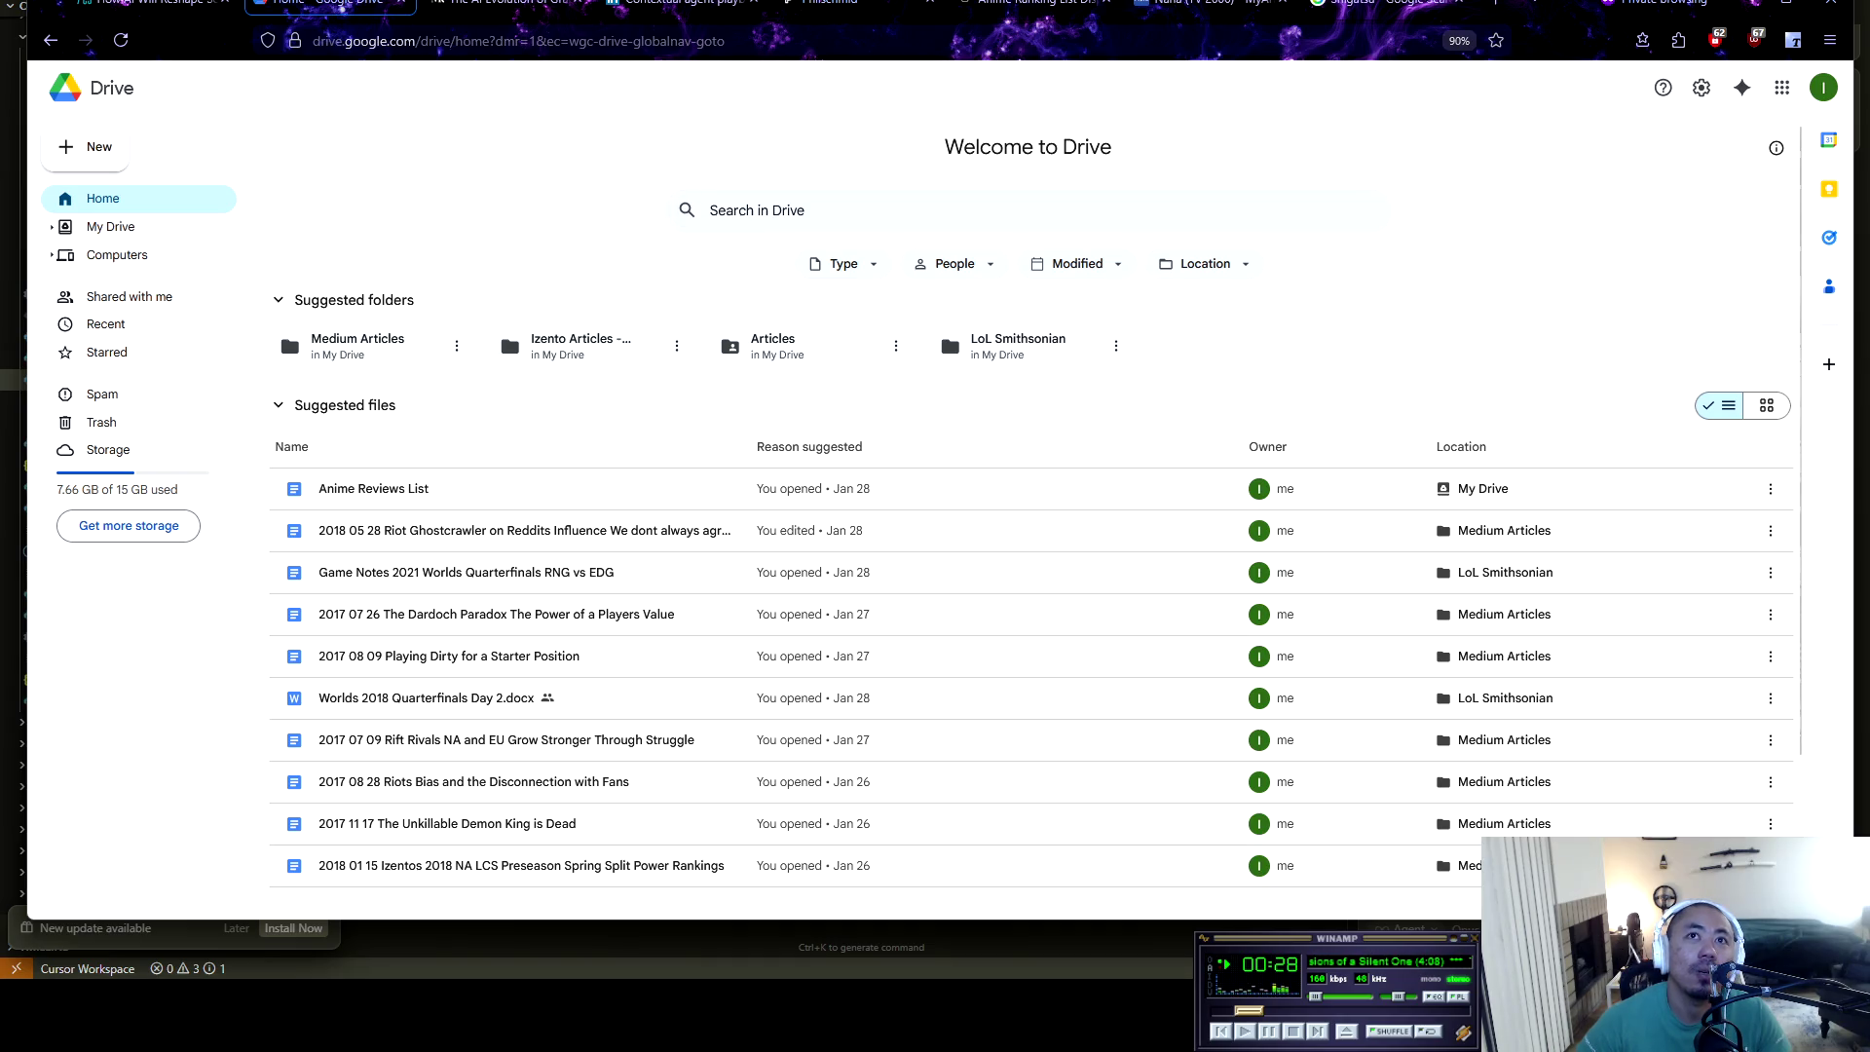
Search Drive for 'anime', open Anime Reviews Detailed, select all its text, and return to AI Studio
left_click(757, 211)
type("anim")
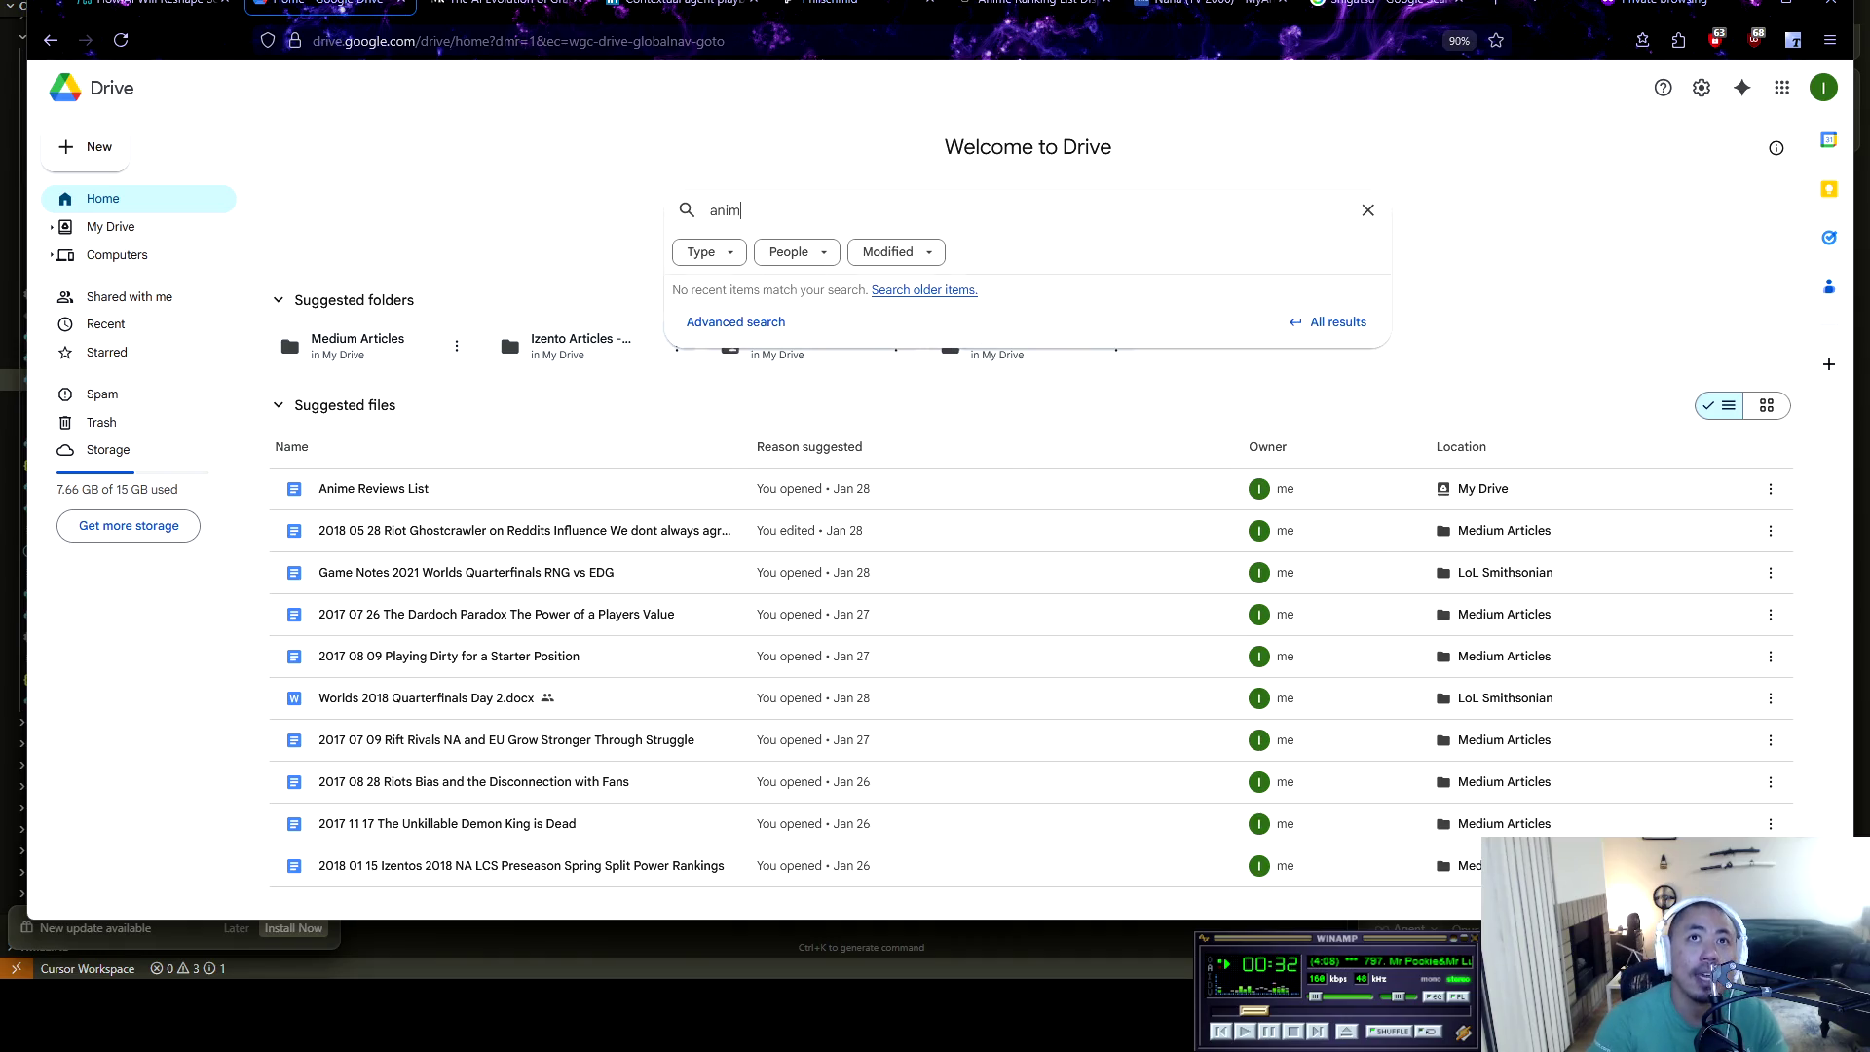
type("e")
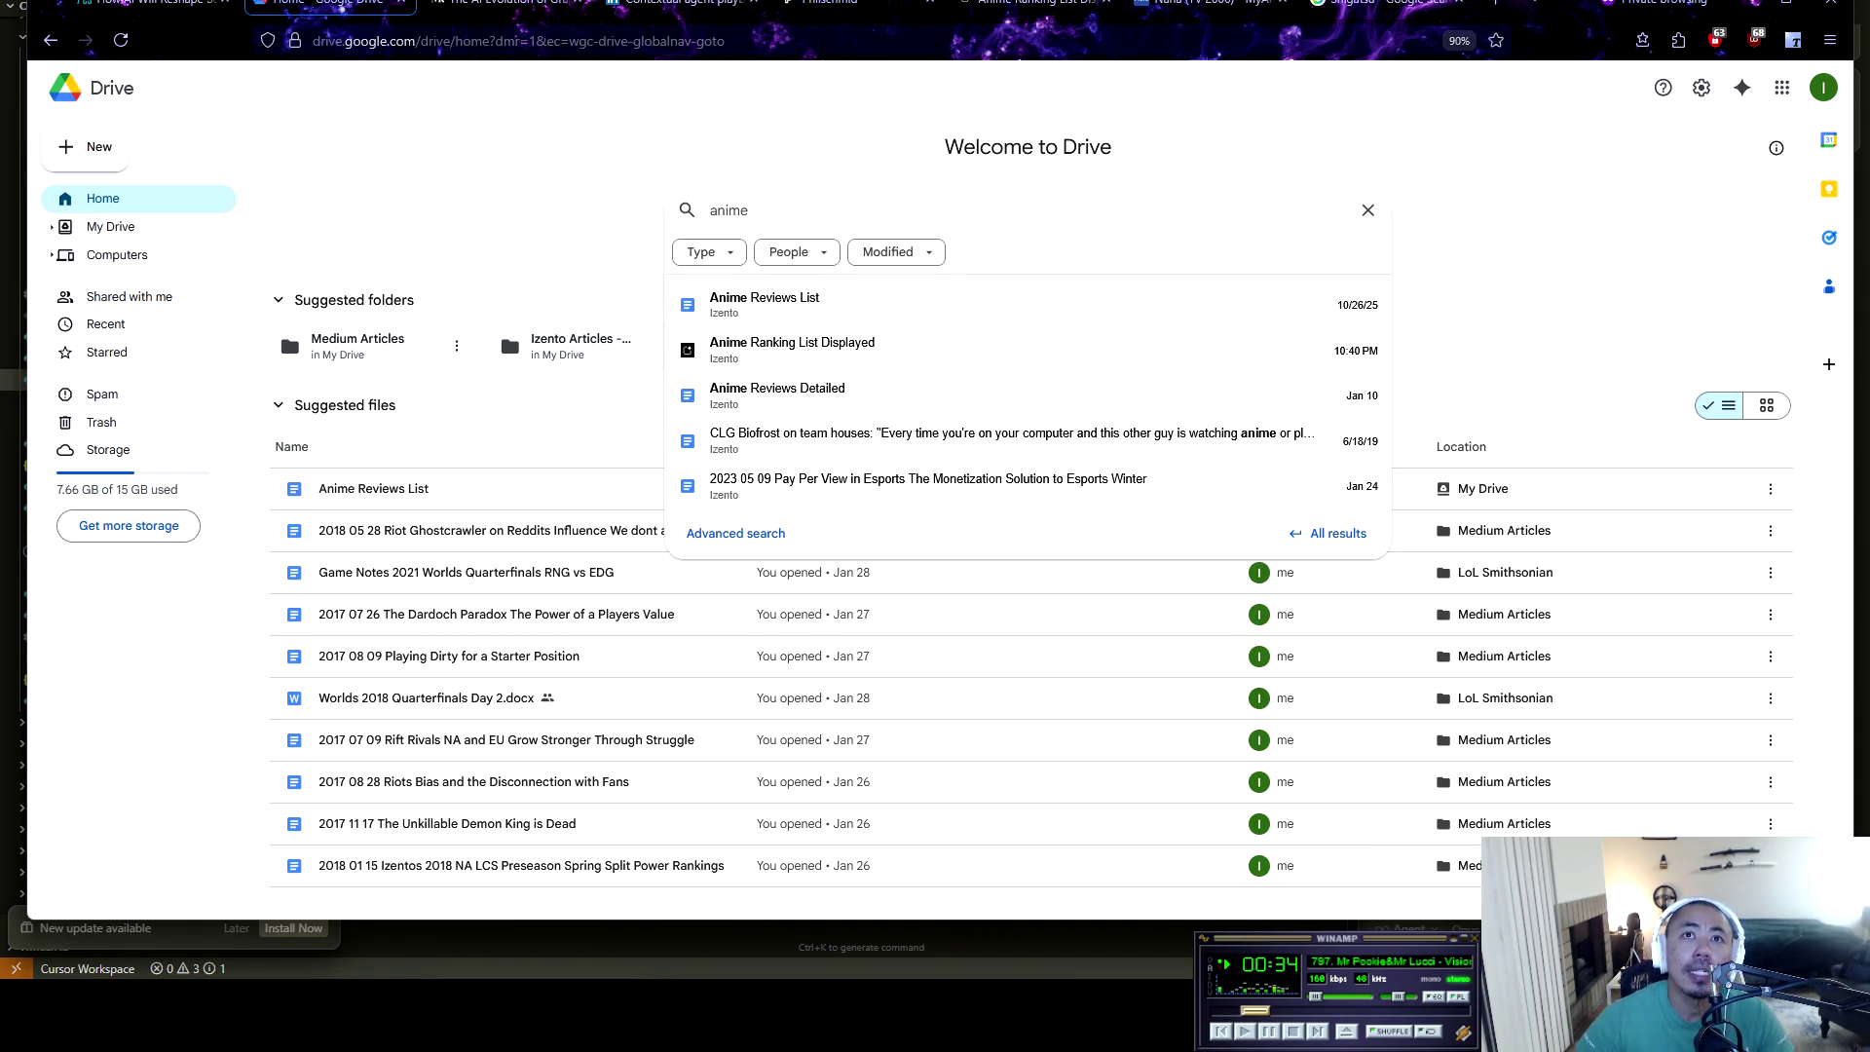
left_click(777, 390)
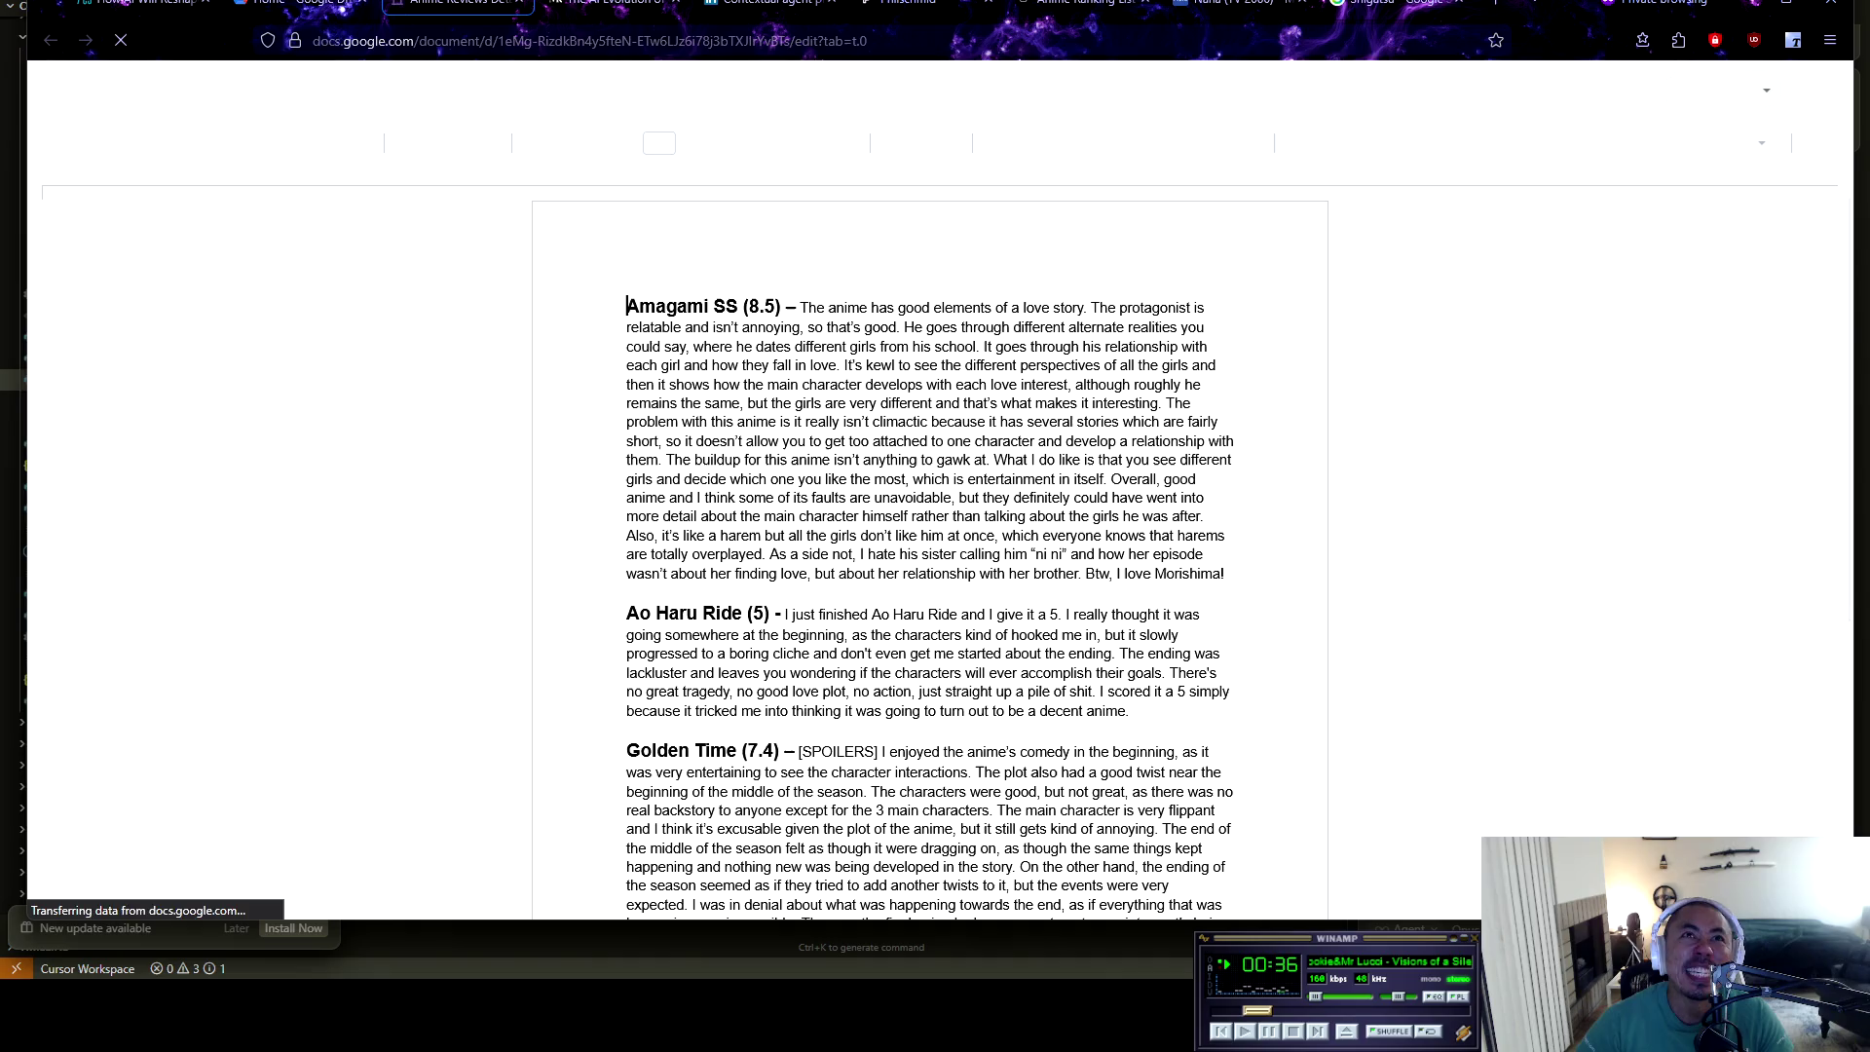
key("ctrl+a")
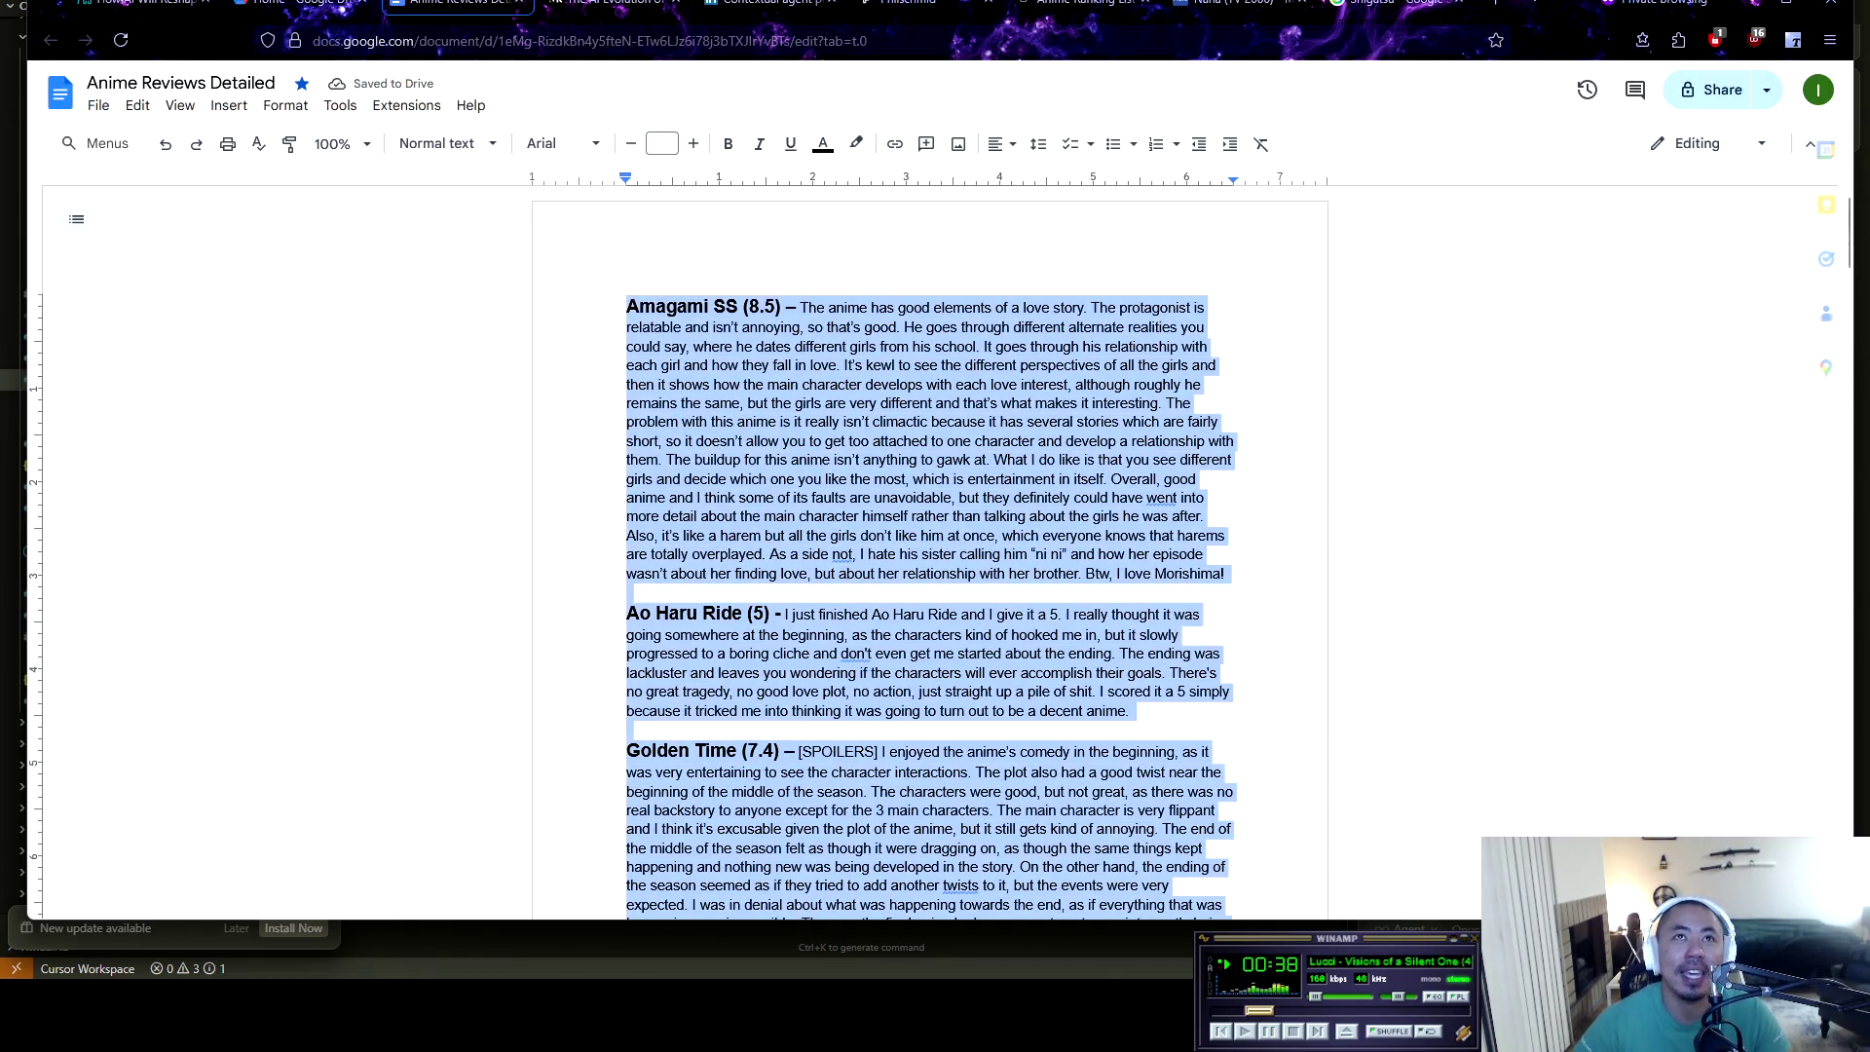
left_click(1081, 5)
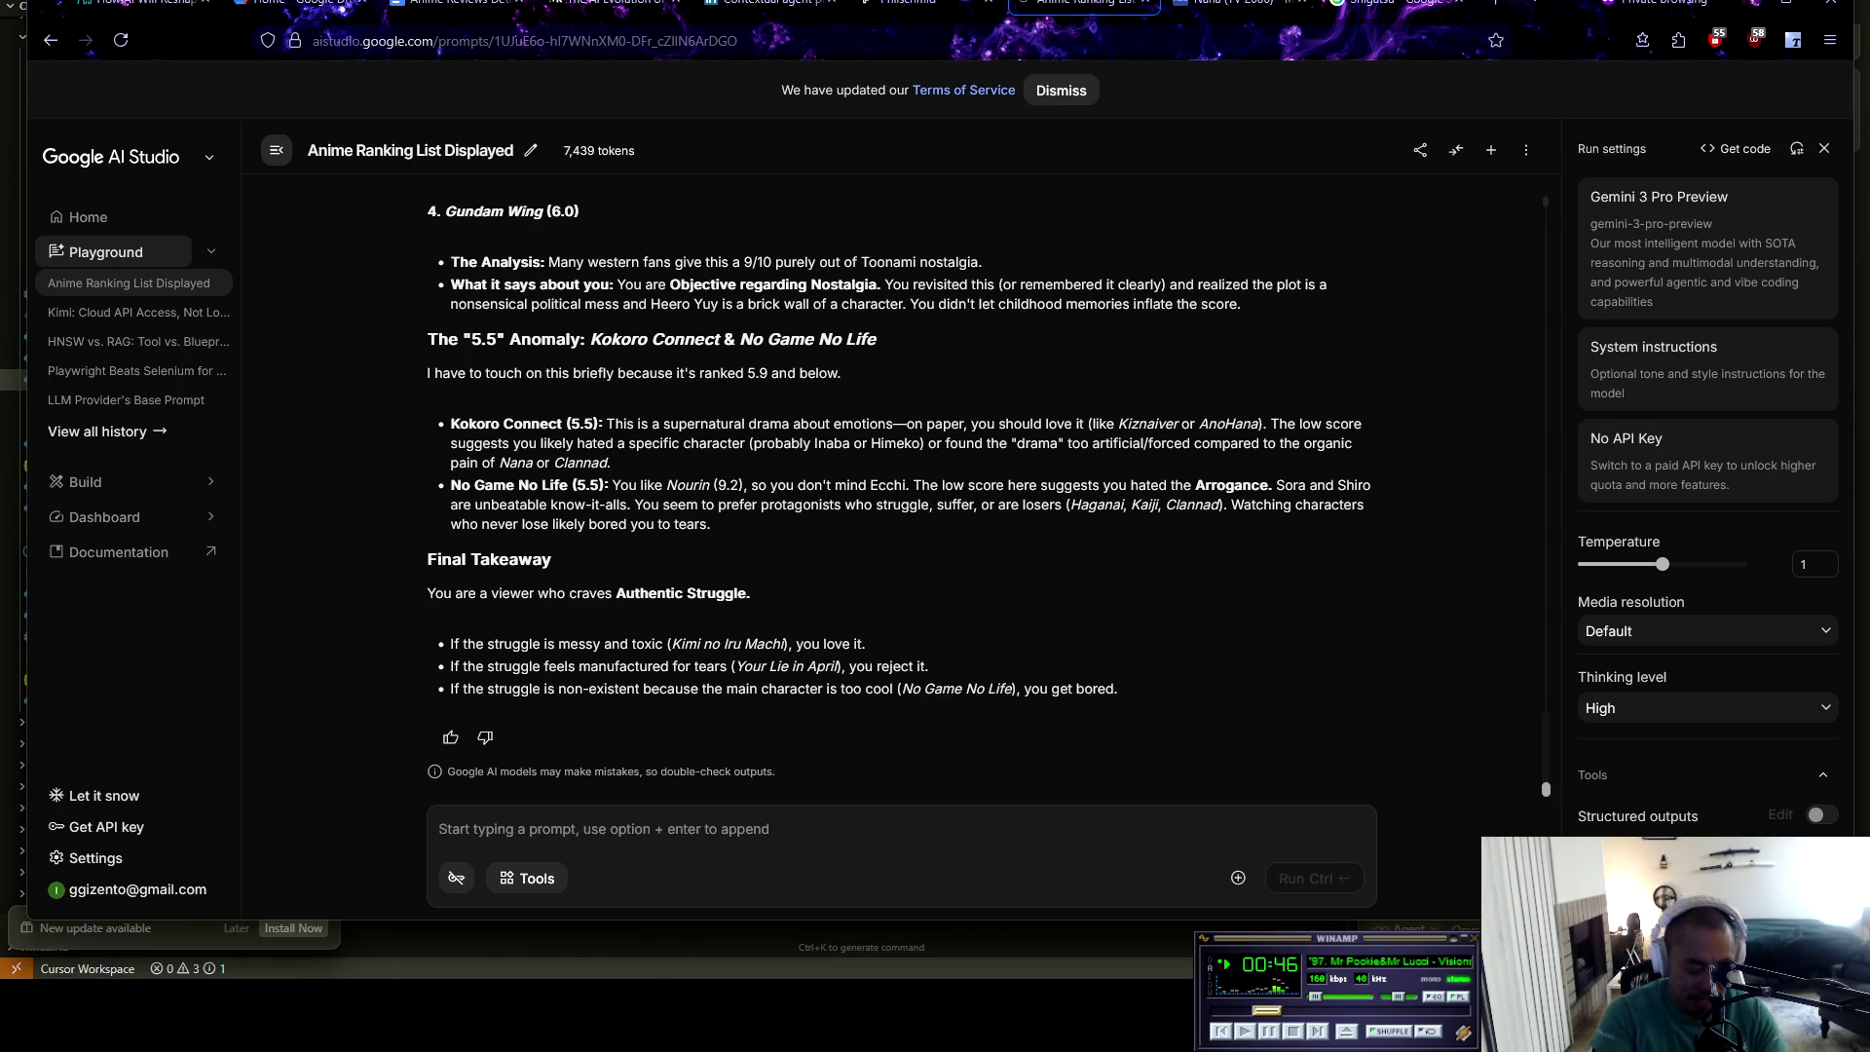
Ask Gemini to summarise each in-depth review and give its take, with the notes pasted below
type("Ok, now that you know my entire anim")
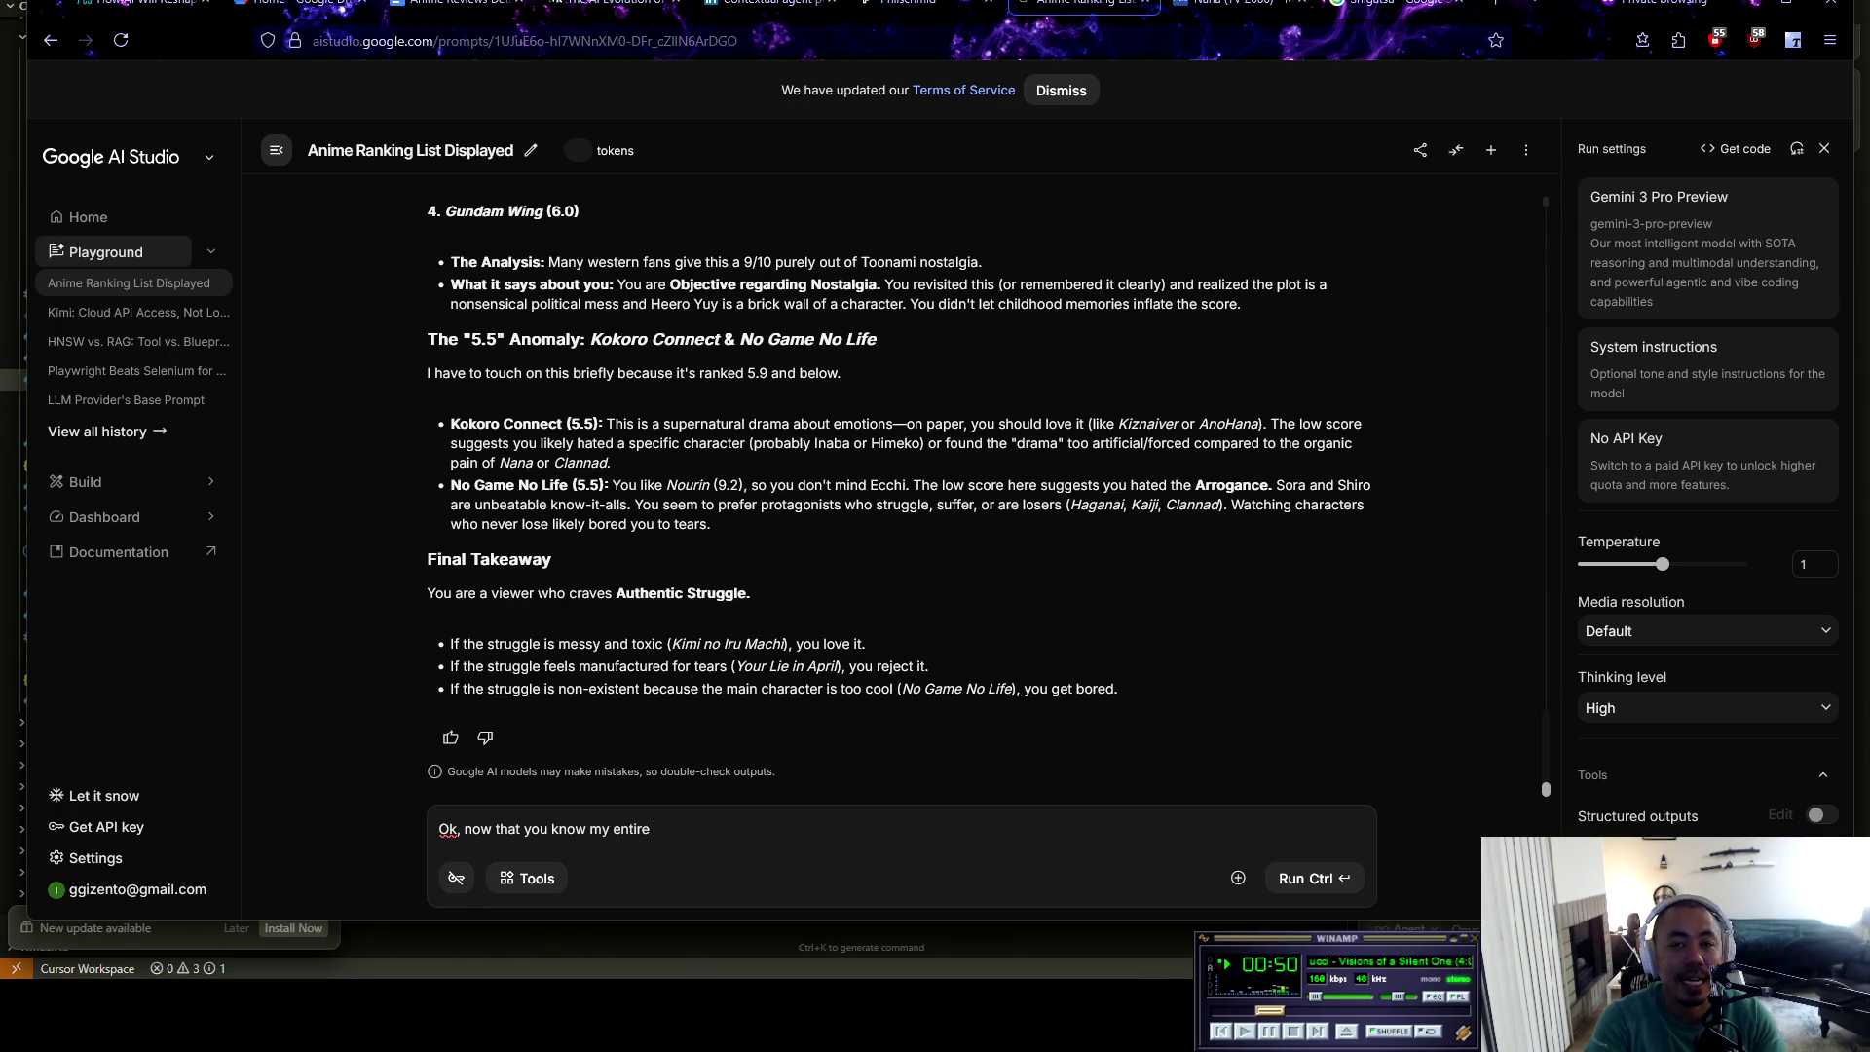
type("e list ")
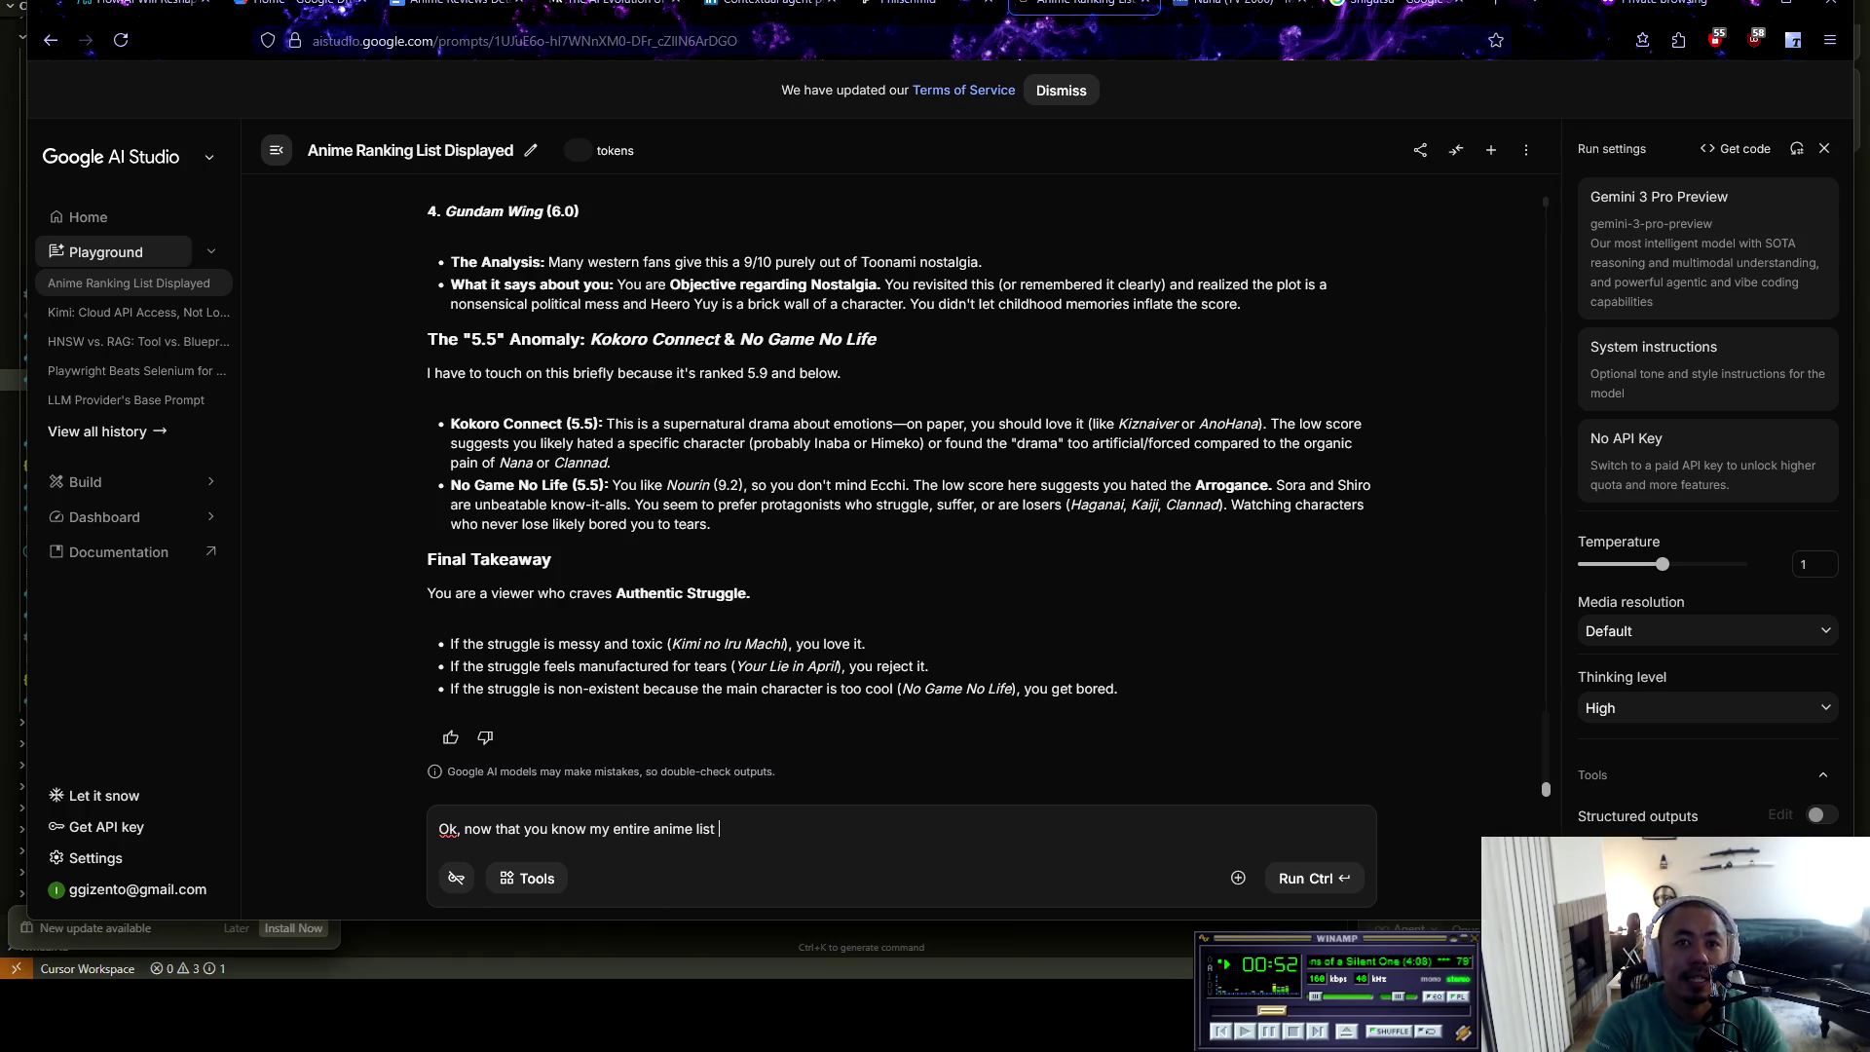
type("ranking.")
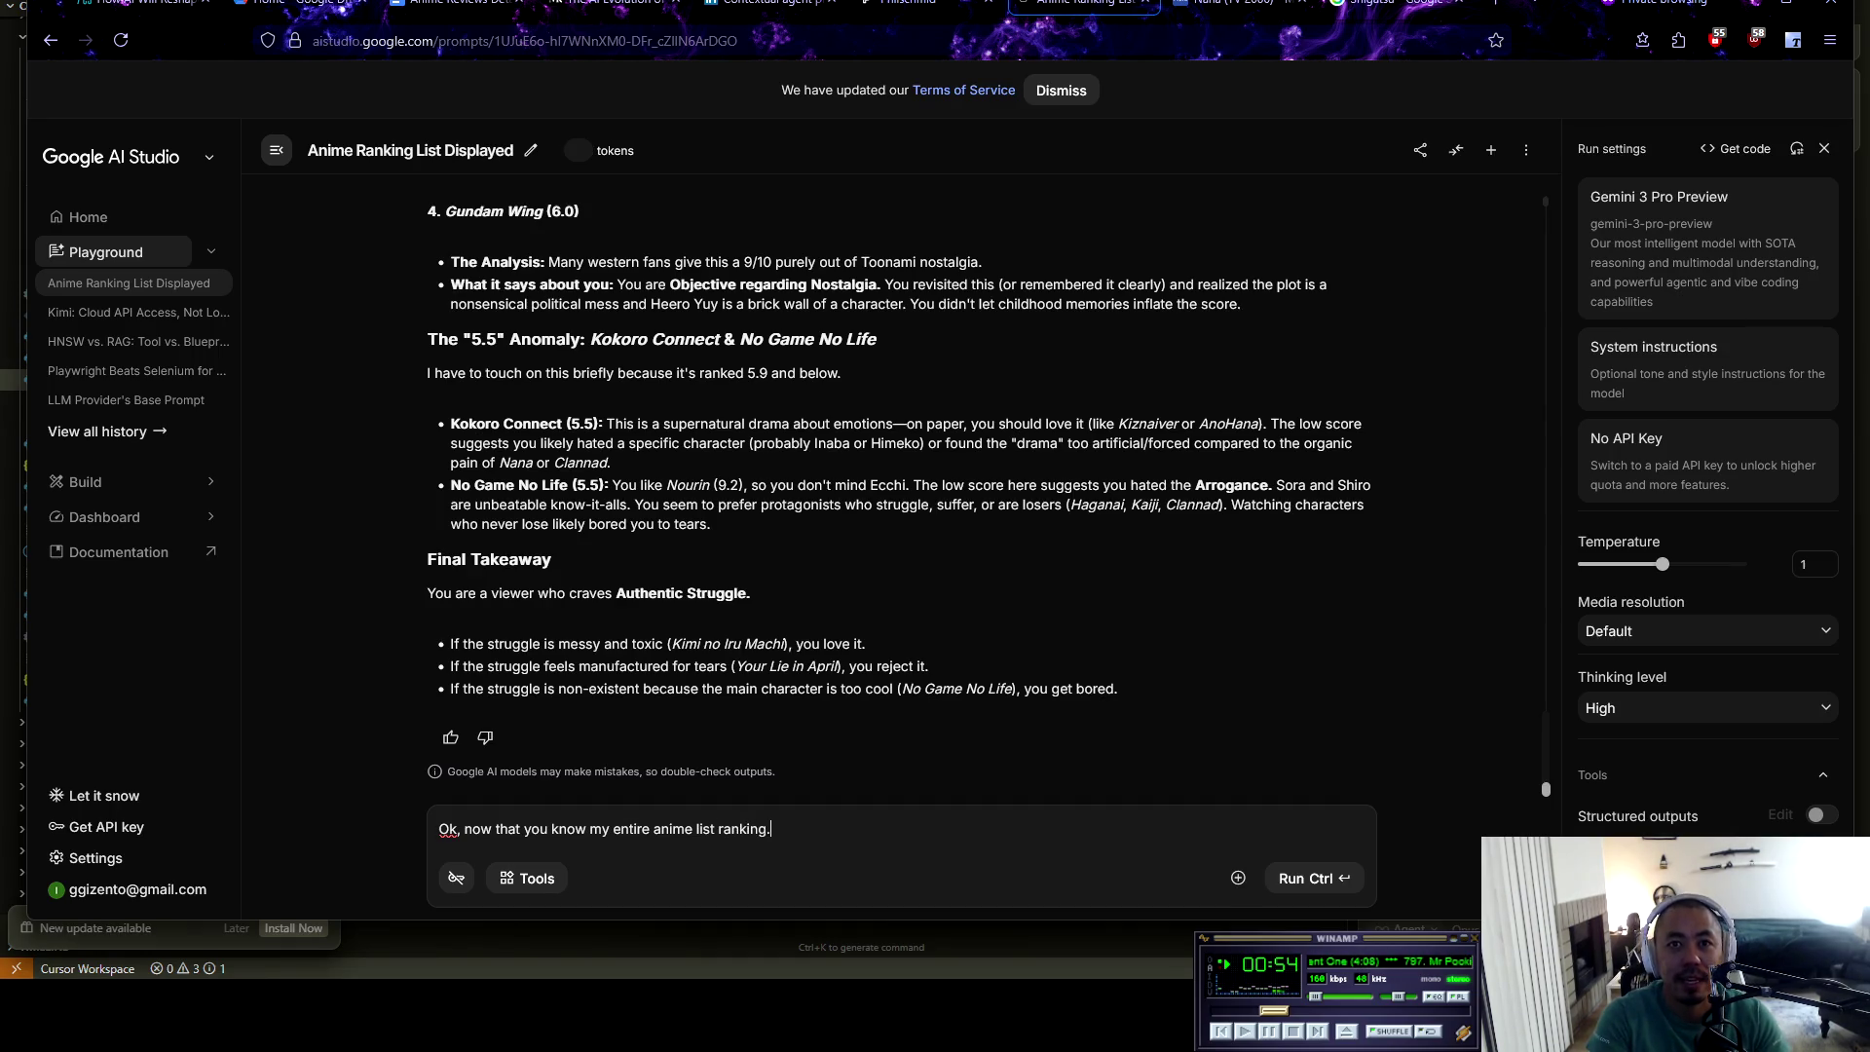
key("BackSpace")
type(", I'm going ")
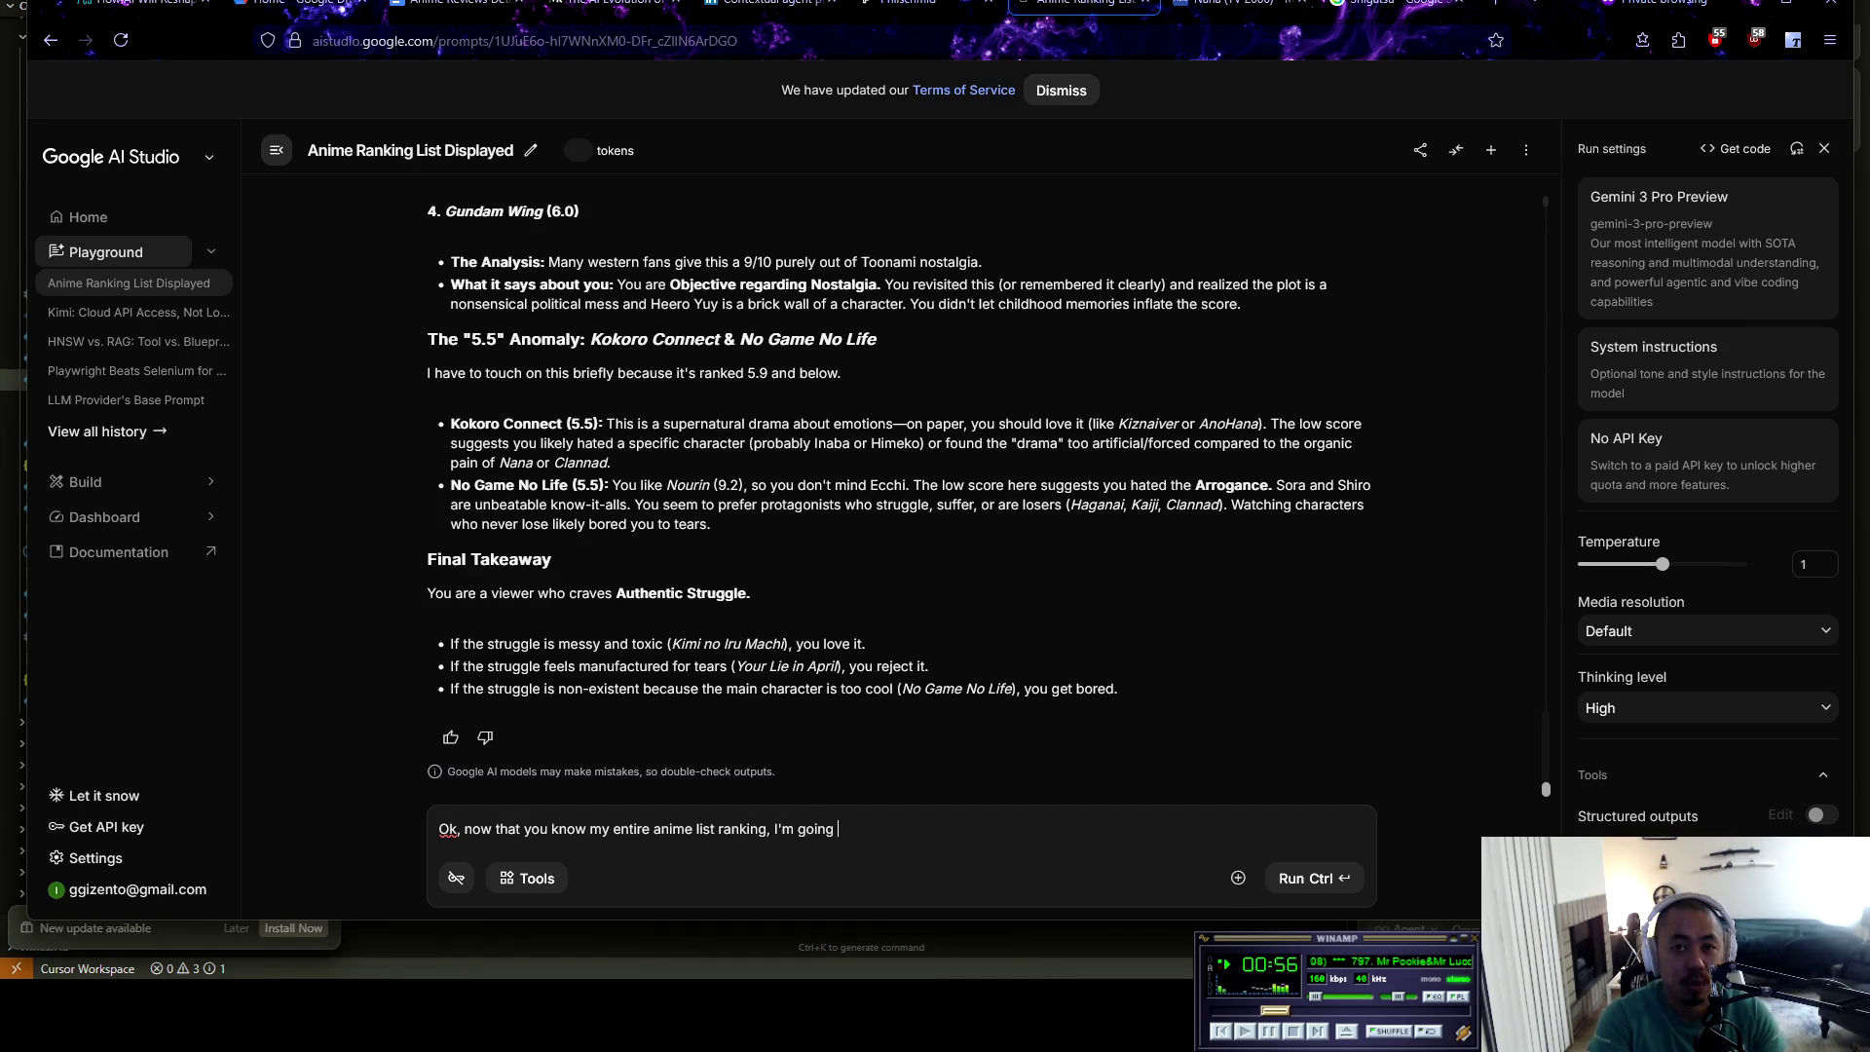
type("to give you a couple")
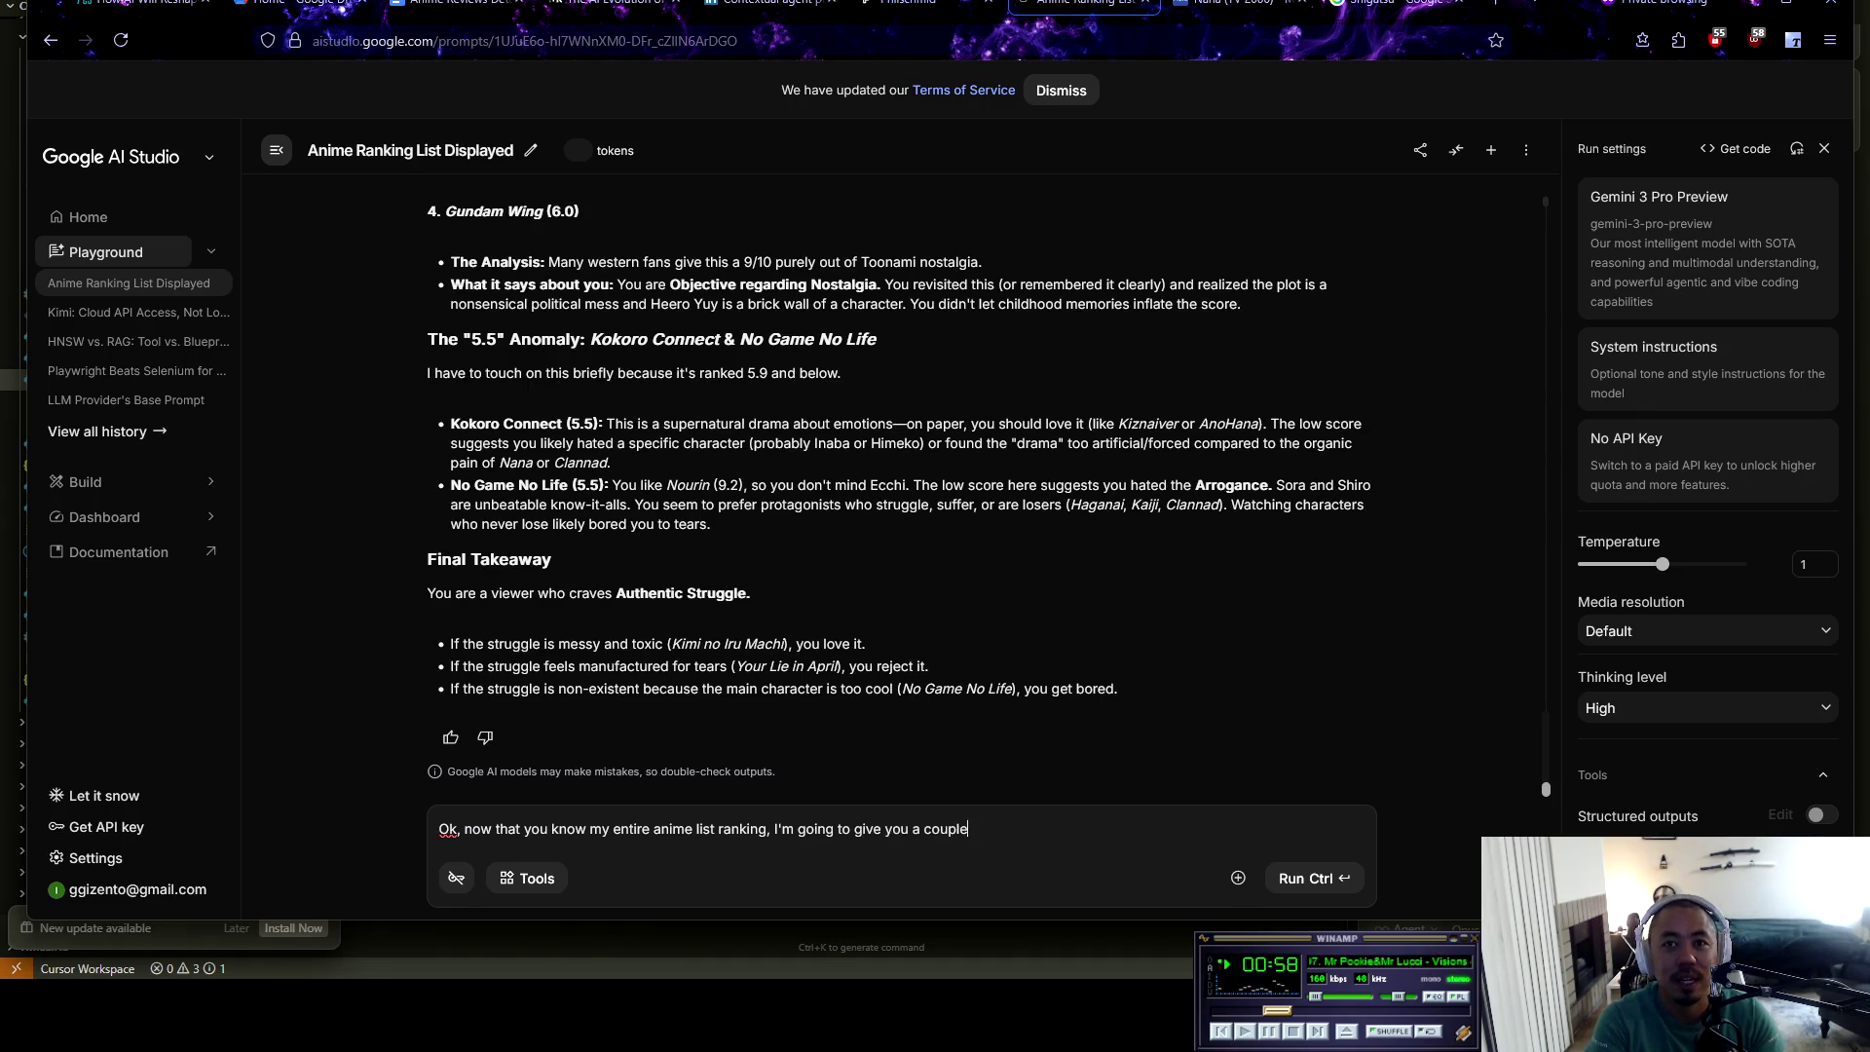
type(" anime th")
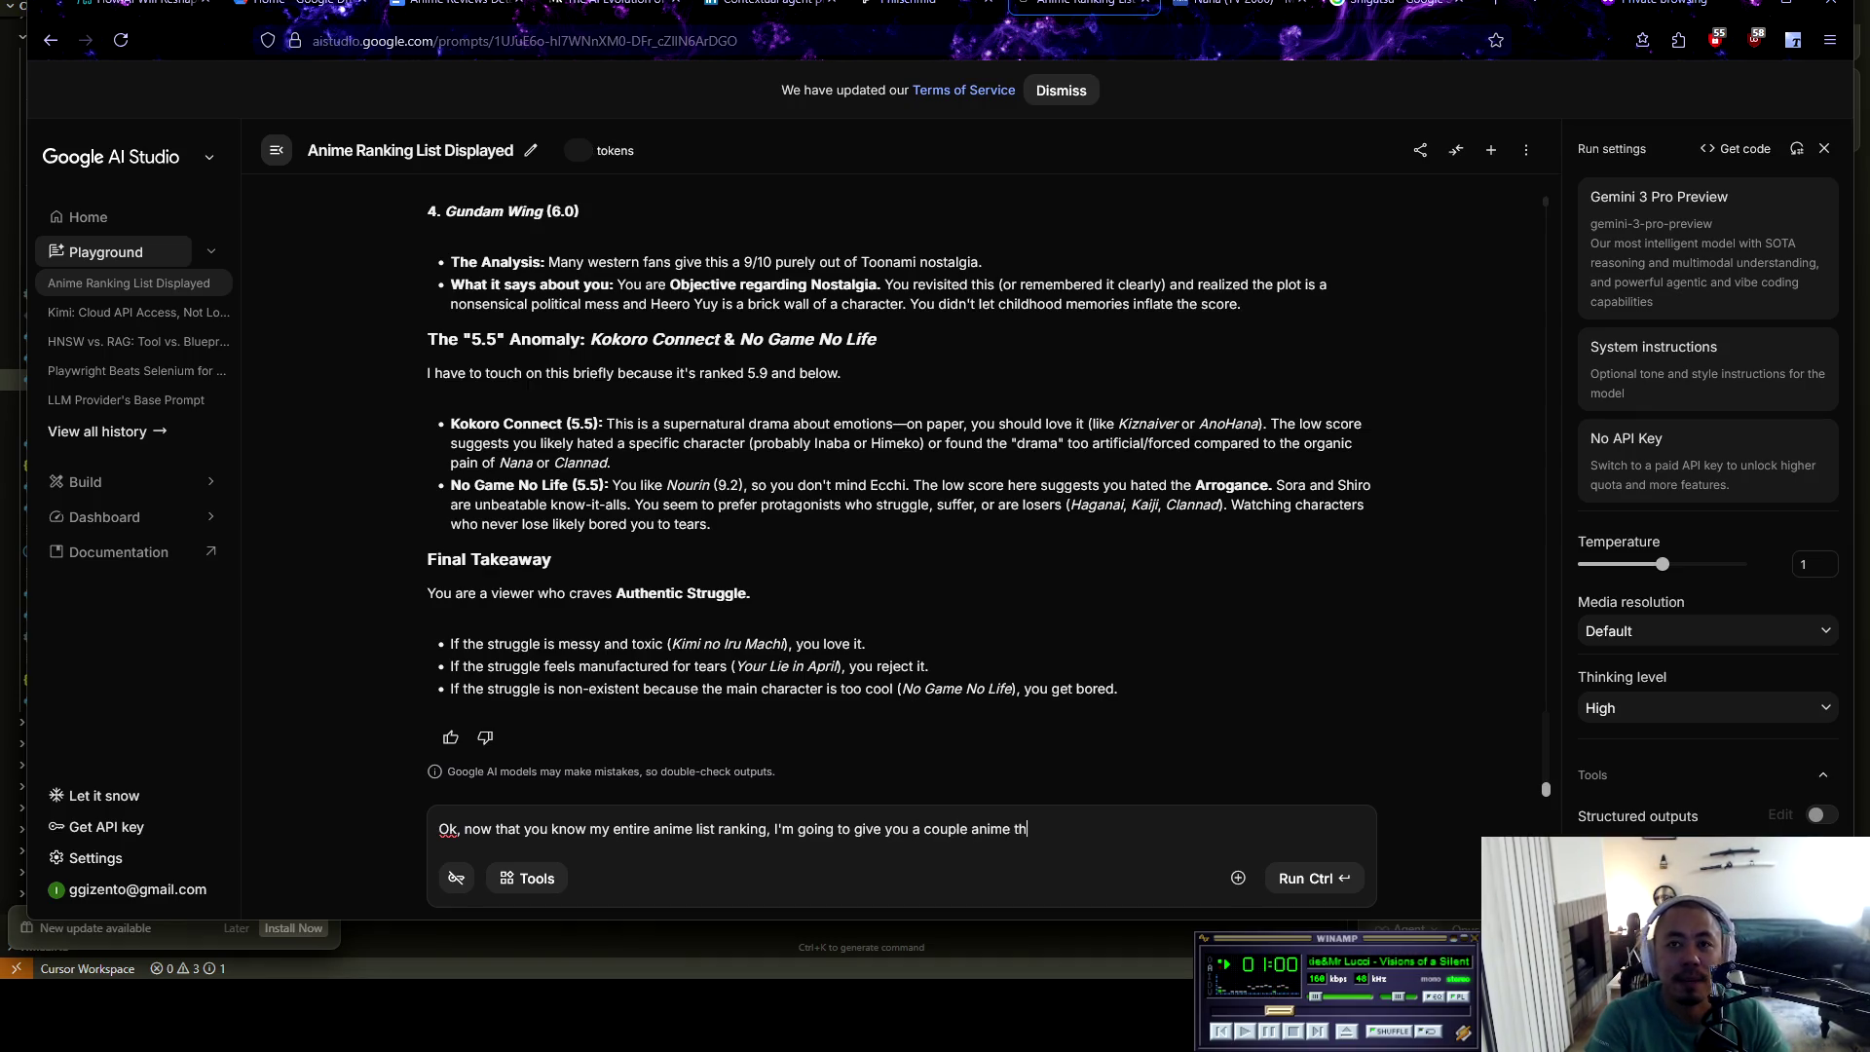
type("at I have crea")
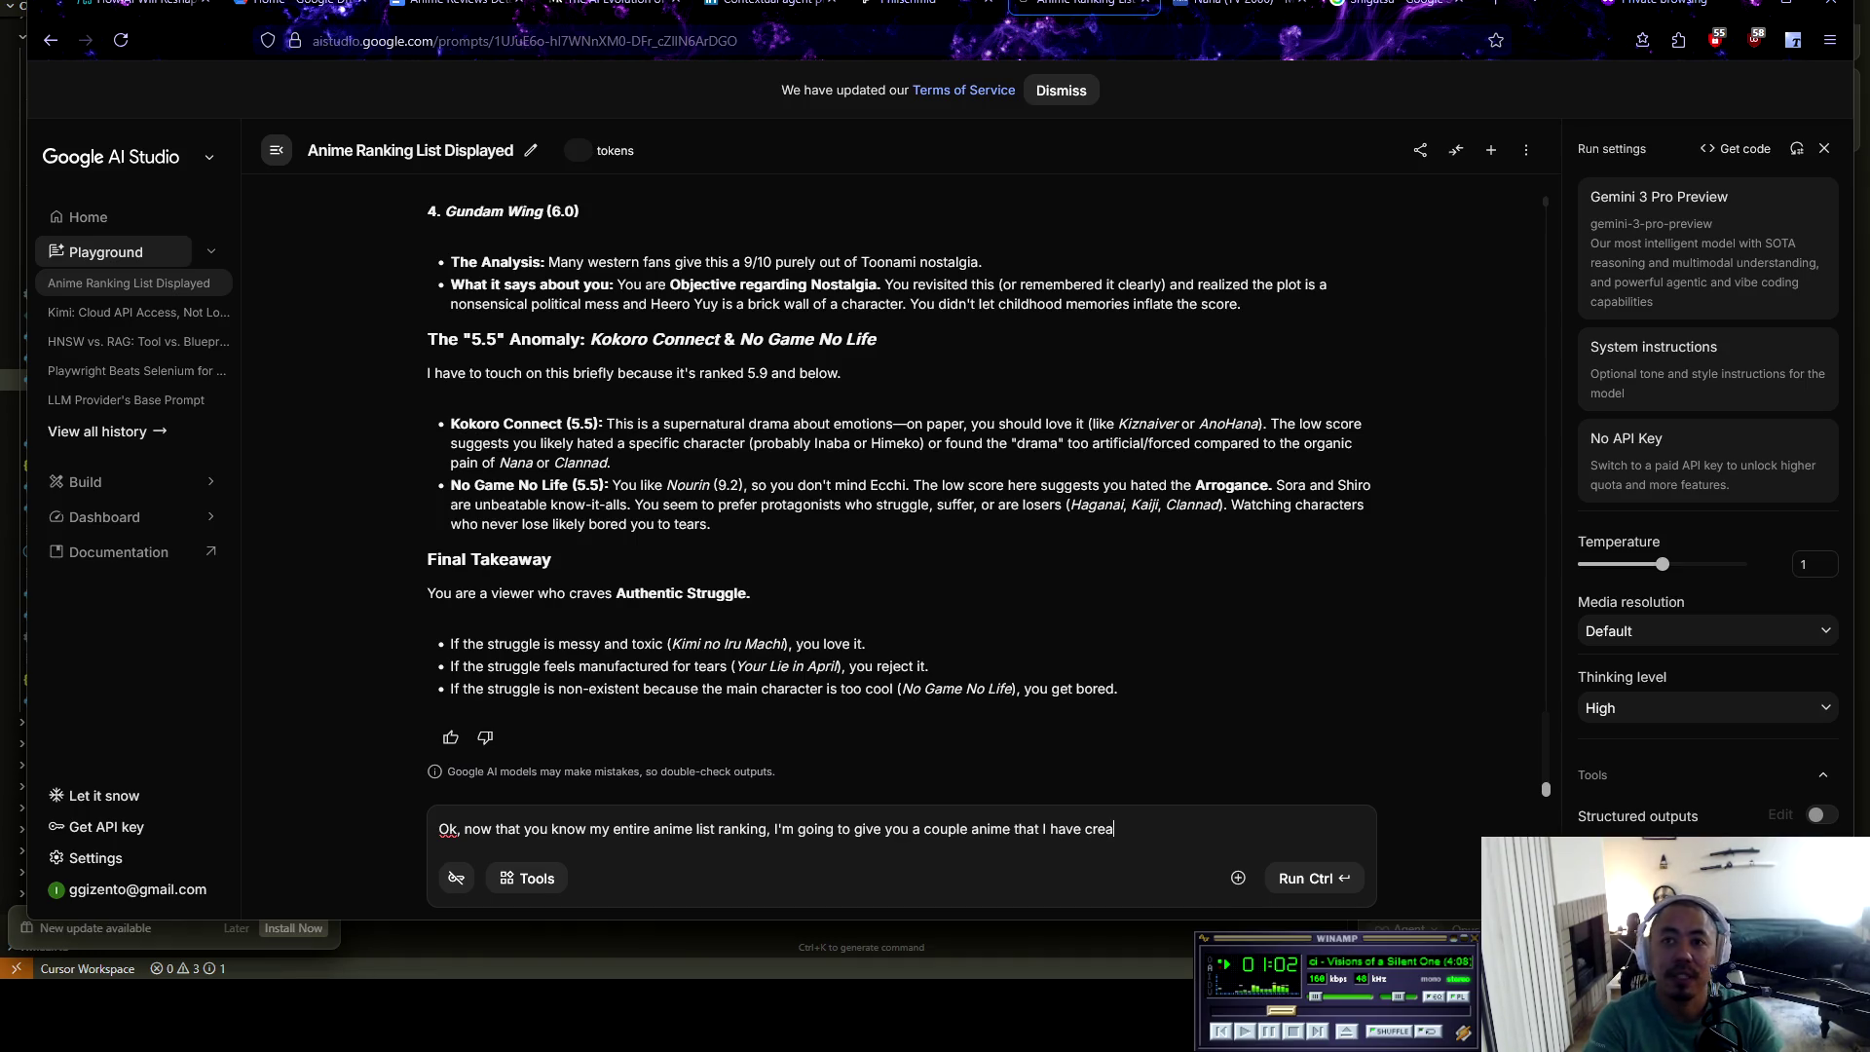
type("ted in-depth ")
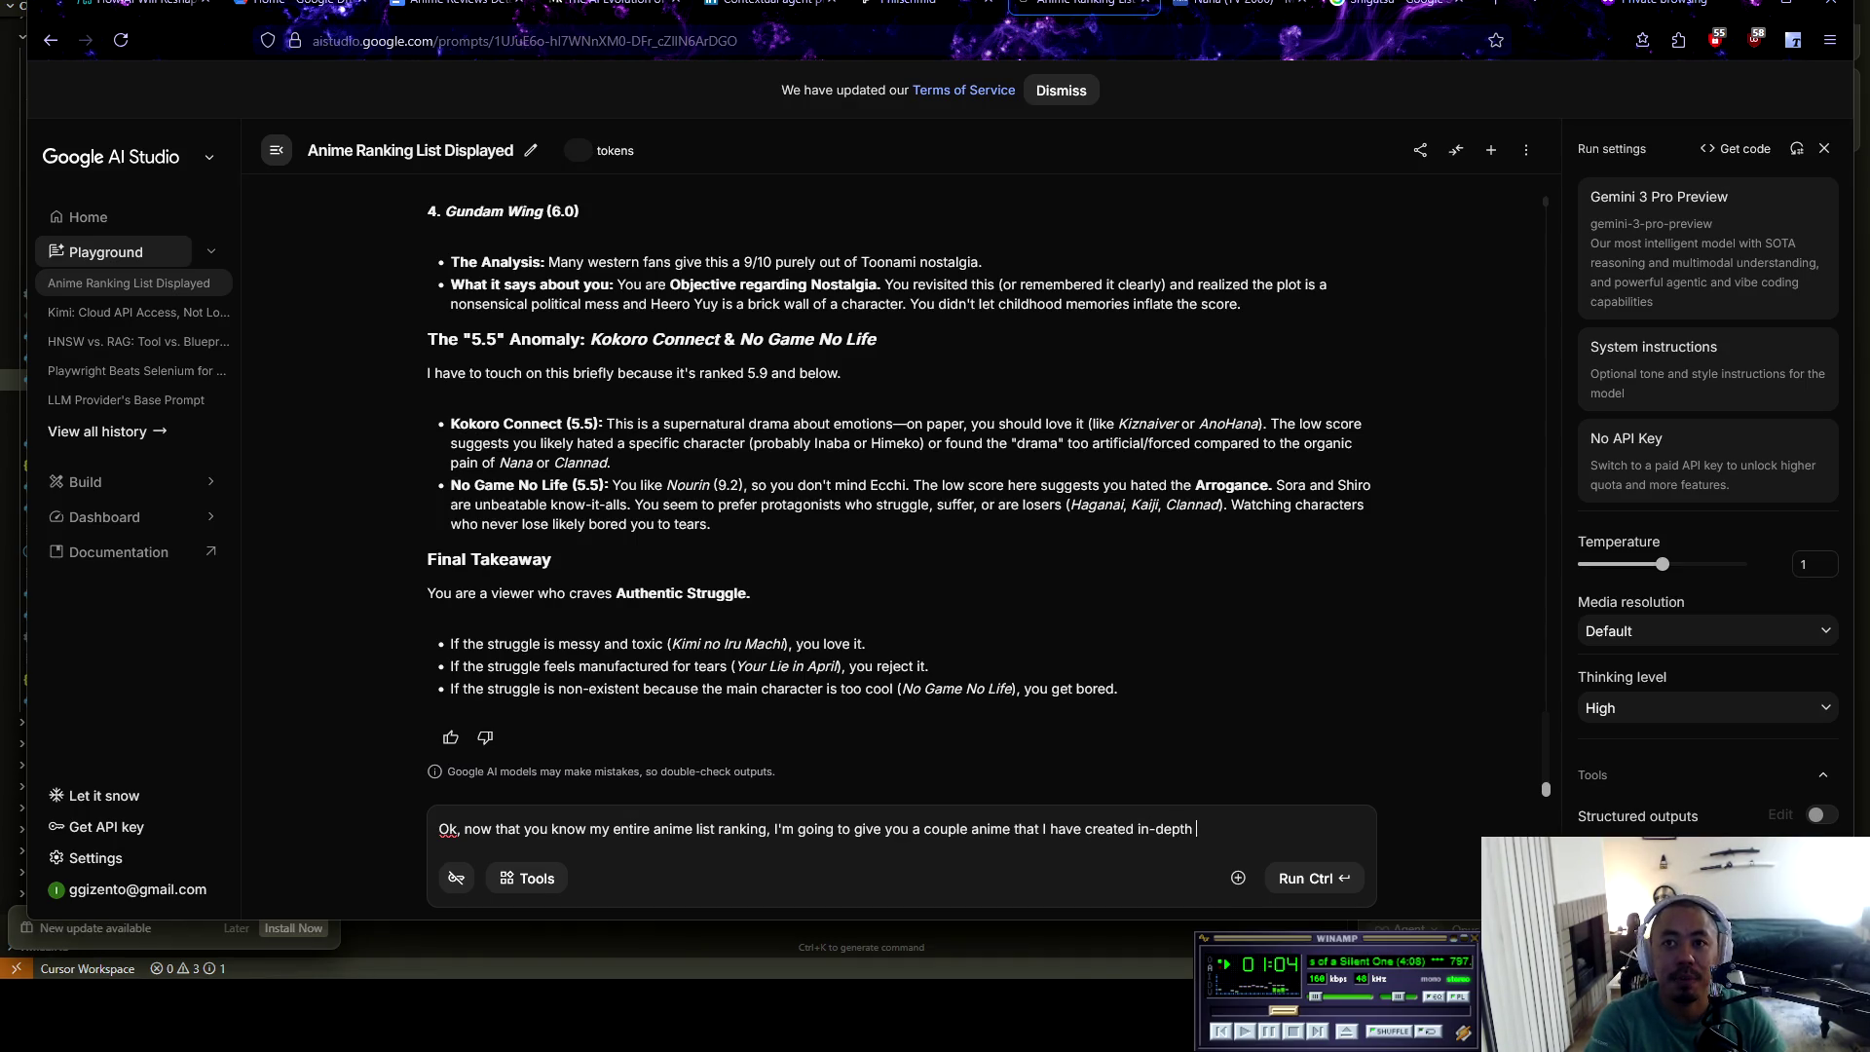
type("revi")
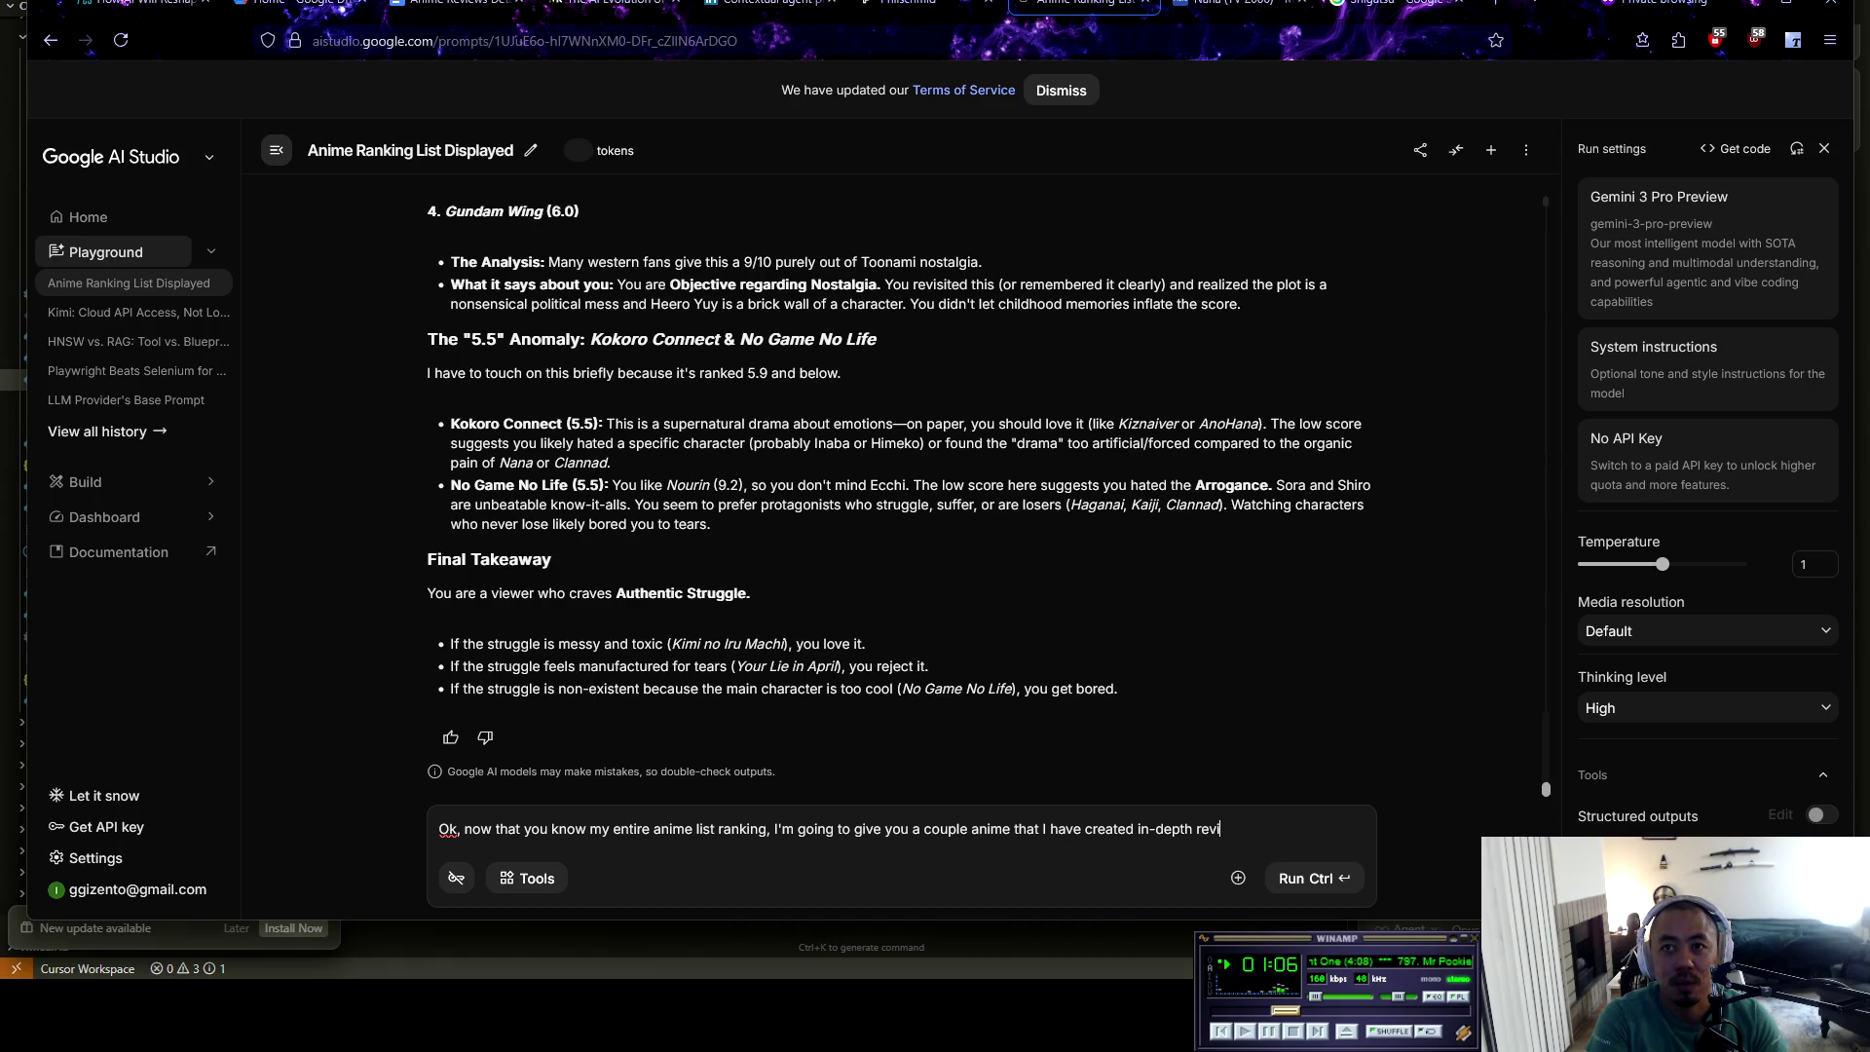
type("ew notes for. I wont")
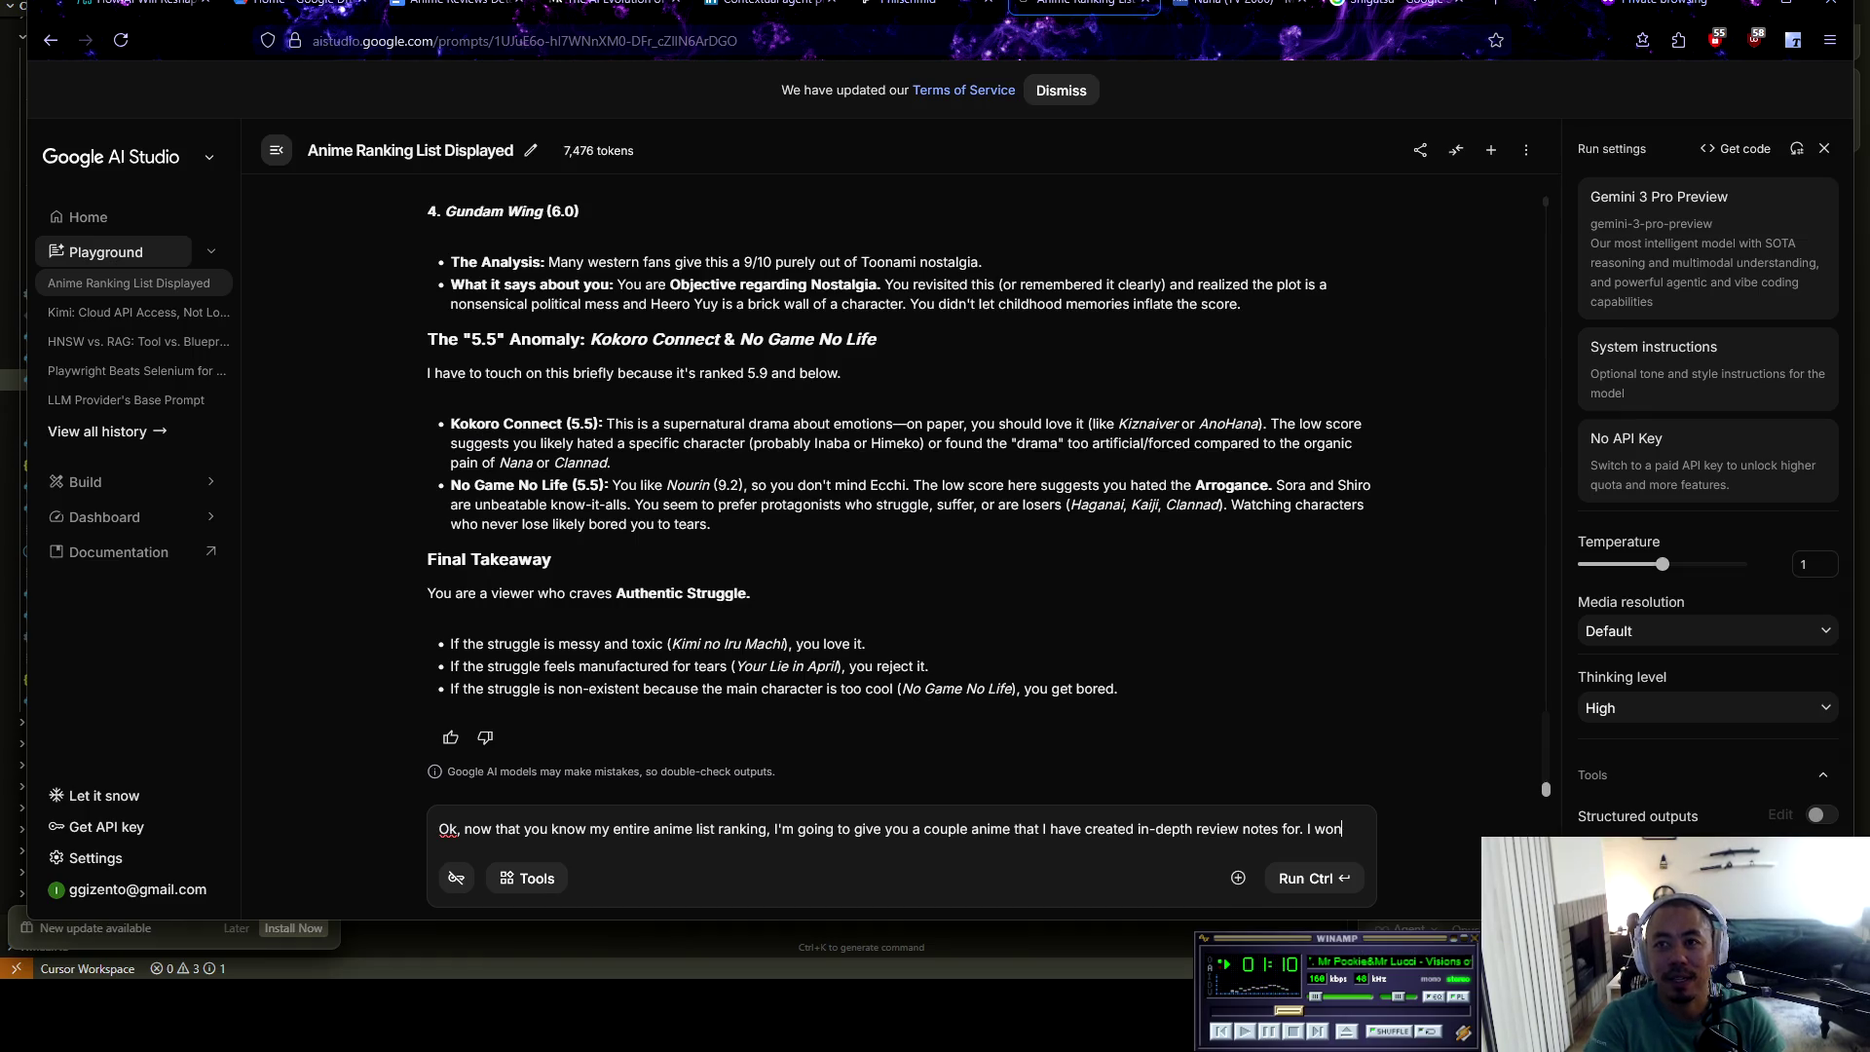
key("BackSpace")
key("BackSpace")
type("ant you to go through each, creaste")
key("BackSpace")
key("BackSpace")
key("BackSpace")
type("te a summary and ")
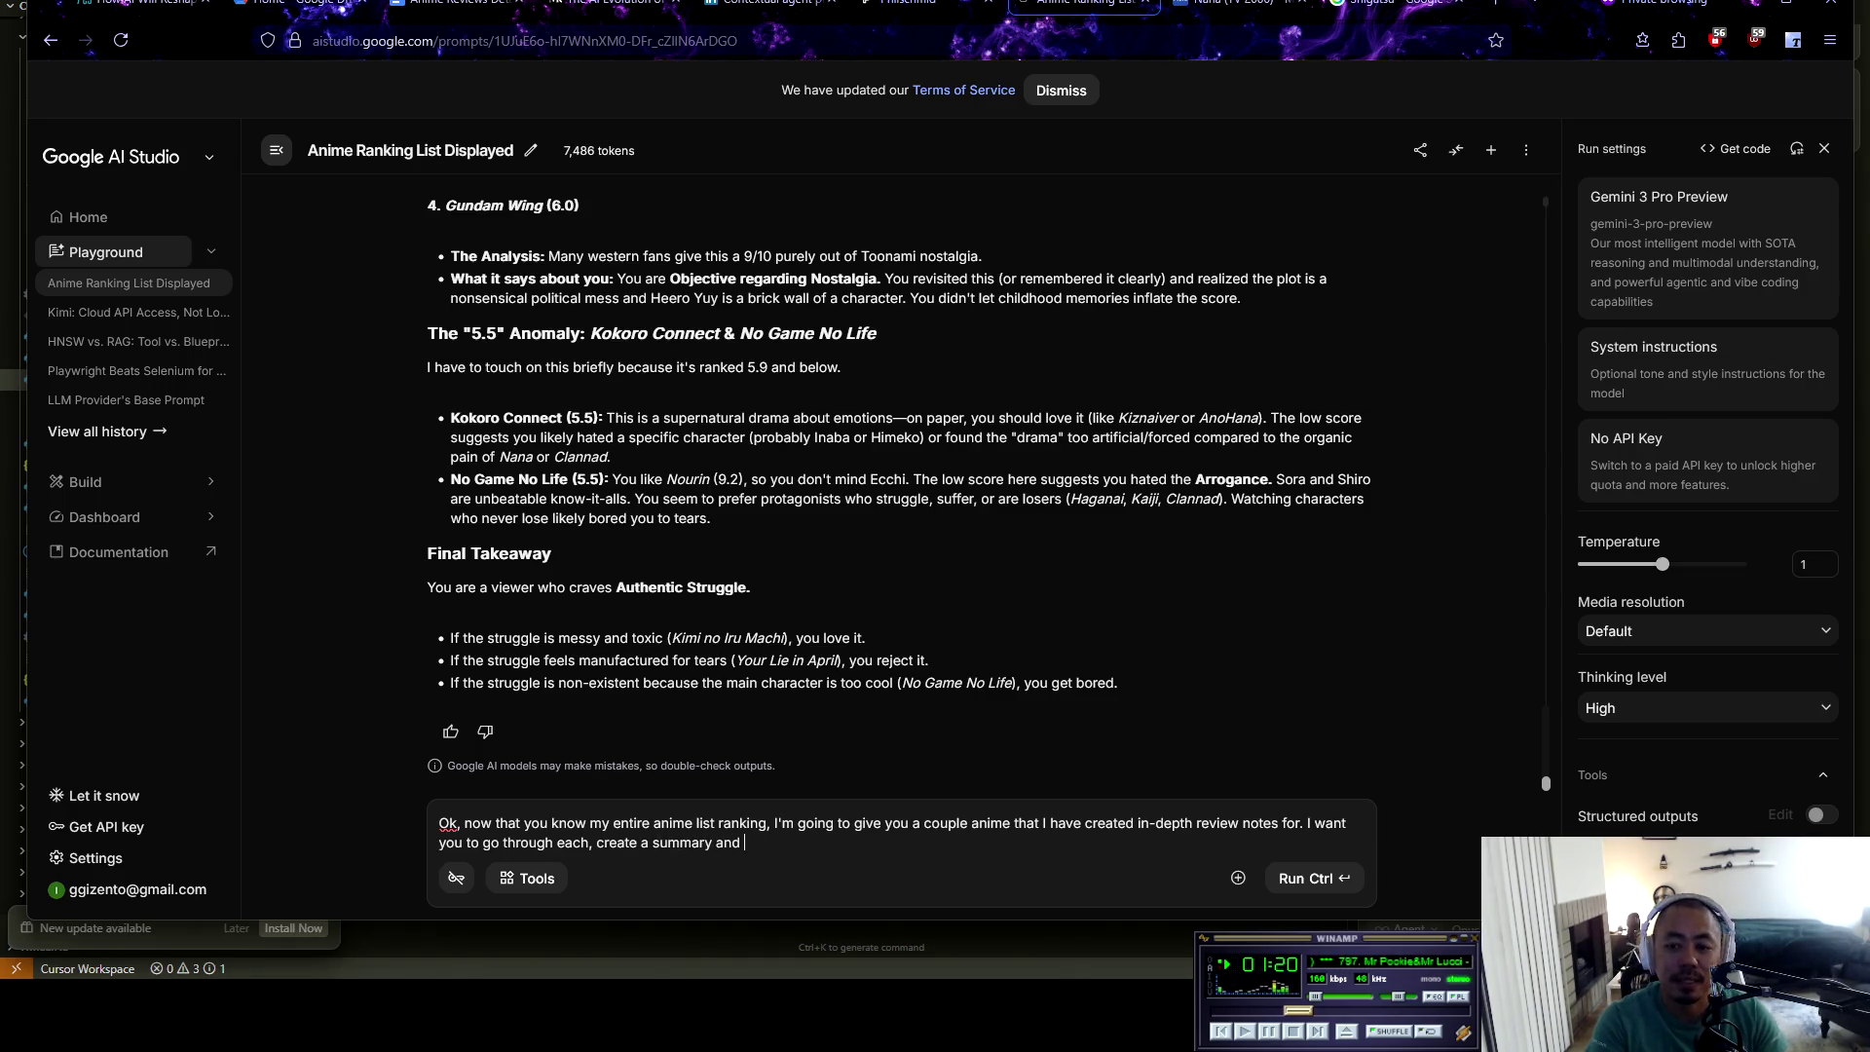
type("give me you")
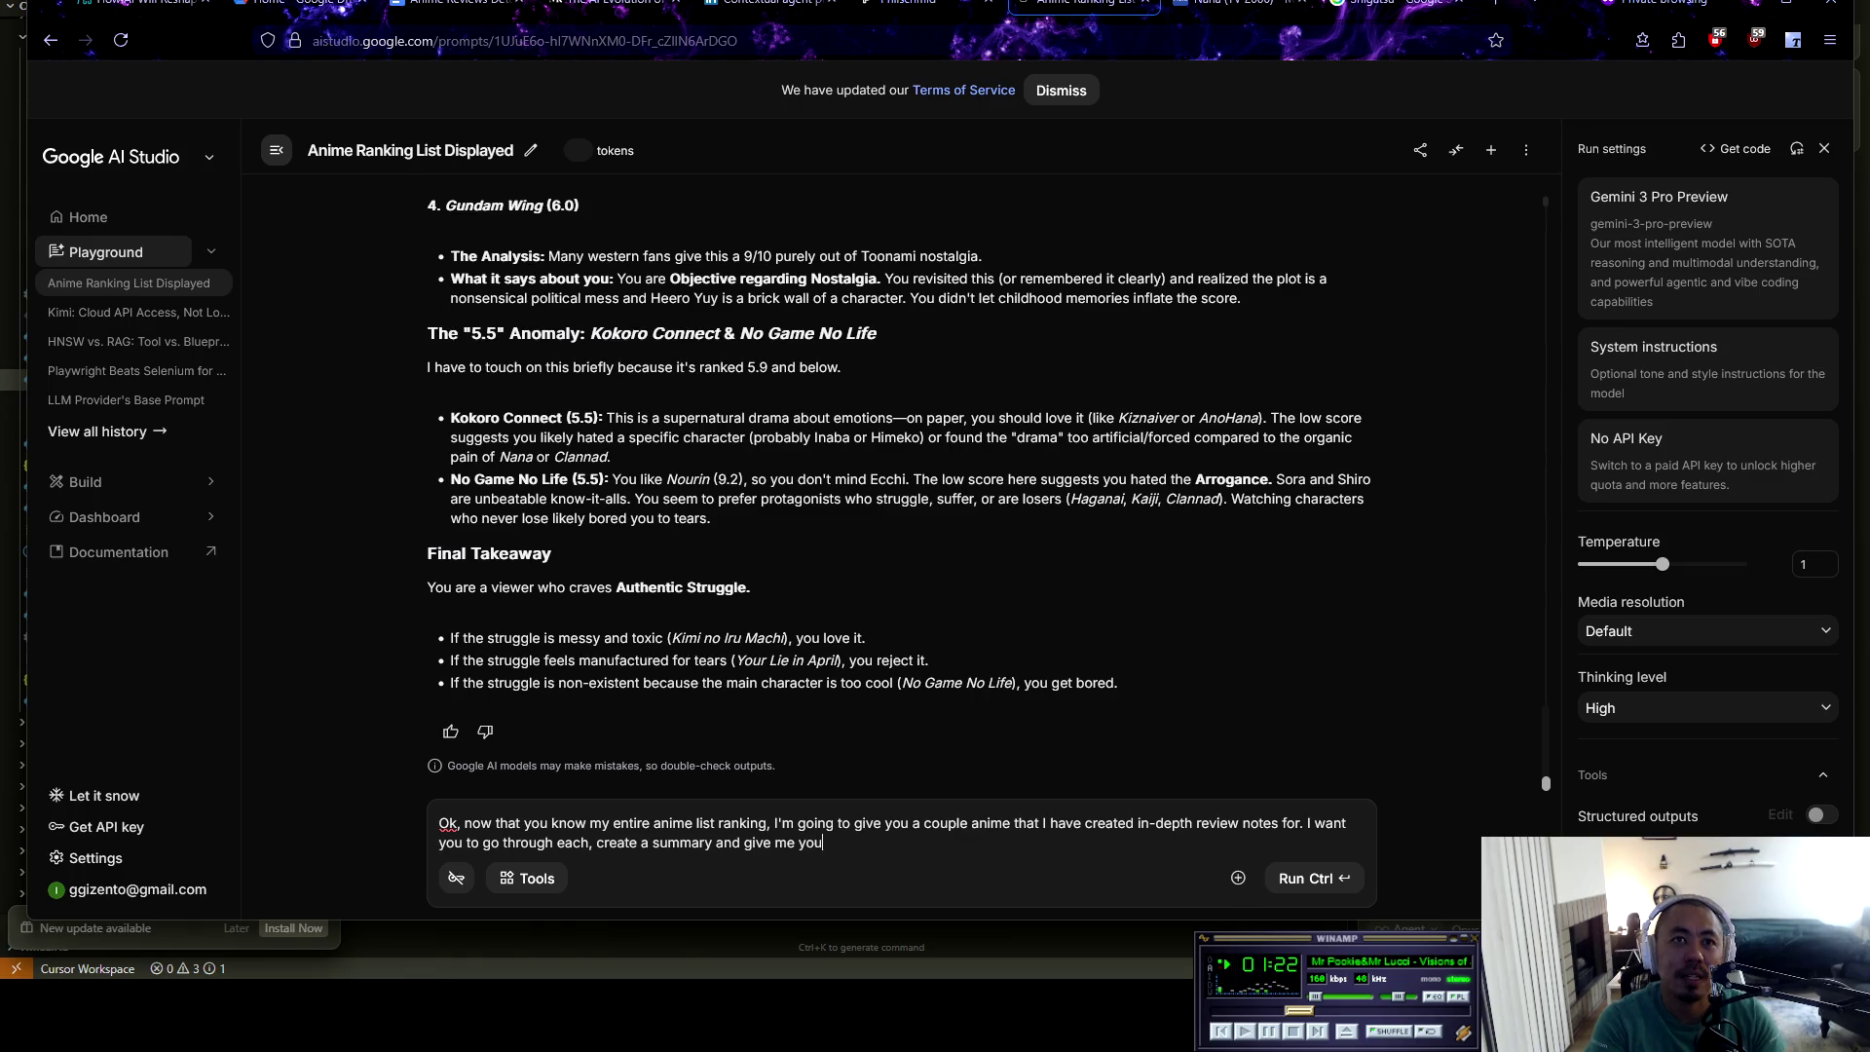
type("r take on my review.")
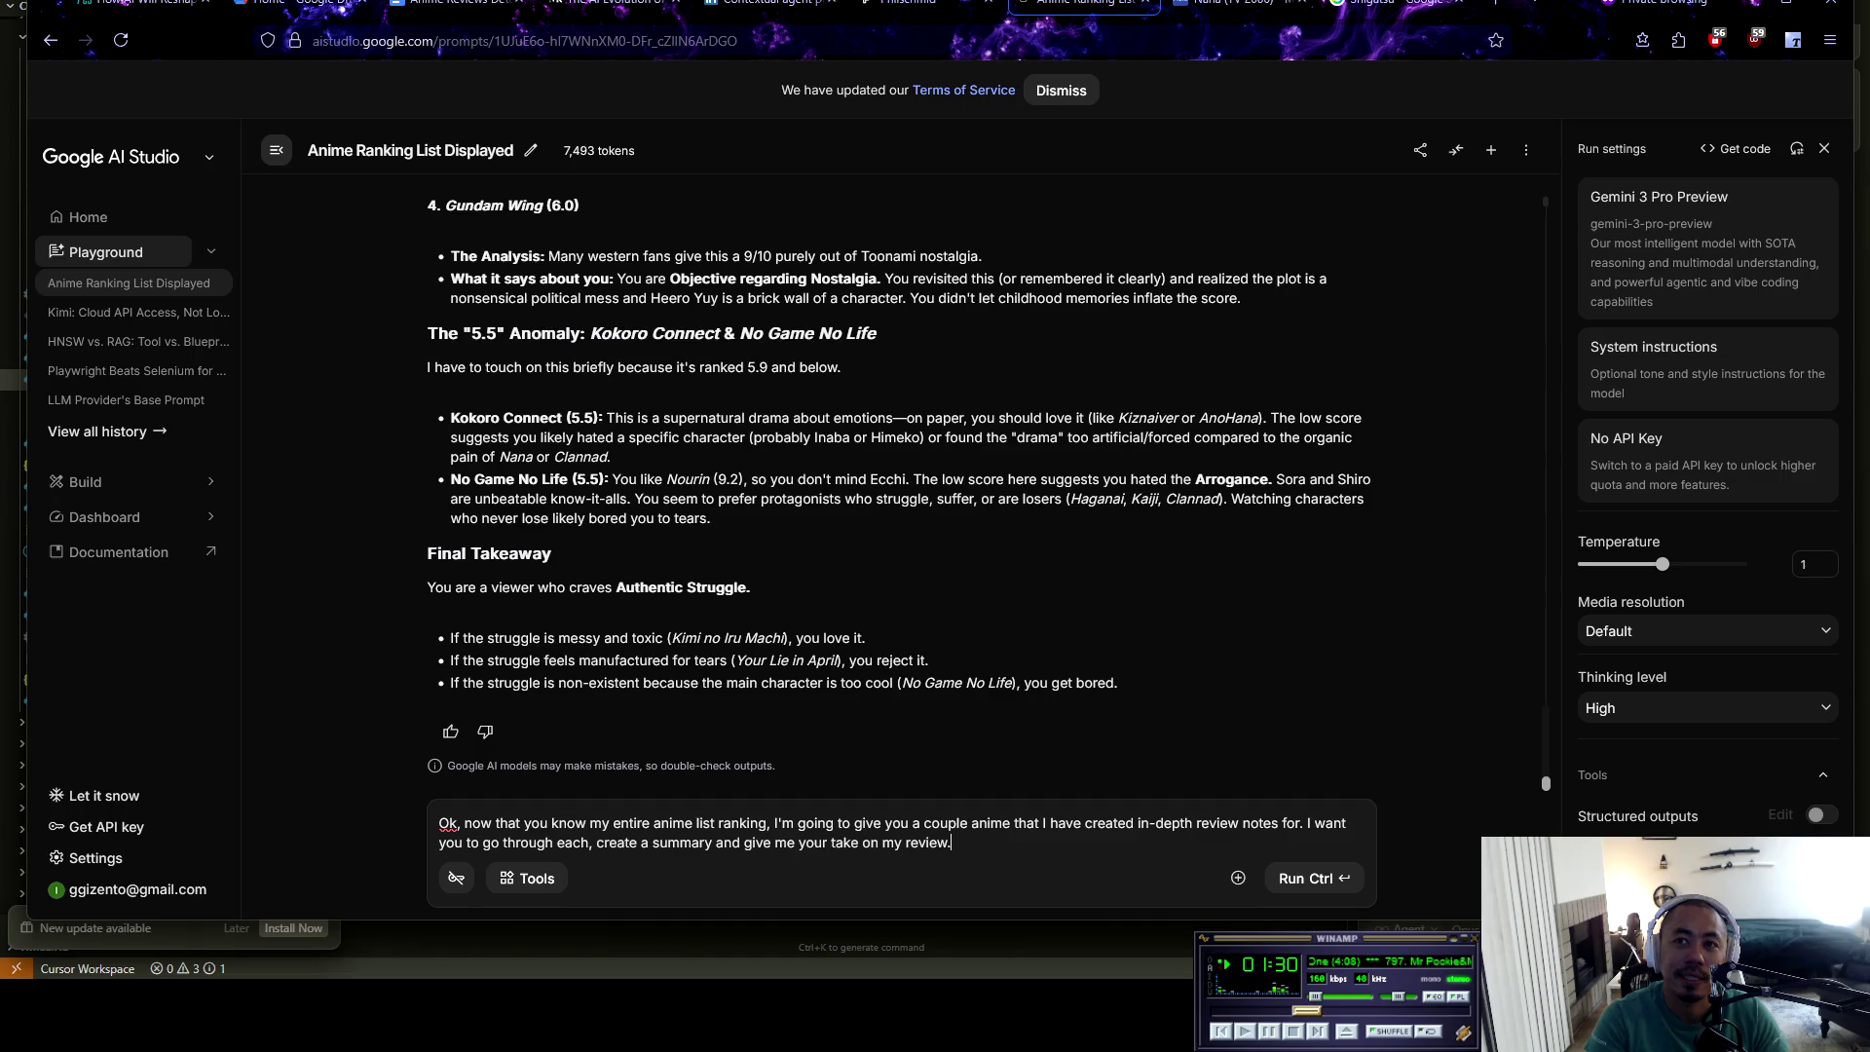
key("Return")
key("Return")
key("ctrl+v")
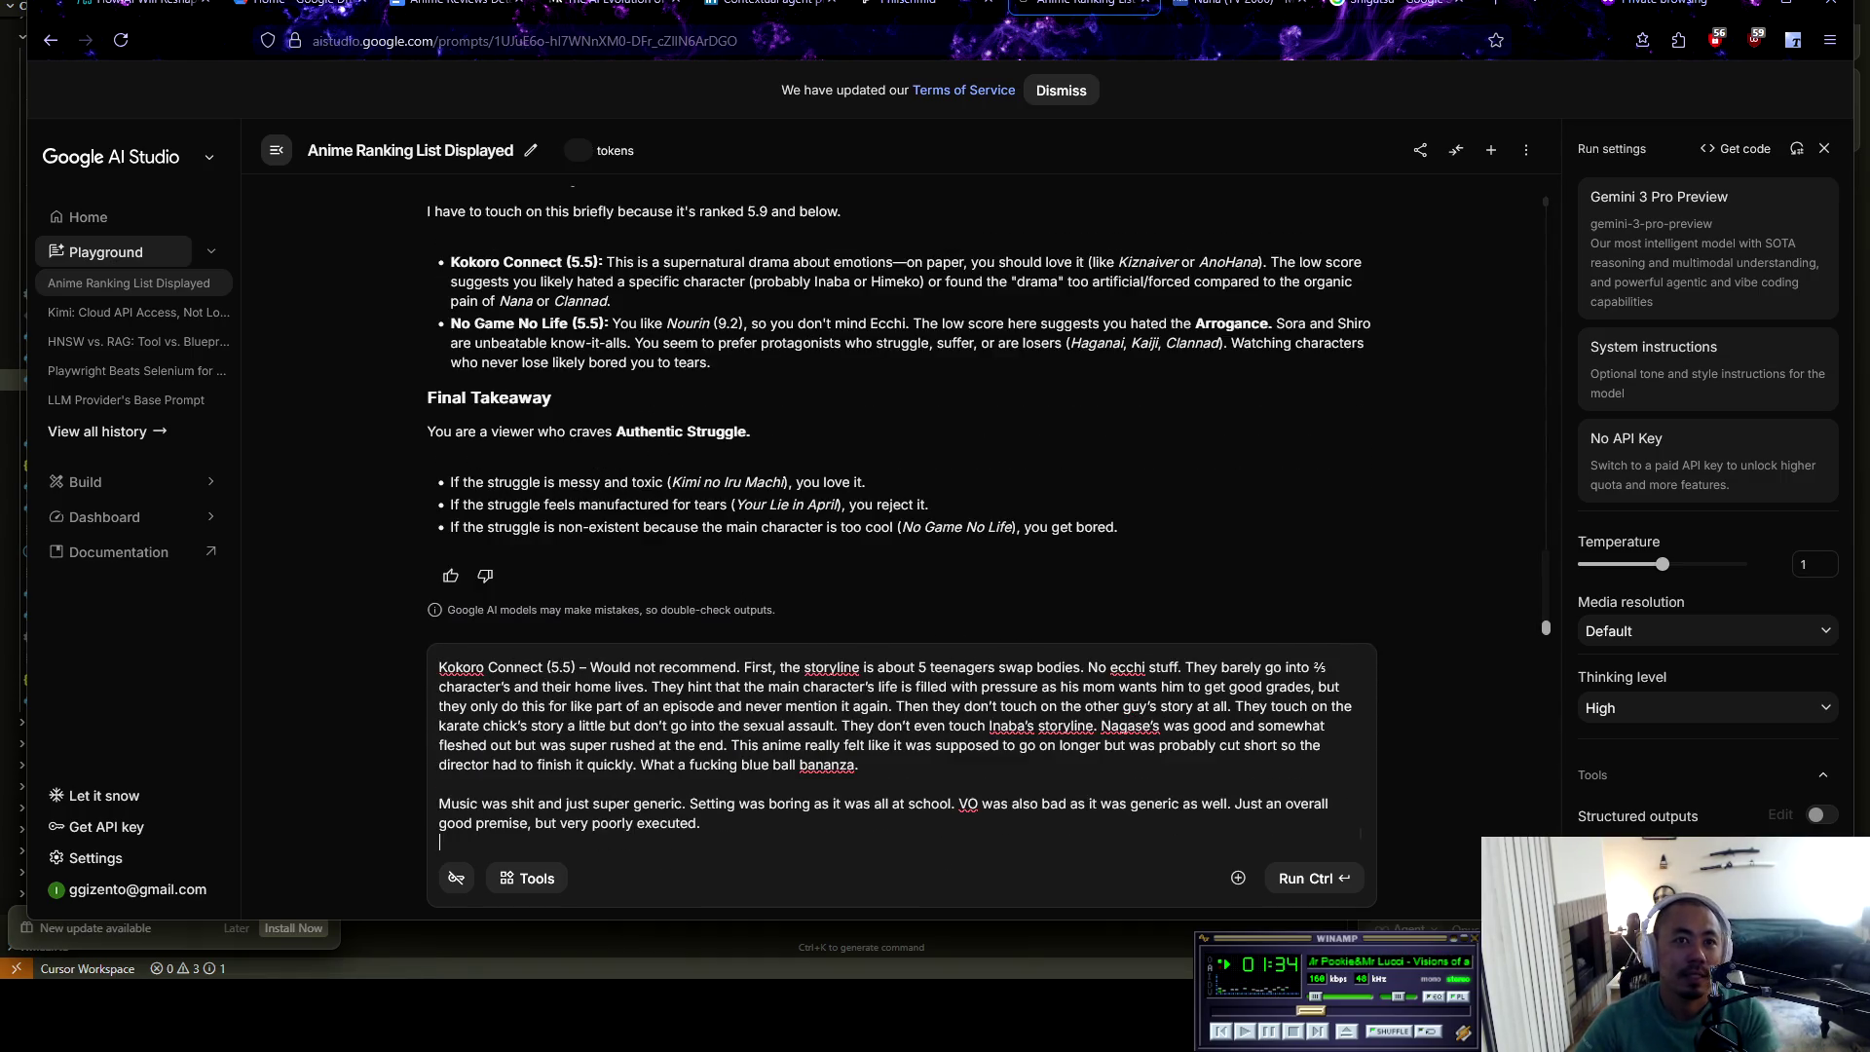
Add 'This will also help inform you on my other scores of anime.' and send the prompt
key("BackSpace")
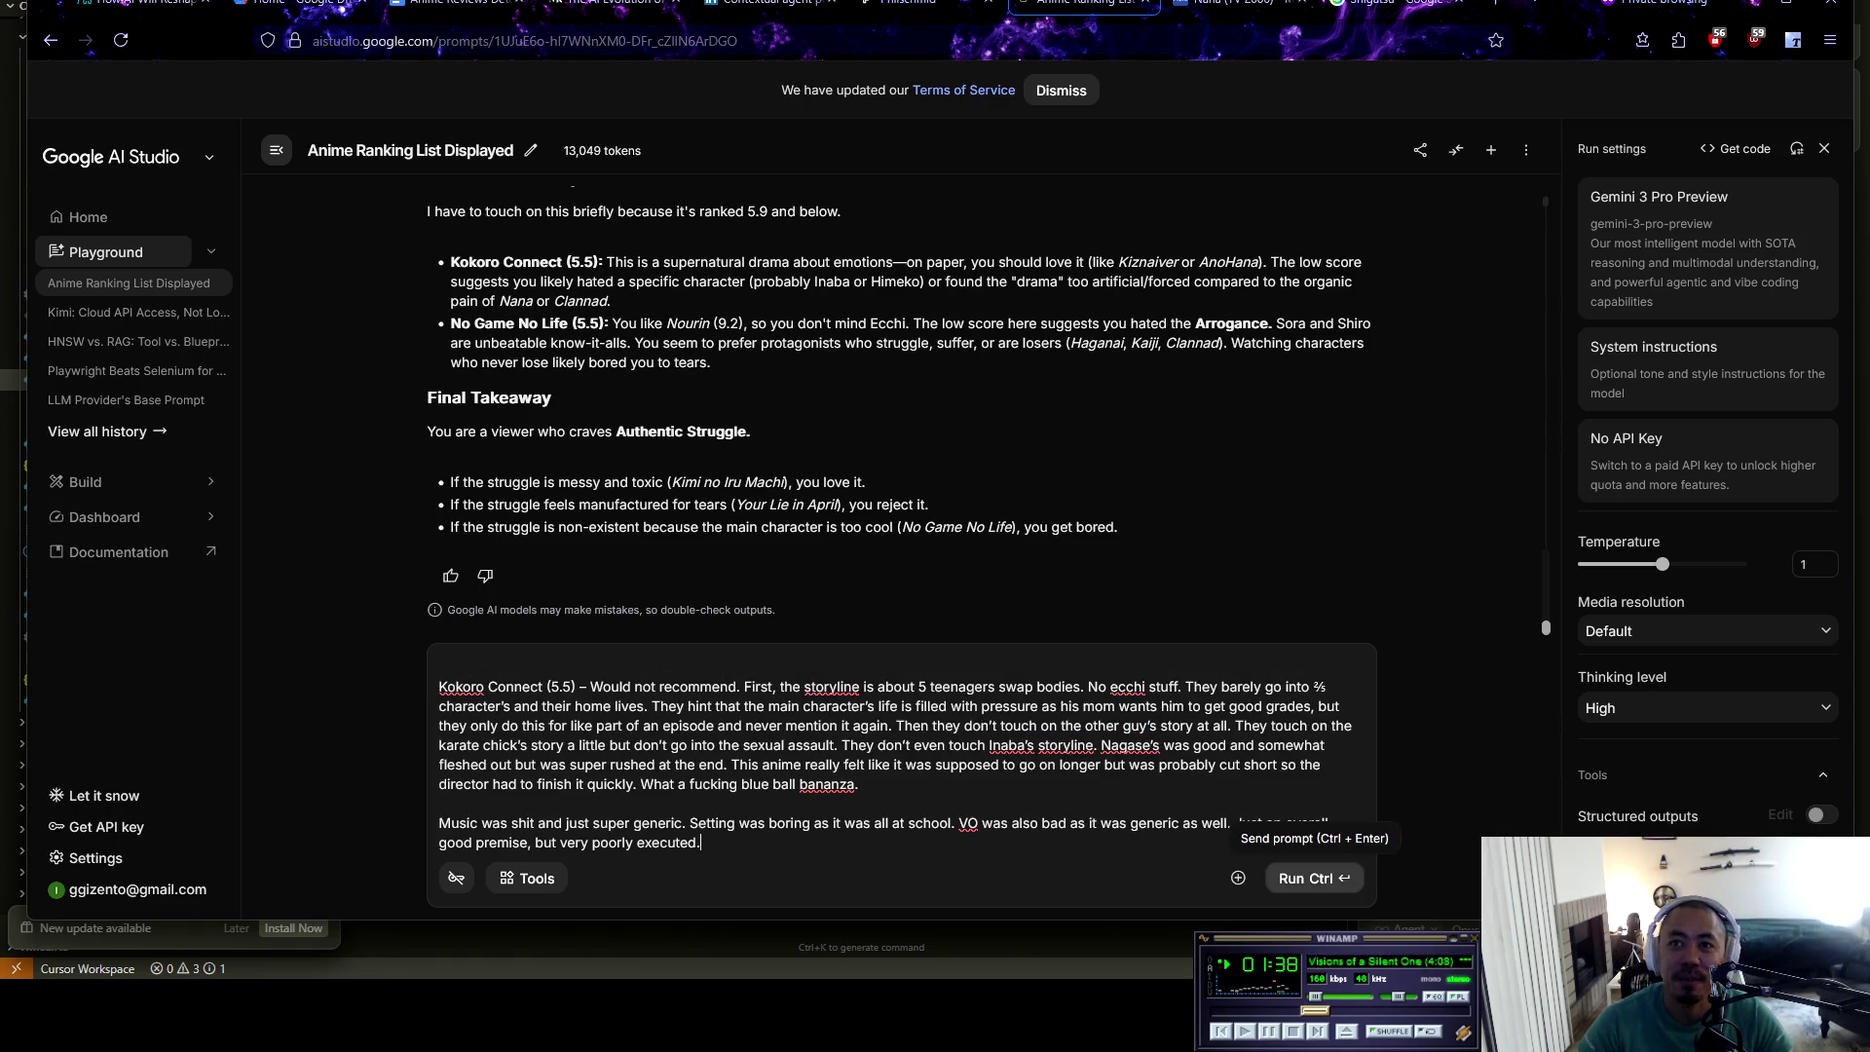
scroll(901, 750, "up", 10)
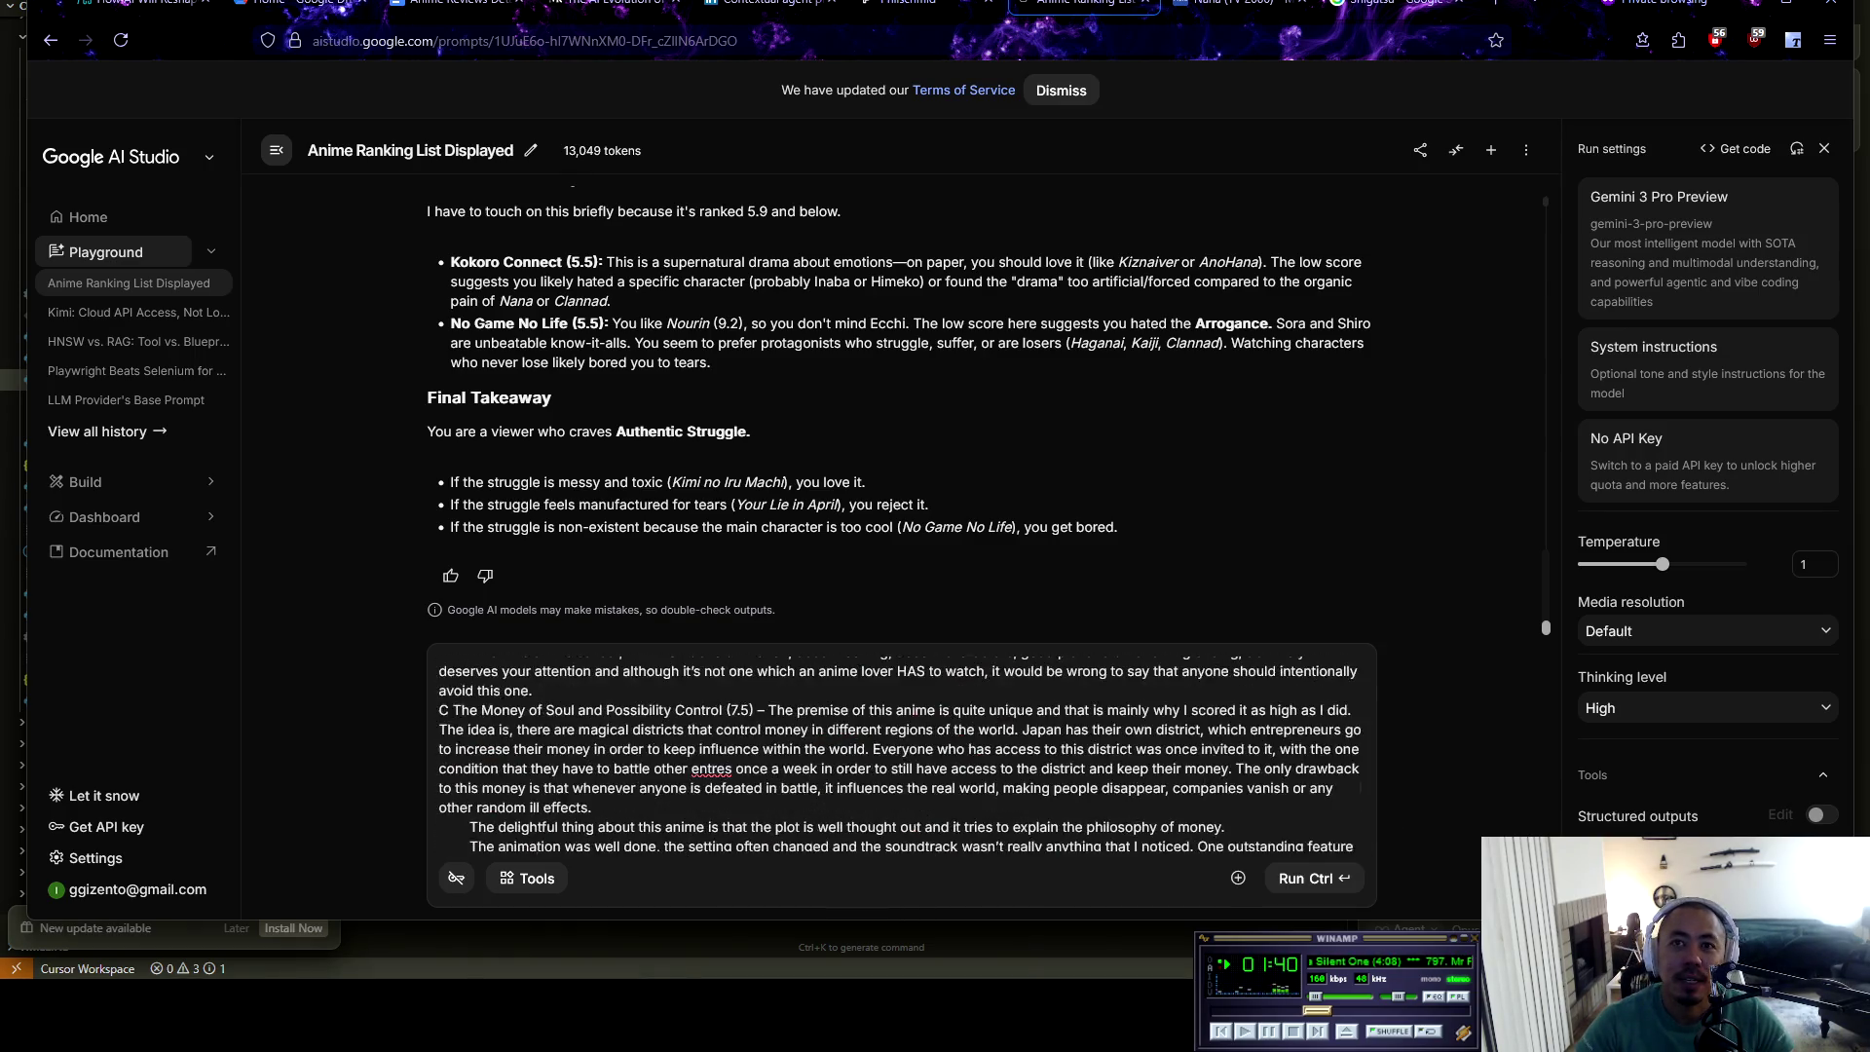
scroll(901, 750, "up", 10)
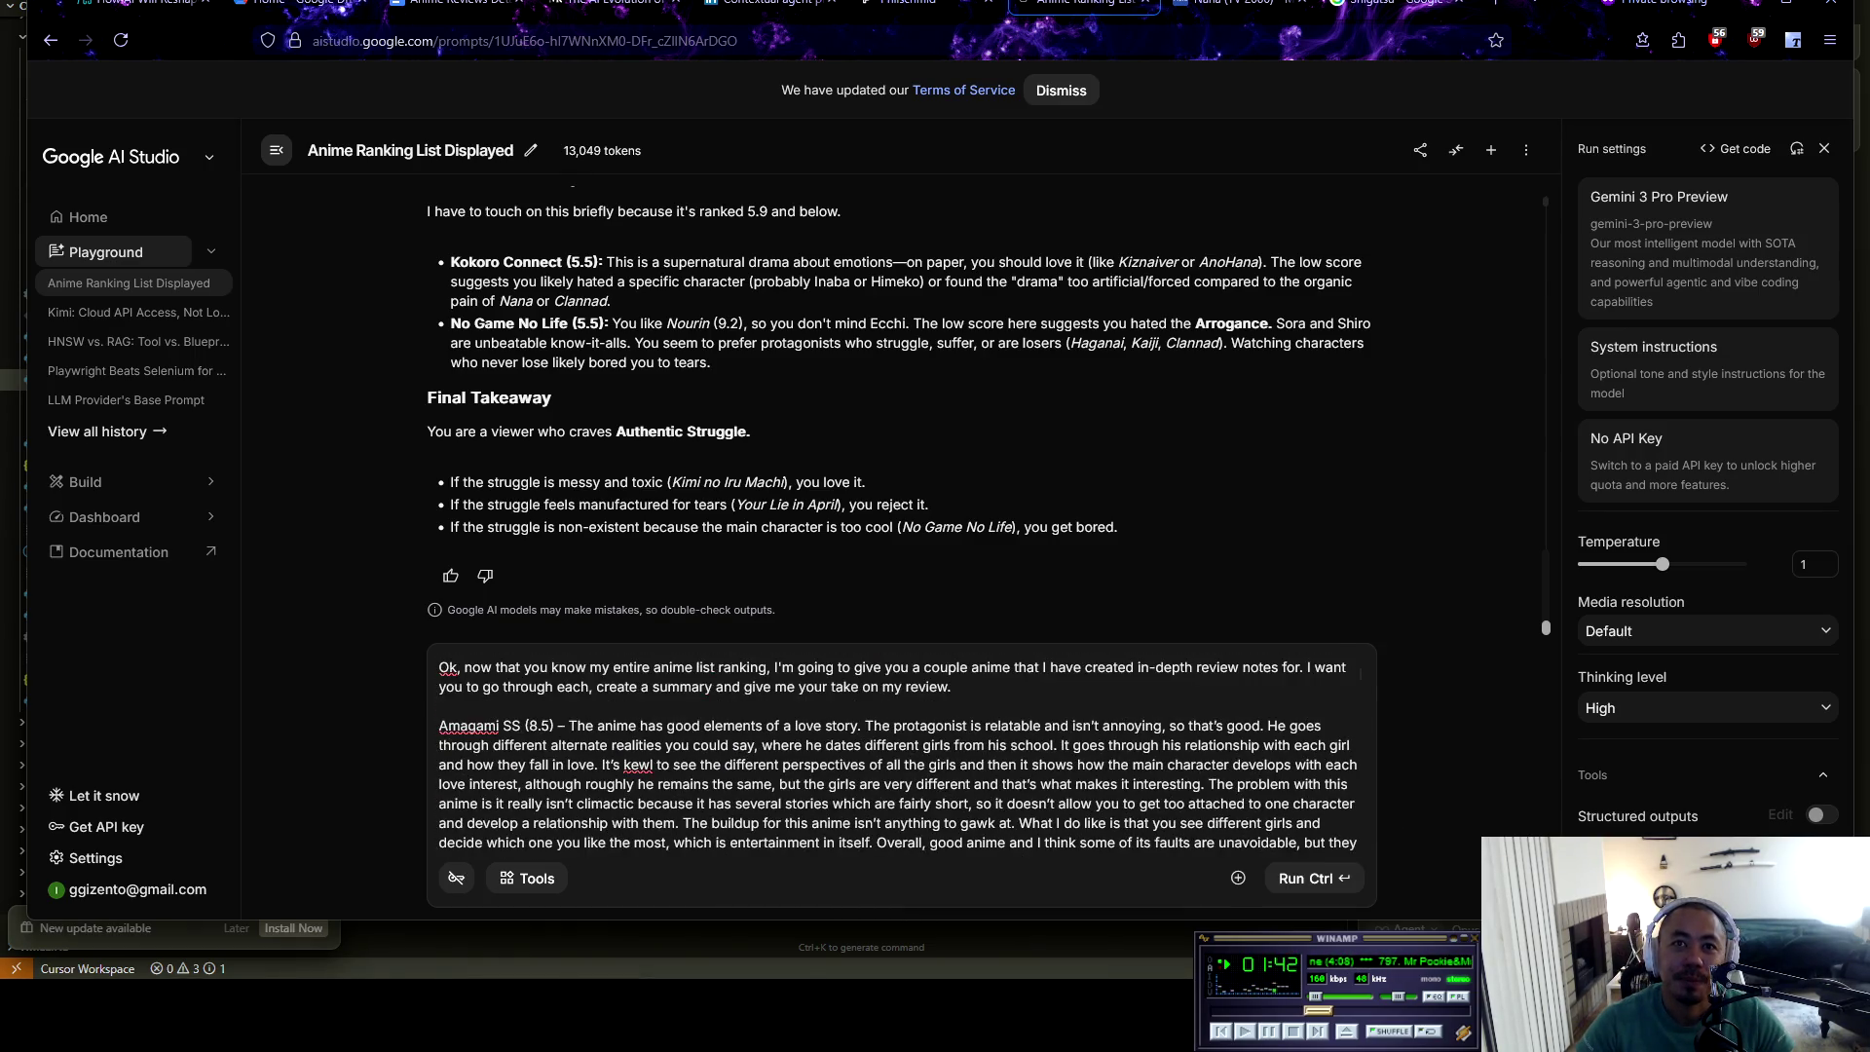
type(" This ")
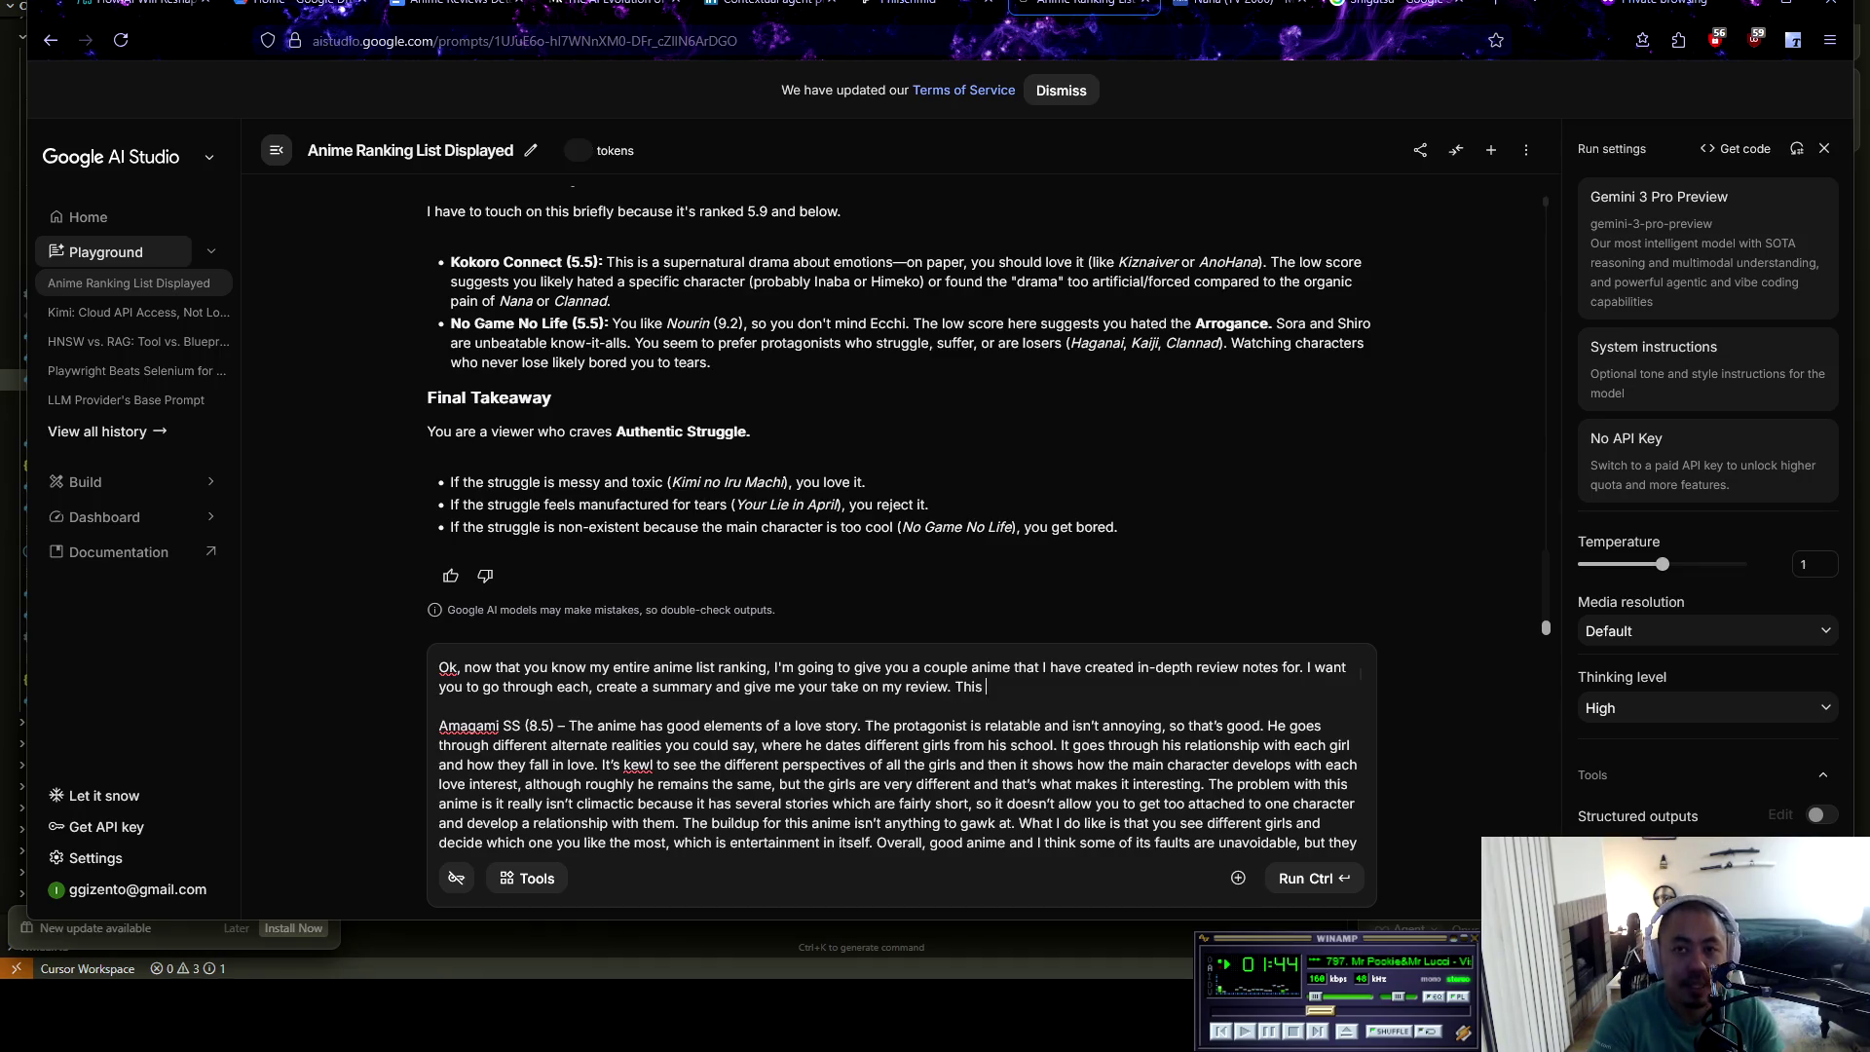
type("will also help ")
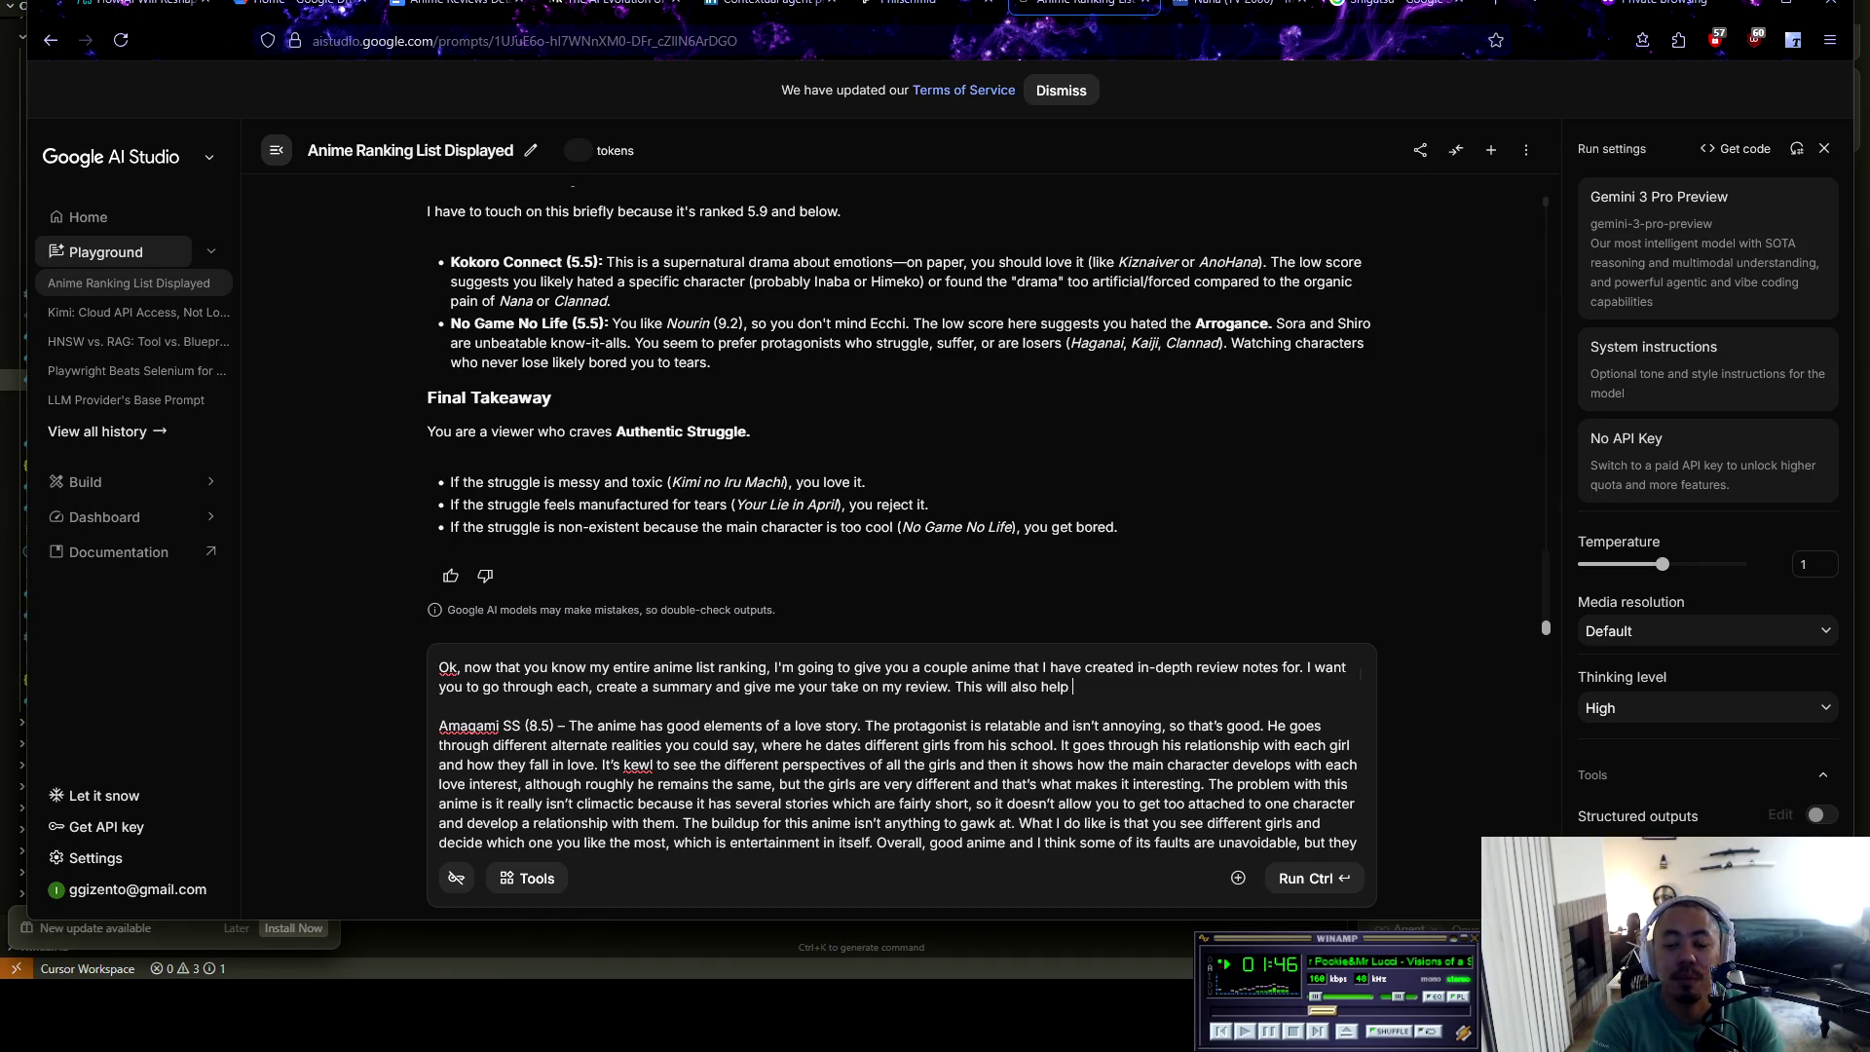
type("inform you on my ")
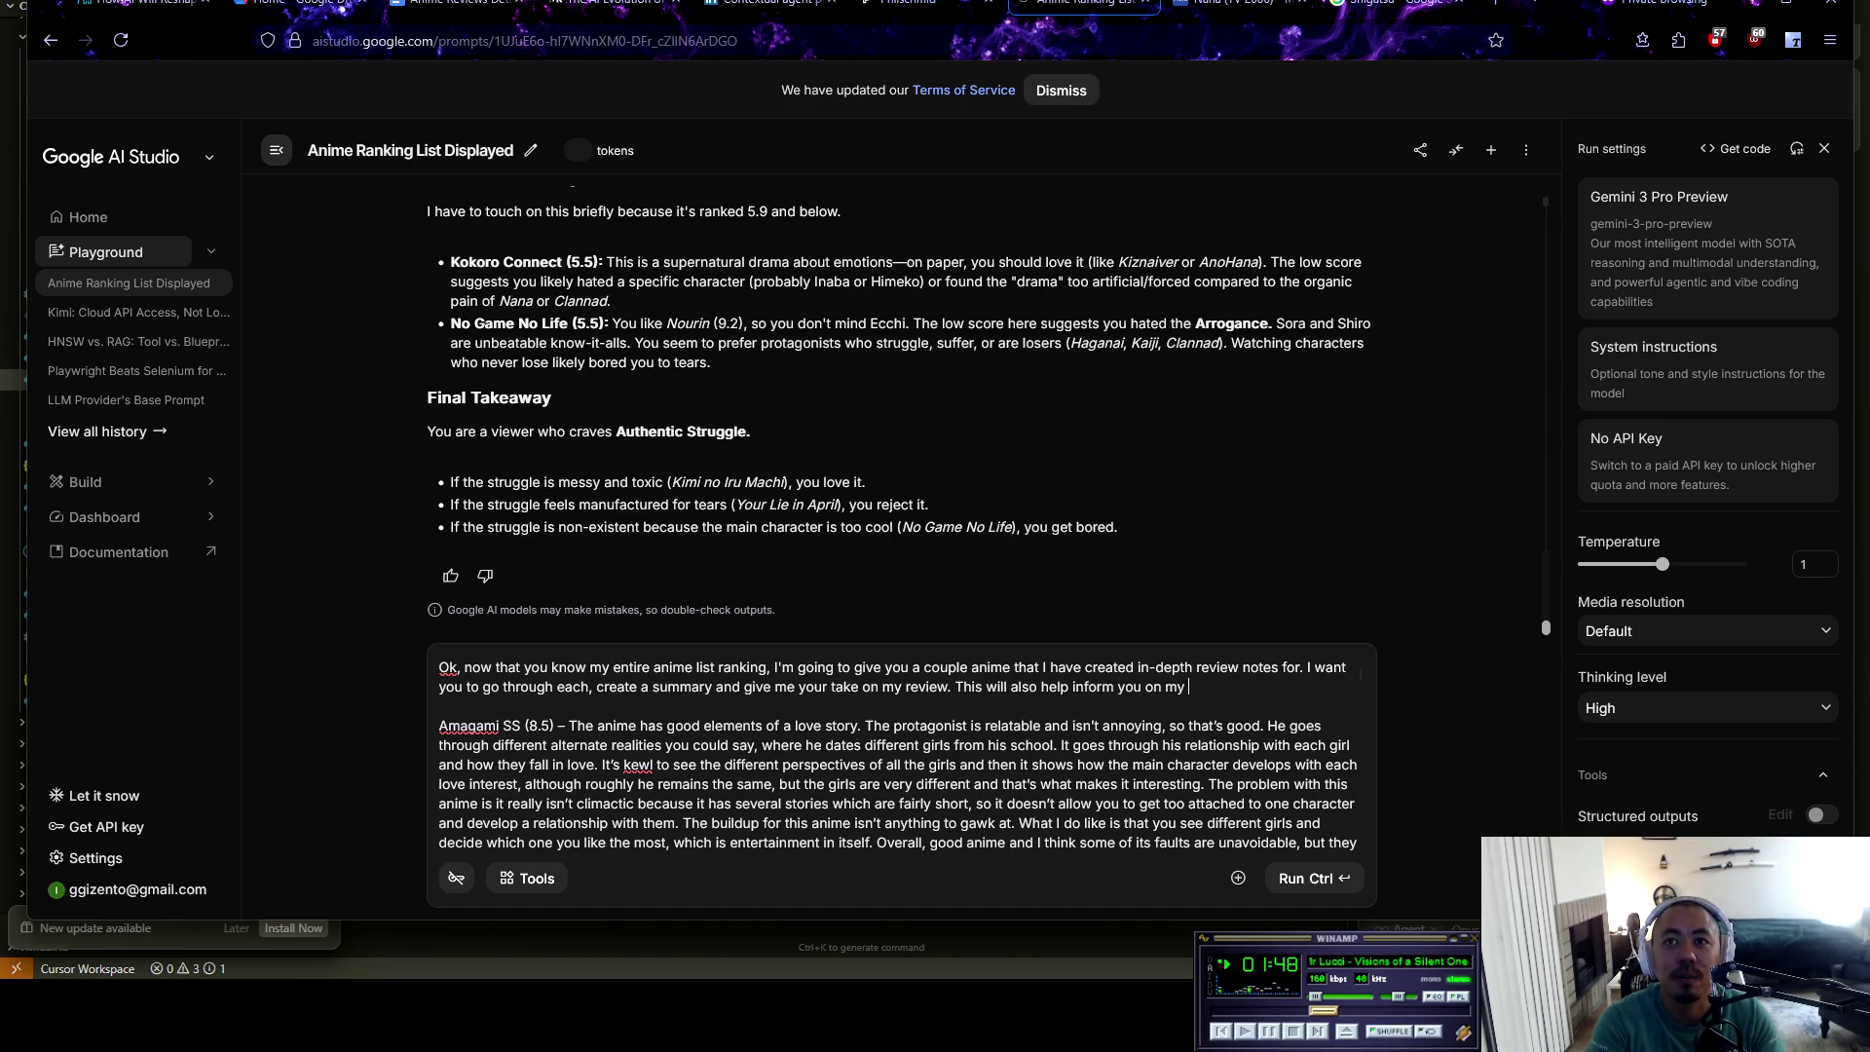
type("other scores of ")
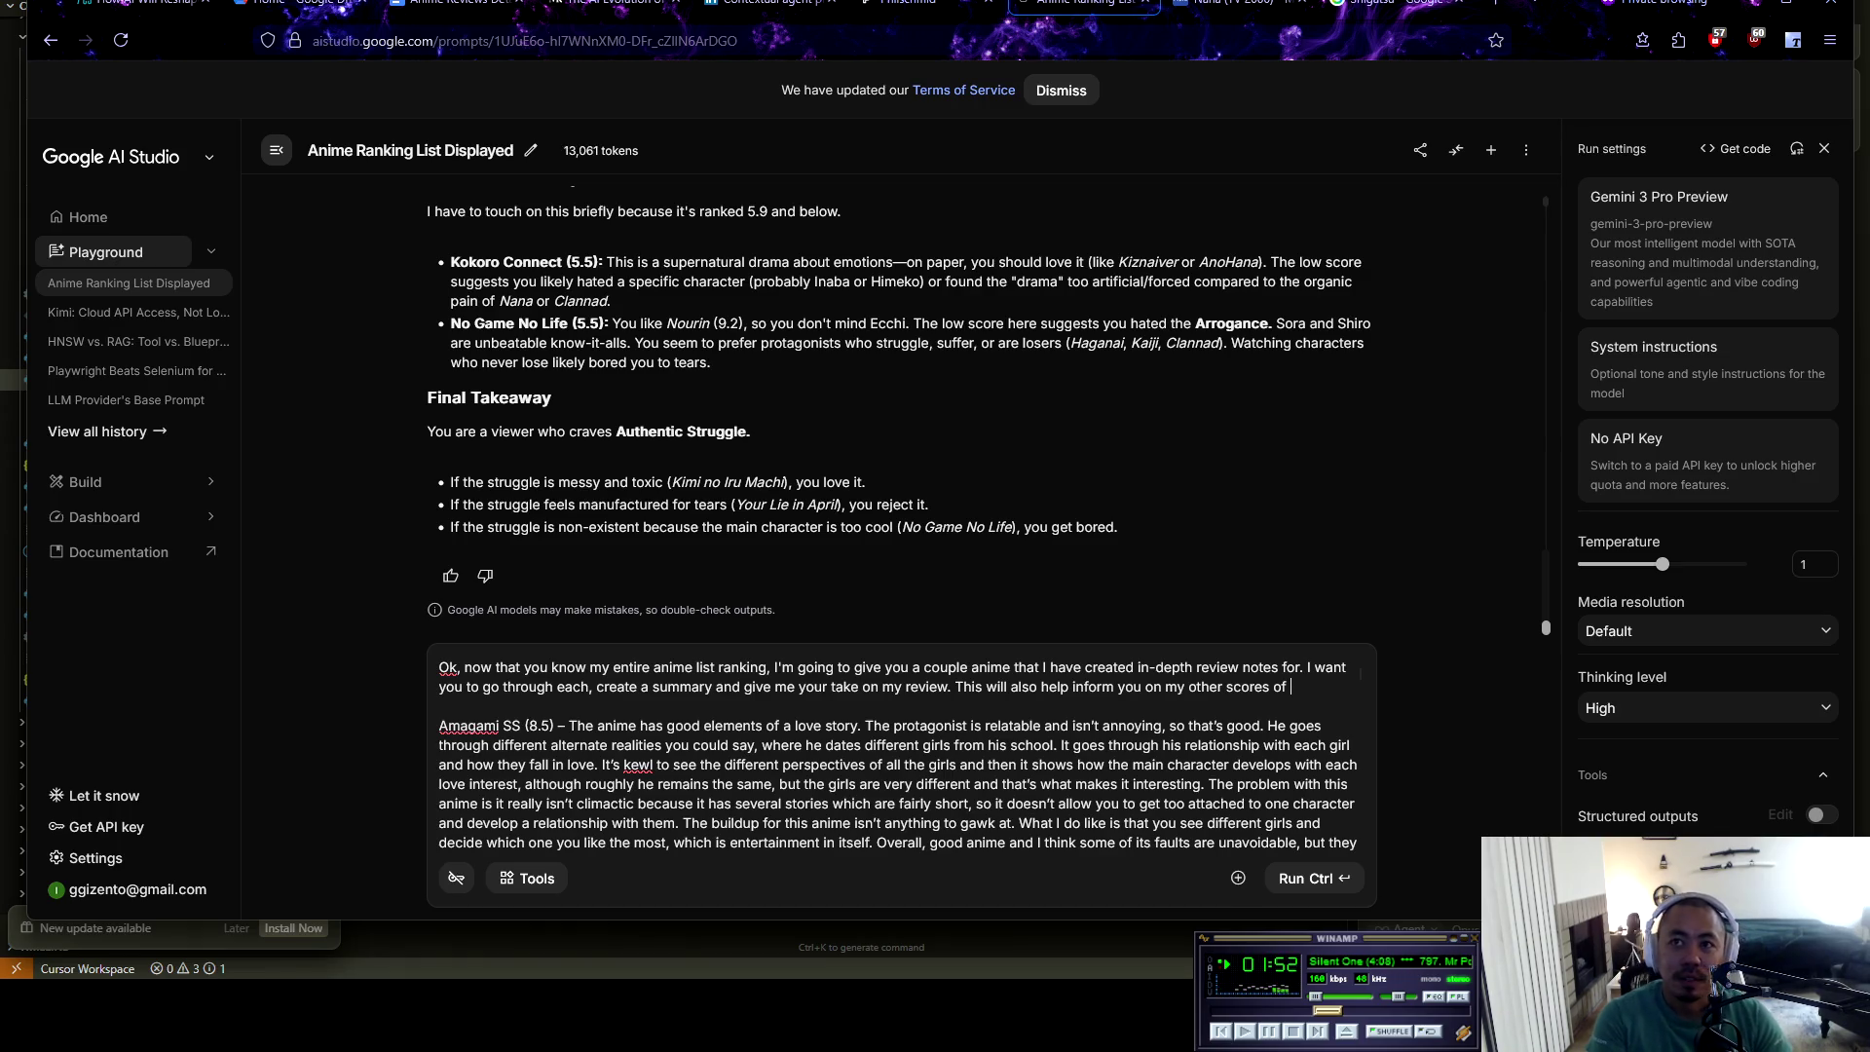
type("anime.")
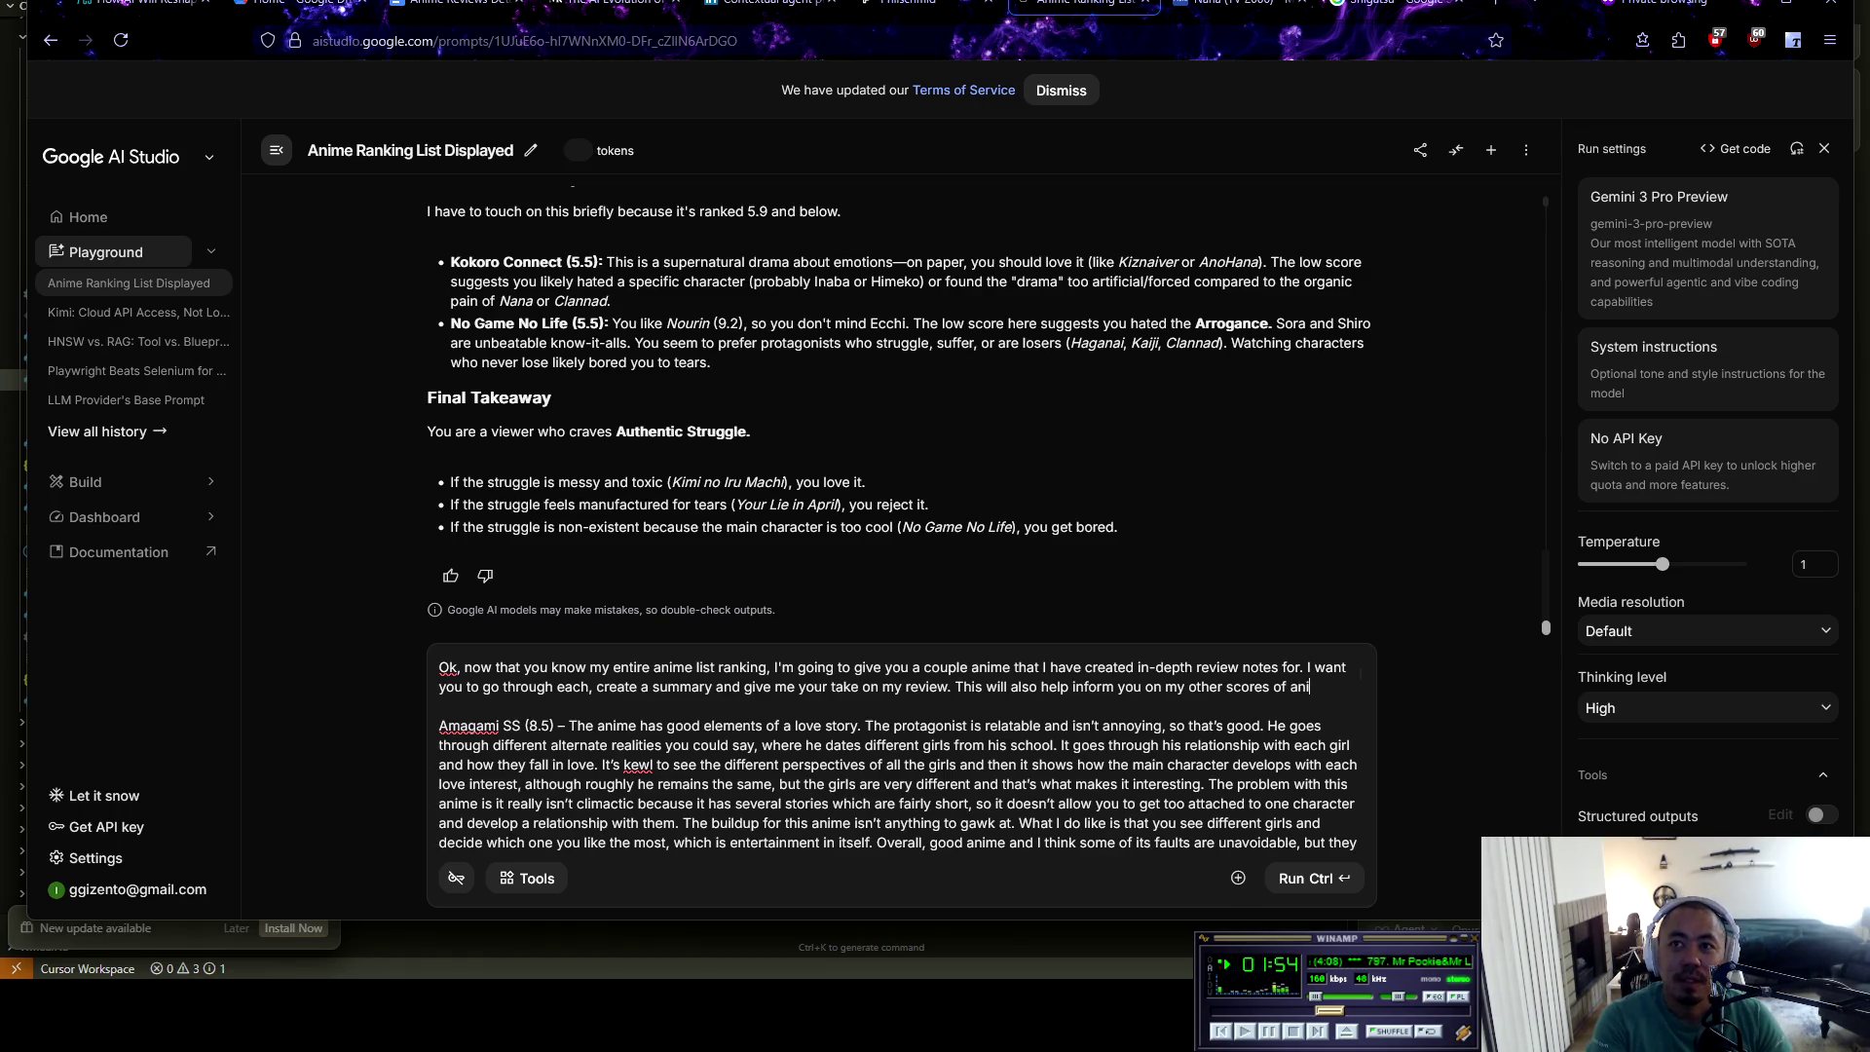
key("ctrl+Return")
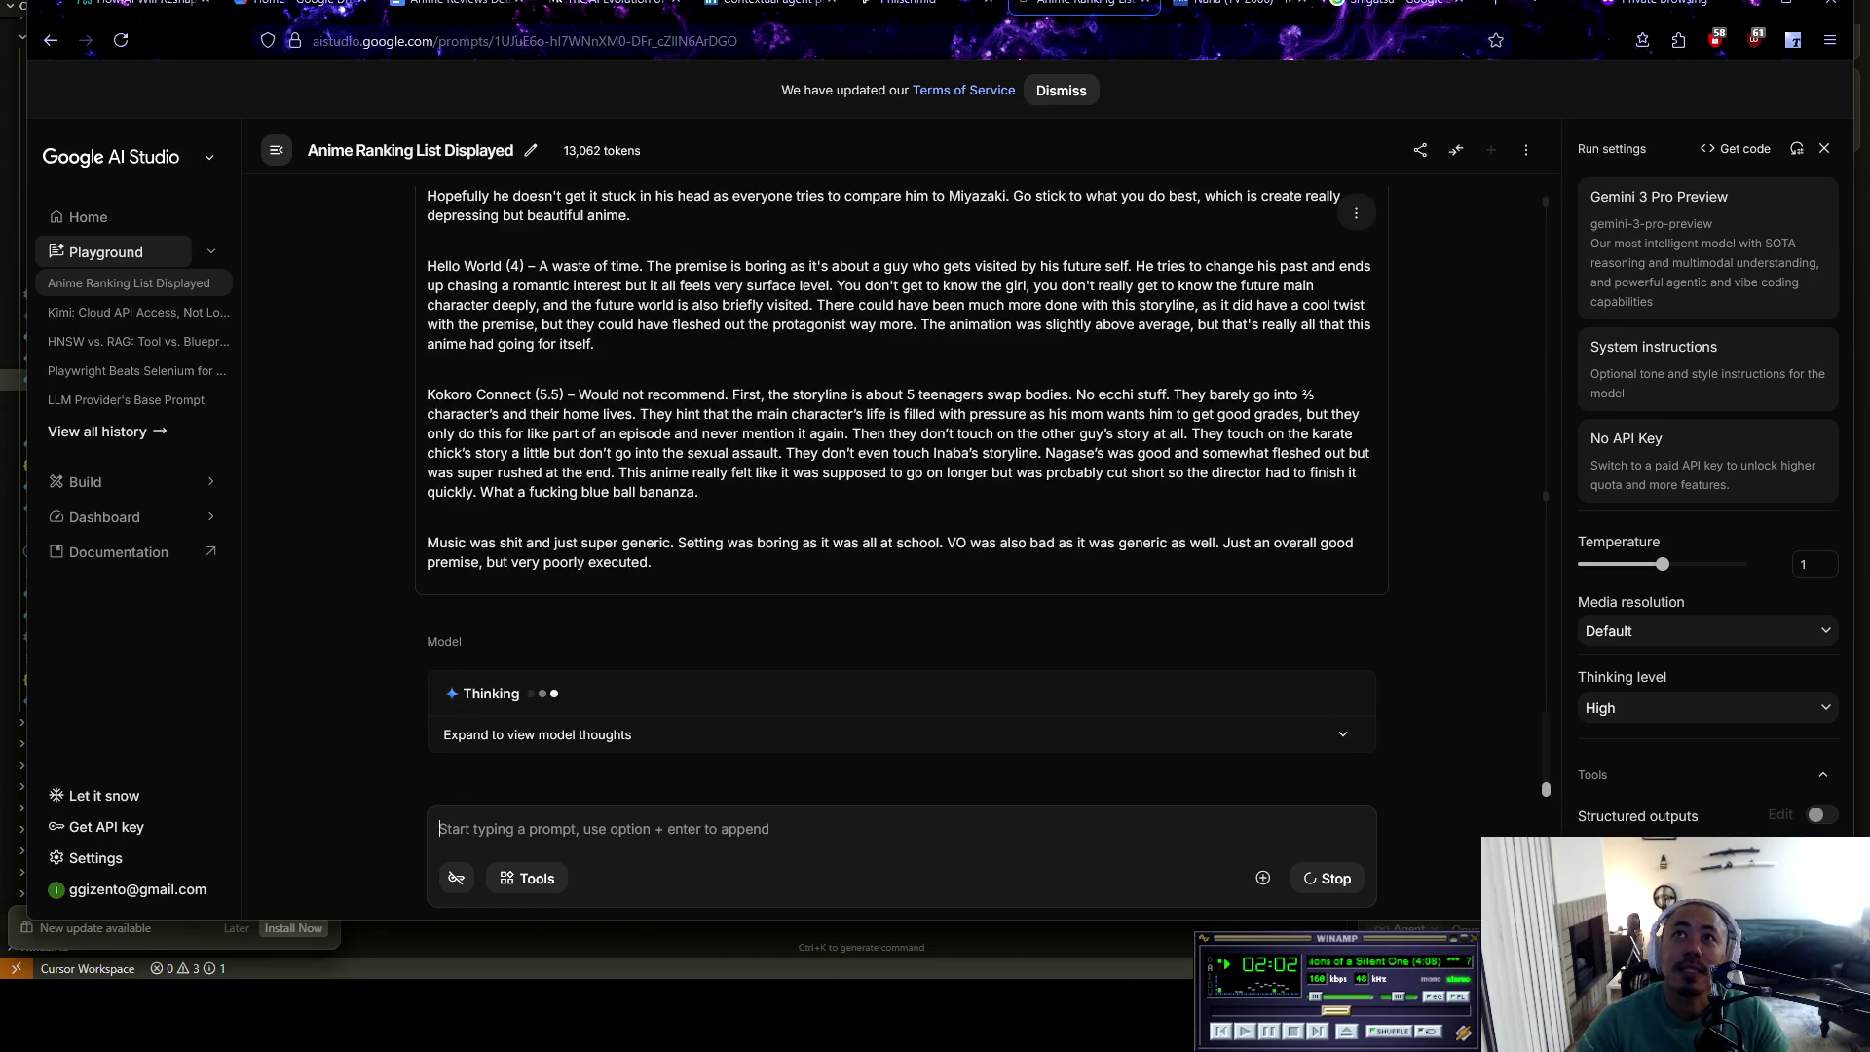
Switch to the Anime Reviews Detailed document and read through its opening reviews
left_click(458, 4)
left_click(639, 306)
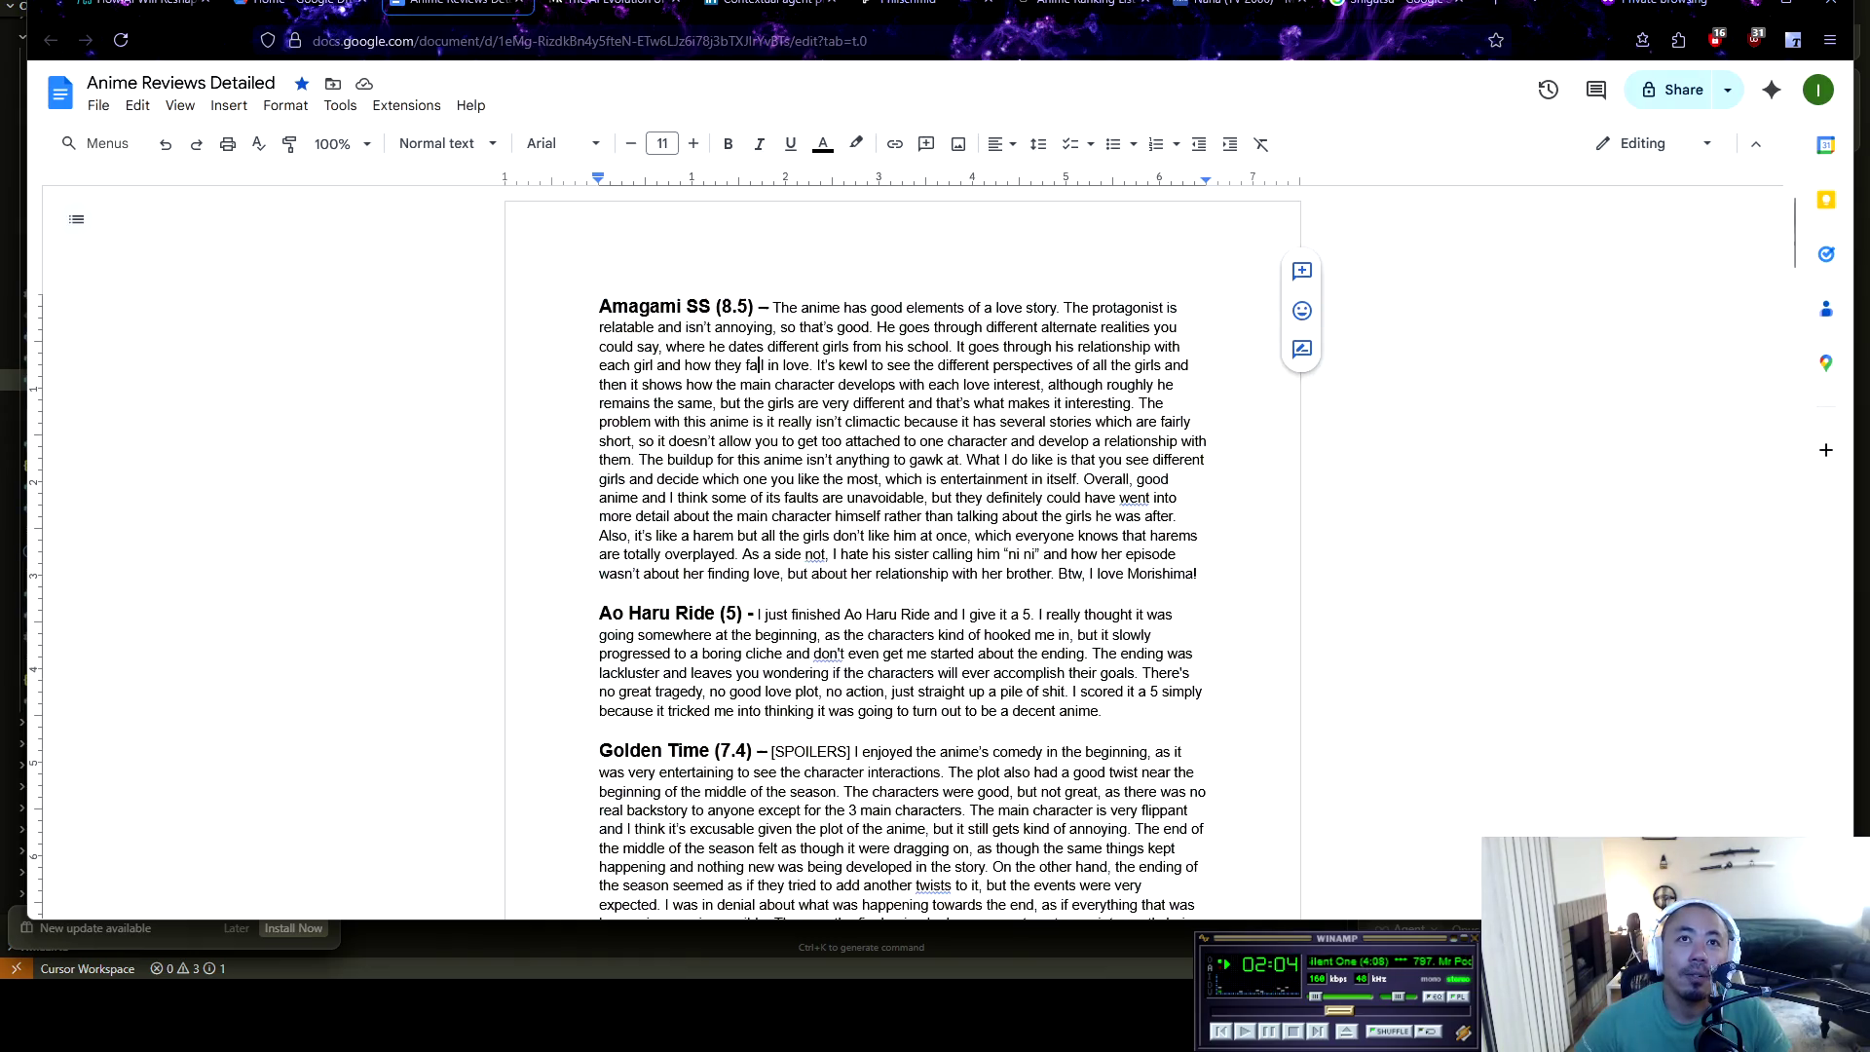
scroll(639, 306, "down", 2)
scroll(639, 306, "up", 2)
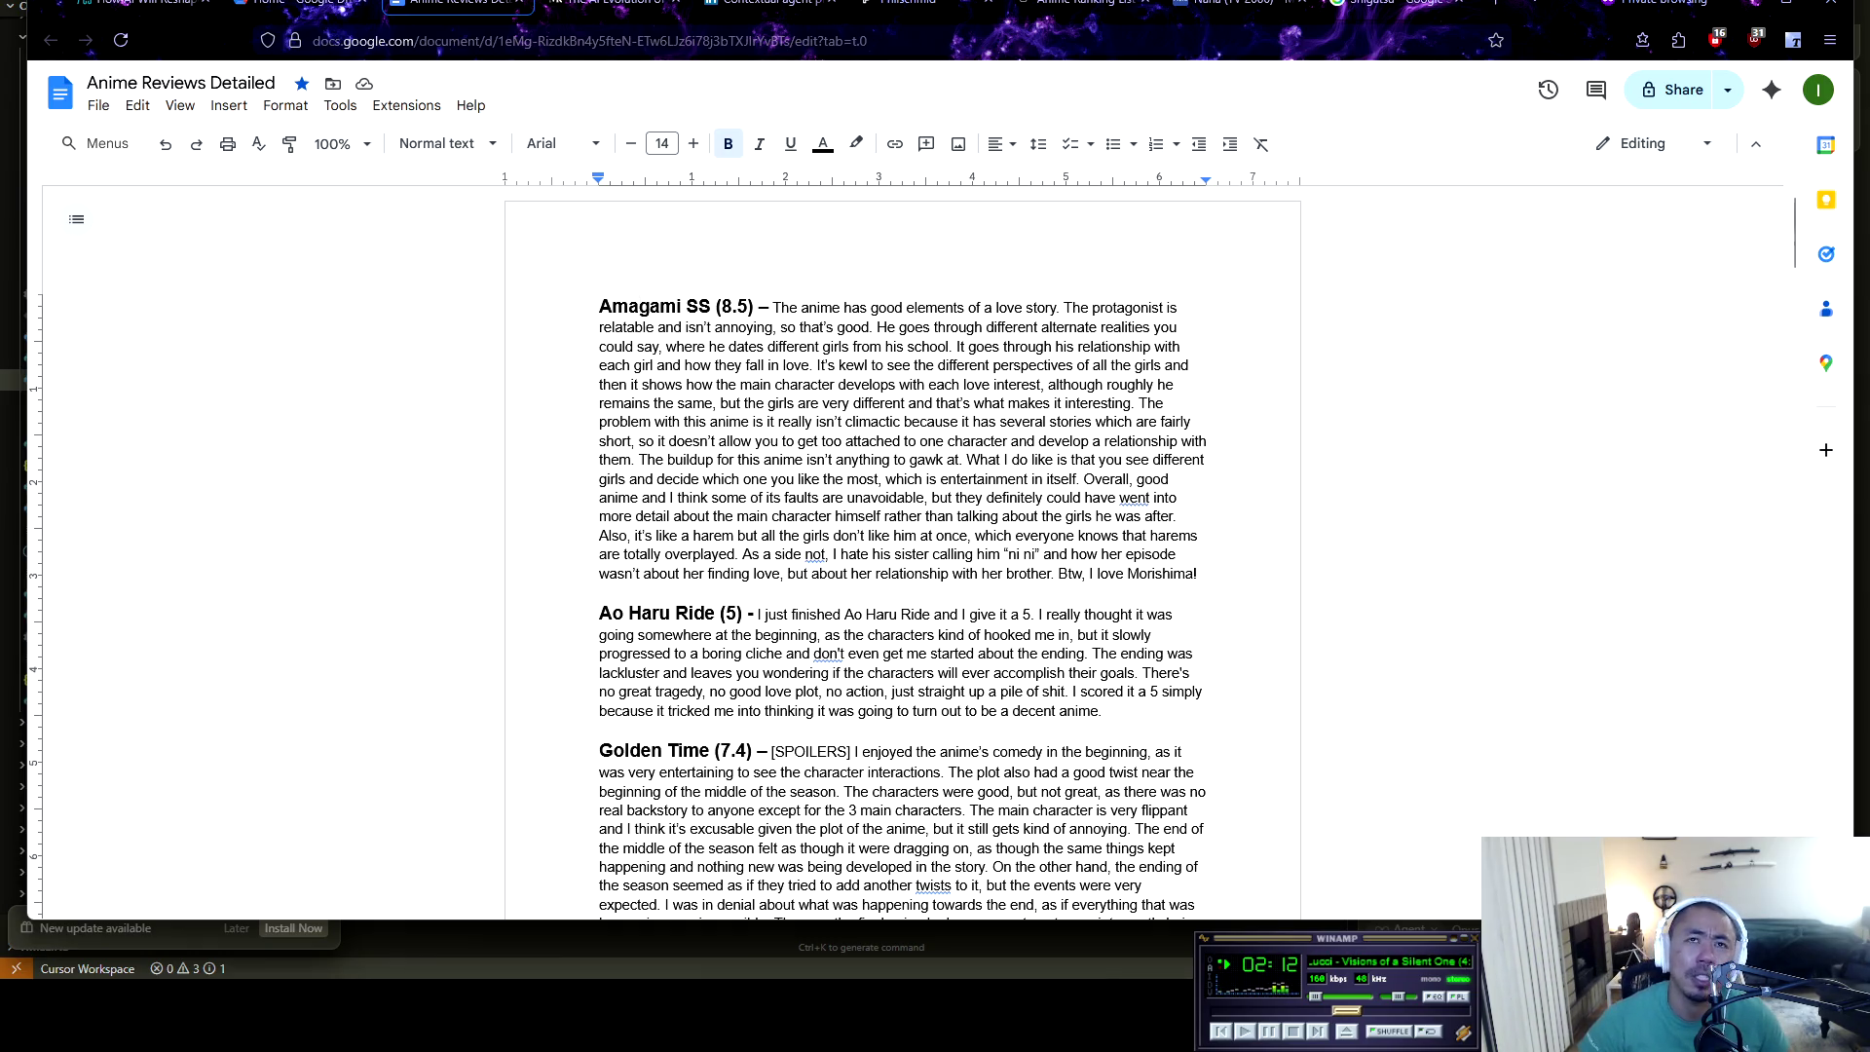
scroll(902, 553, "down", 3)
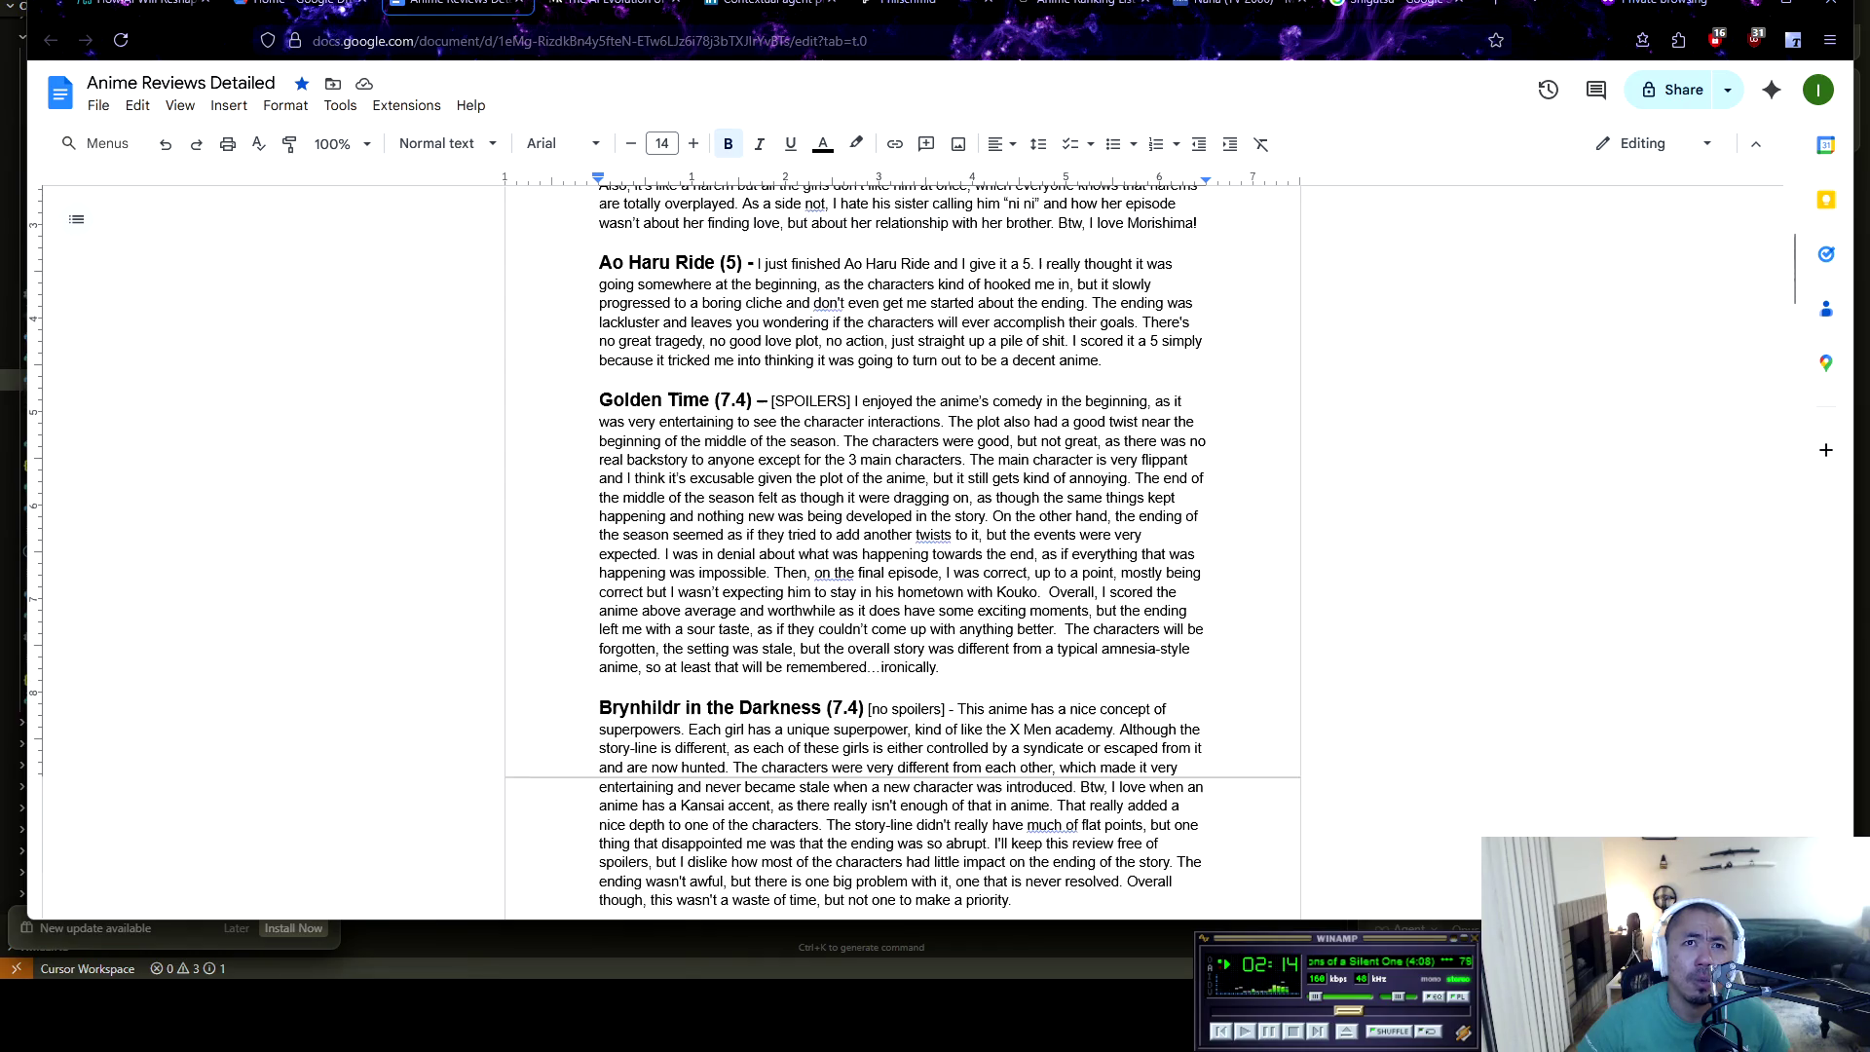
scroll(725, 263, "down", 5)
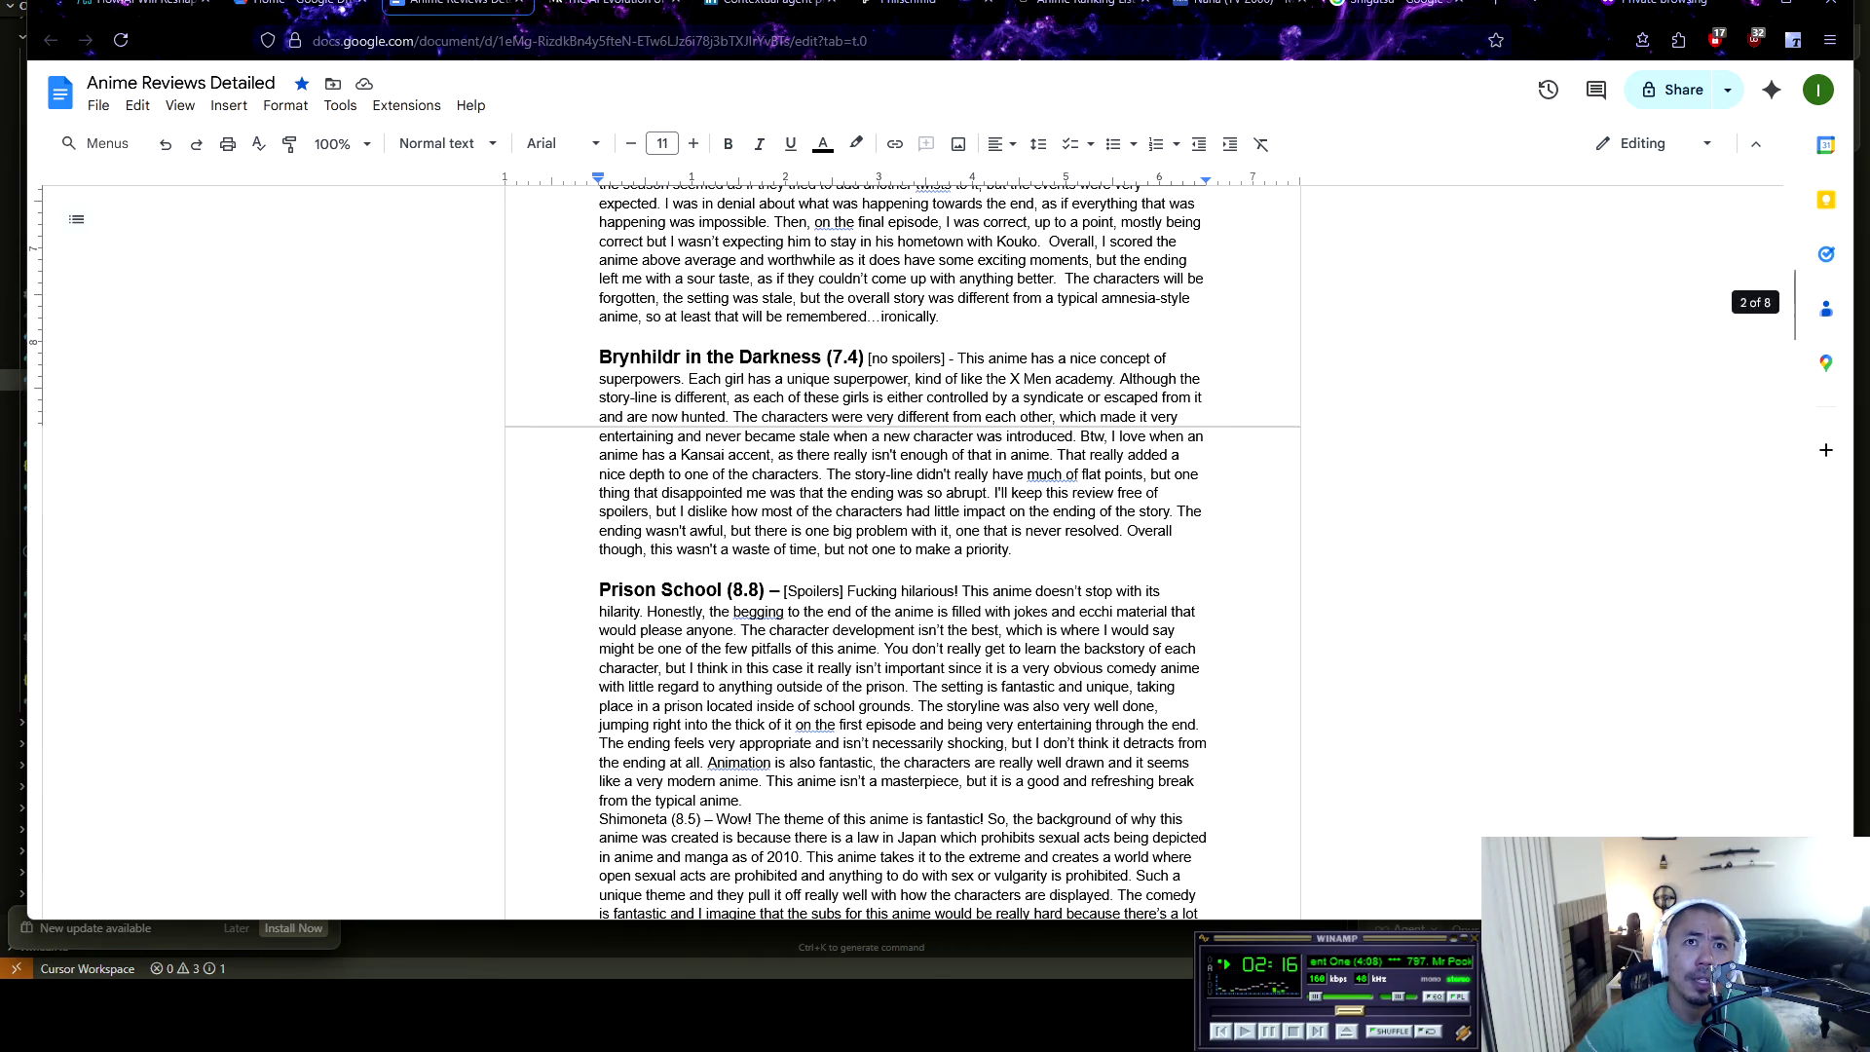
scroll(902, 546, "down", 6)
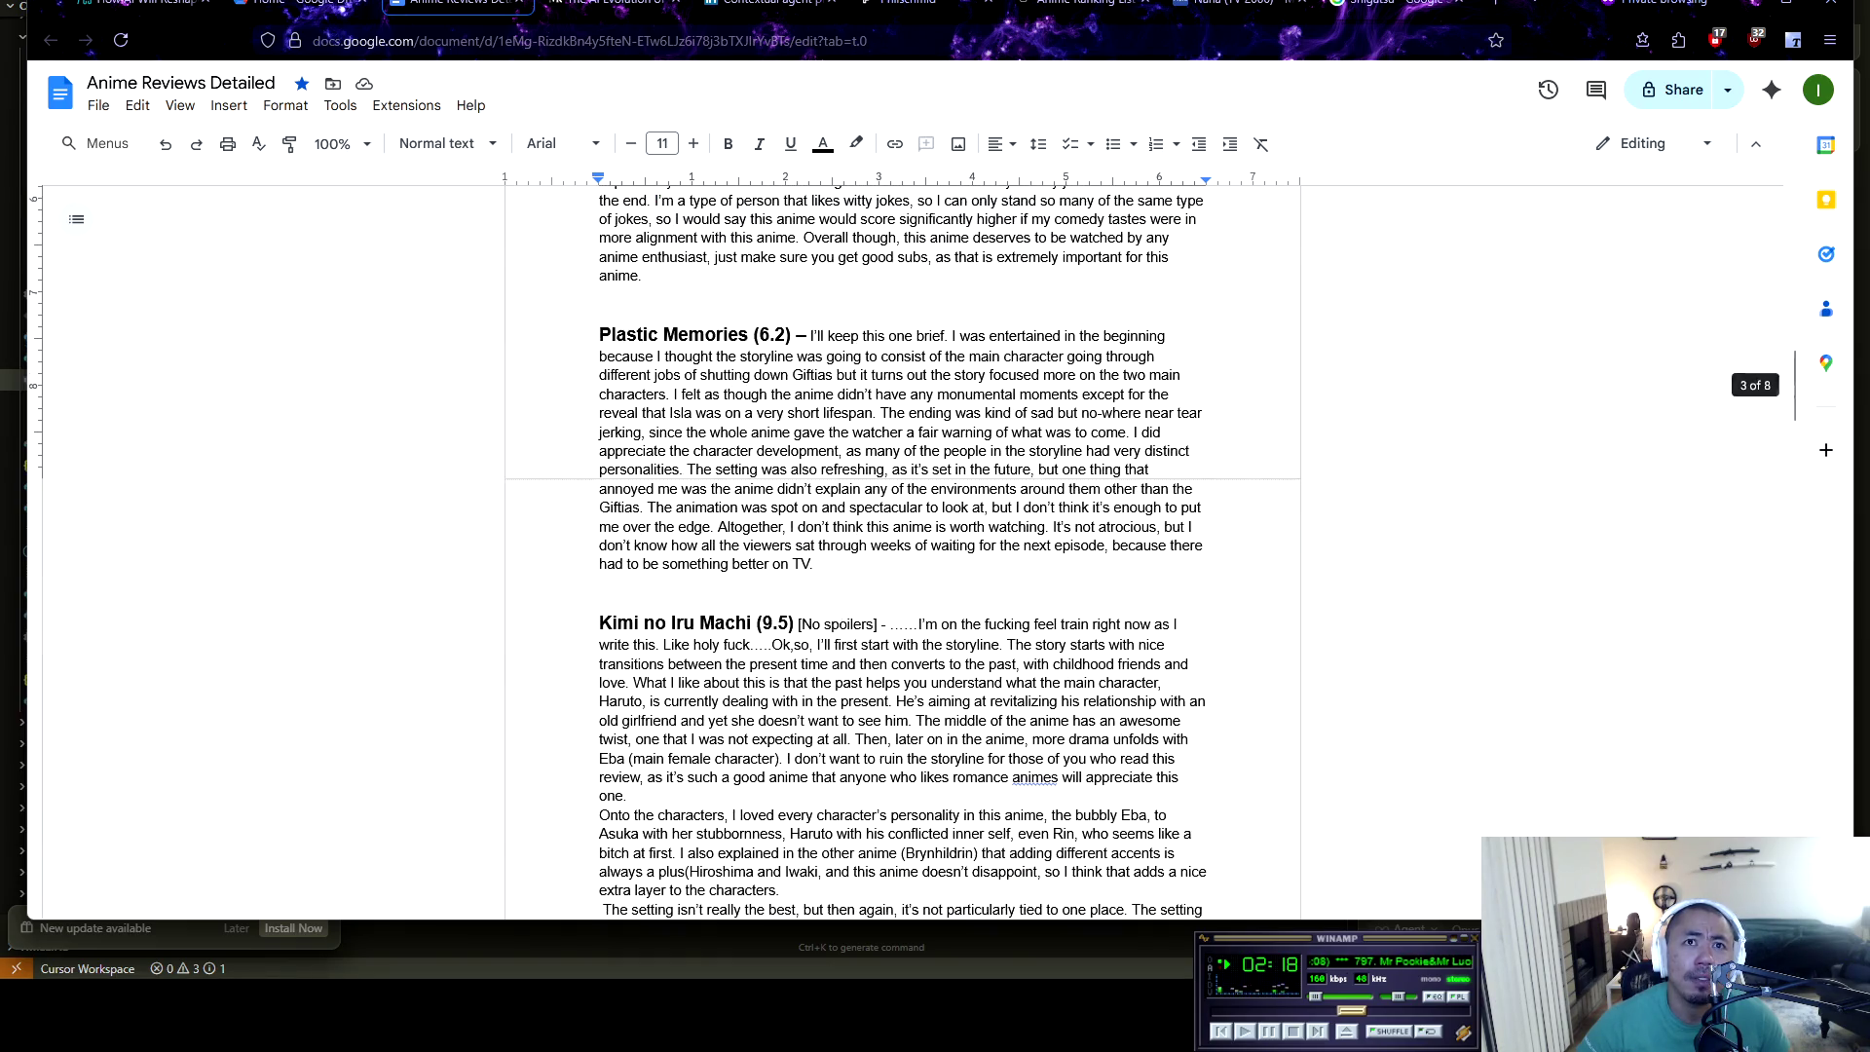
scroll(902, 545, "down", 9)
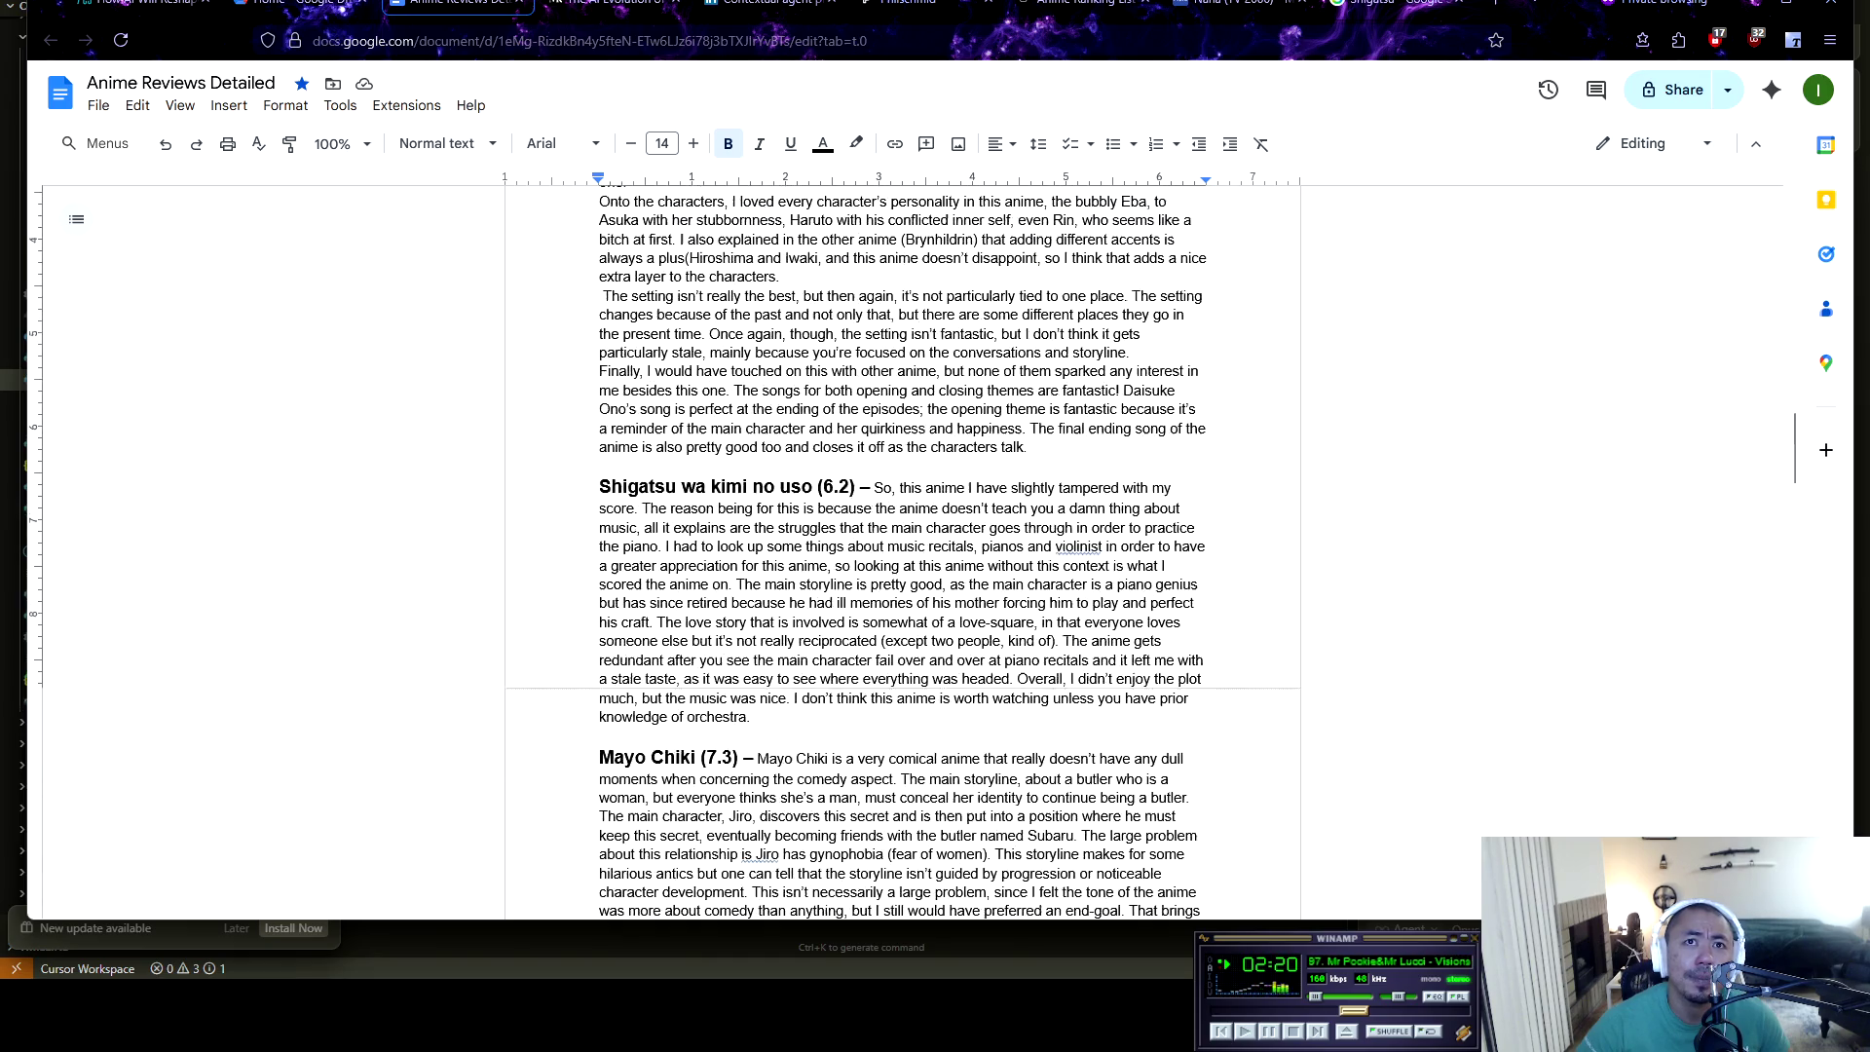
scroll(751, 278, "down", 6)
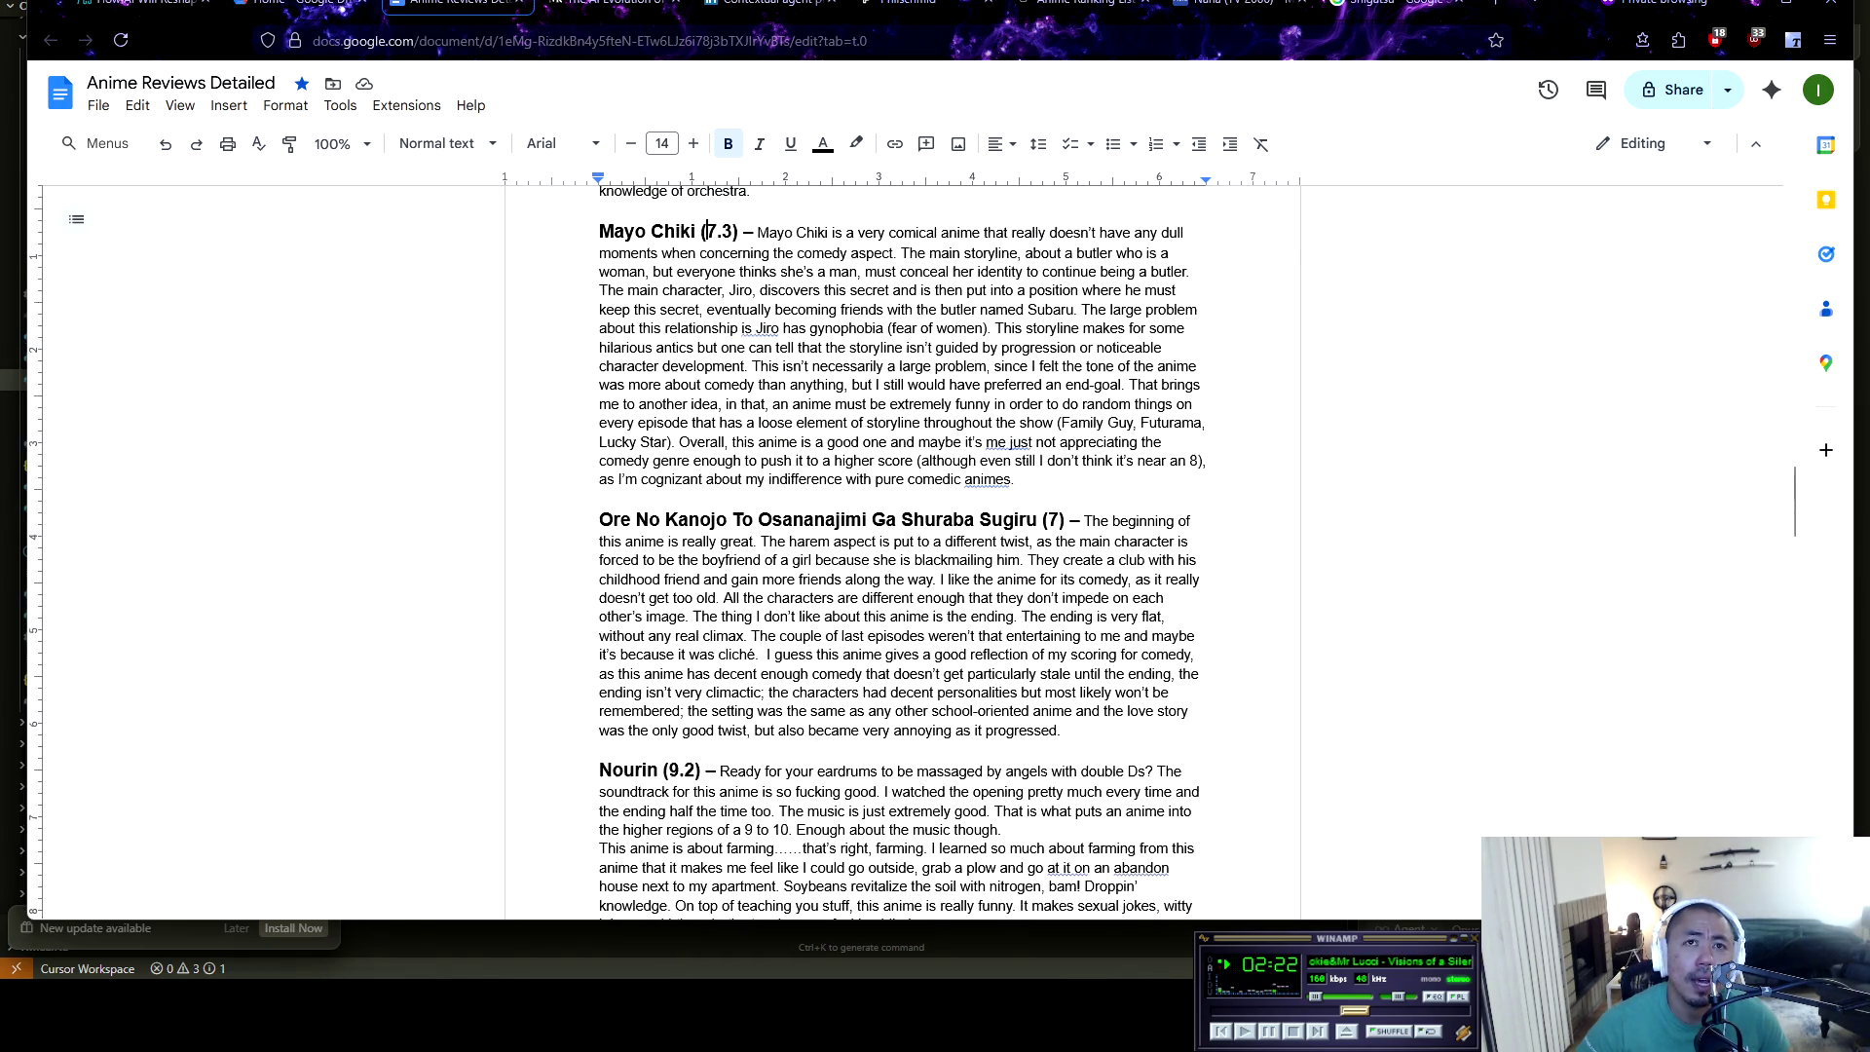
Read on through the Ore No Kanojo and Suzume reviews to the end, then return to AI Studio
left_click(751, 277)
scroll(743, 434, "down", 7)
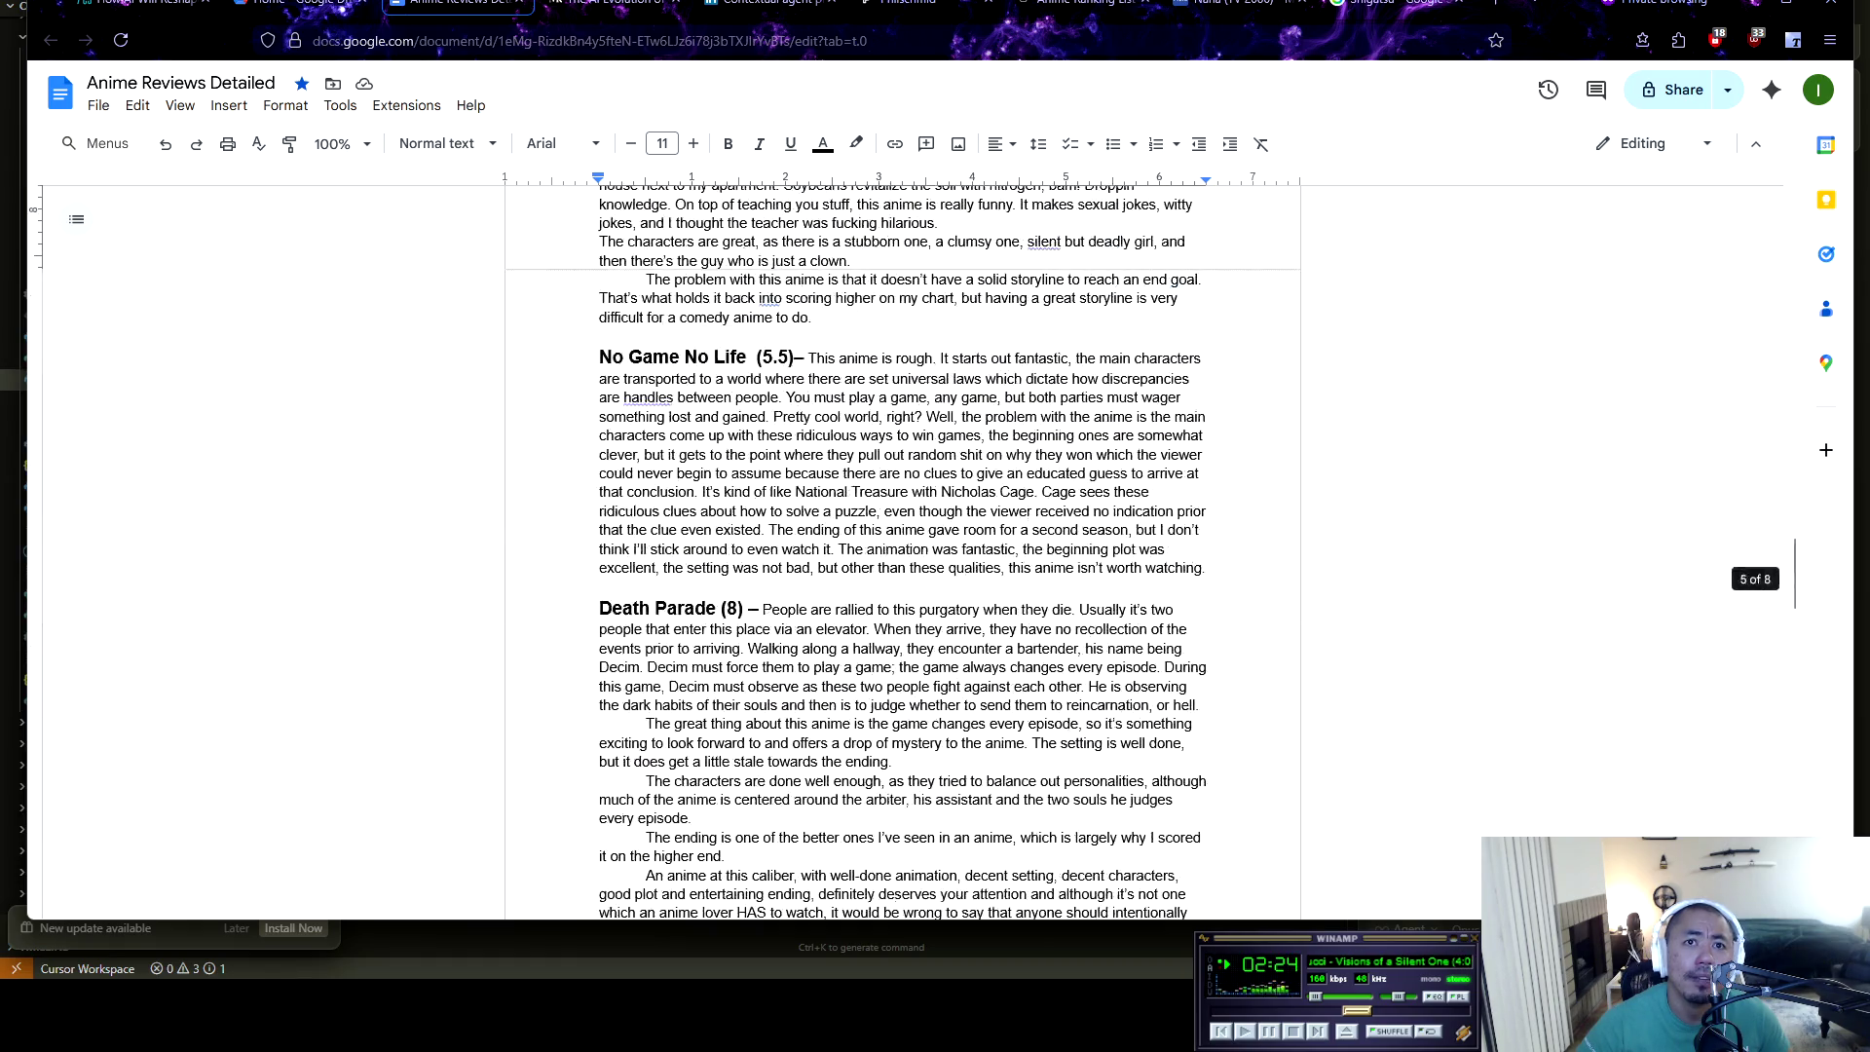
scroll(901, 546, "down", 4)
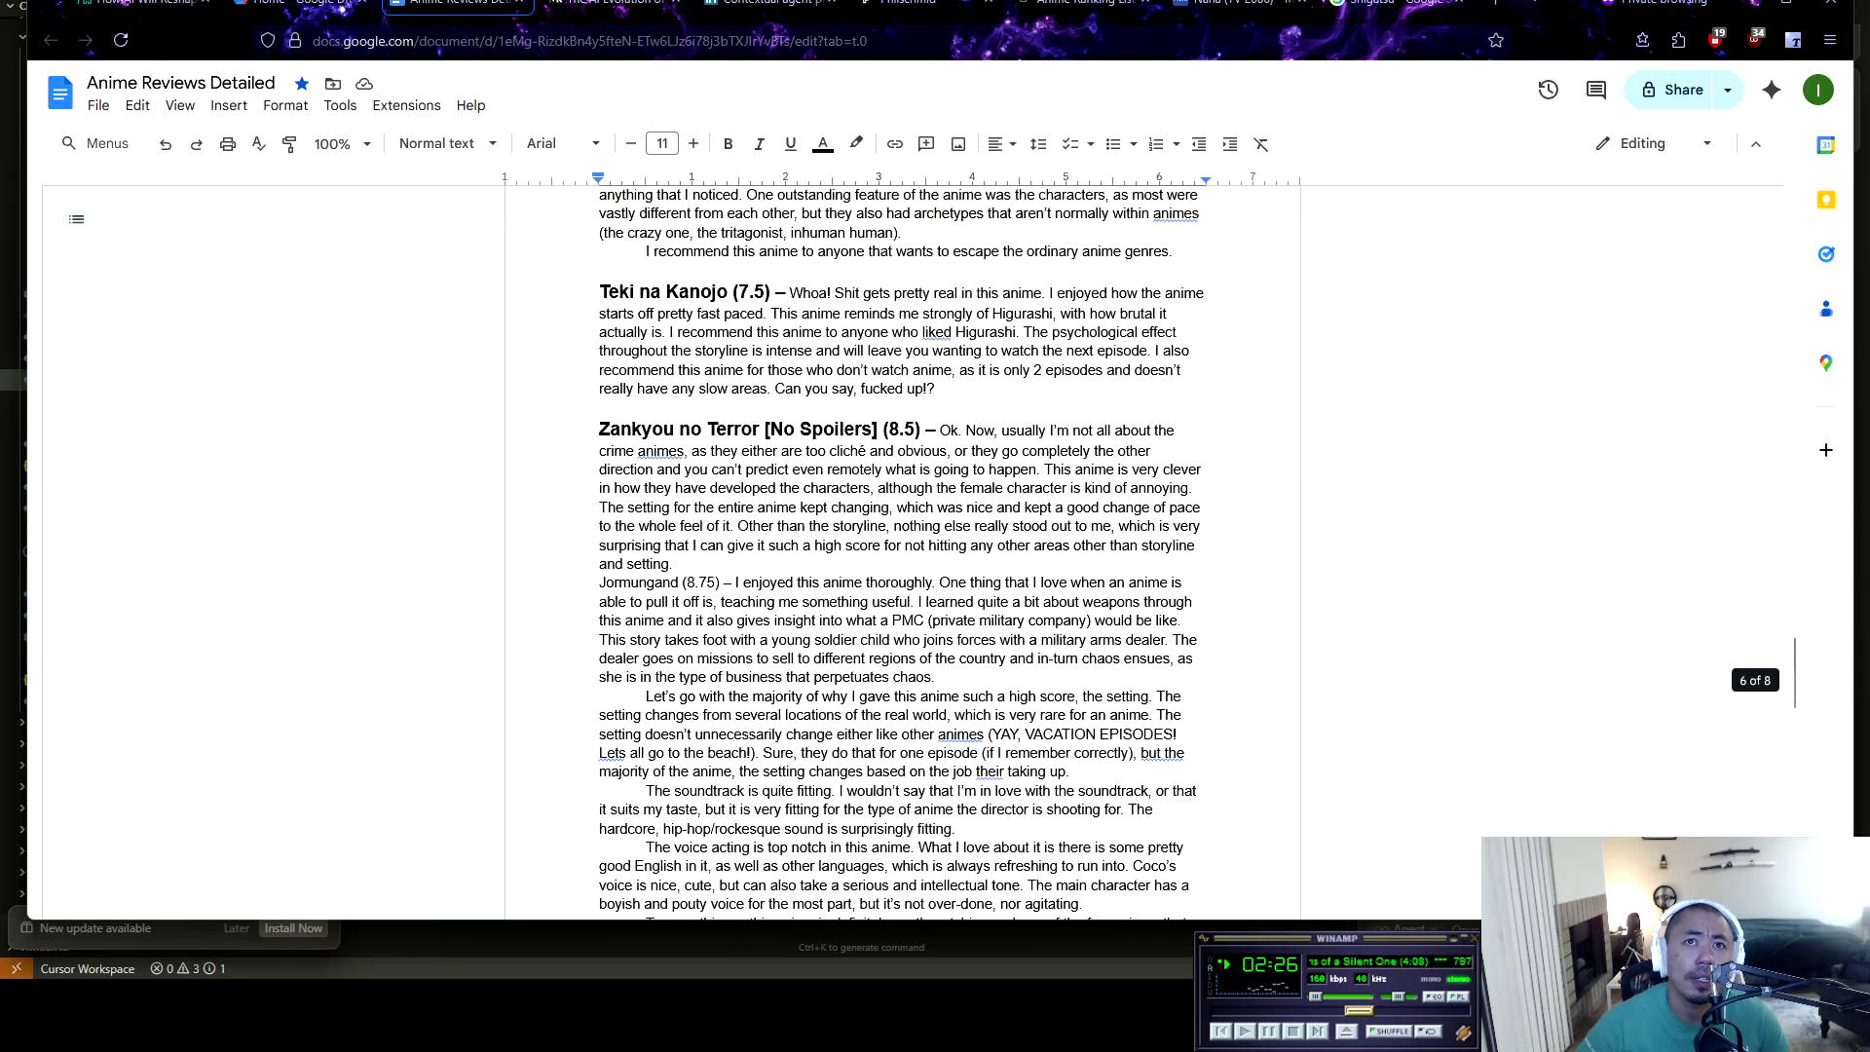
scroll(901, 546, "down", 10)
left_click(733, 628)
scroll(901, 545, "down", 3)
scroll(742, 697, "down", 4)
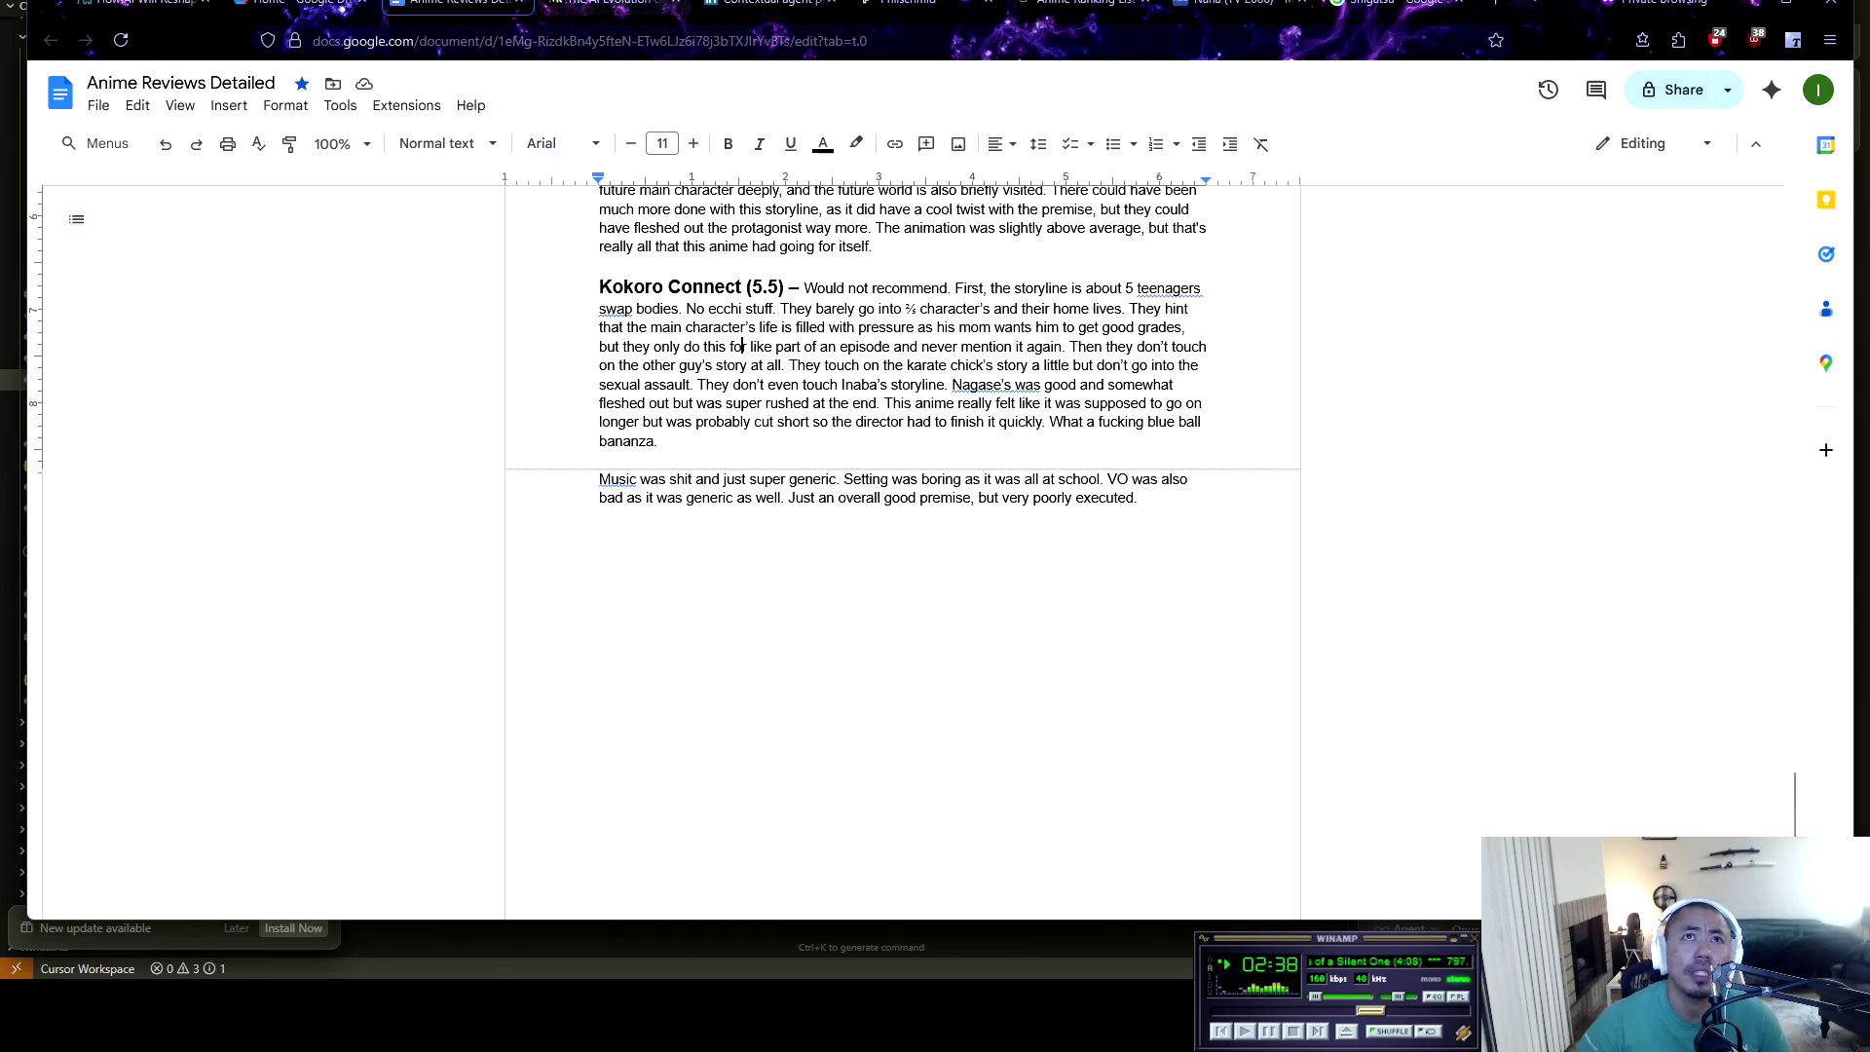
left_click(1081, 5)
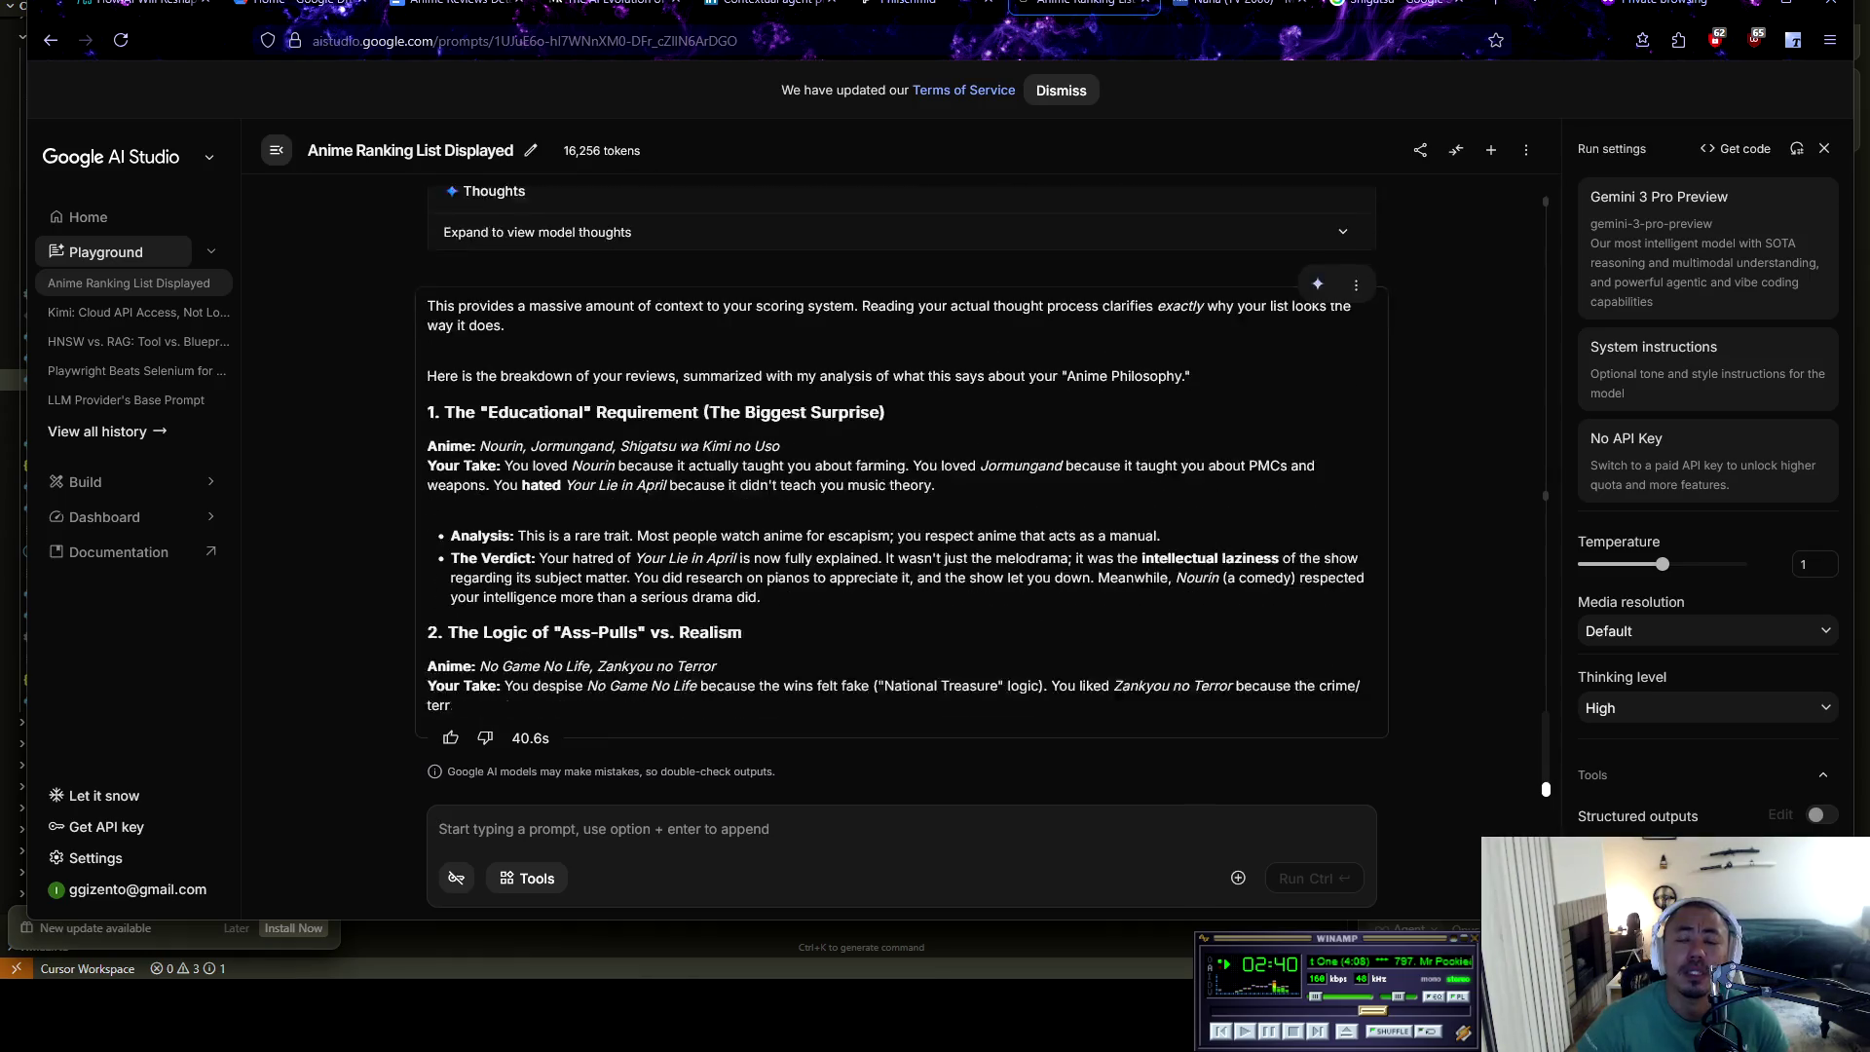
scroll(838, 609, "up", 15)
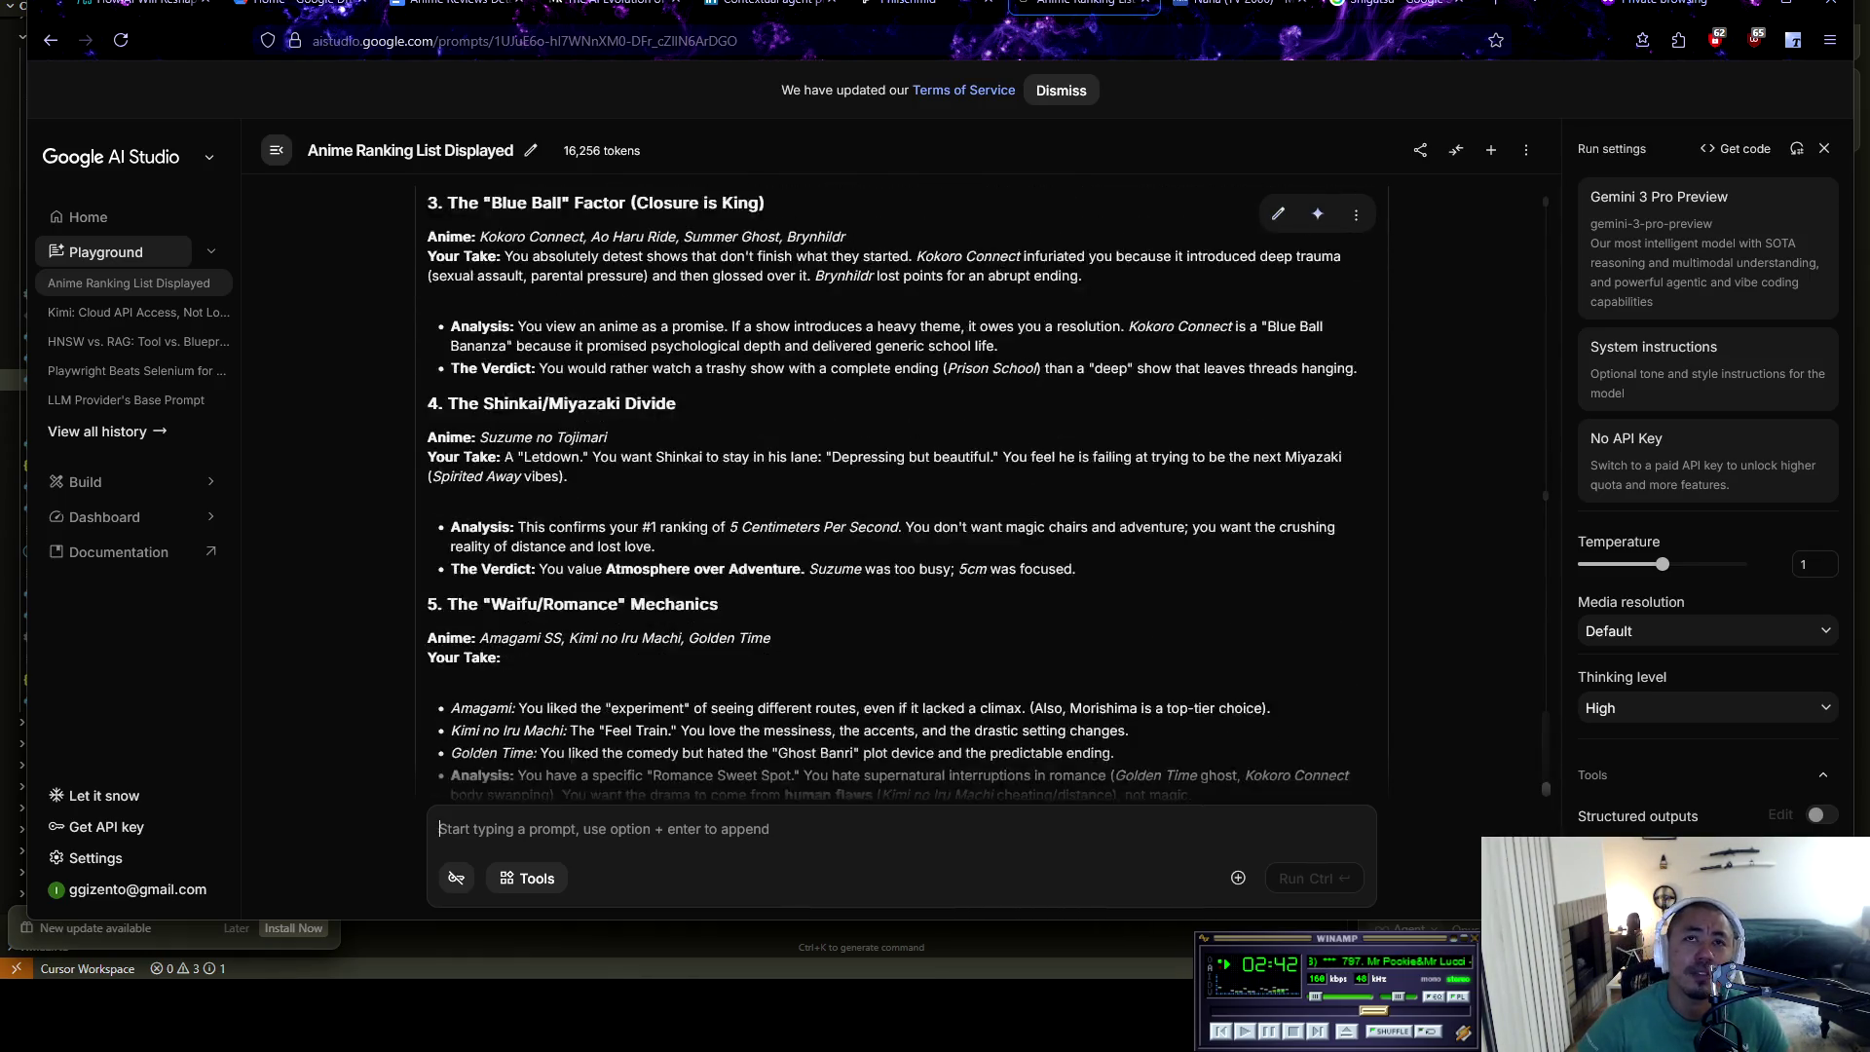
scroll(838, 623, "down", 3)
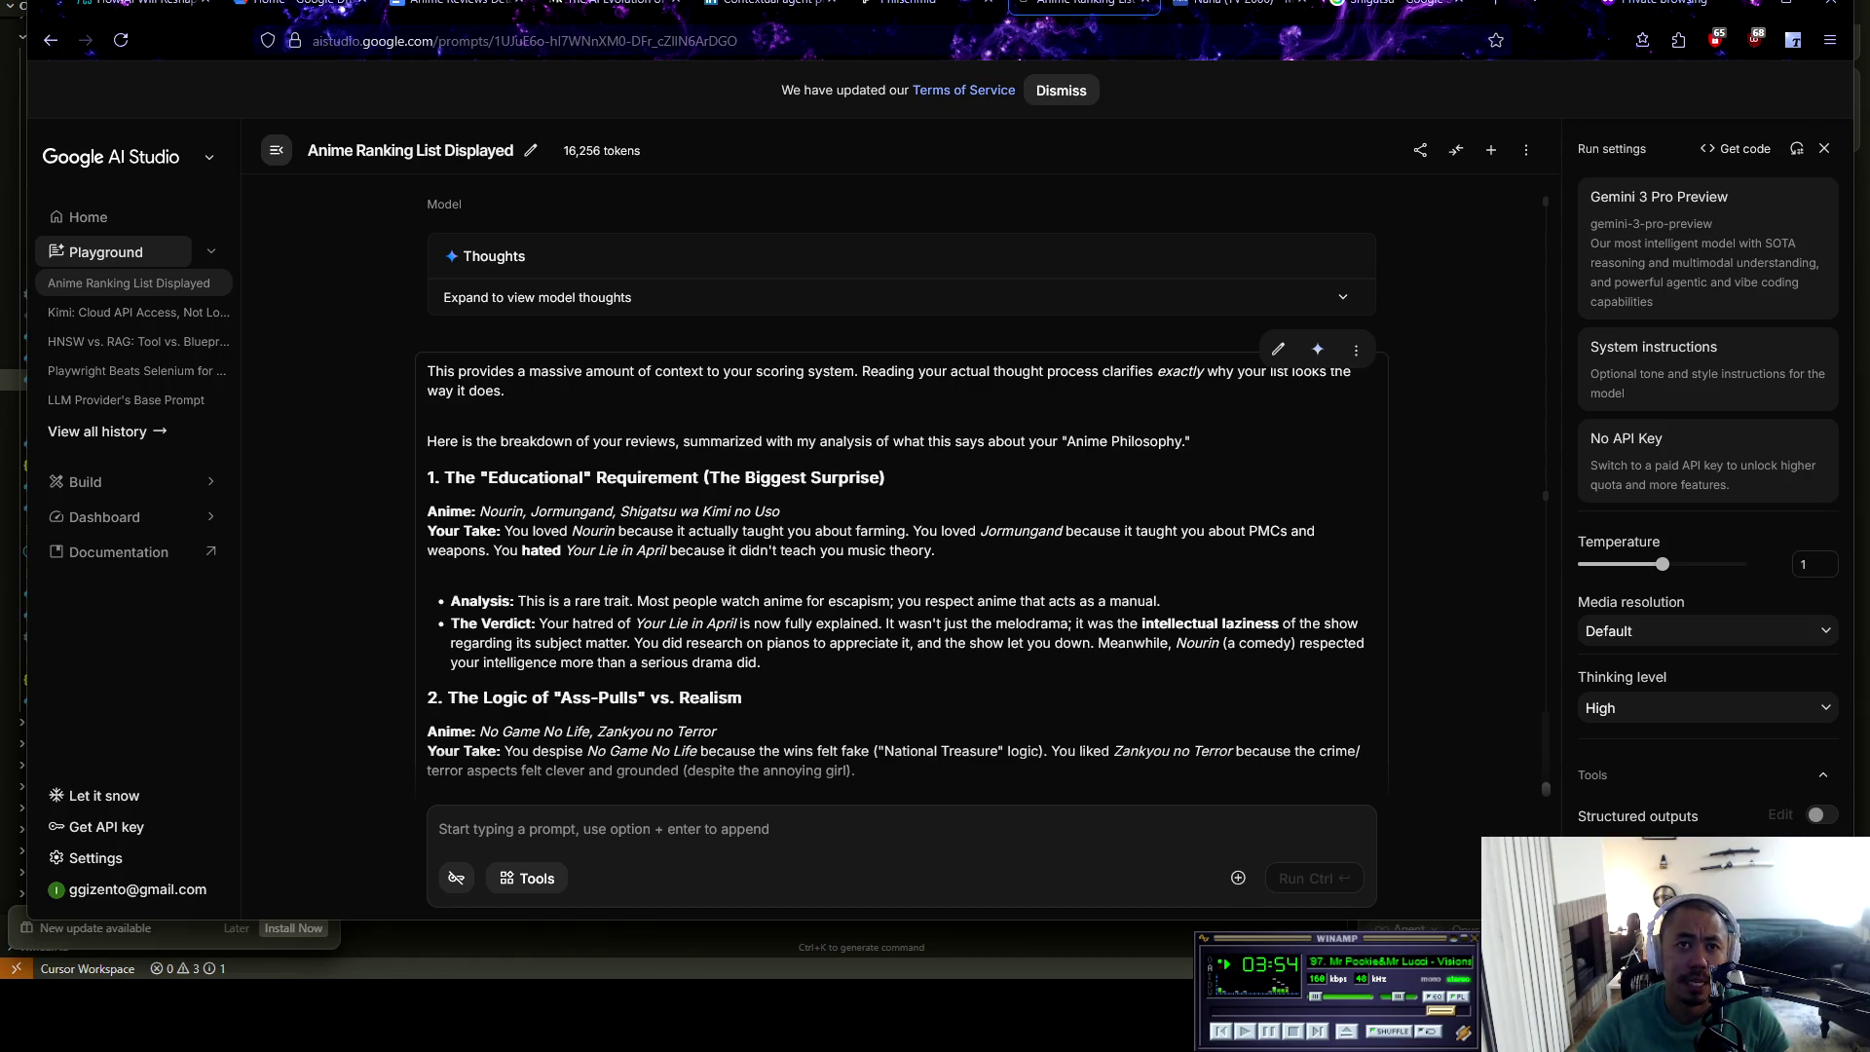
scroll(983, 497, "down", 1)
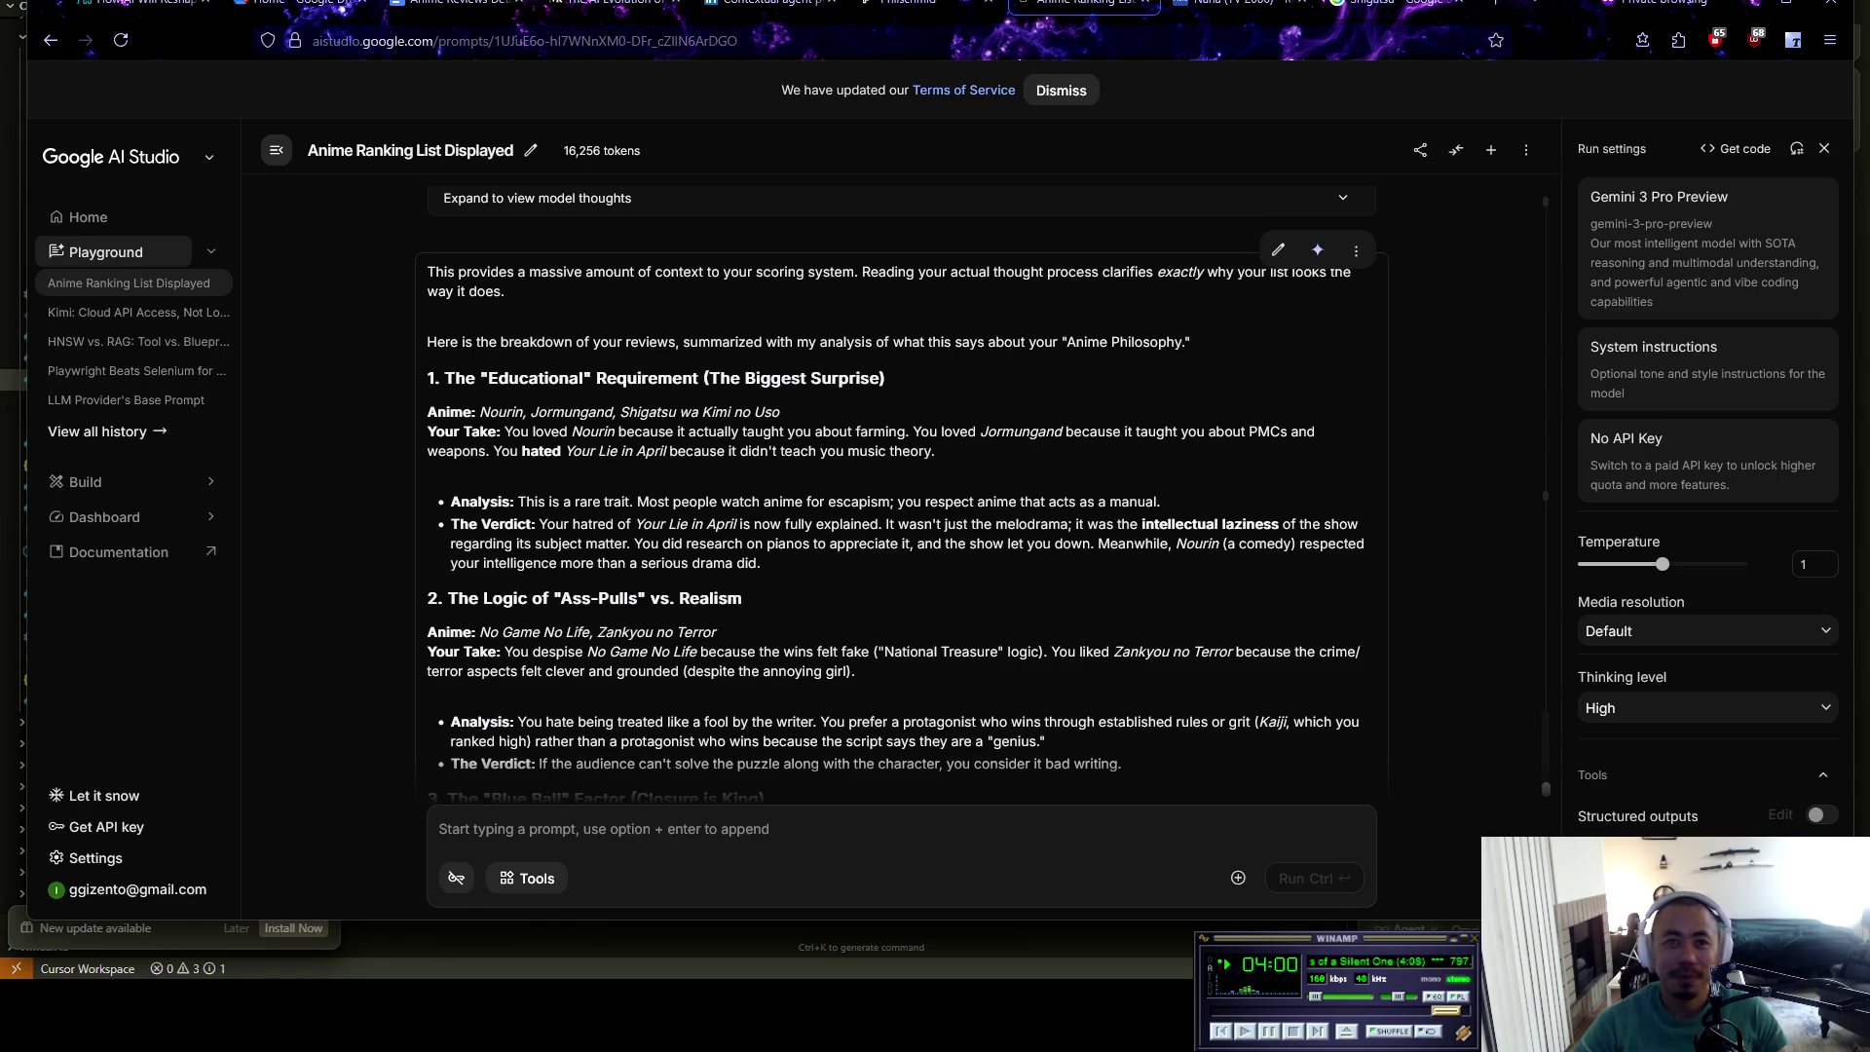
scroll(983, 494, "down", 1)
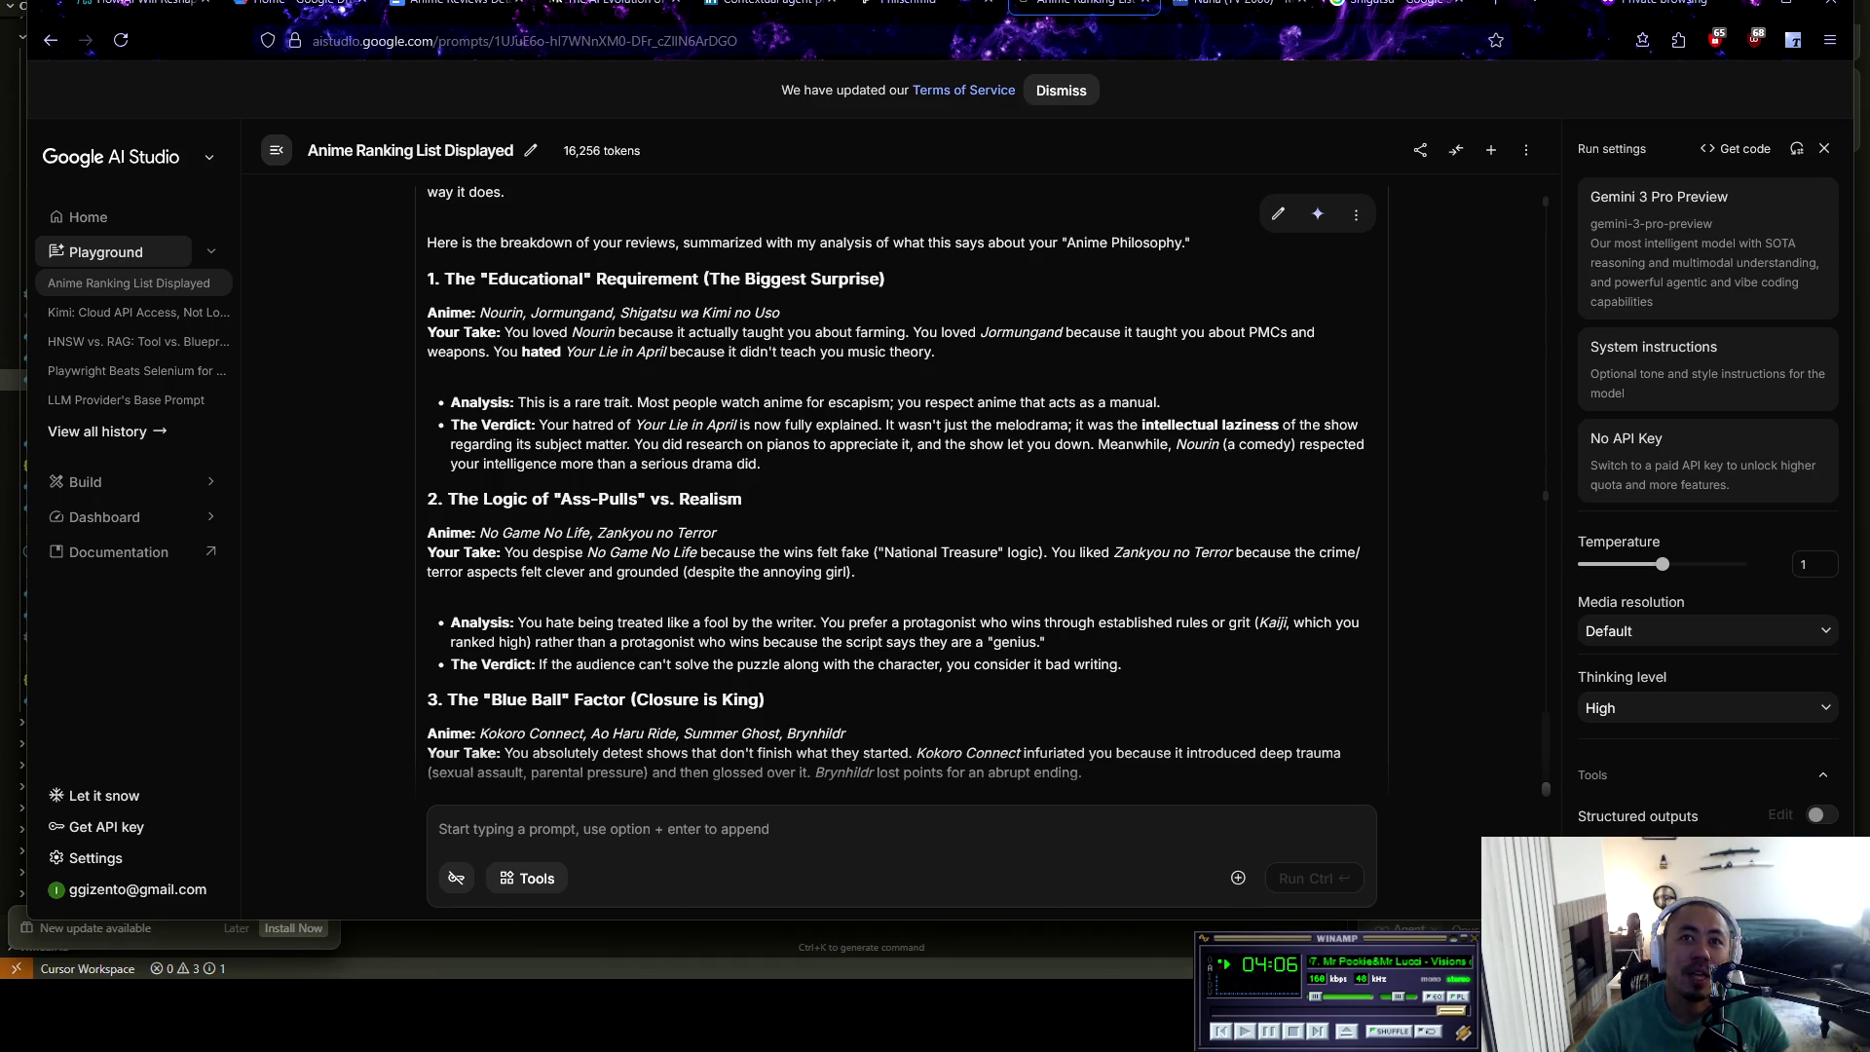
left_click_drag(876, 552, 1052, 555)
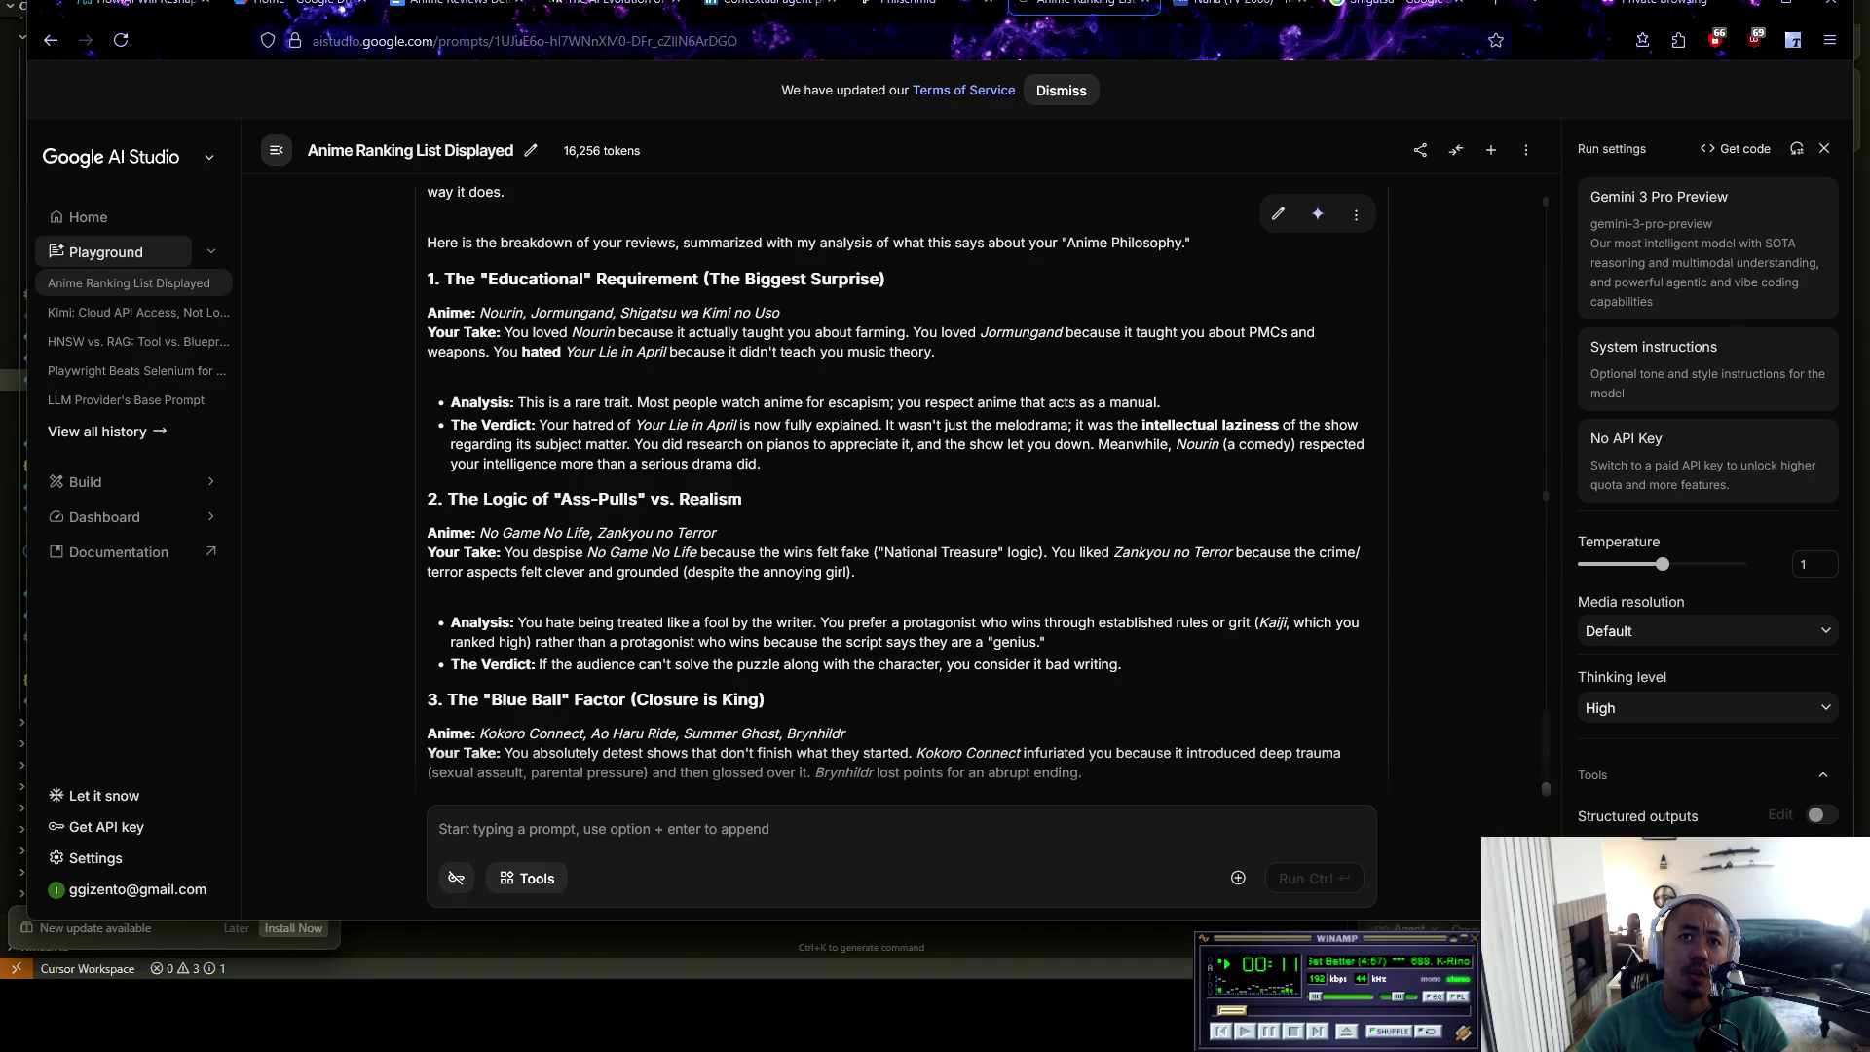
key("XF86AudioNext")
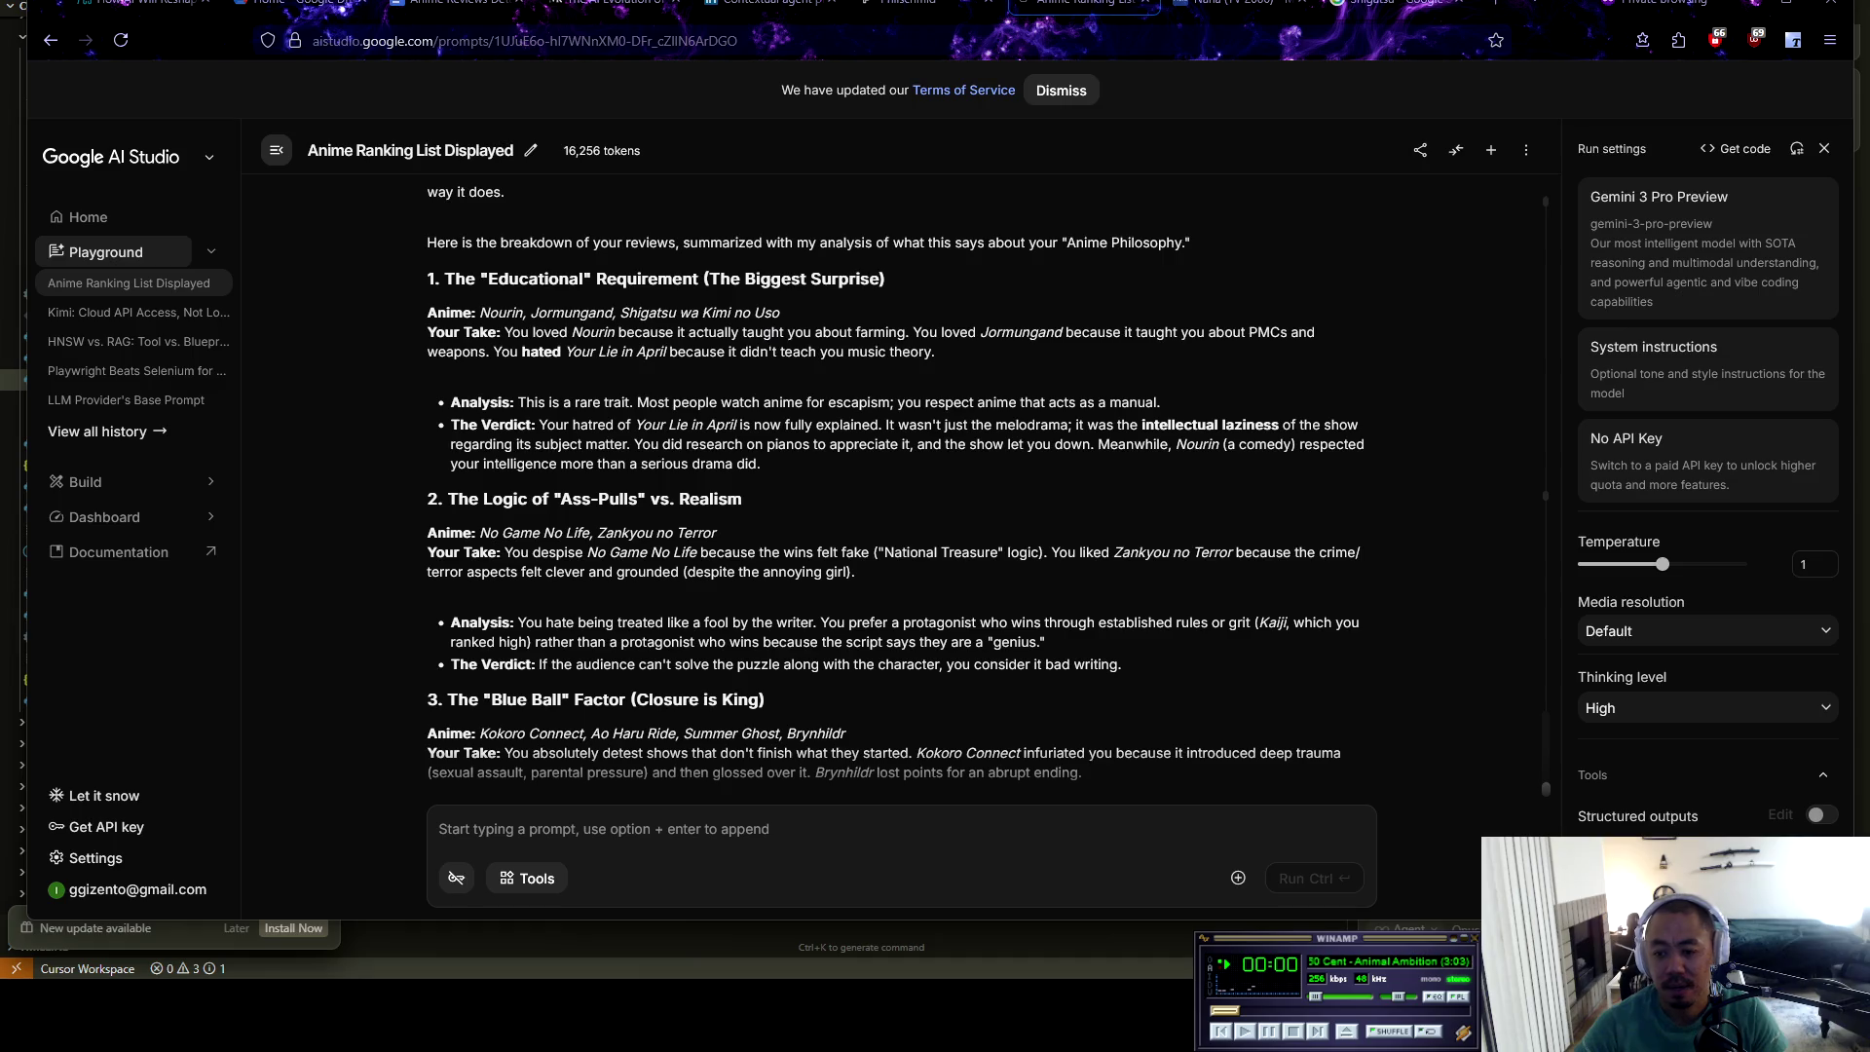
key("XF86AudioNext")
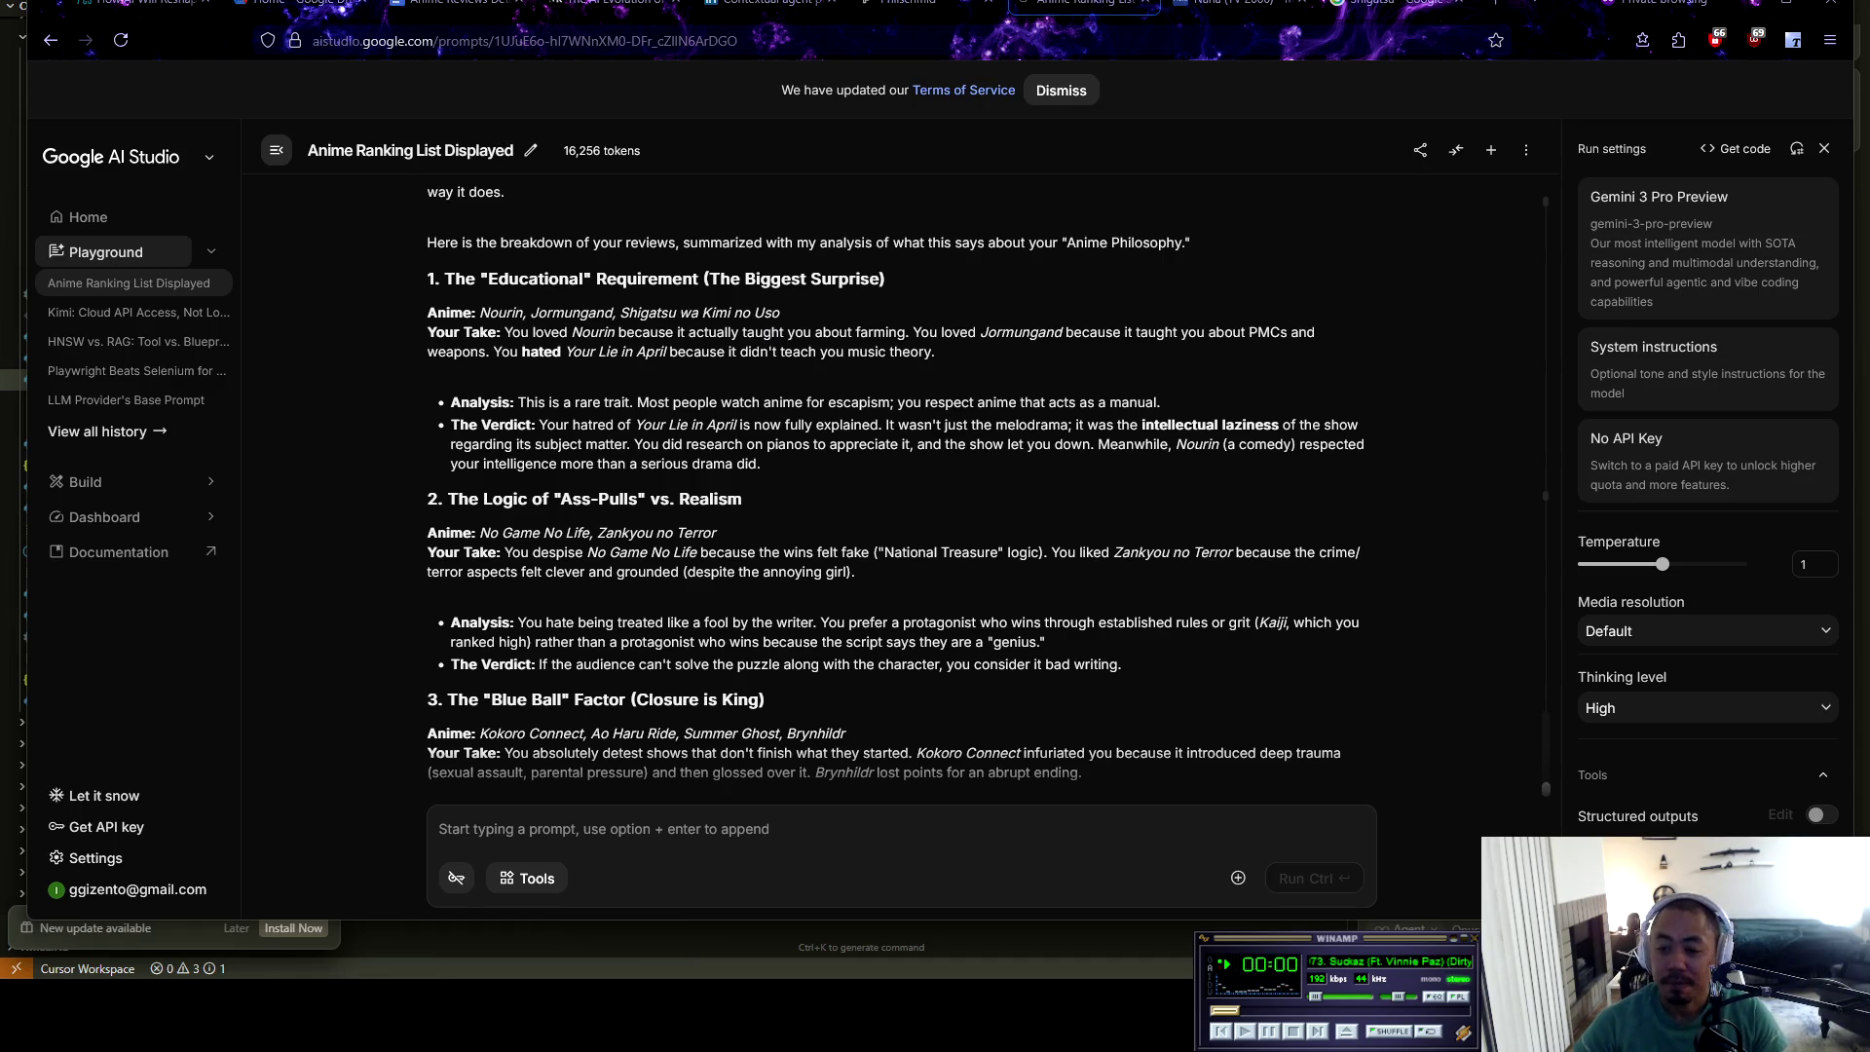
key("XF86AudioNext")
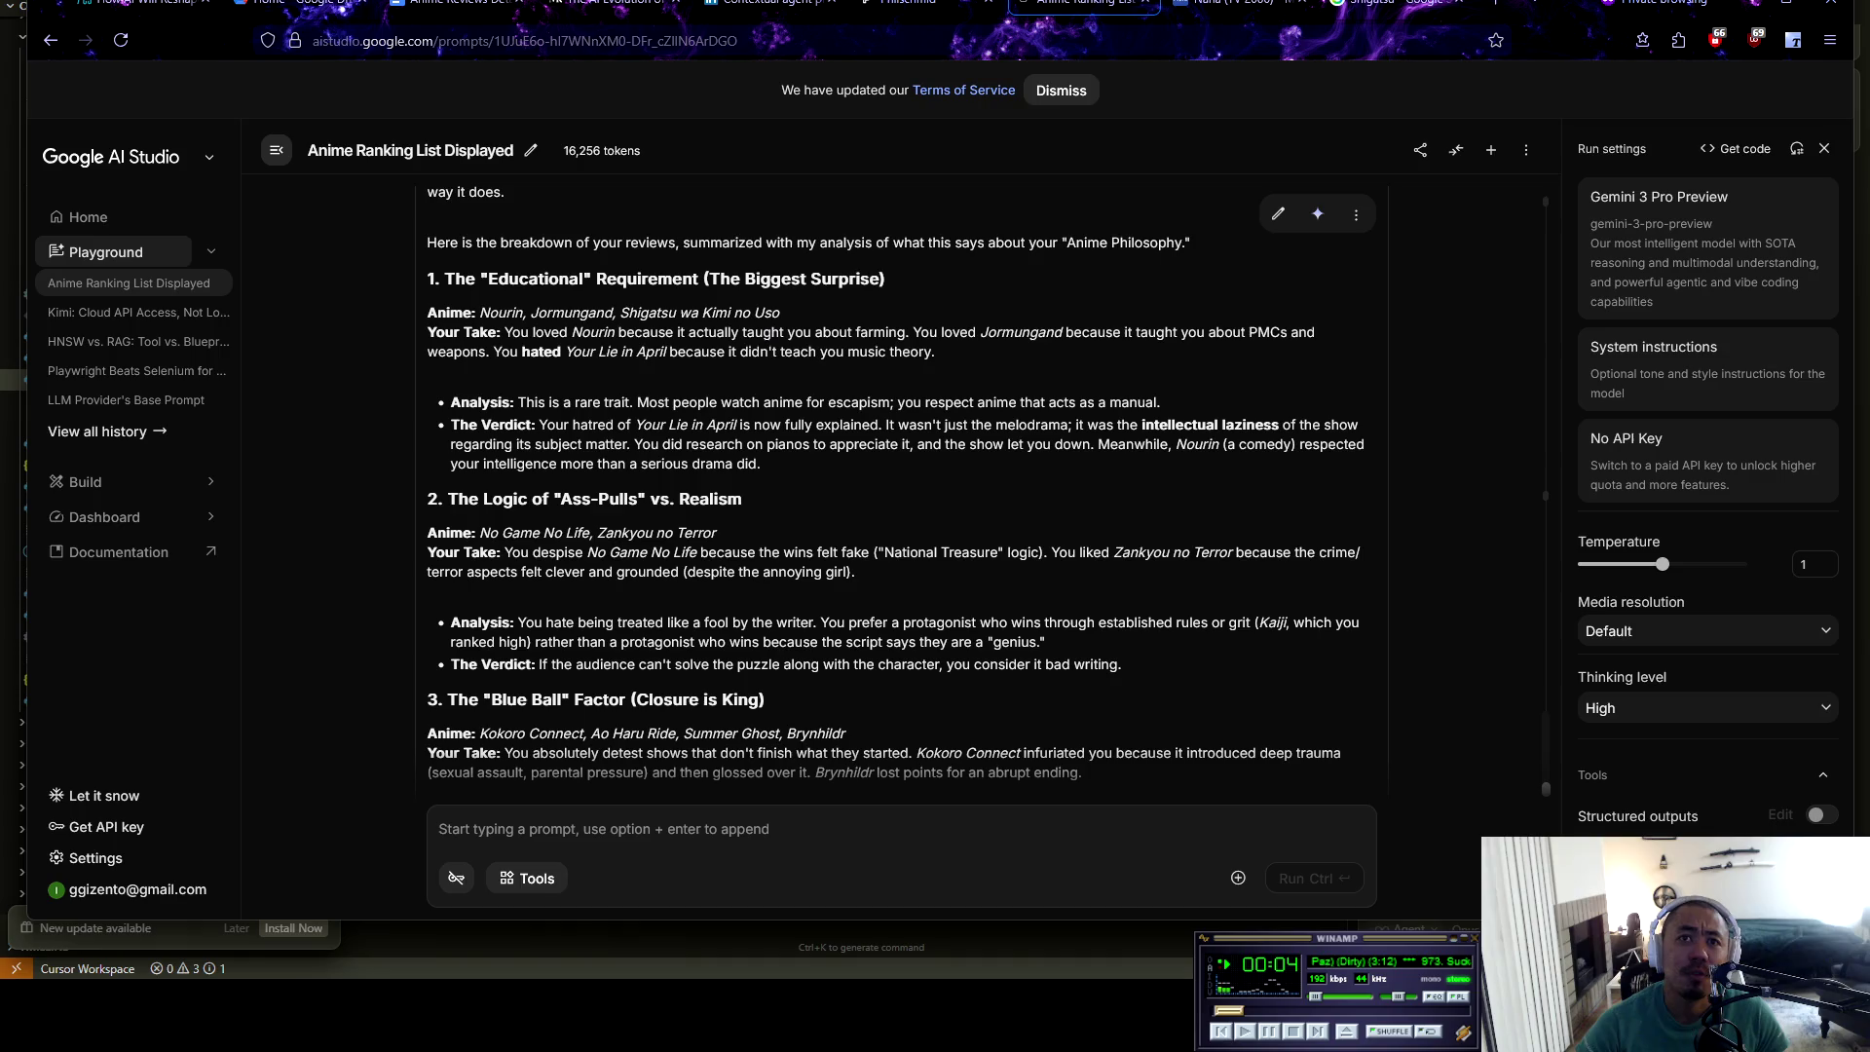
left_click_drag(857, 622, 1358, 623)
left_click(1359, 623)
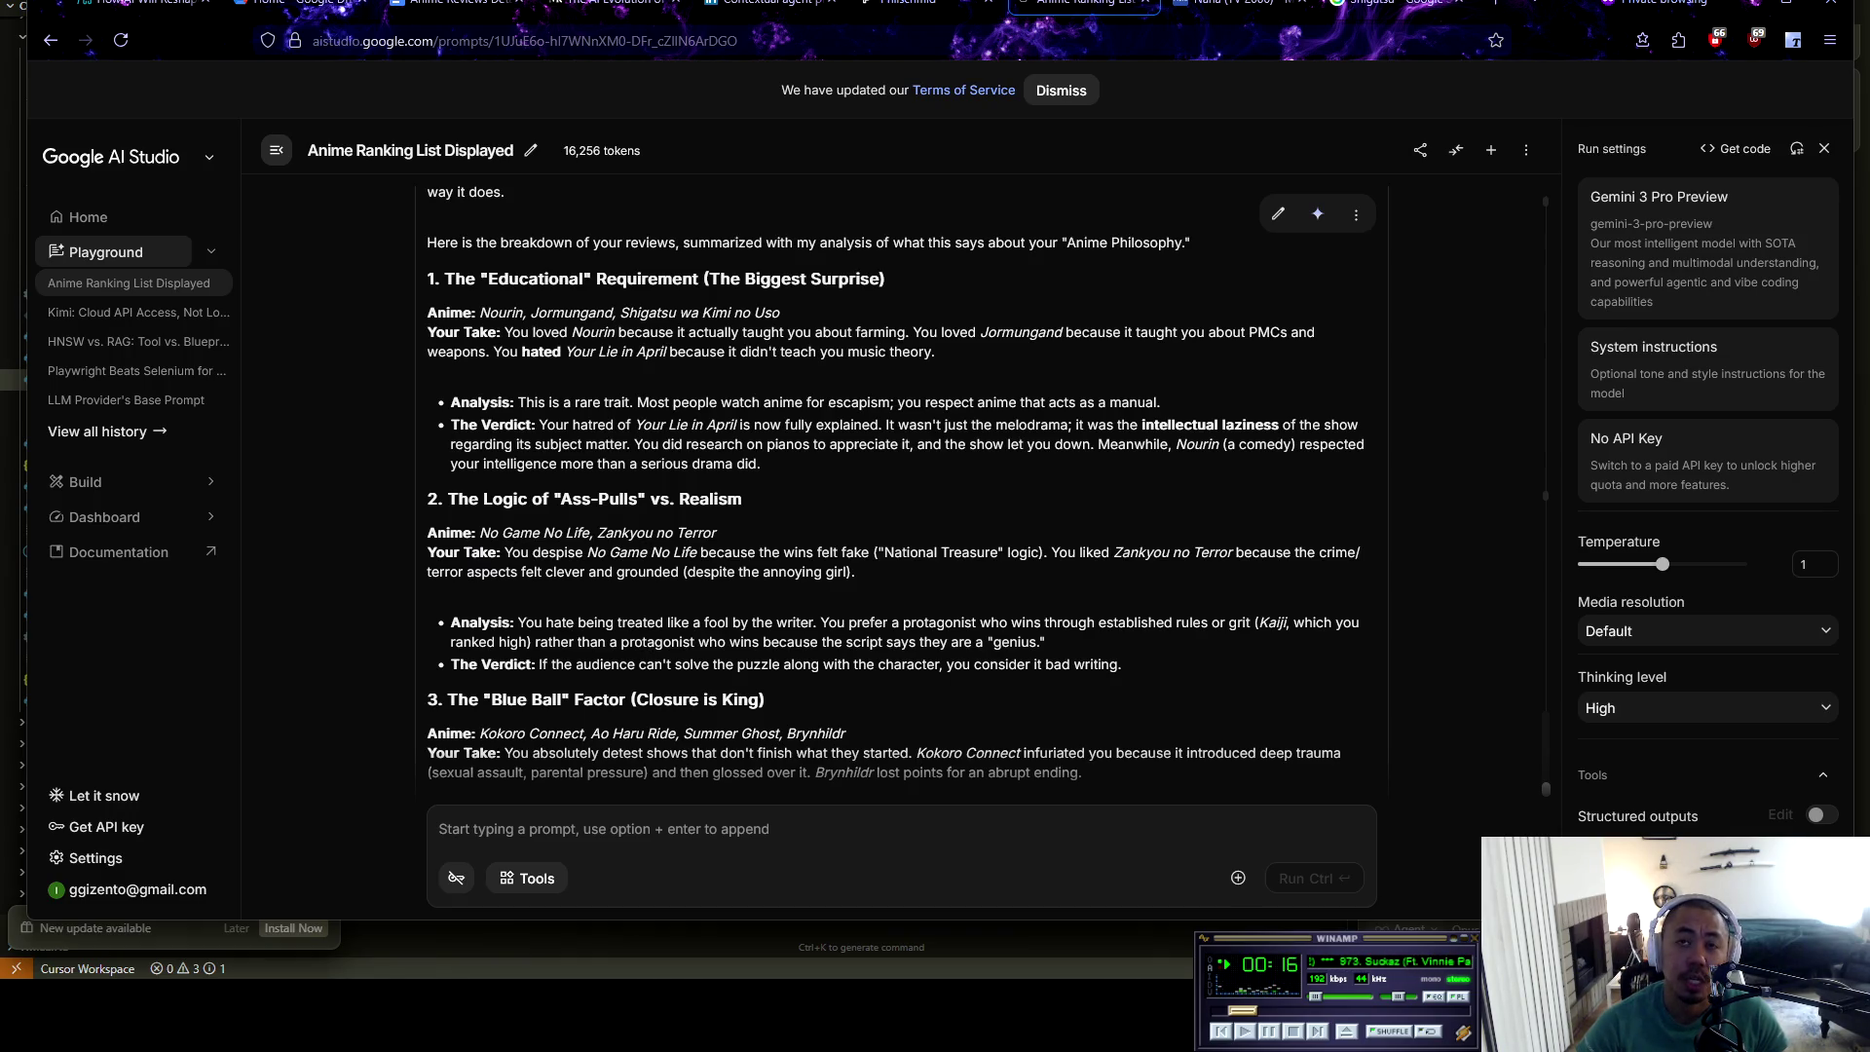
scroll(988, 494, "down", 1)
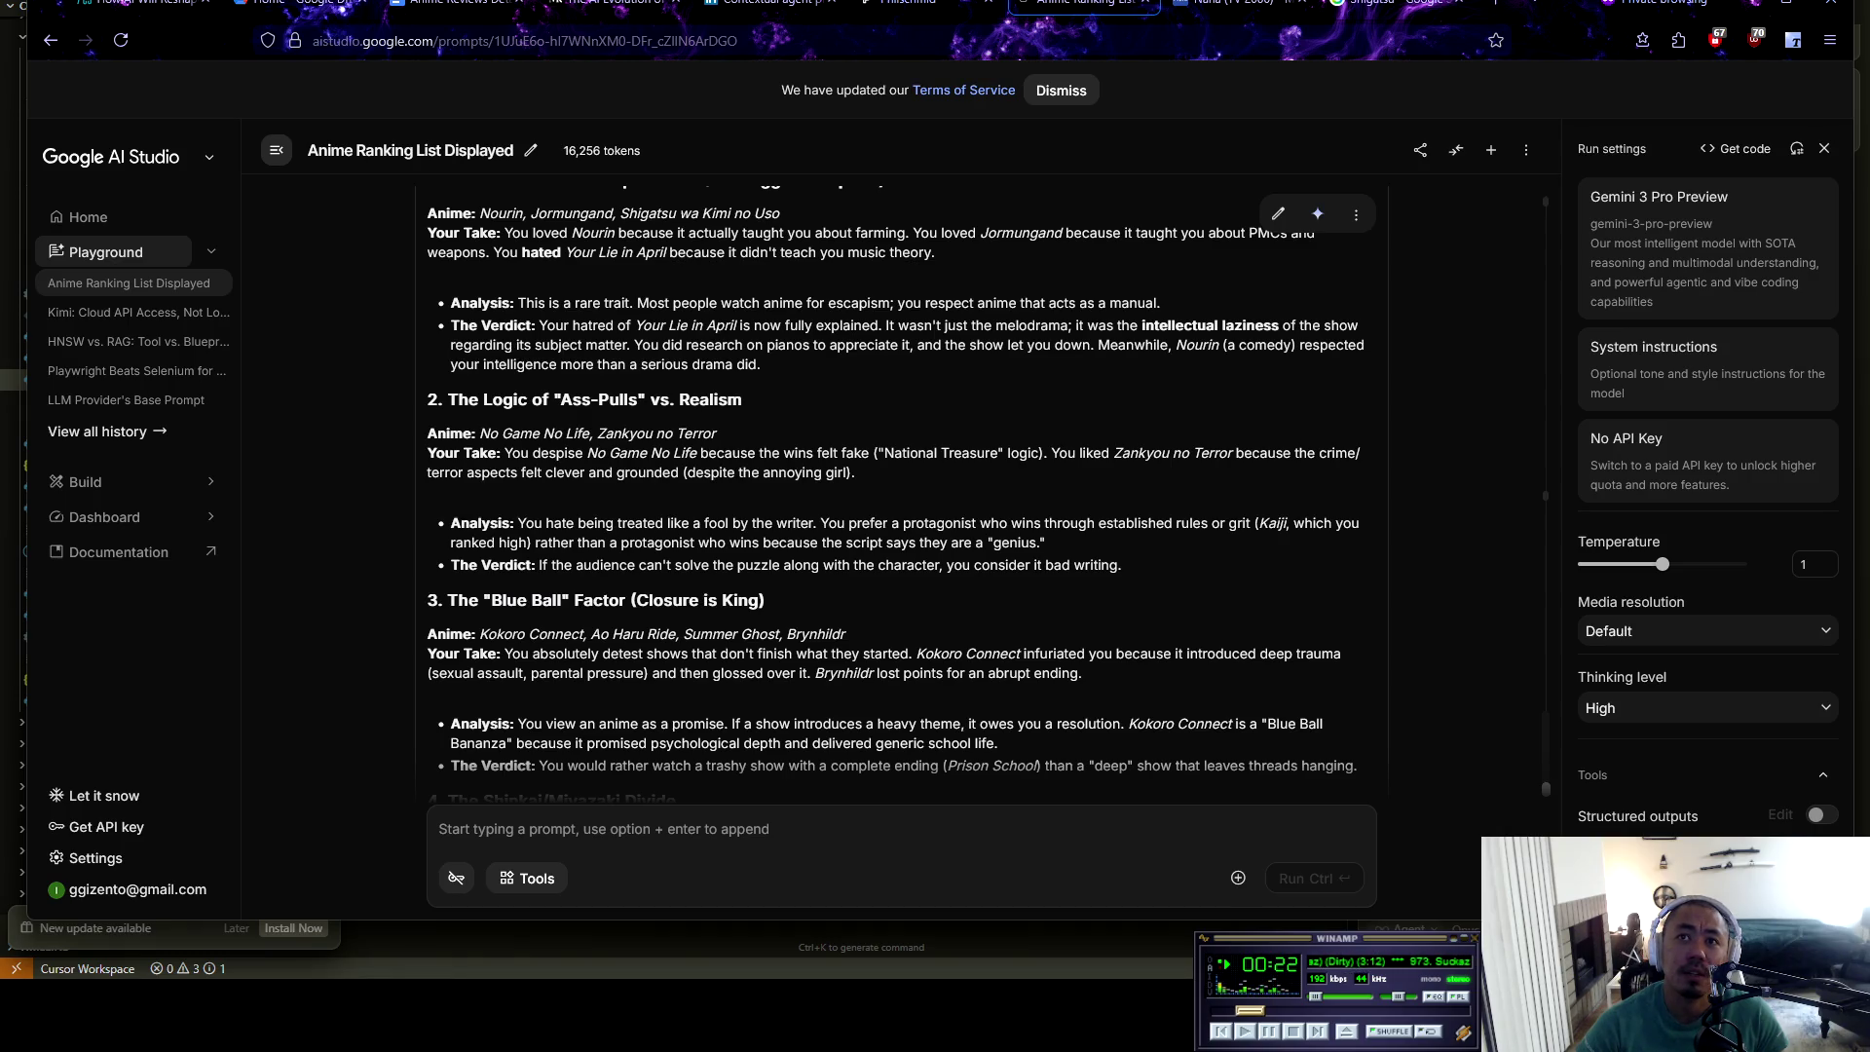
left_click_drag(894, 565, 1122, 565)
left_click(1159, 585)
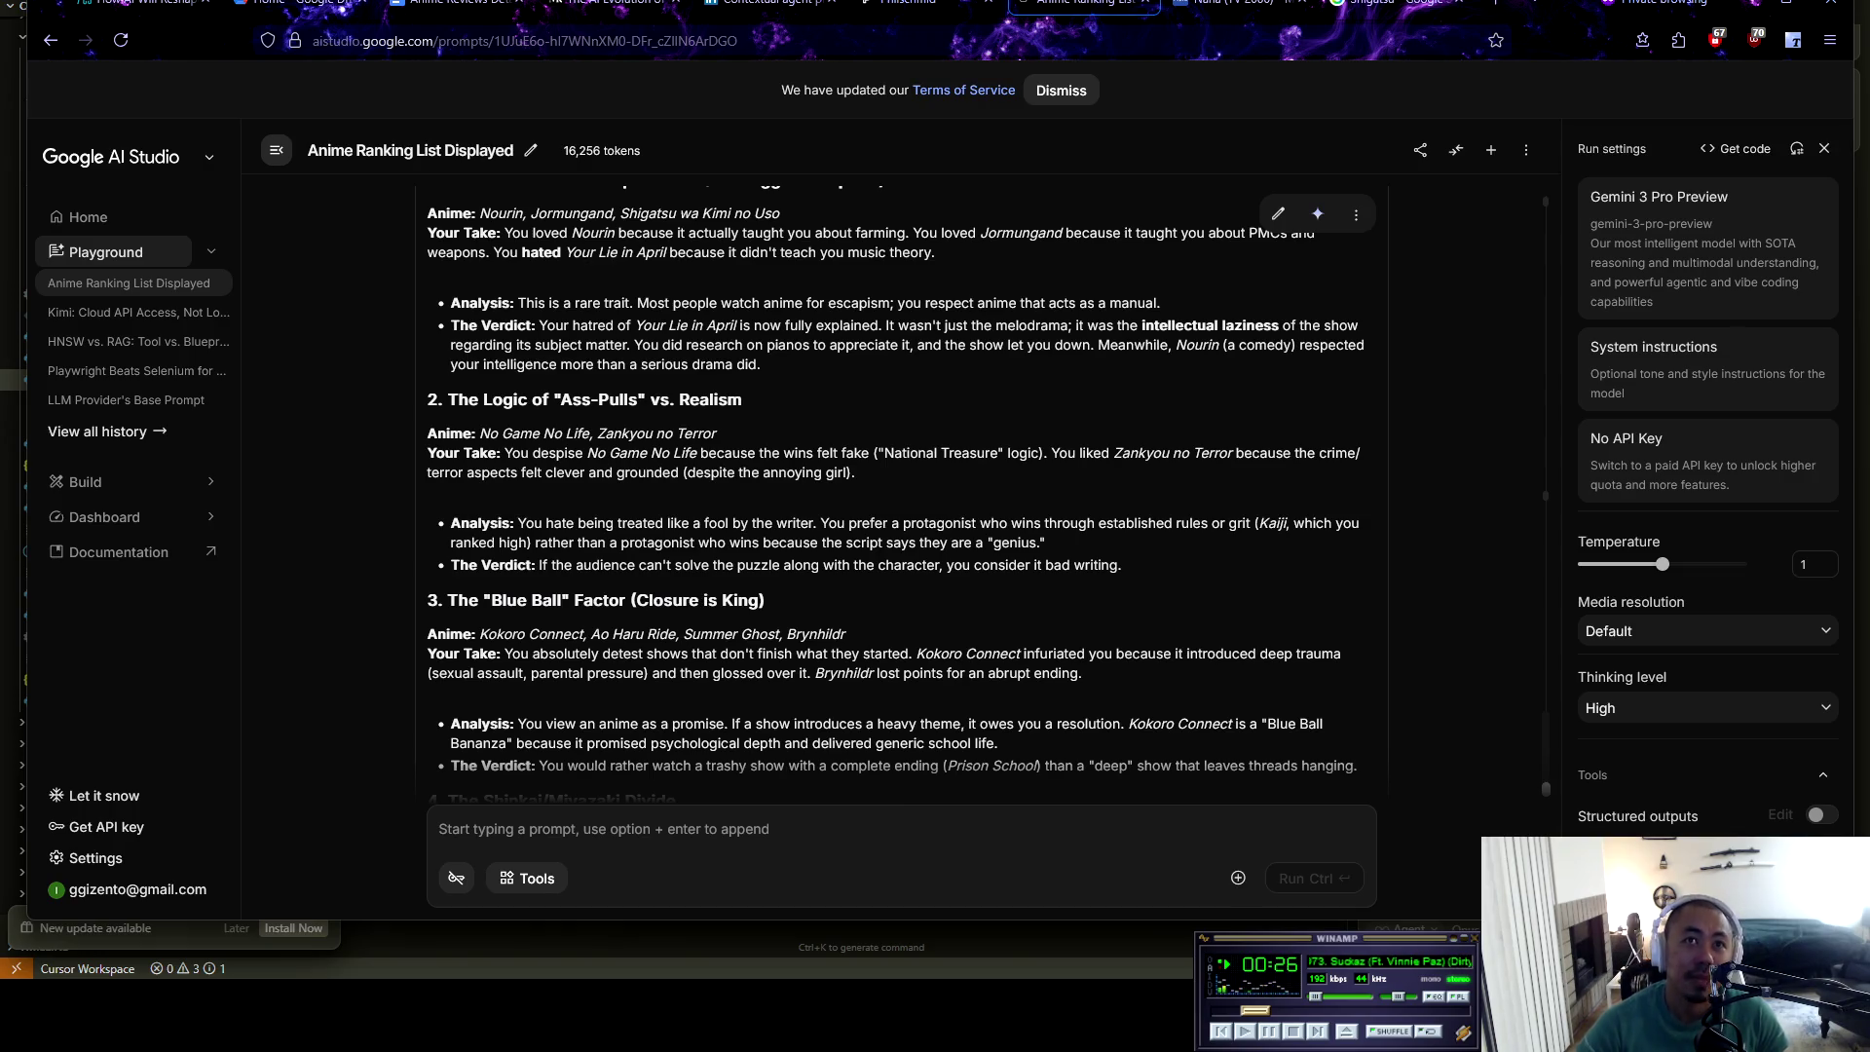
scroll(989, 492, "down", 1)
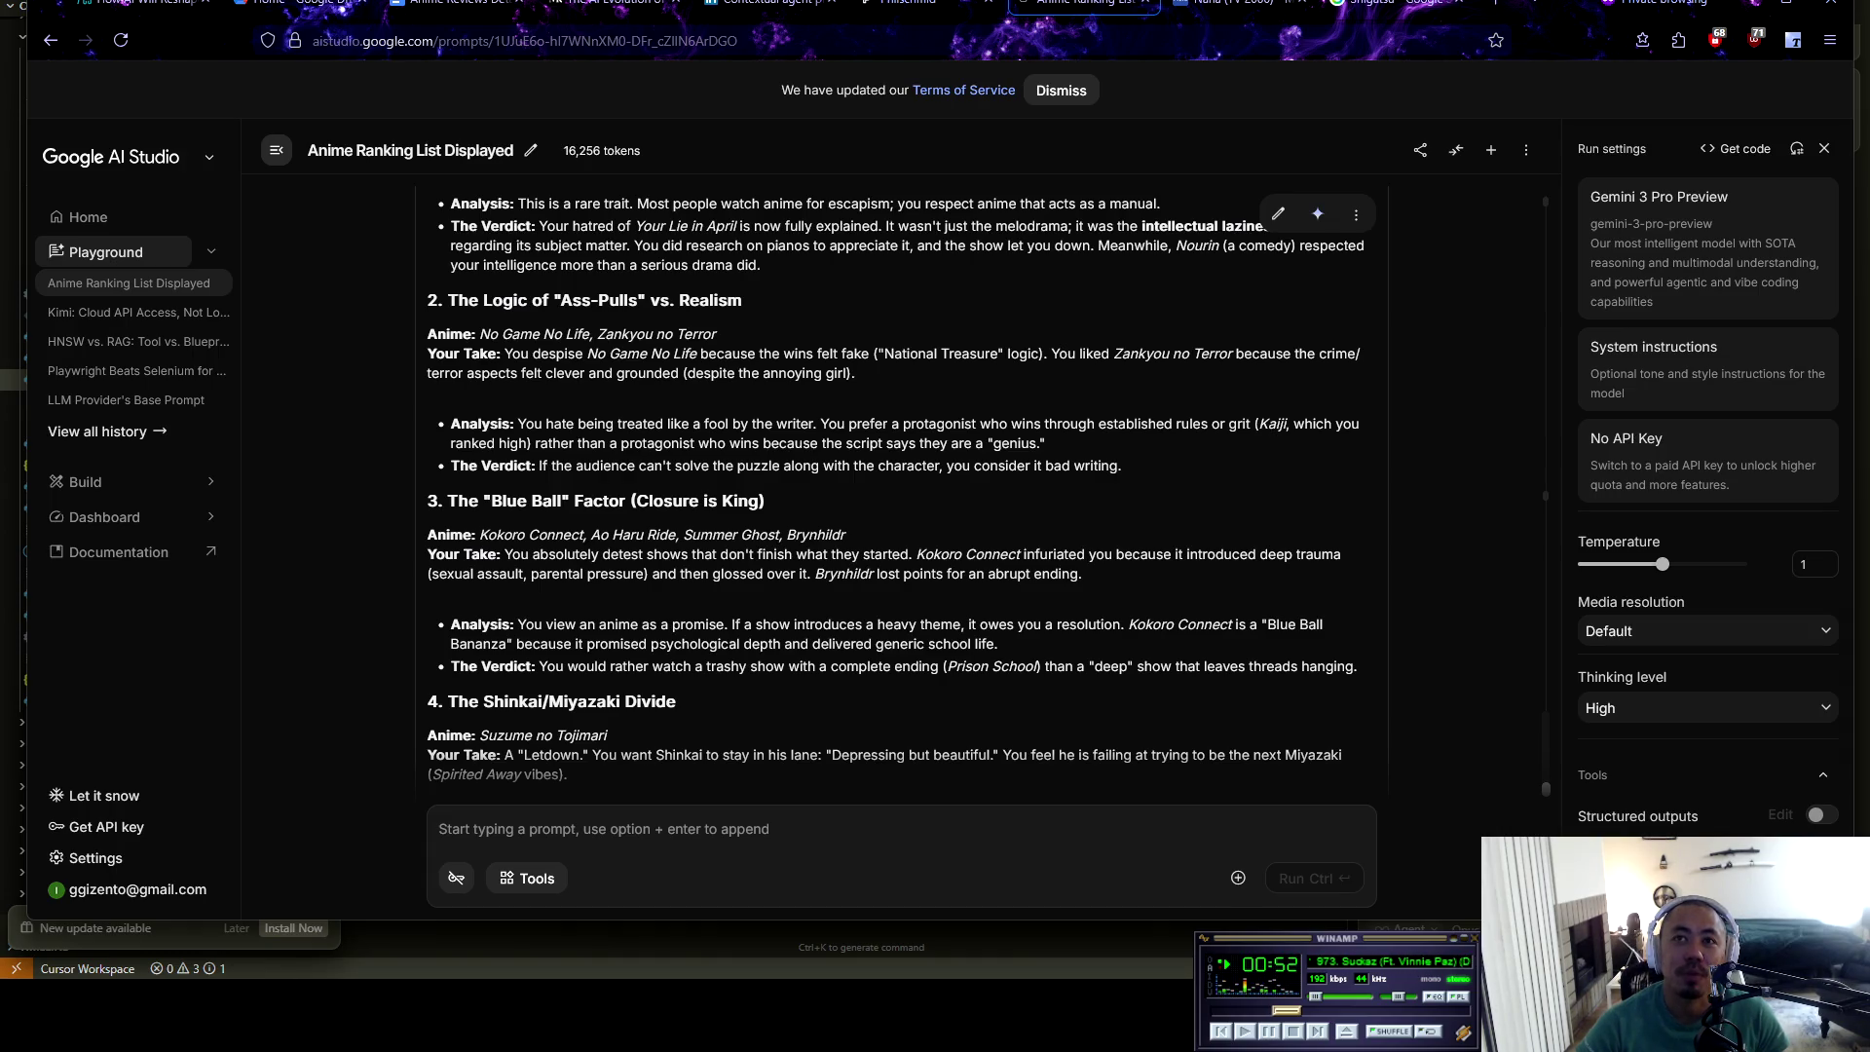
scroll(989, 495, "down", 1)
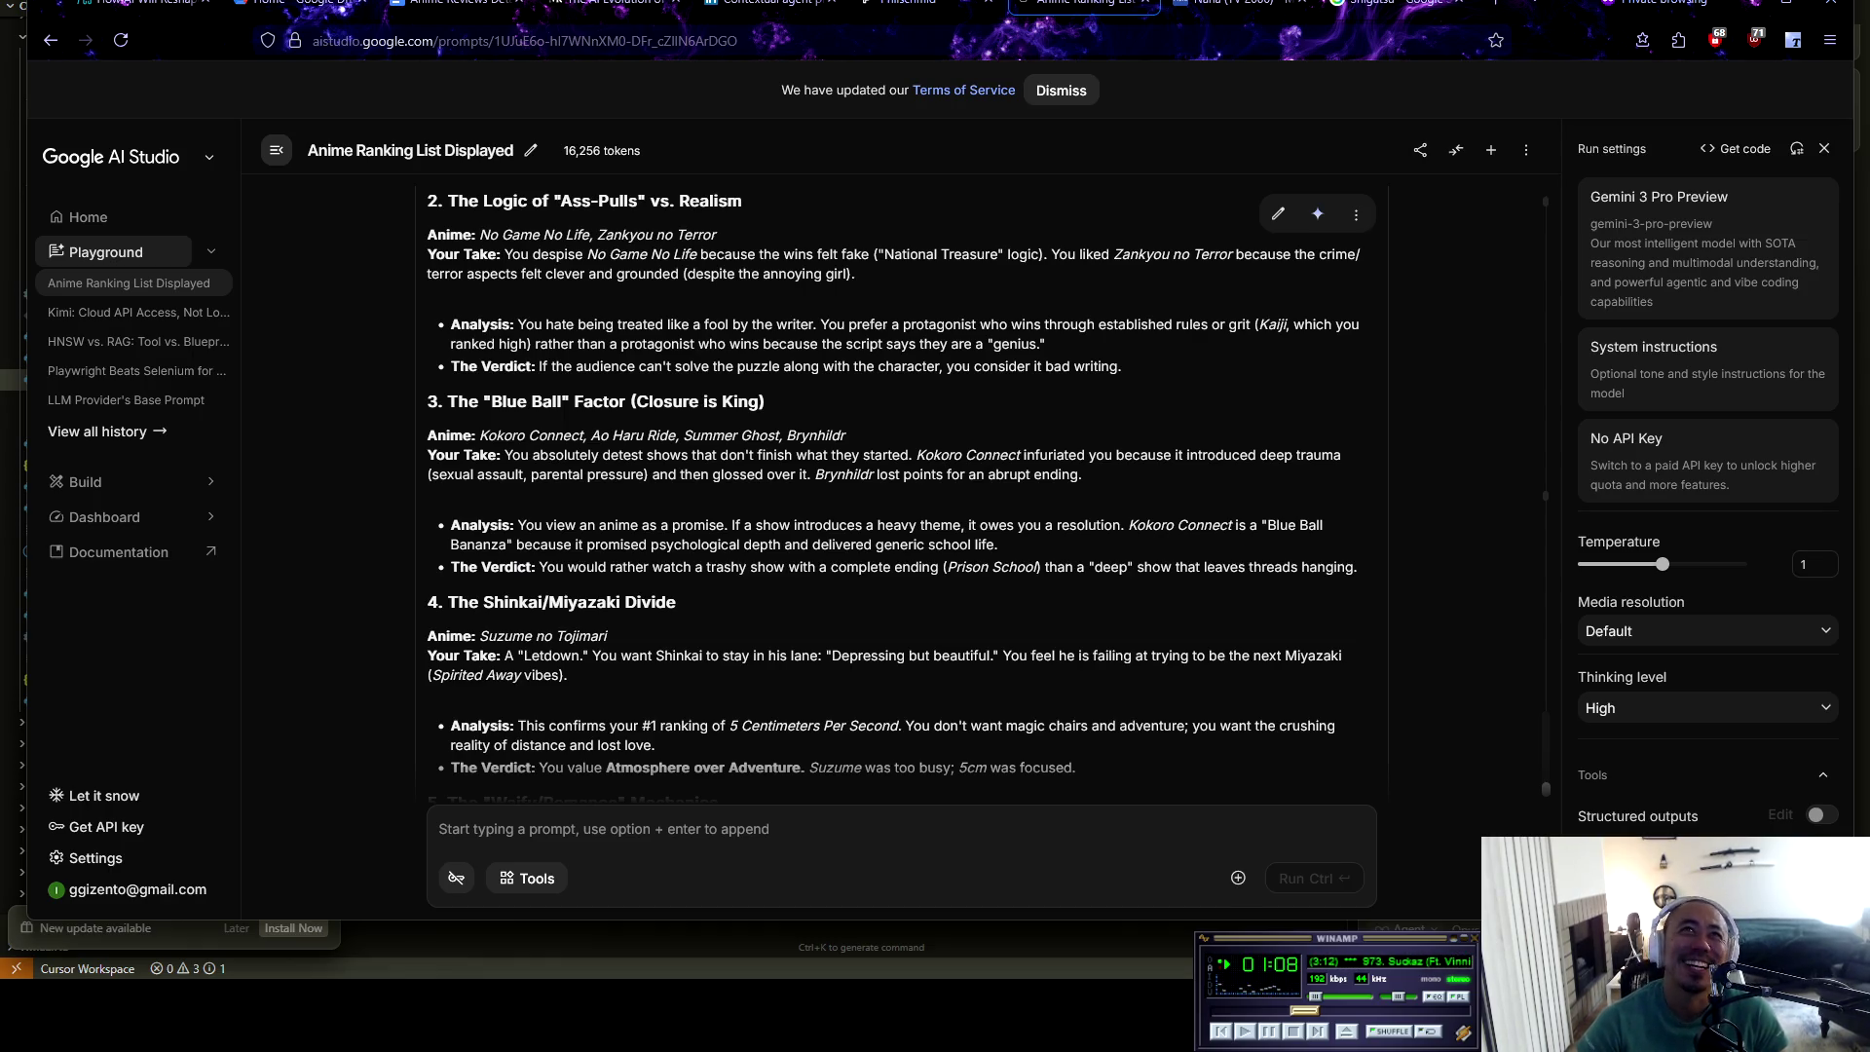
left_click(458, 3)
Find 'blue ball' in the reviews document, then return to the Gemini rankings chat
key("ctrl+f")
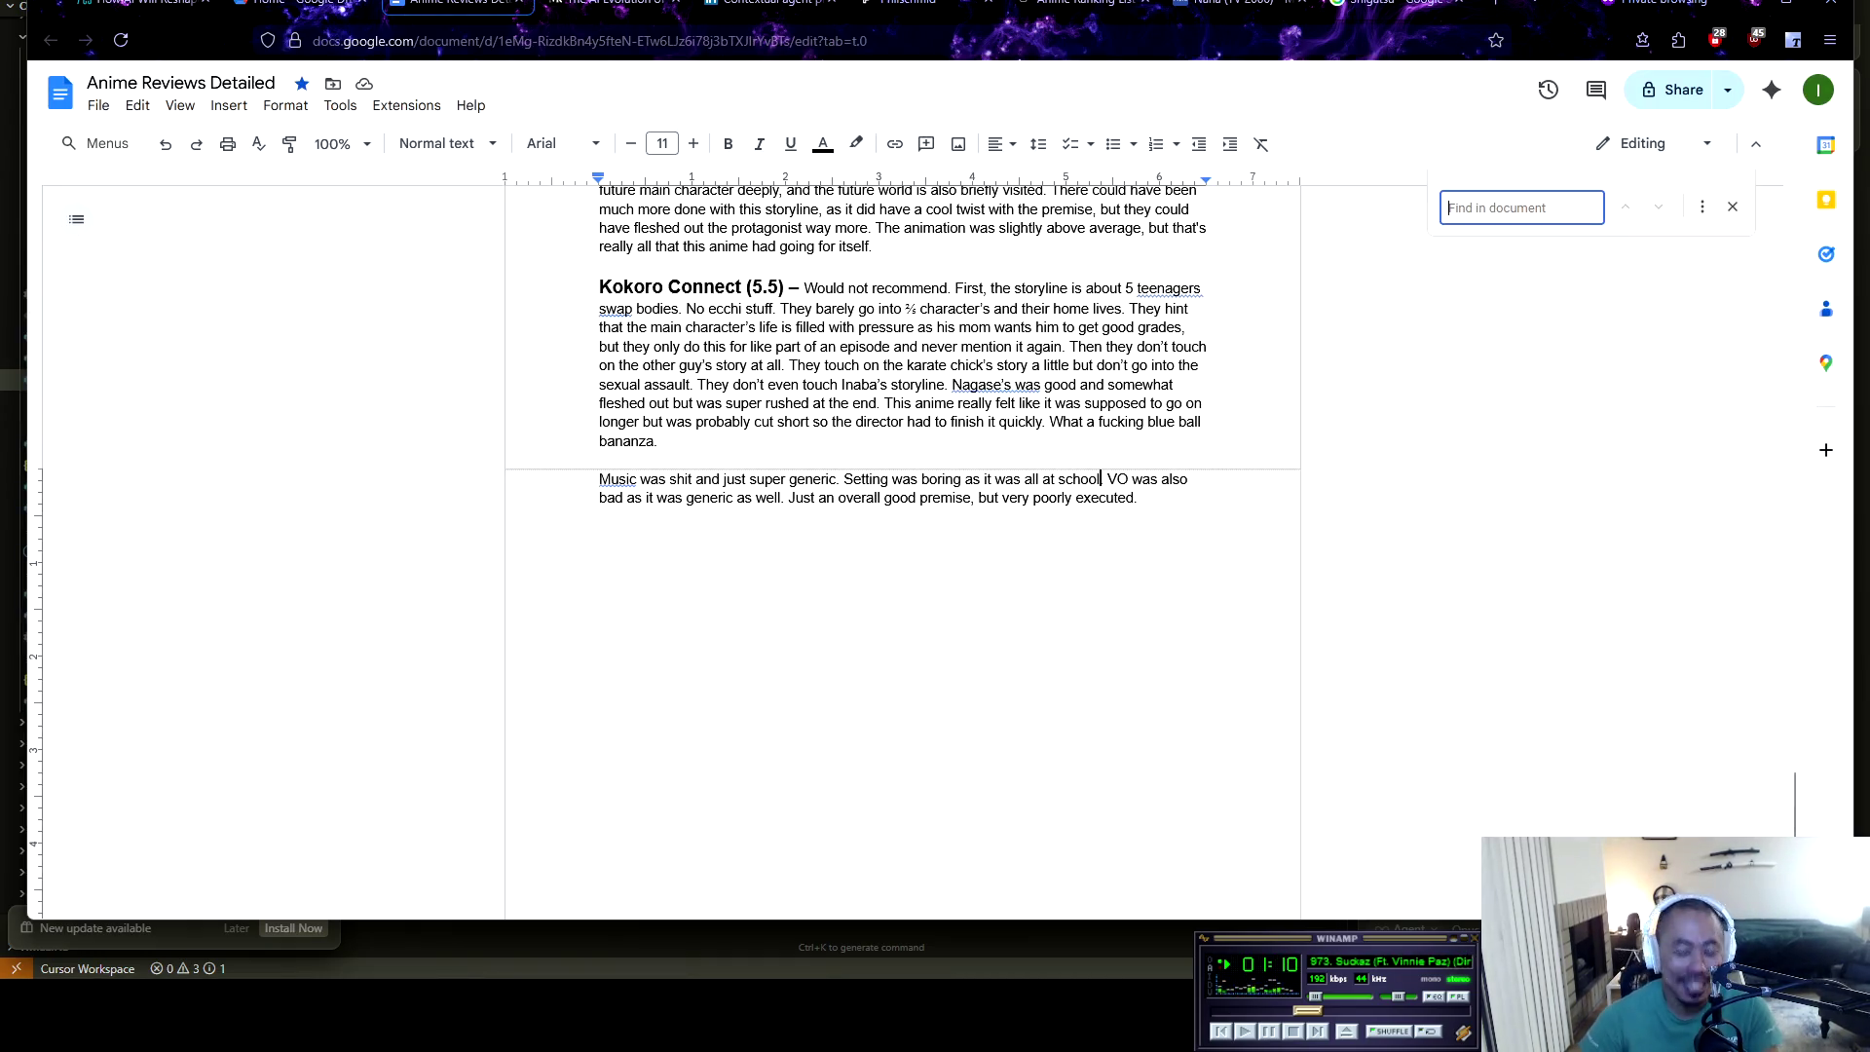
type("blue ball")
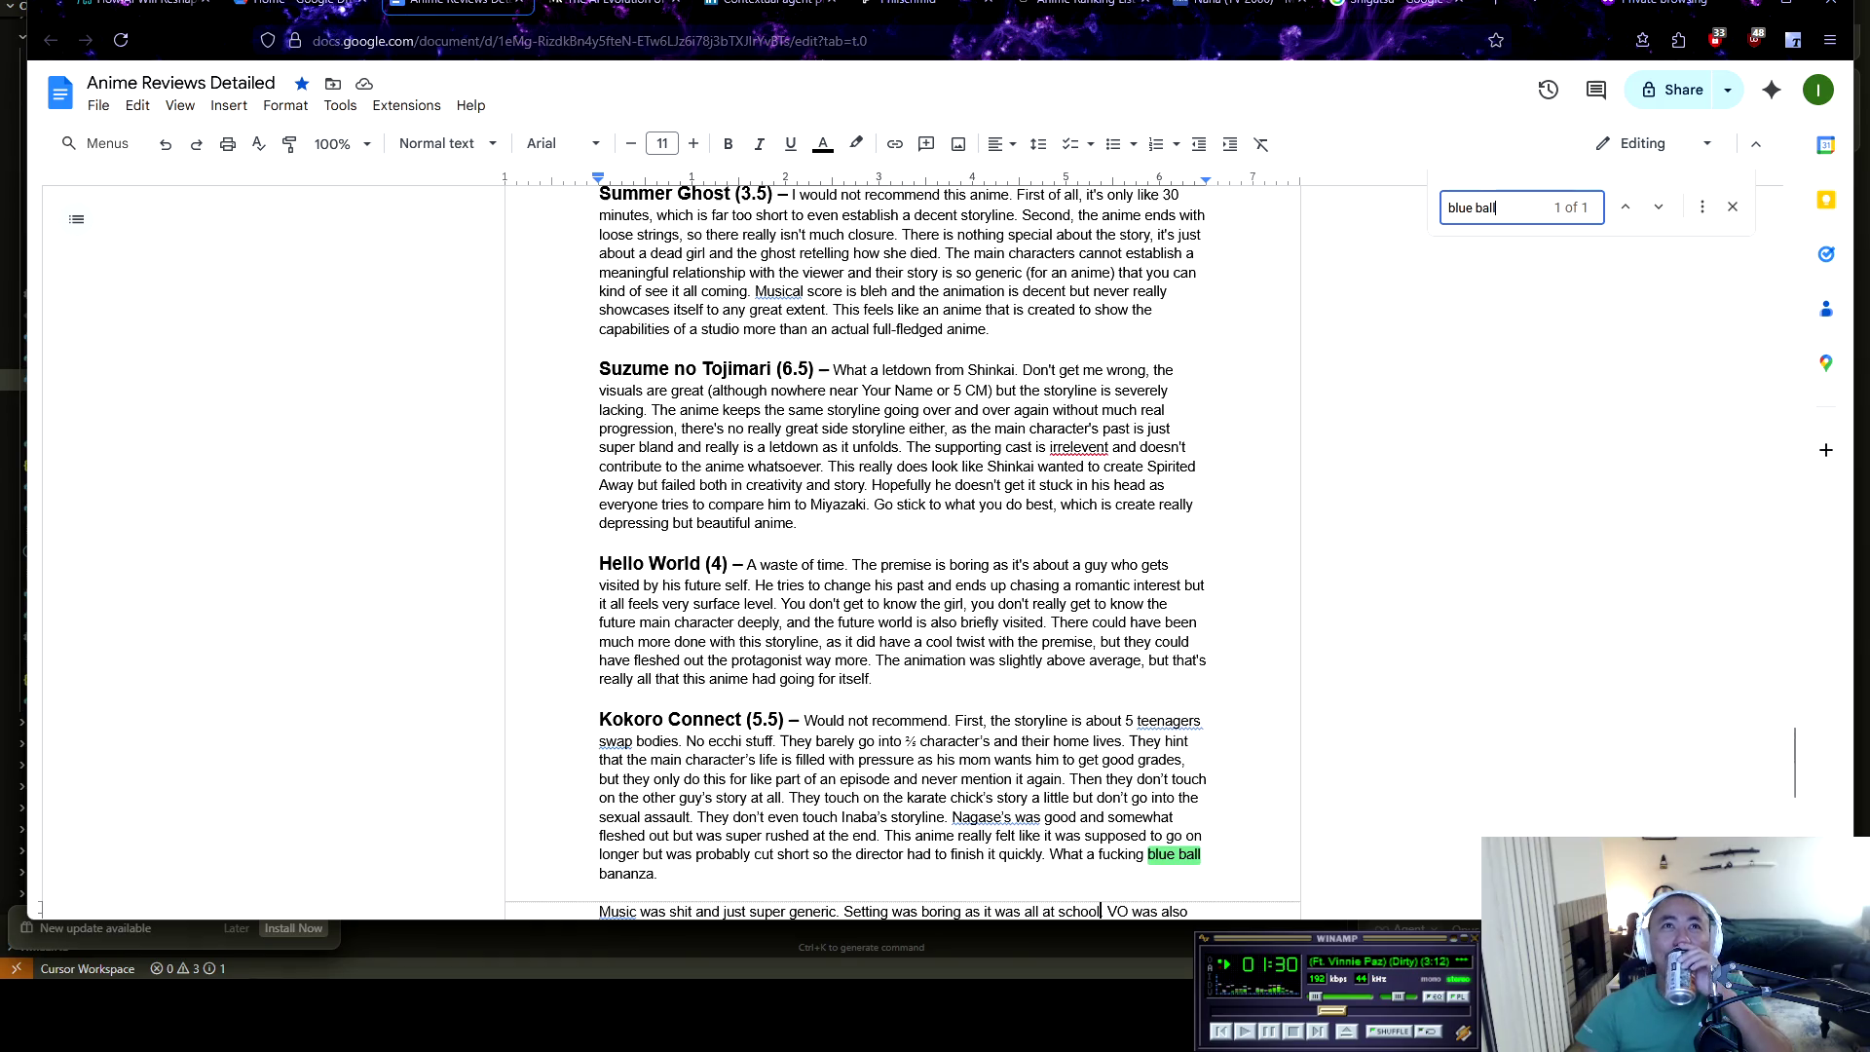
left_click(1081, 3)
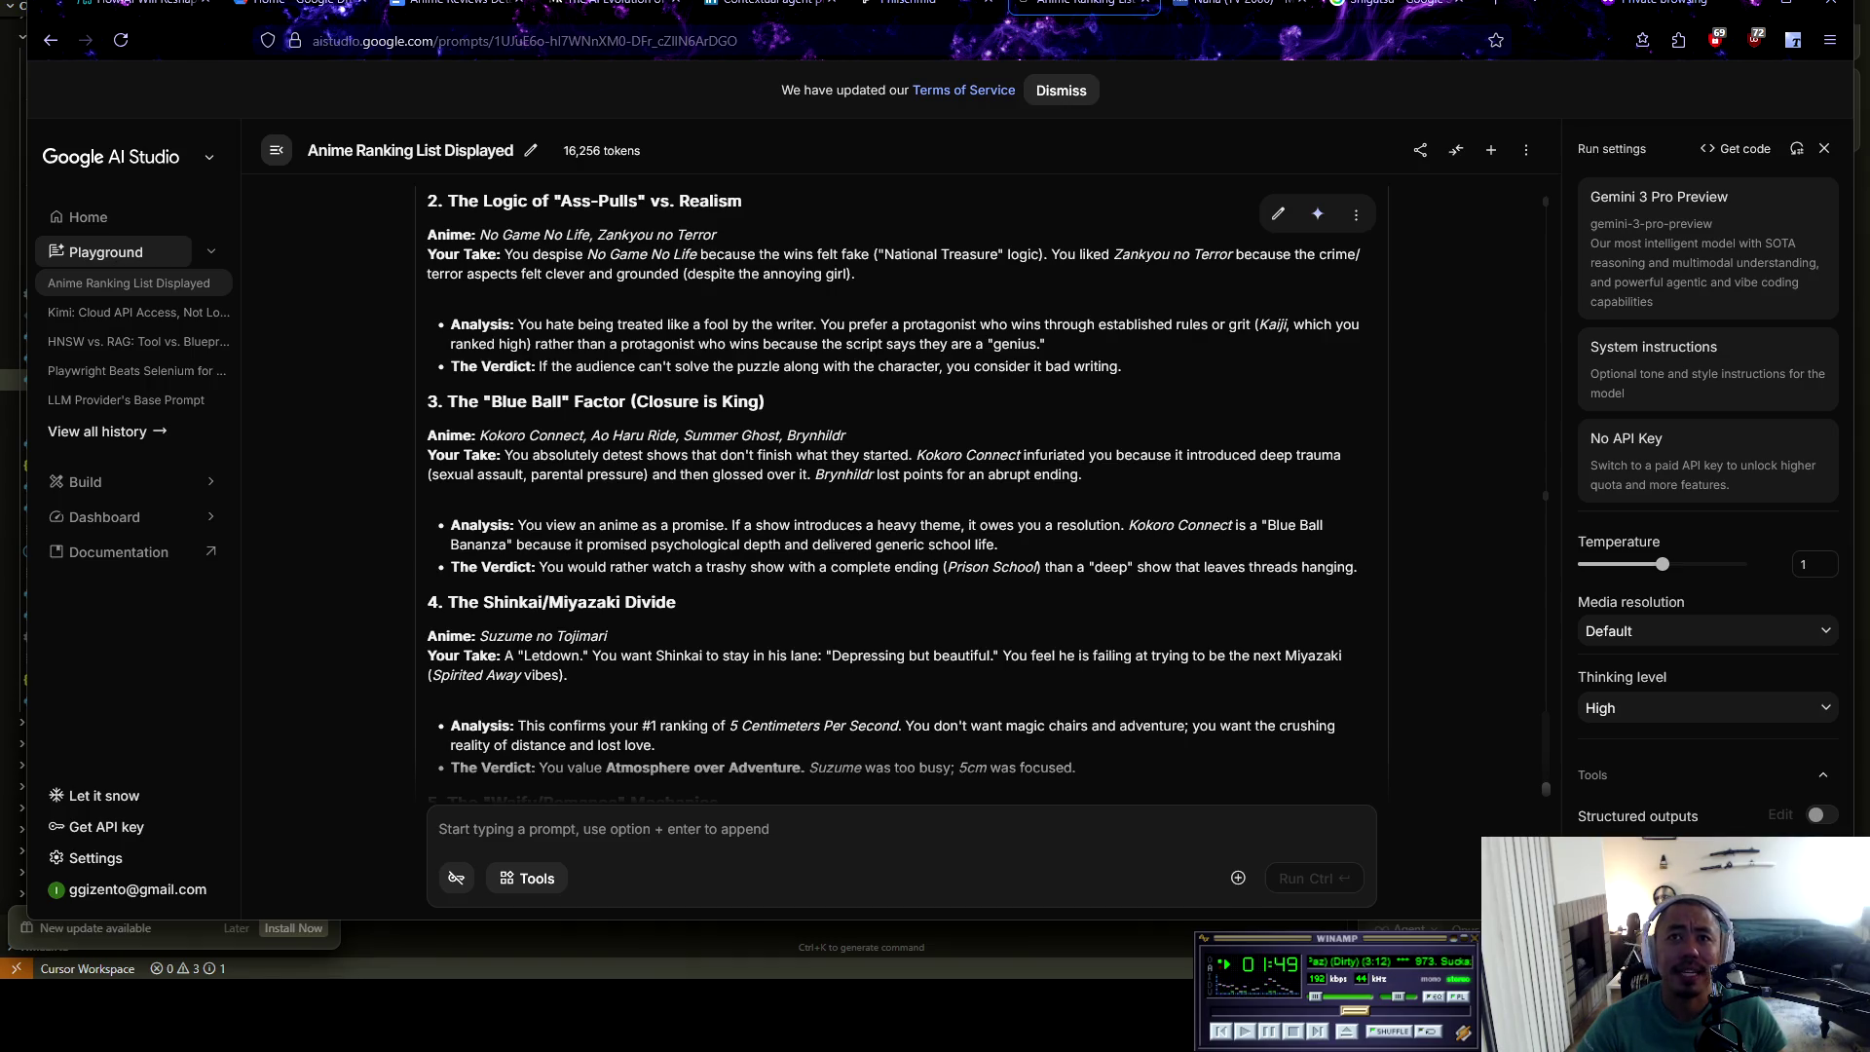
Read Gemini's sections 4 to 6, through Waifu/Romance Mechanics to Prison School's 8.8 in Comedy Threshold
left_click_drag(947, 567, 1067, 567)
left_click(1066, 567)
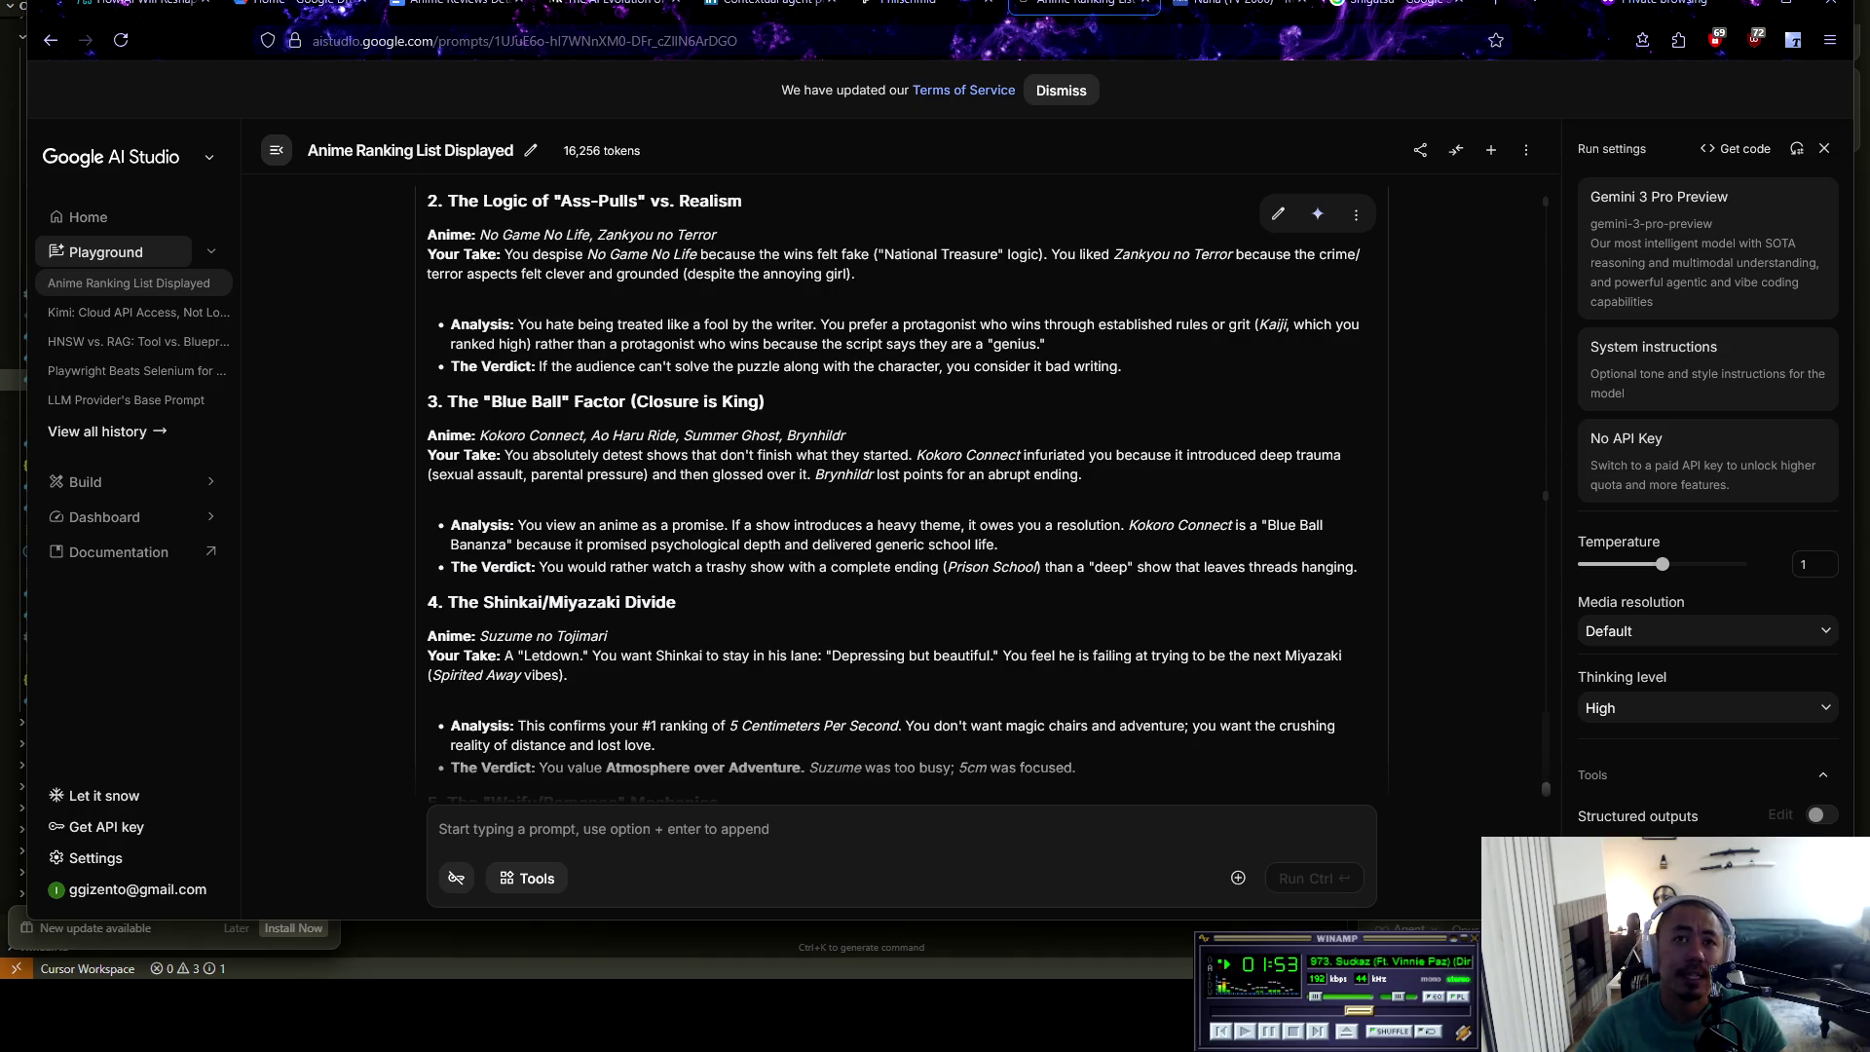
scroll(894, 485, "down", 2)
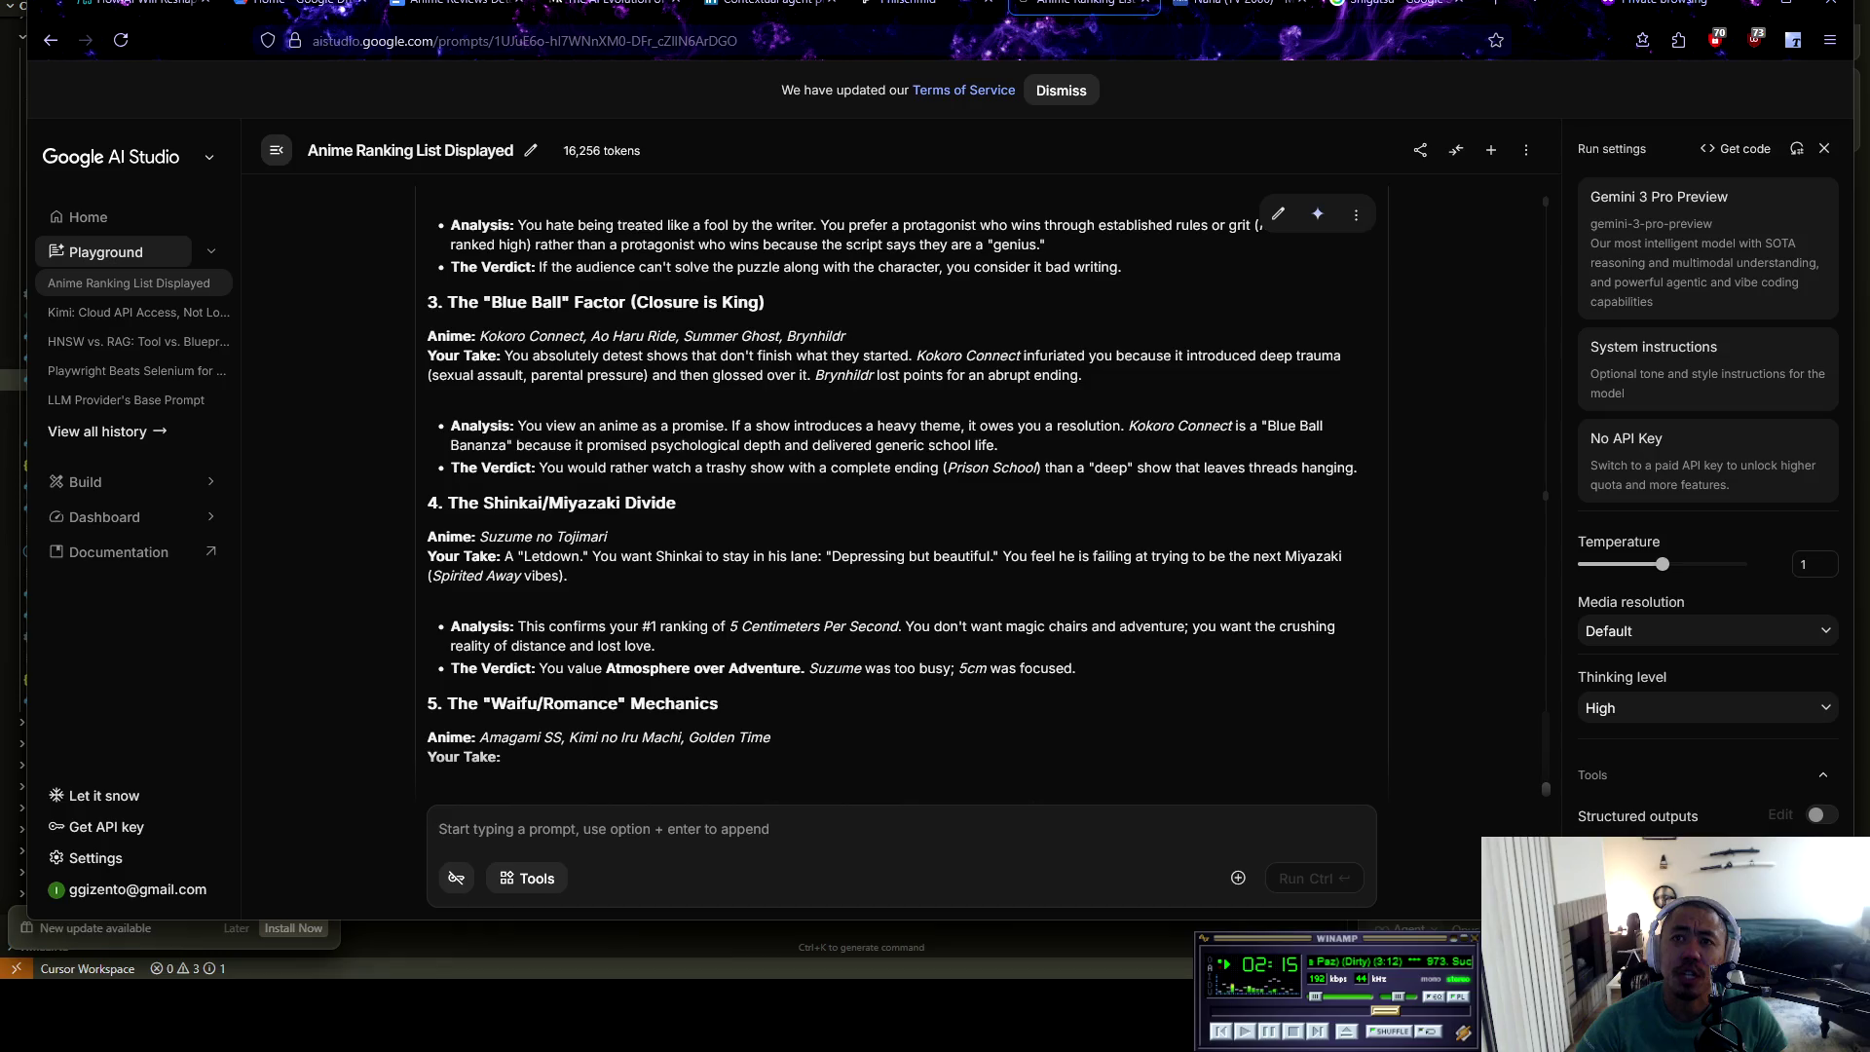
right_click(656, 596)
key("Escape")
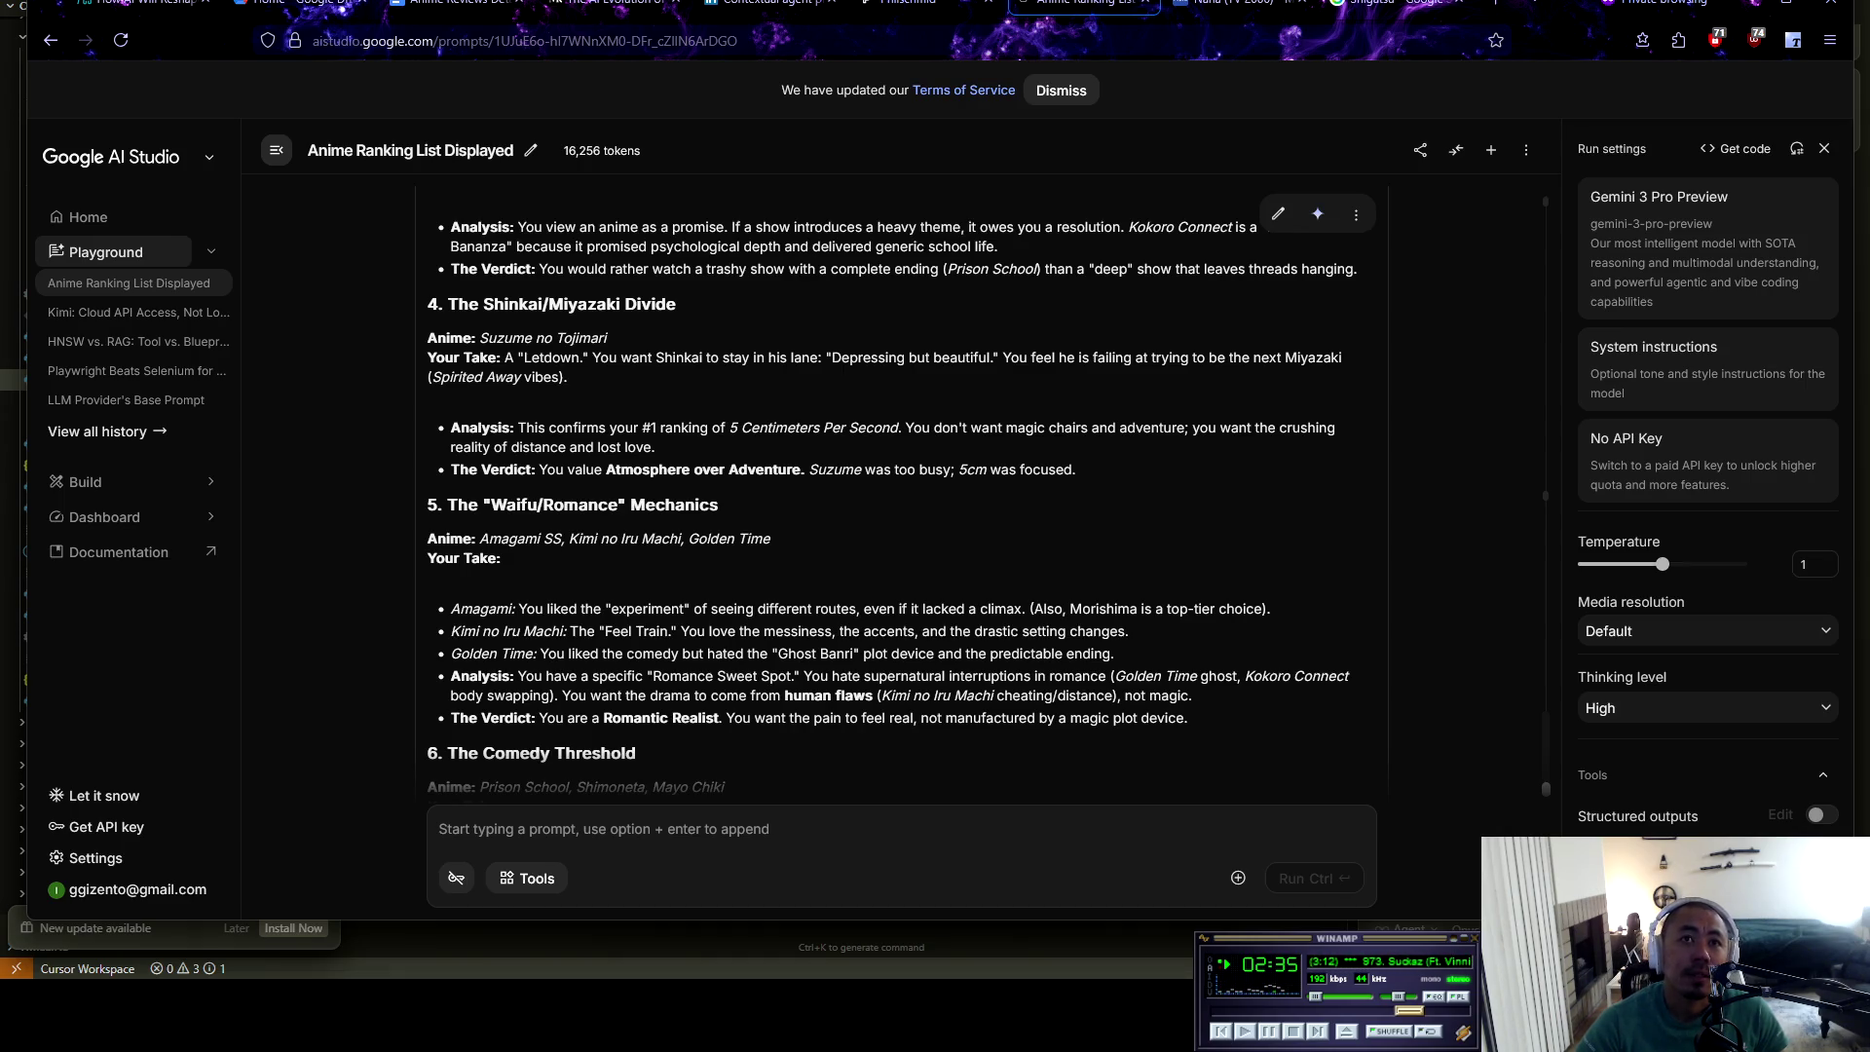
scroll(901, 497, "down", 1)
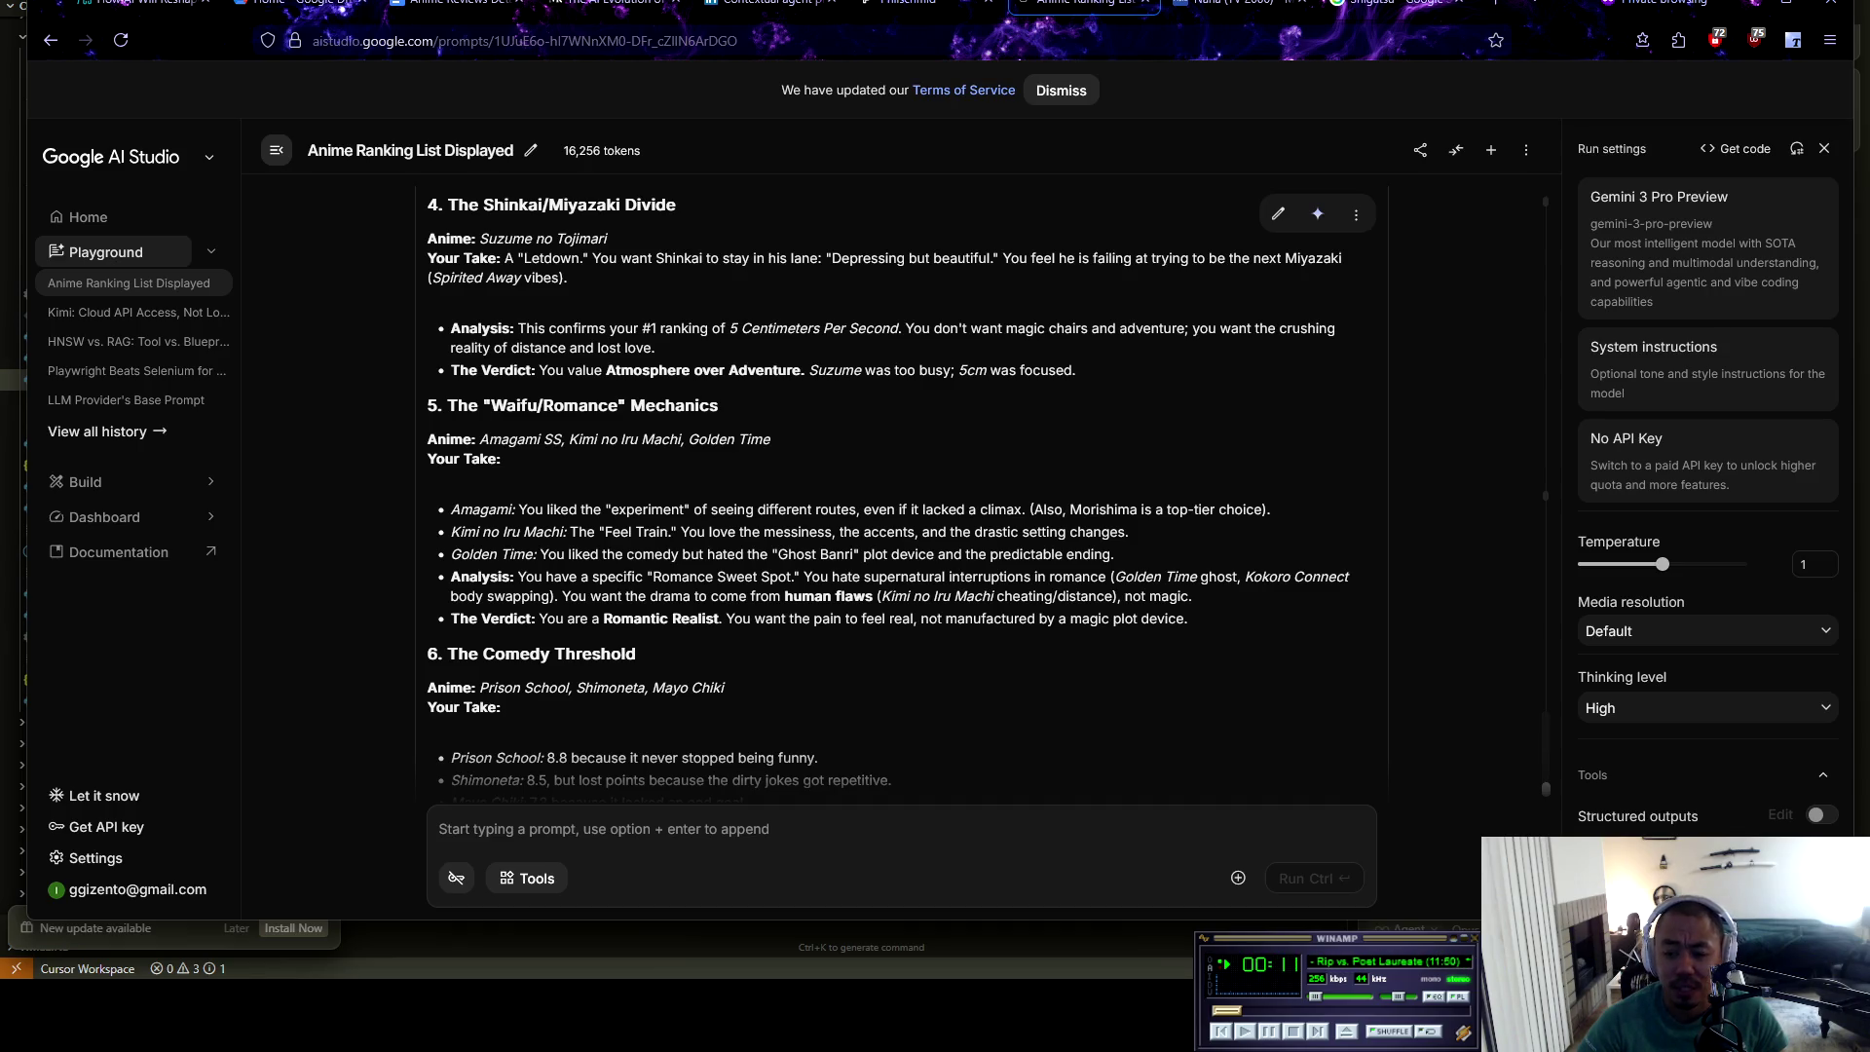
Read the Summary of Your Critical Voice and Plastic Memories take, then begin 'What about the overall attention to'
scroll(989, 497, "down", 2)
scroll(989, 496, "down", 2)
scroll(989, 497, "down", 1)
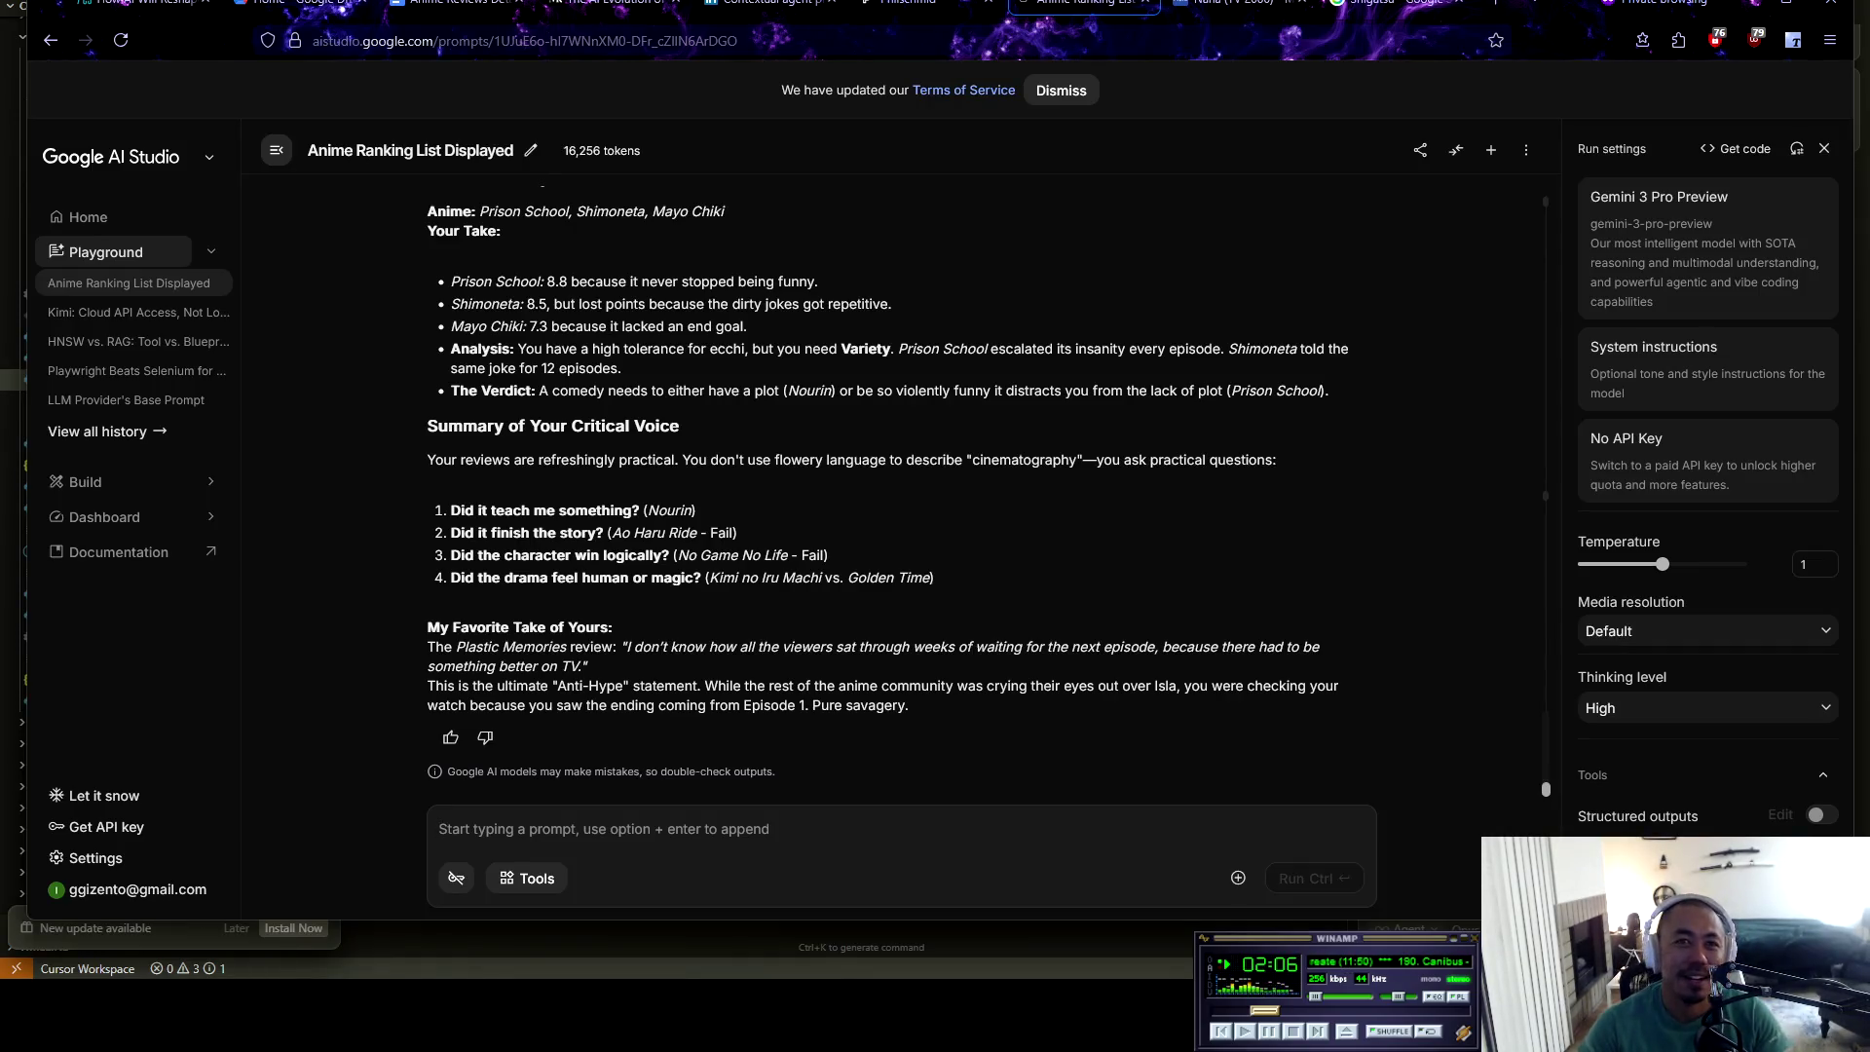
type("What abo")
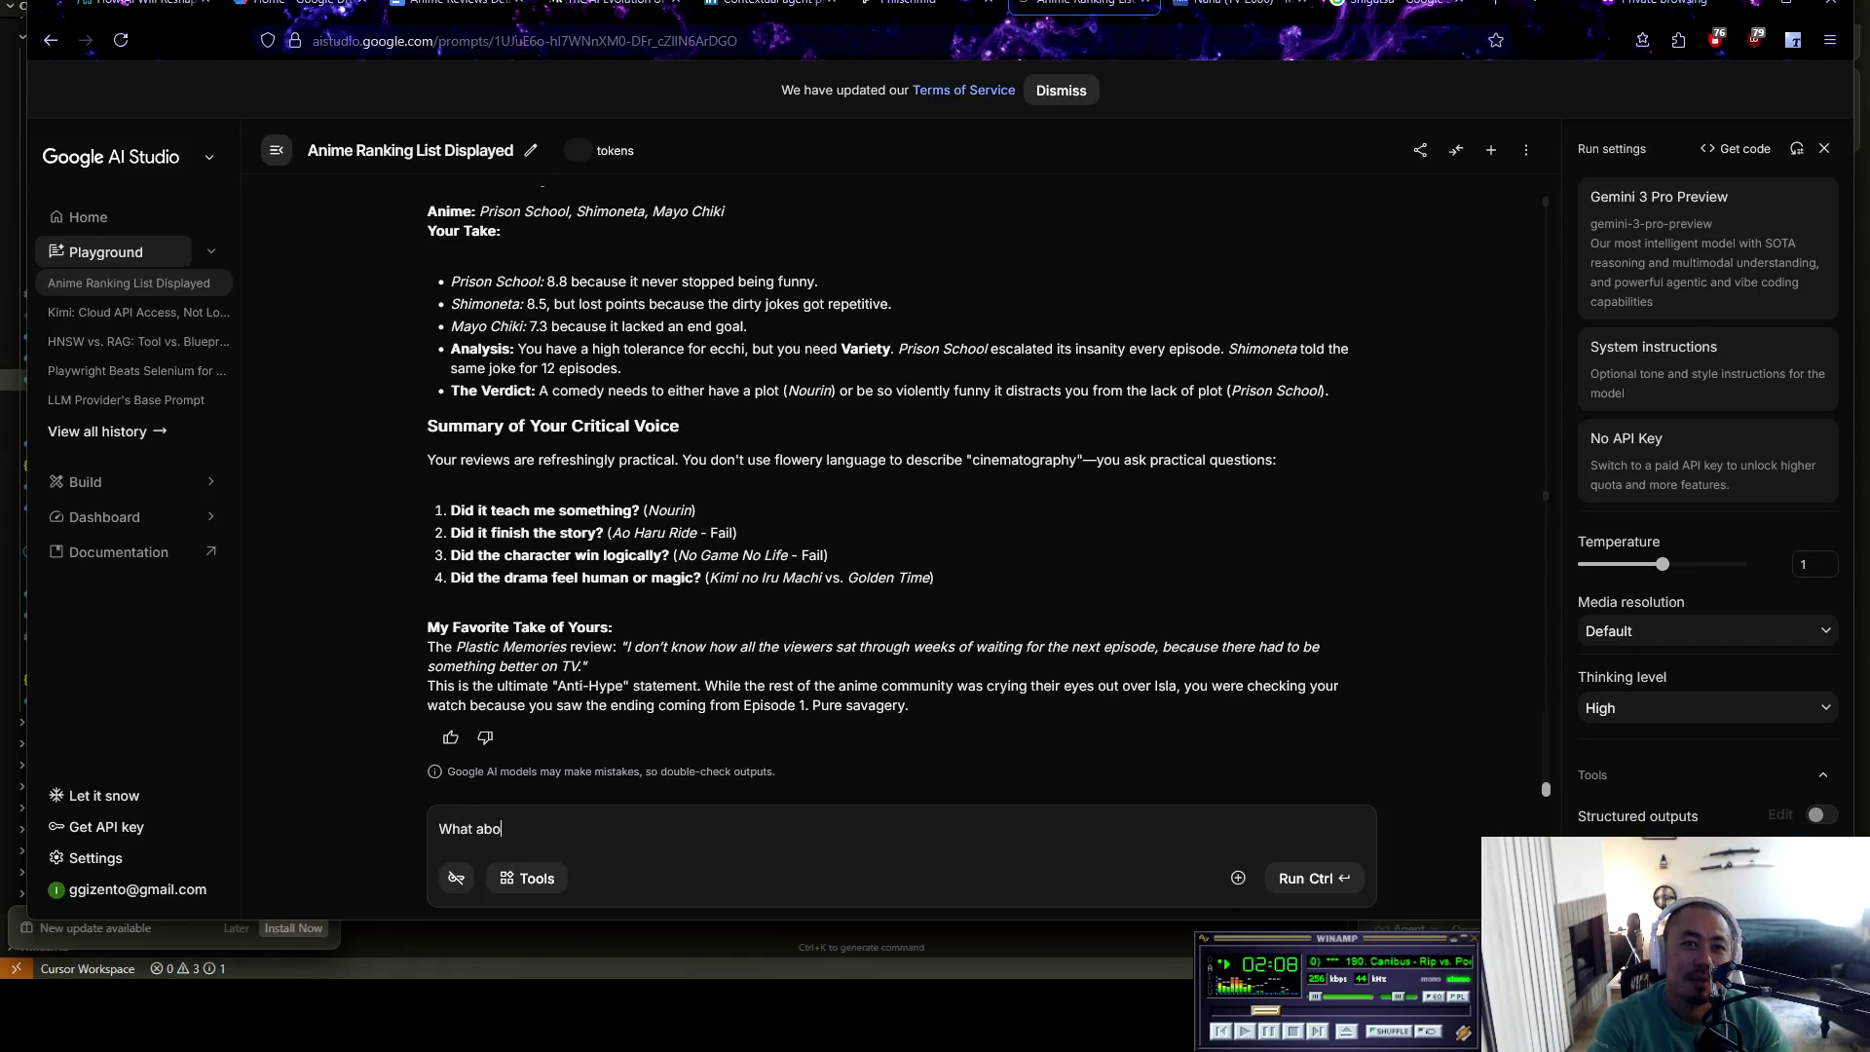
type("ut the overall ")
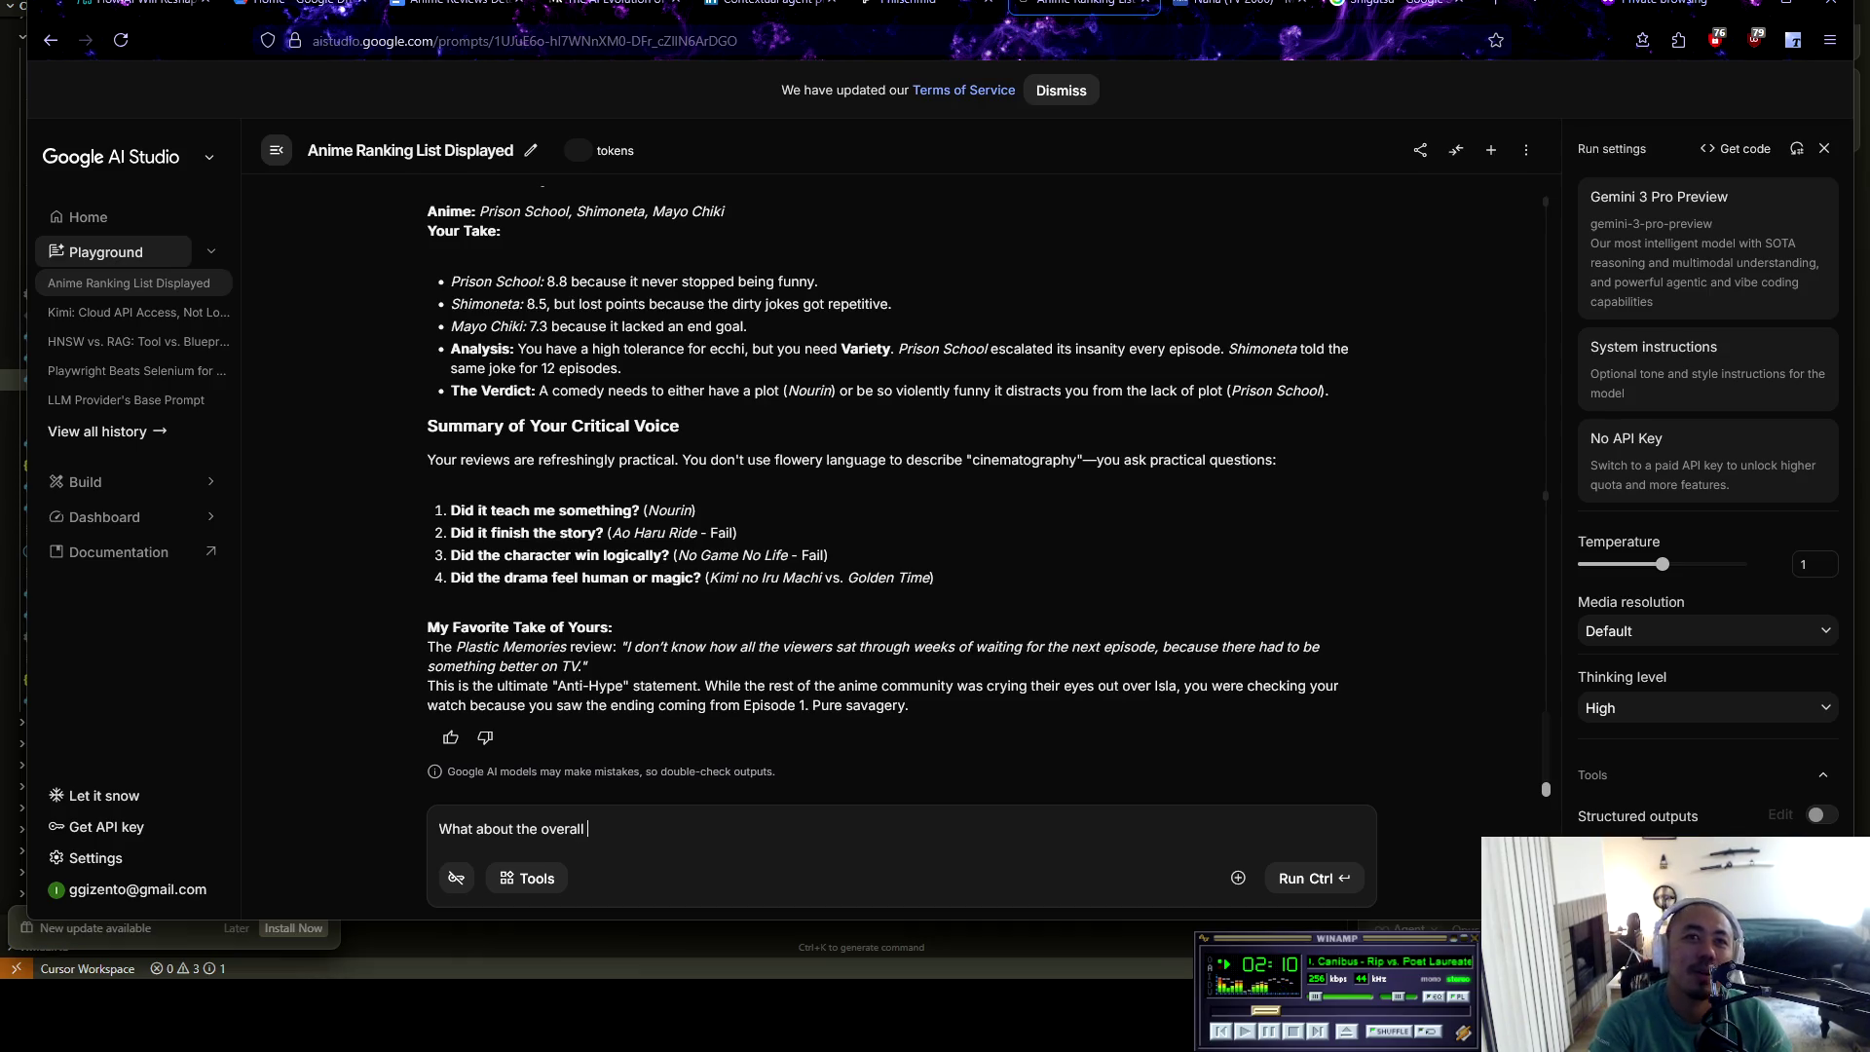
type("attention to")
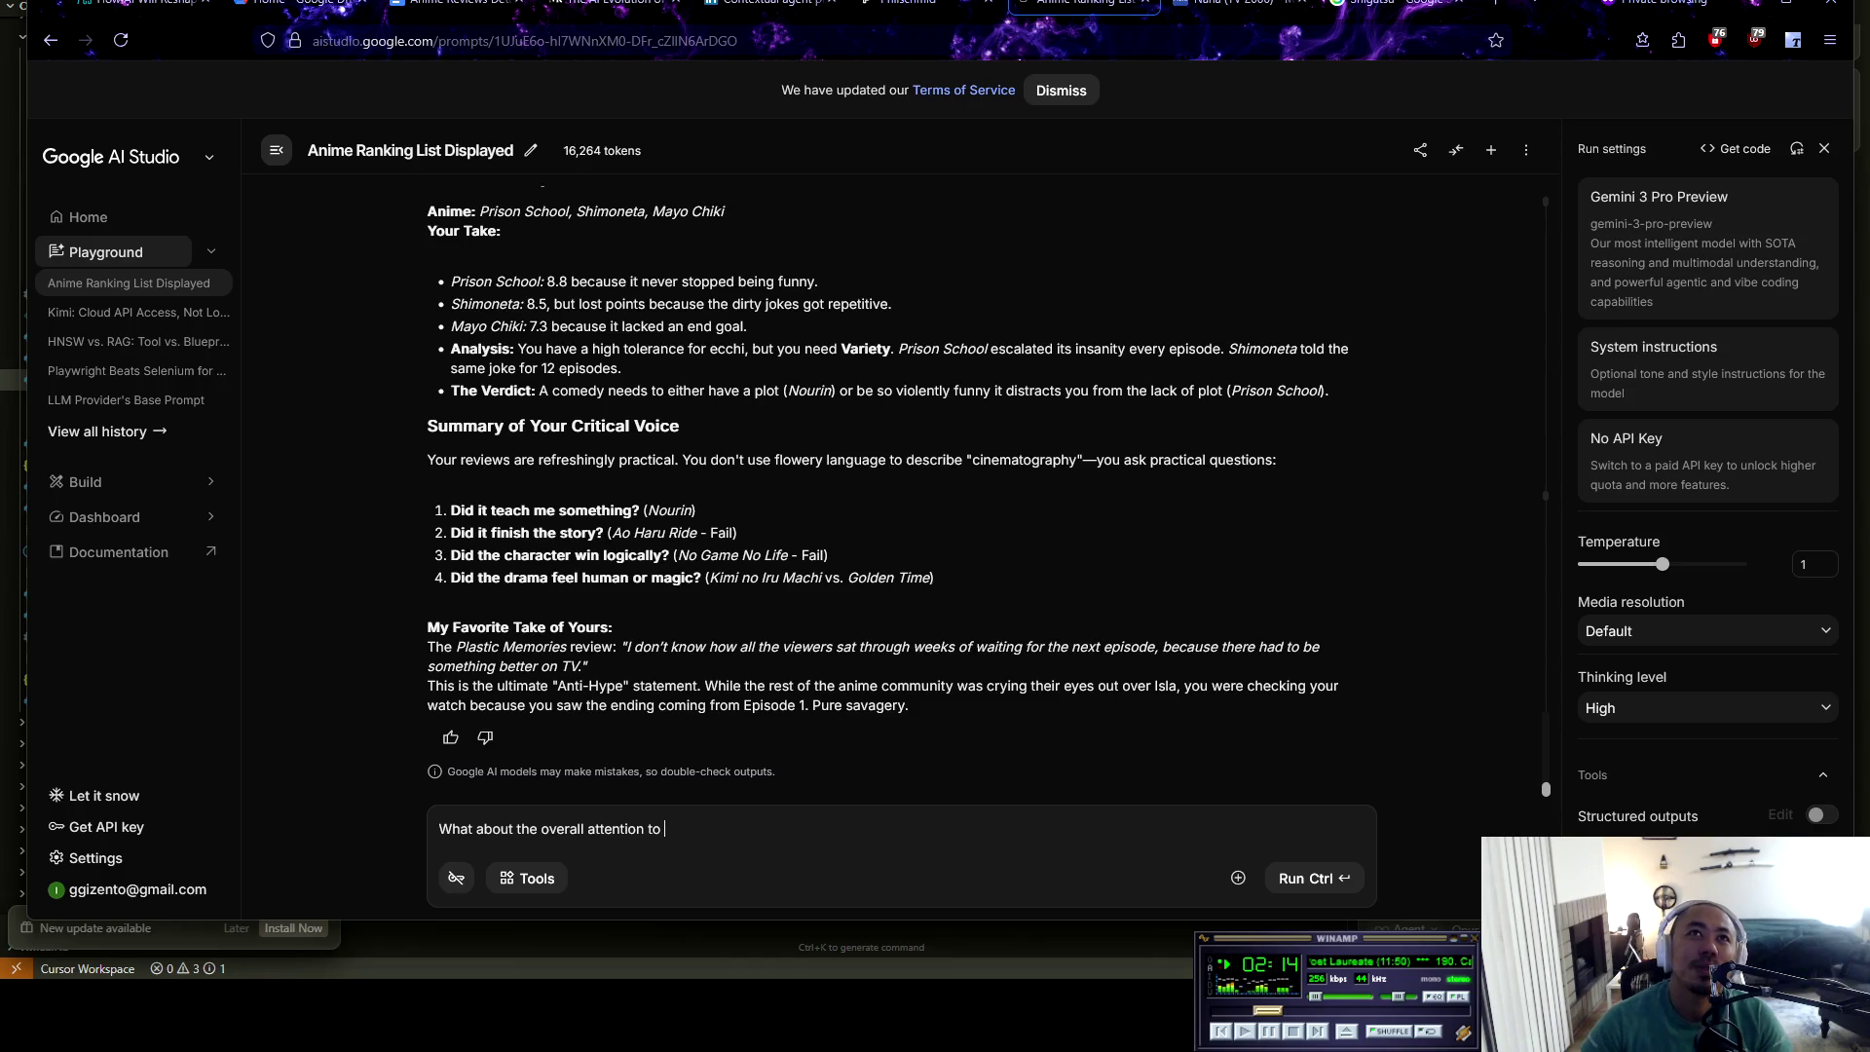
Switch to the Anime Reviews Detailed document at Kokoro Connect's music and setting notes
left_click(458, 5)
Make the 'Jormungand (8.75)' review title bold
scroll(902, 545, "down", 3)
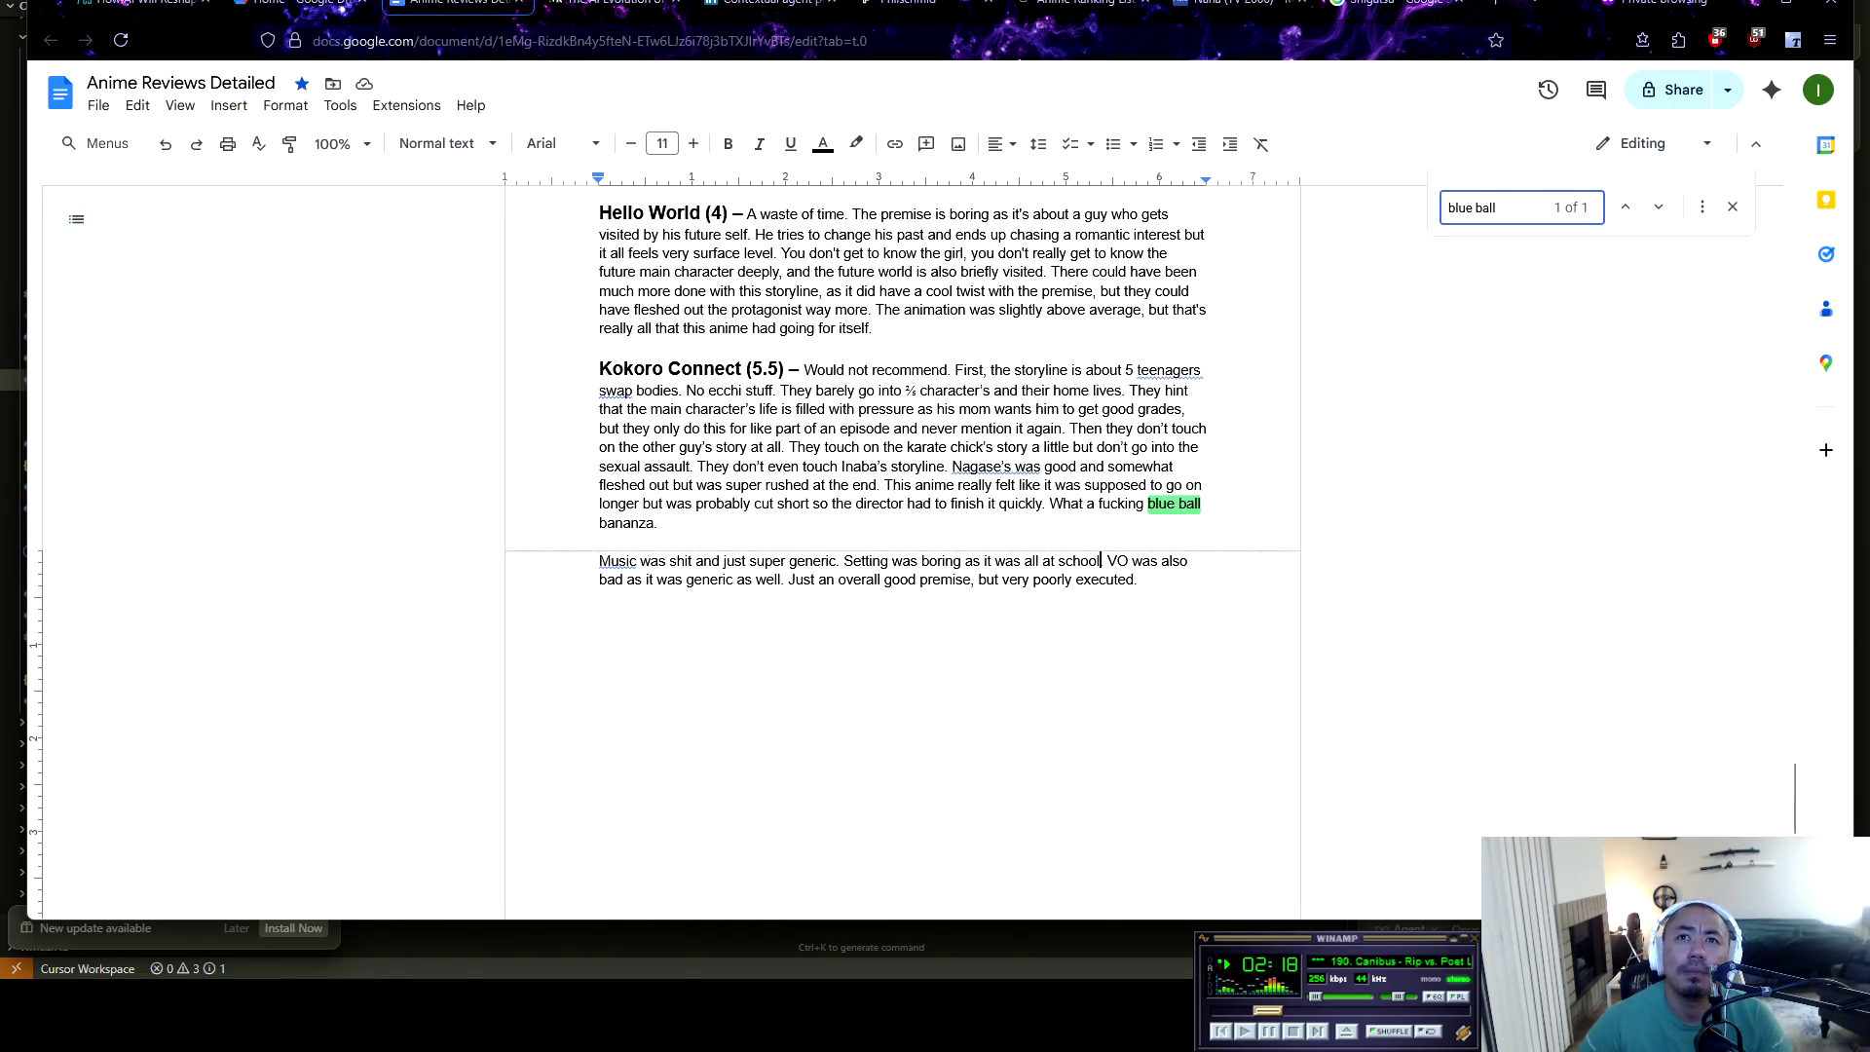
scroll(902, 545, "up", 4)
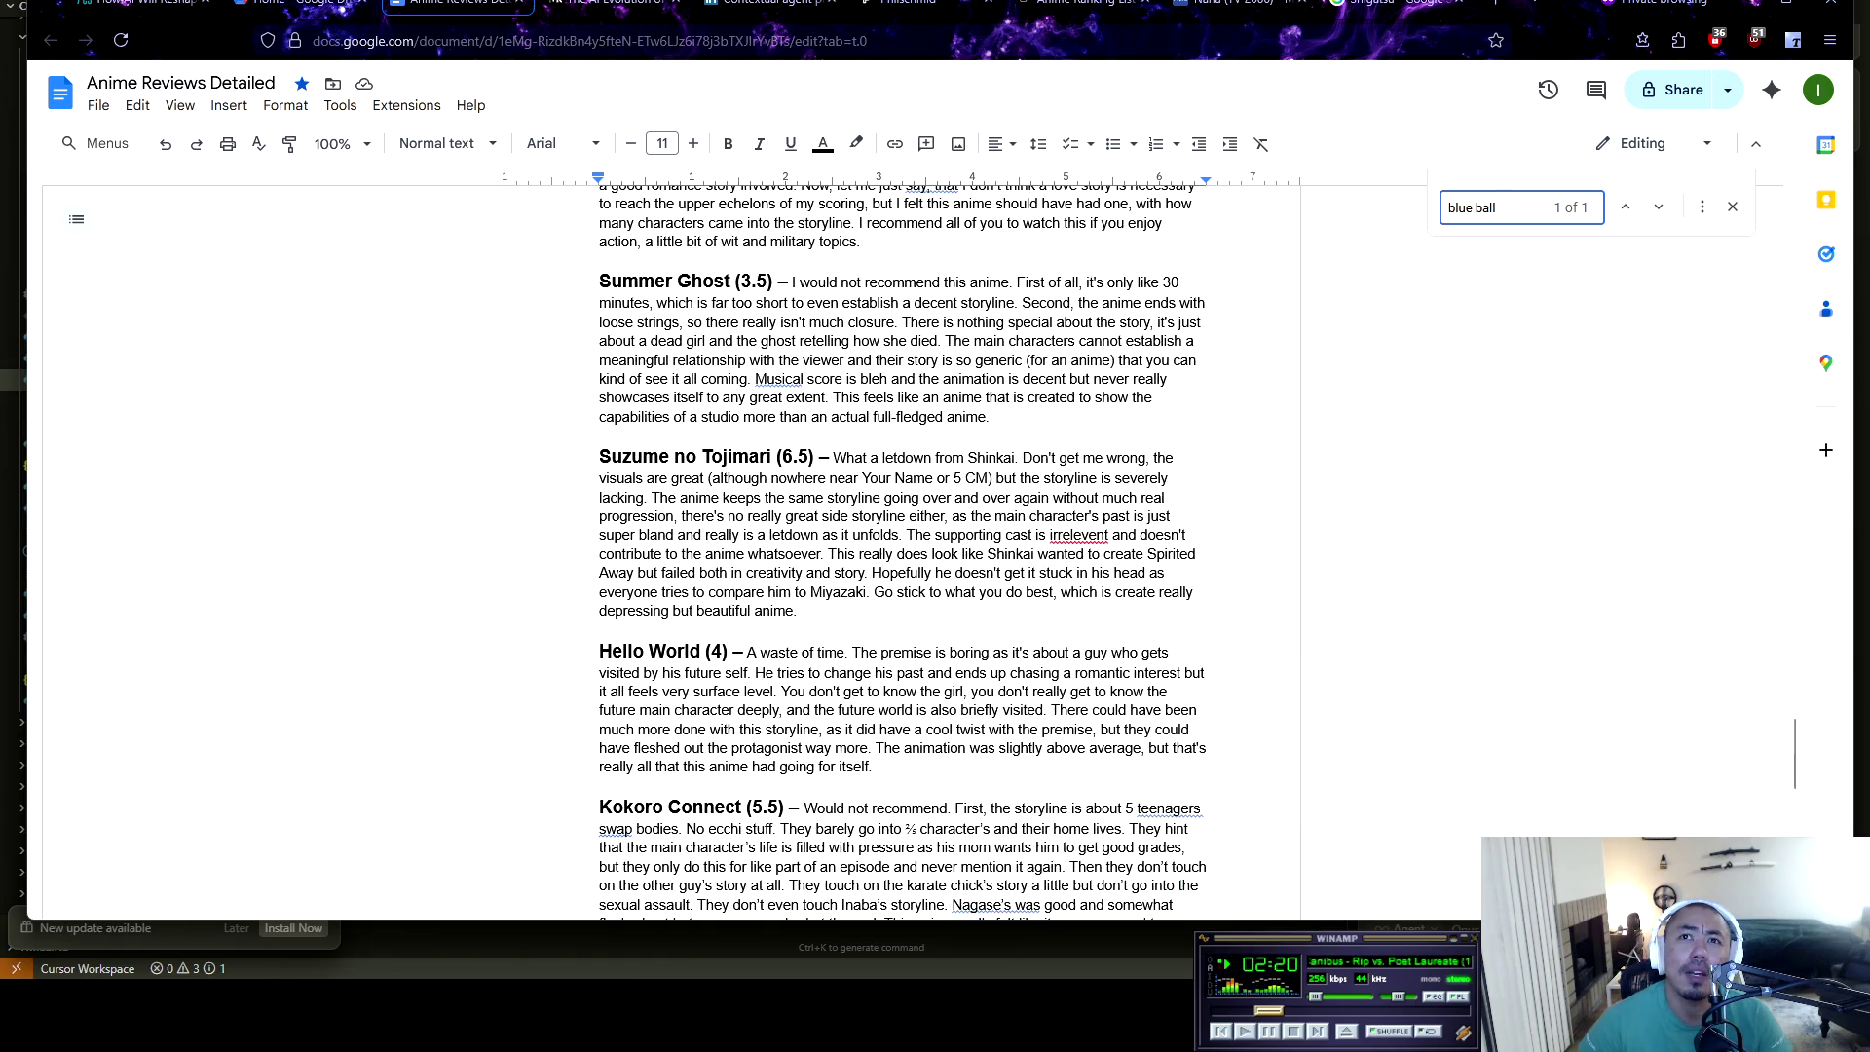
scroll(902, 546, "up", 6)
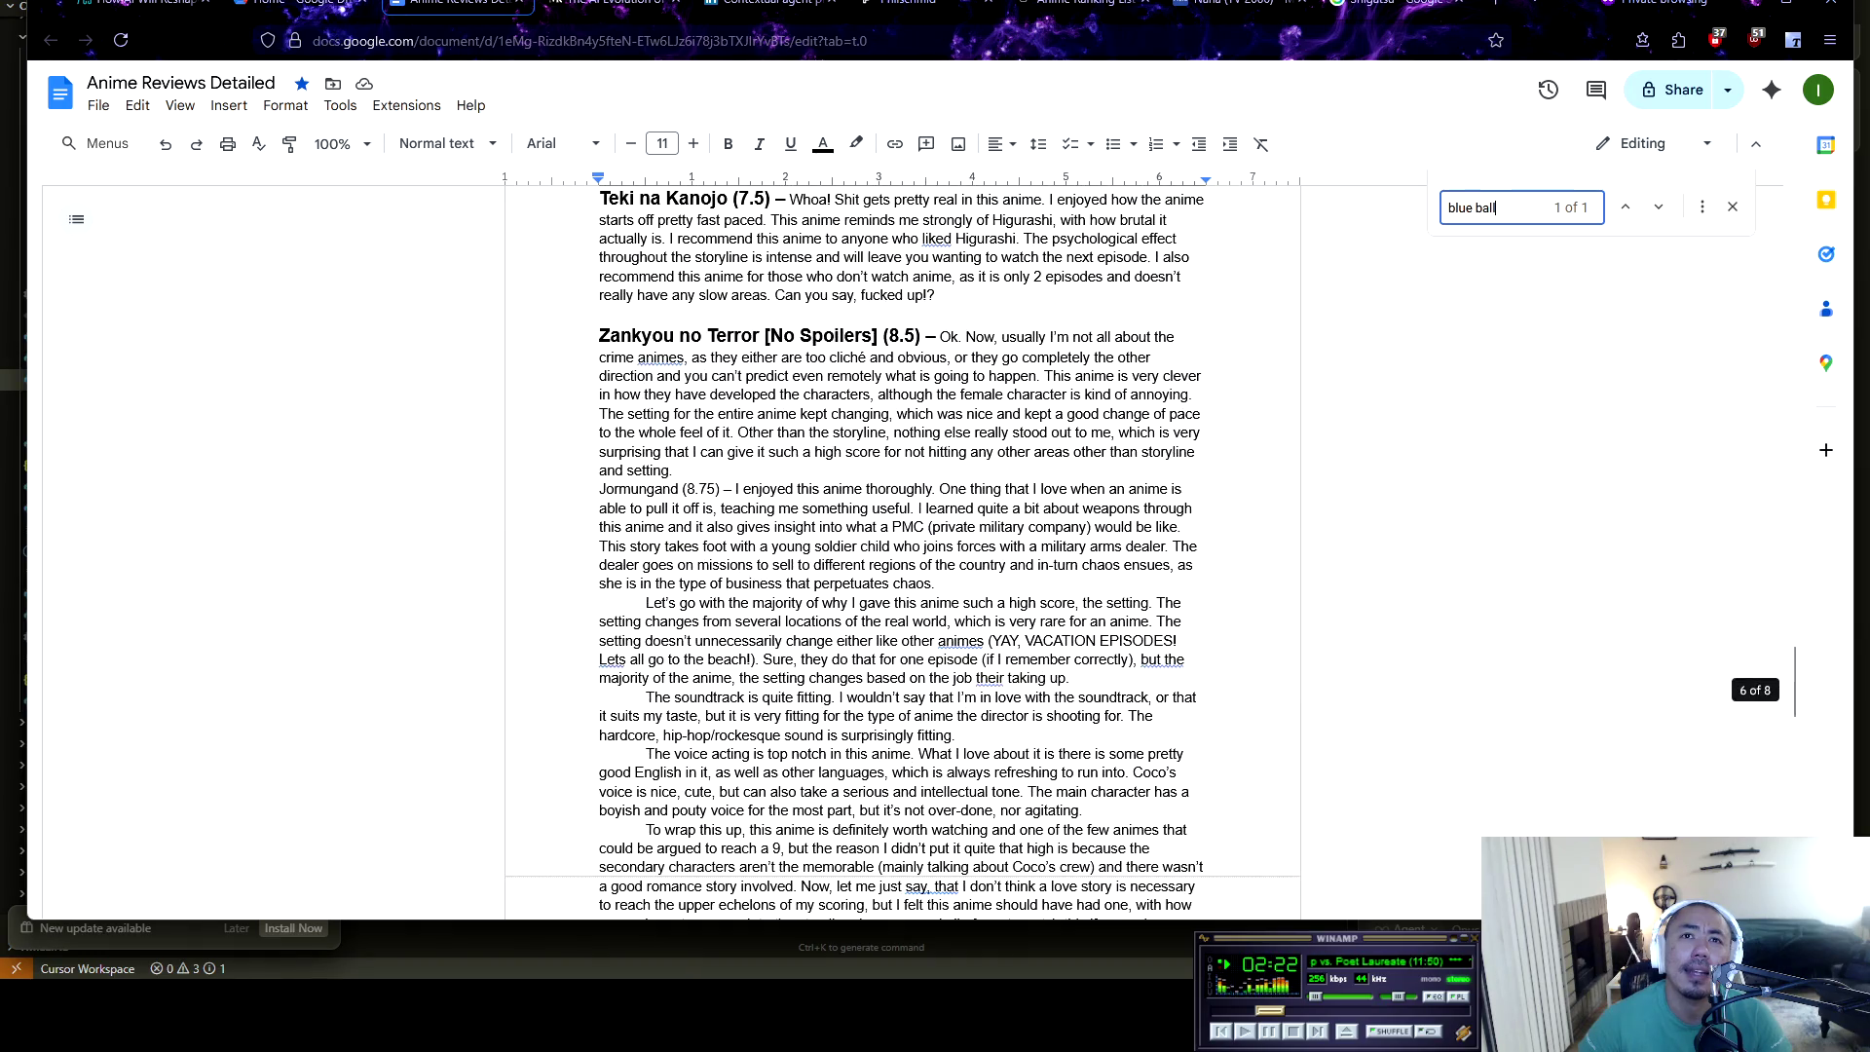
scroll(902, 546, "down", 1)
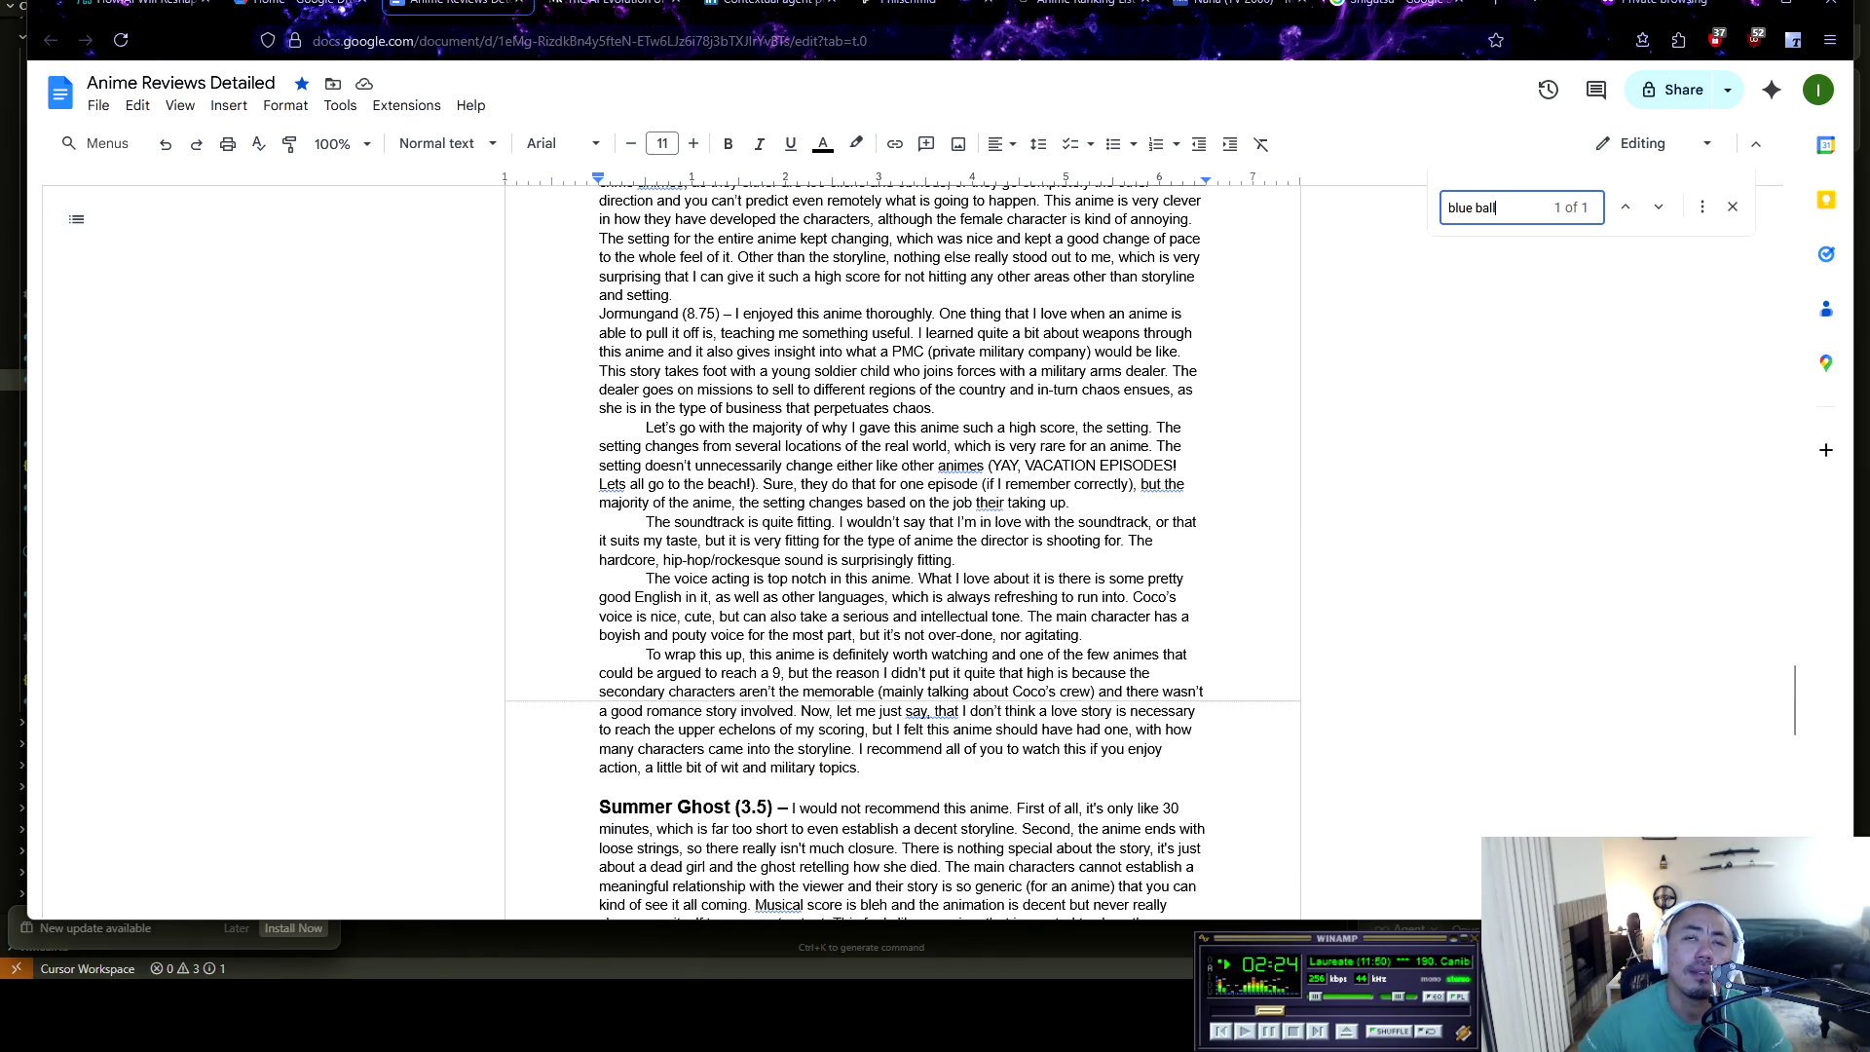
scroll(902, 545, "up", 2)
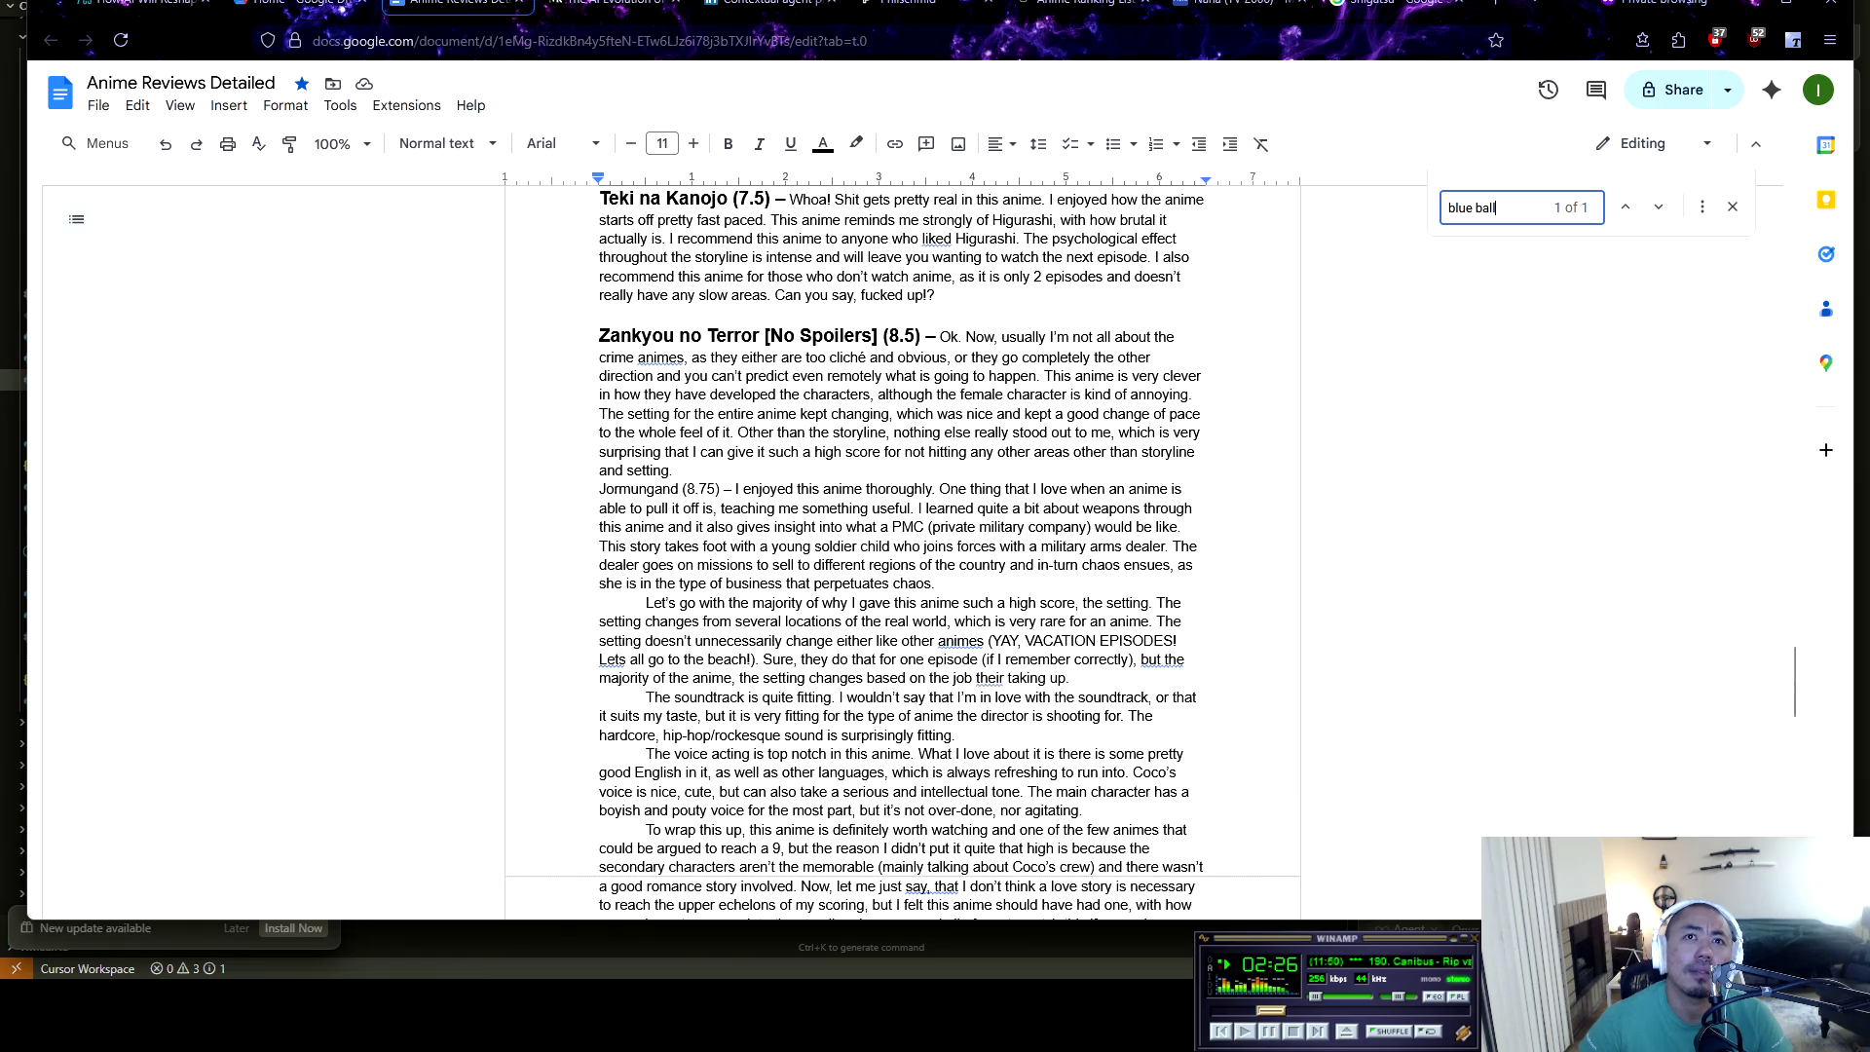
left_click_drag(599, 489, 726, 489)
key("ctrl+b")
Scroll back up the reviews document and return to the Gemini chat to finish the question
scroll(902, 546, "down", 2)
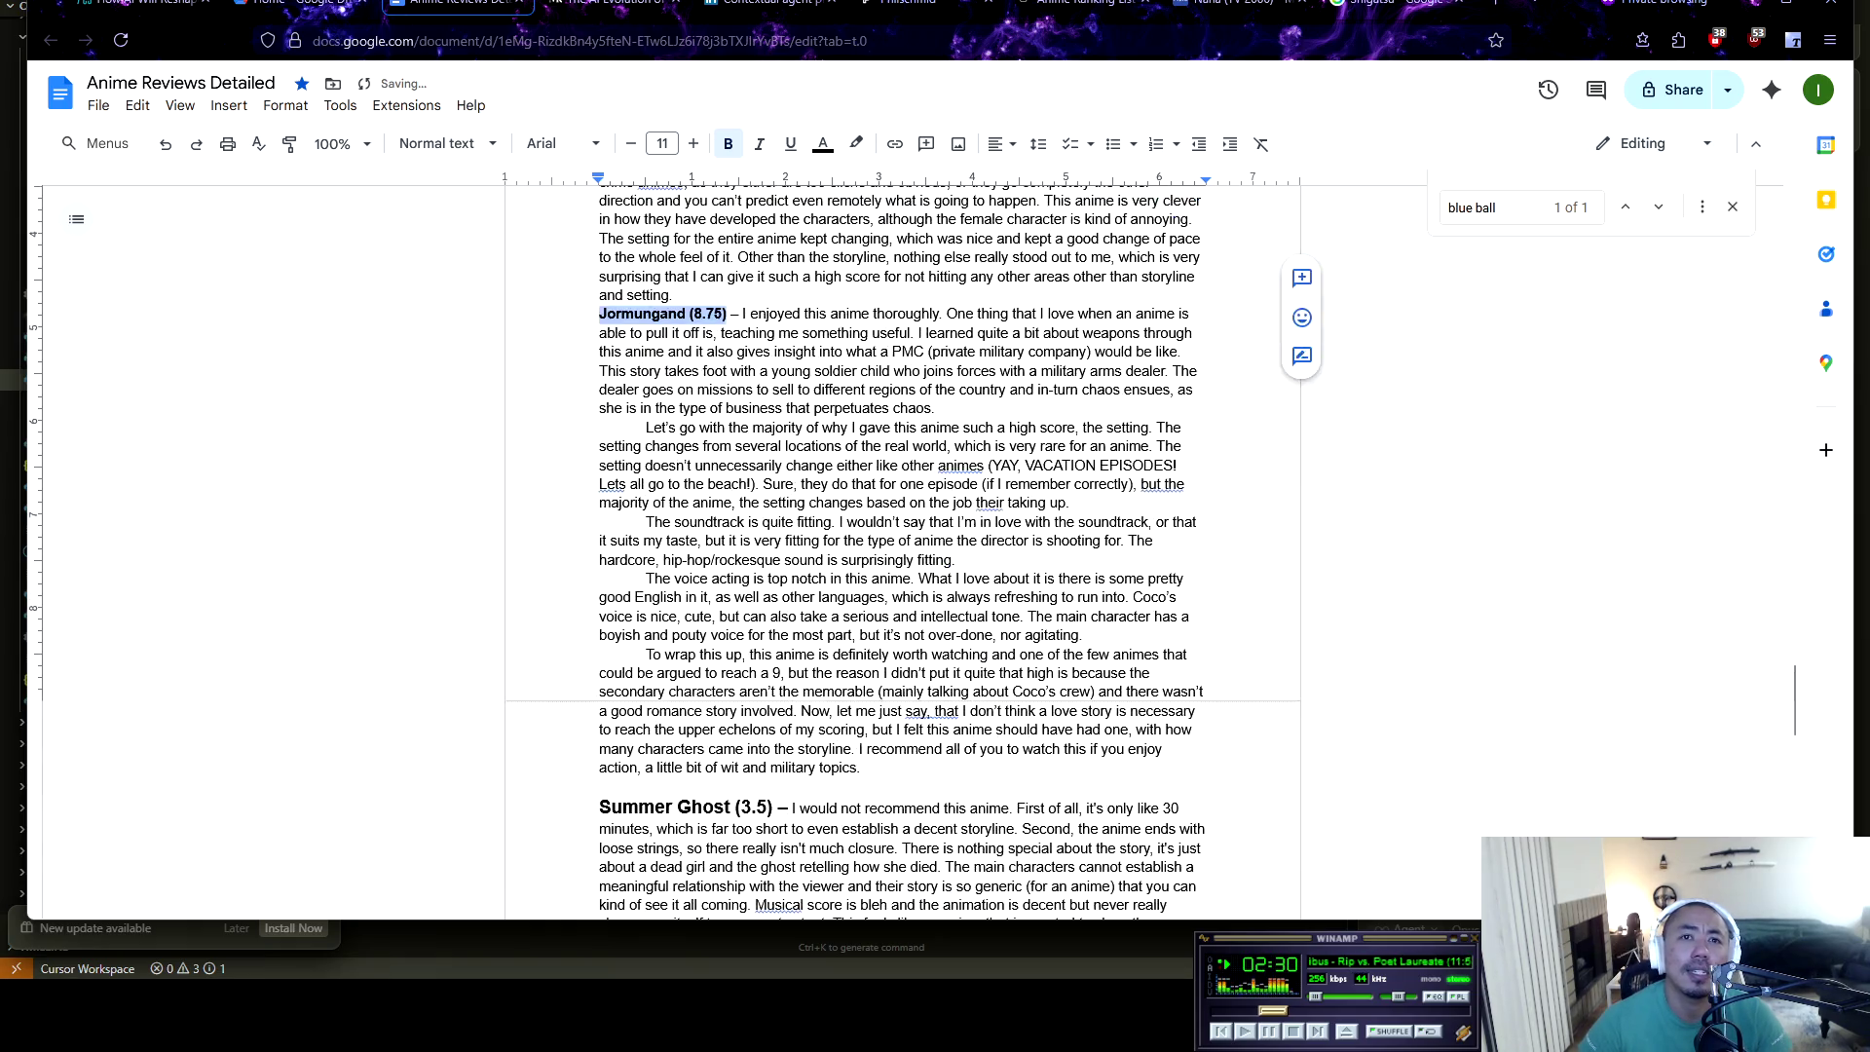
scroll(902, 546, "up", 5)
scroll(902, 546, "up", 2)
scroll(902, 545, "up", 3)
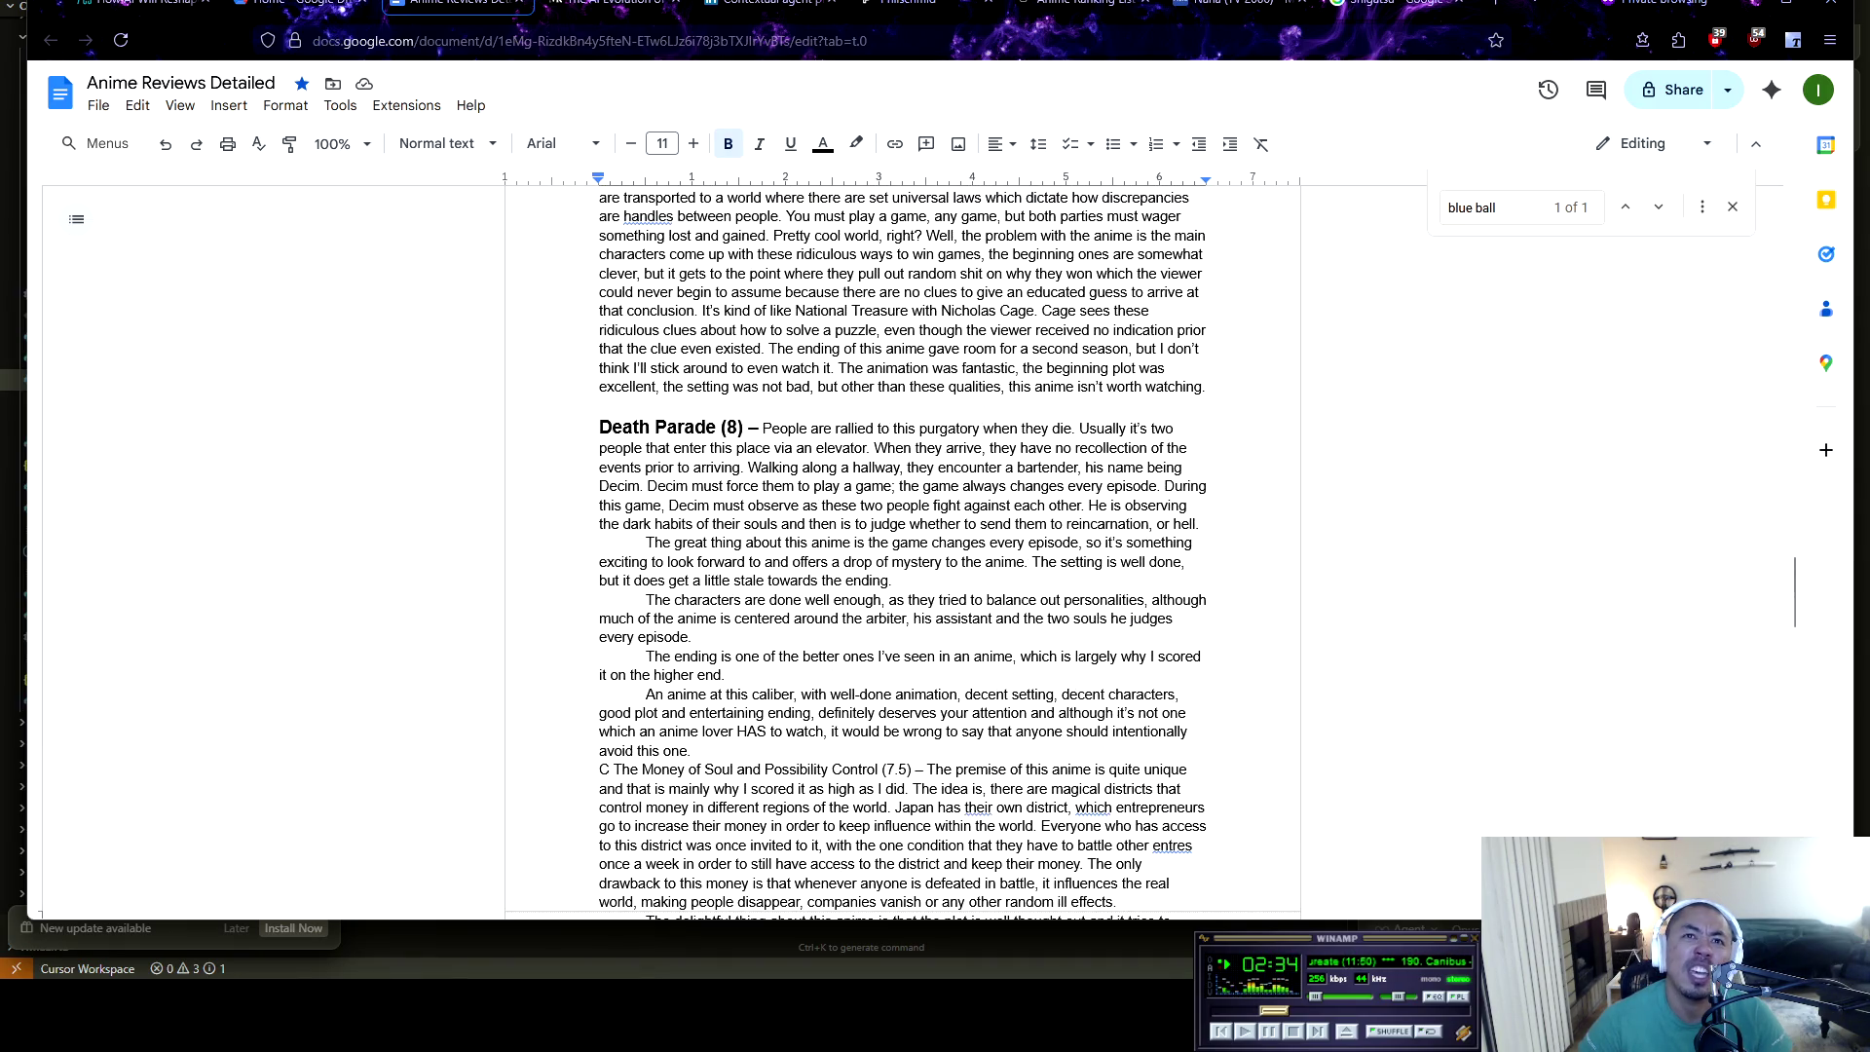
scroll(902, 545, "up", 3)
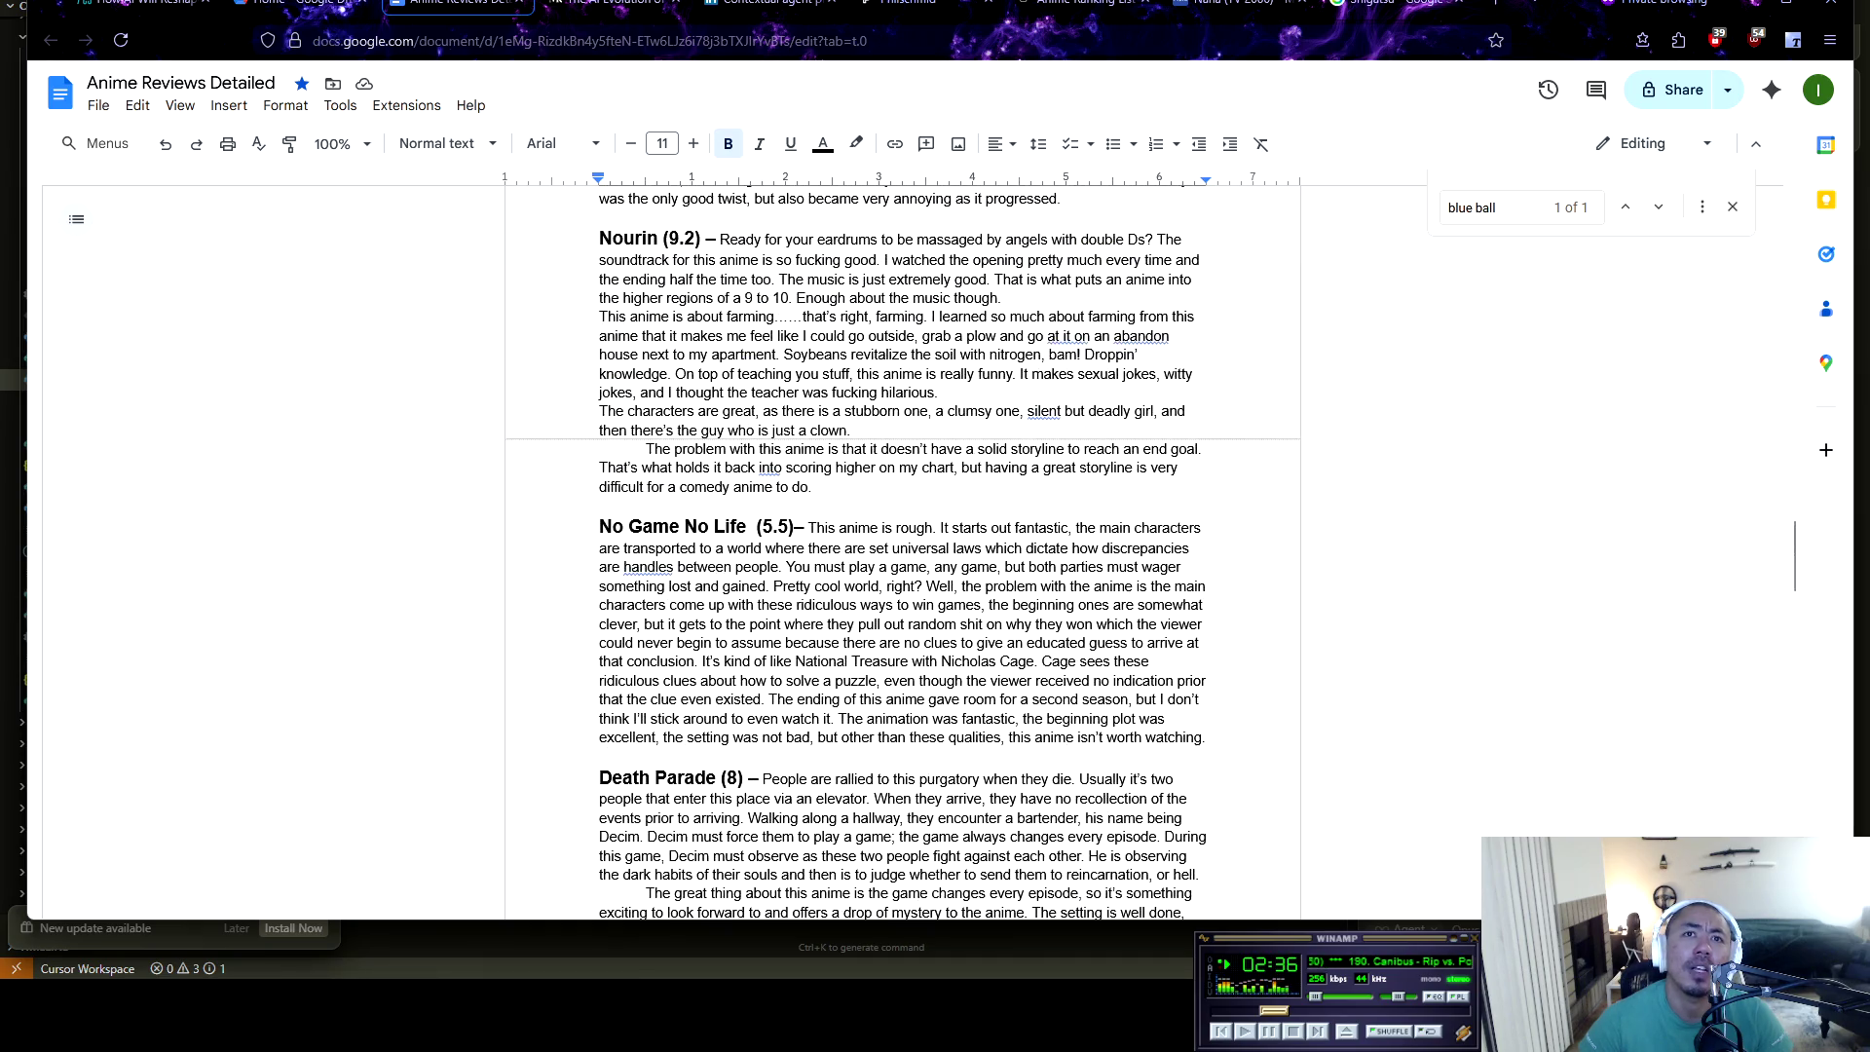
left_click(1081, 5)
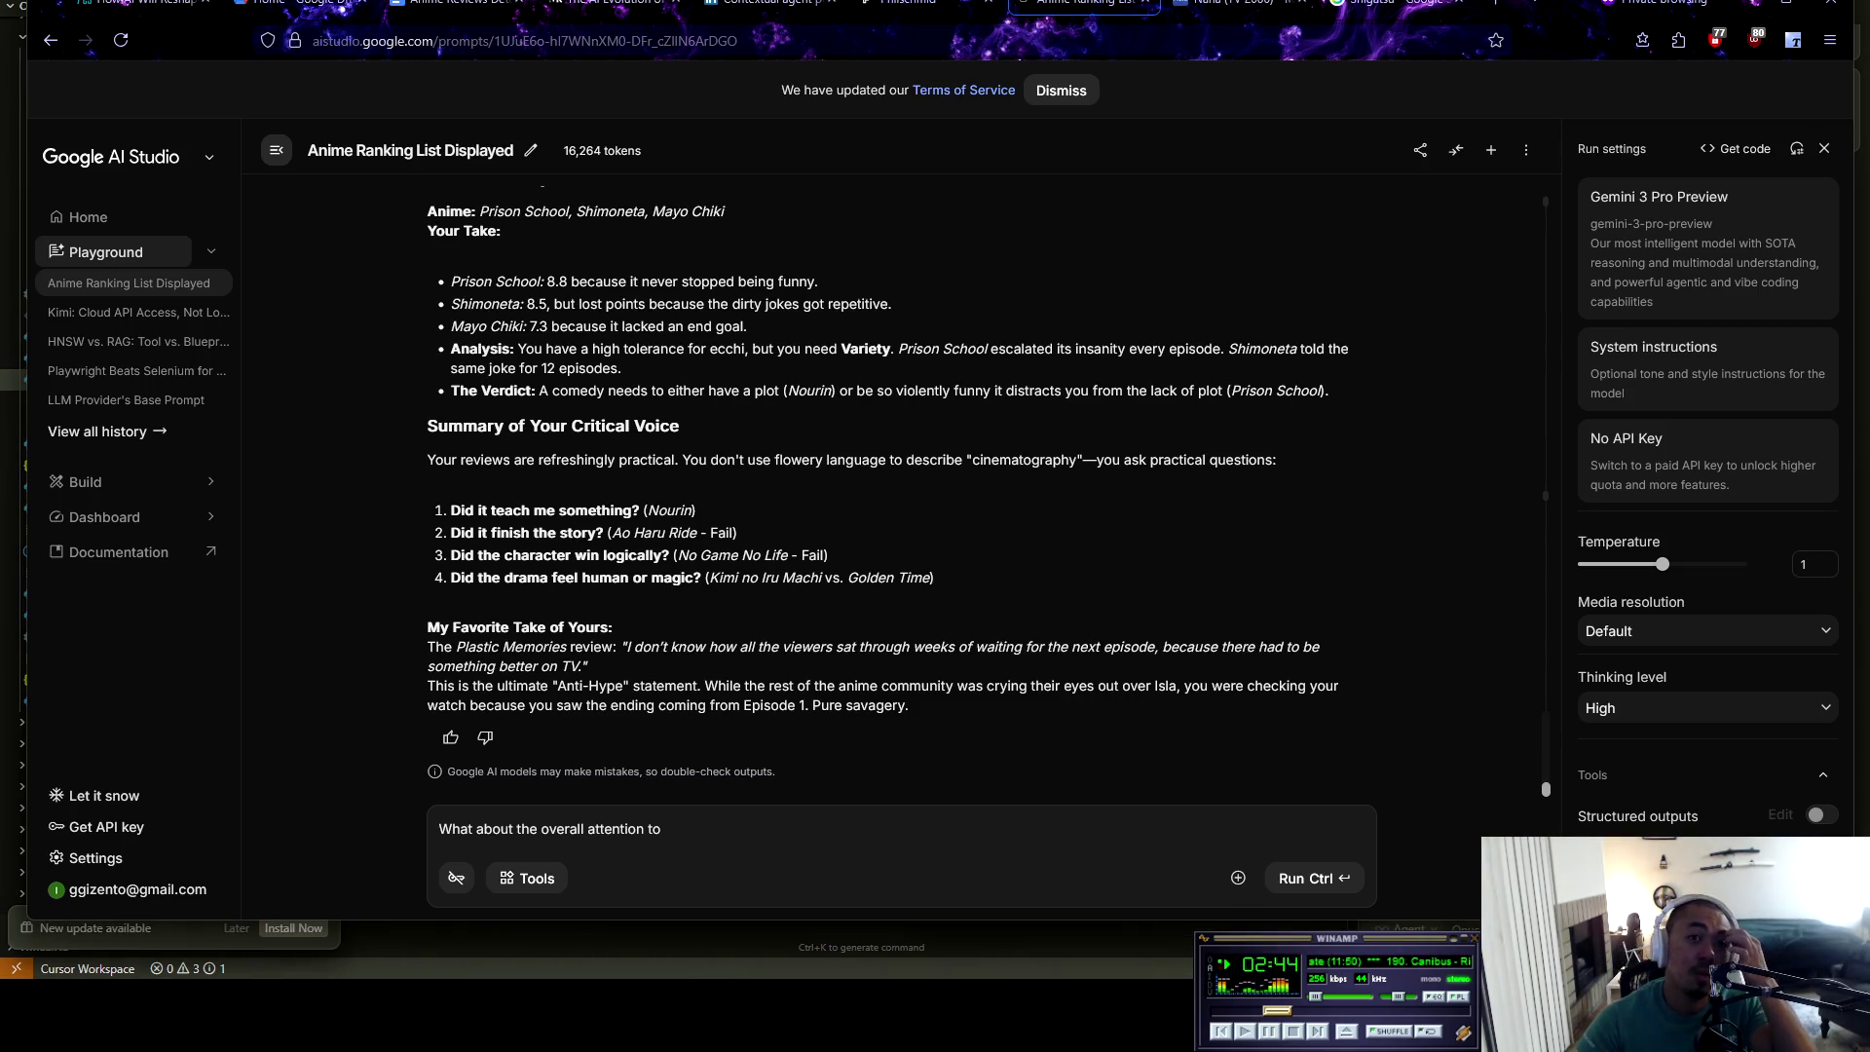
Draft a prompt about anime attributes: character development, setting, music, then bring up the reviews doc
type("dif")
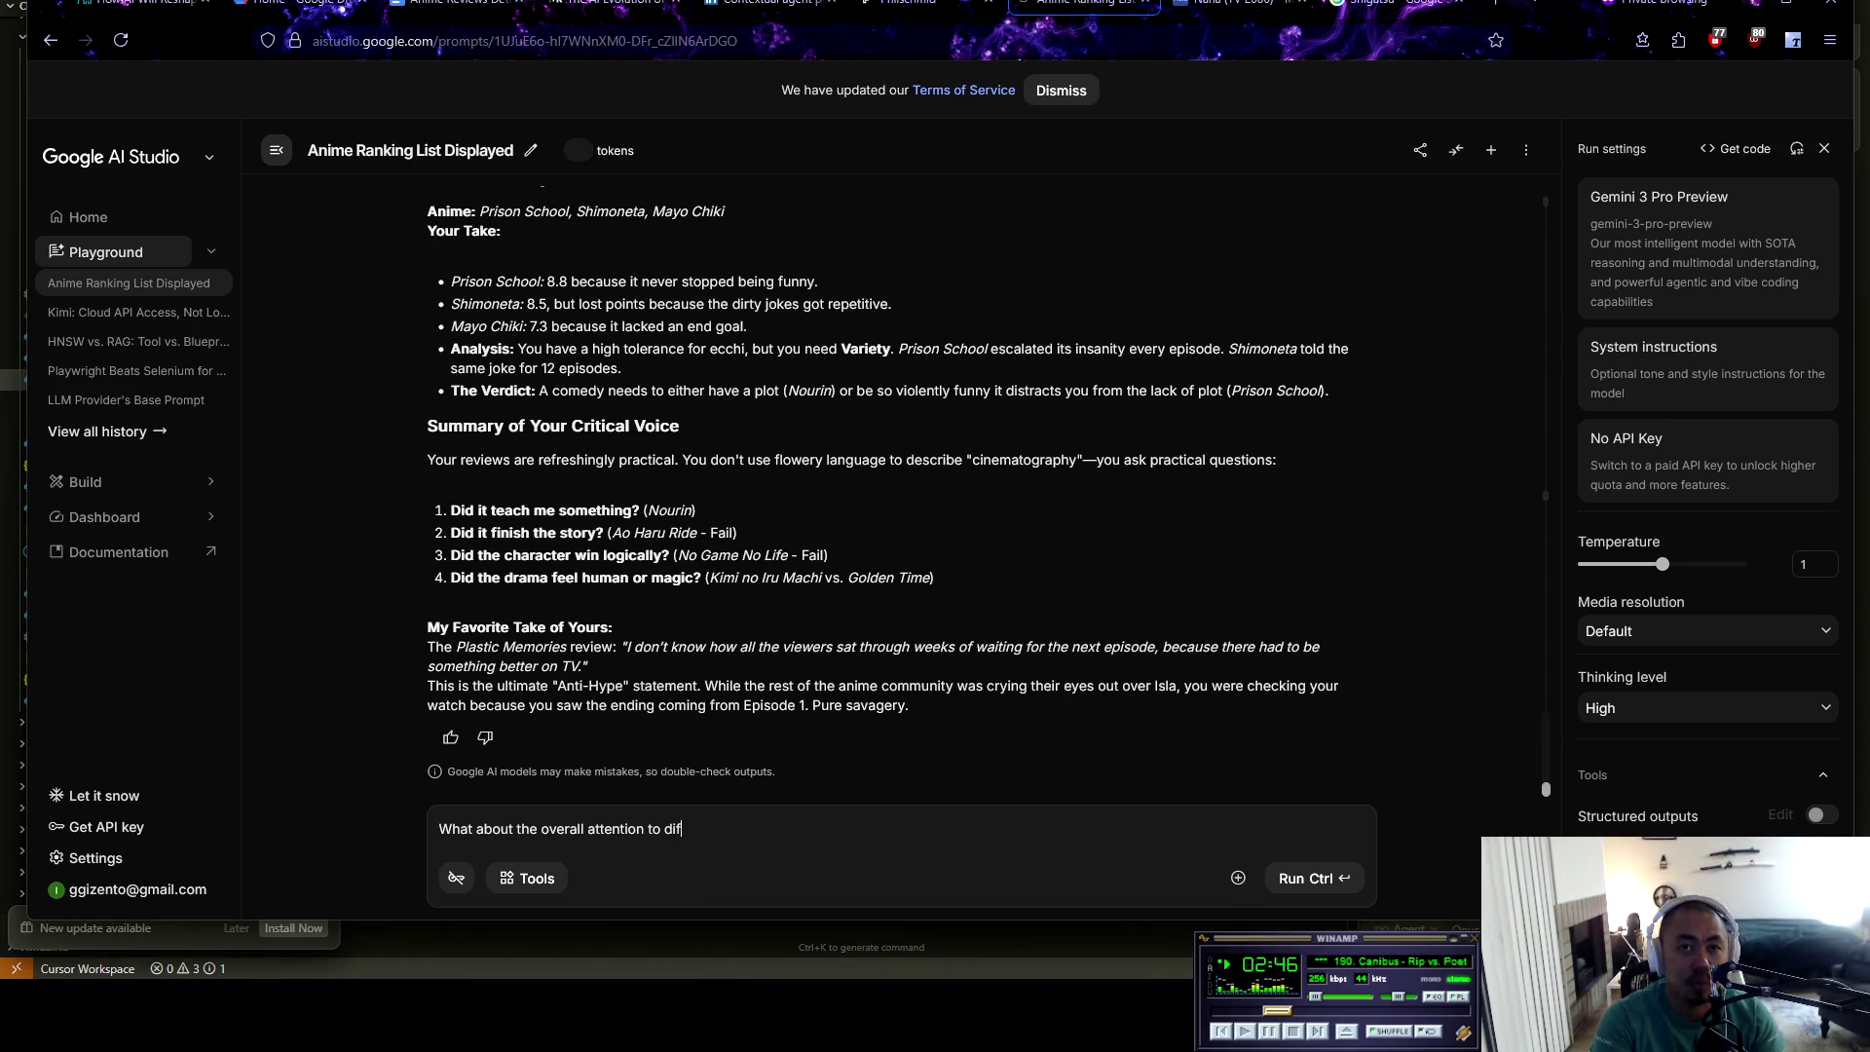
type("ferent")
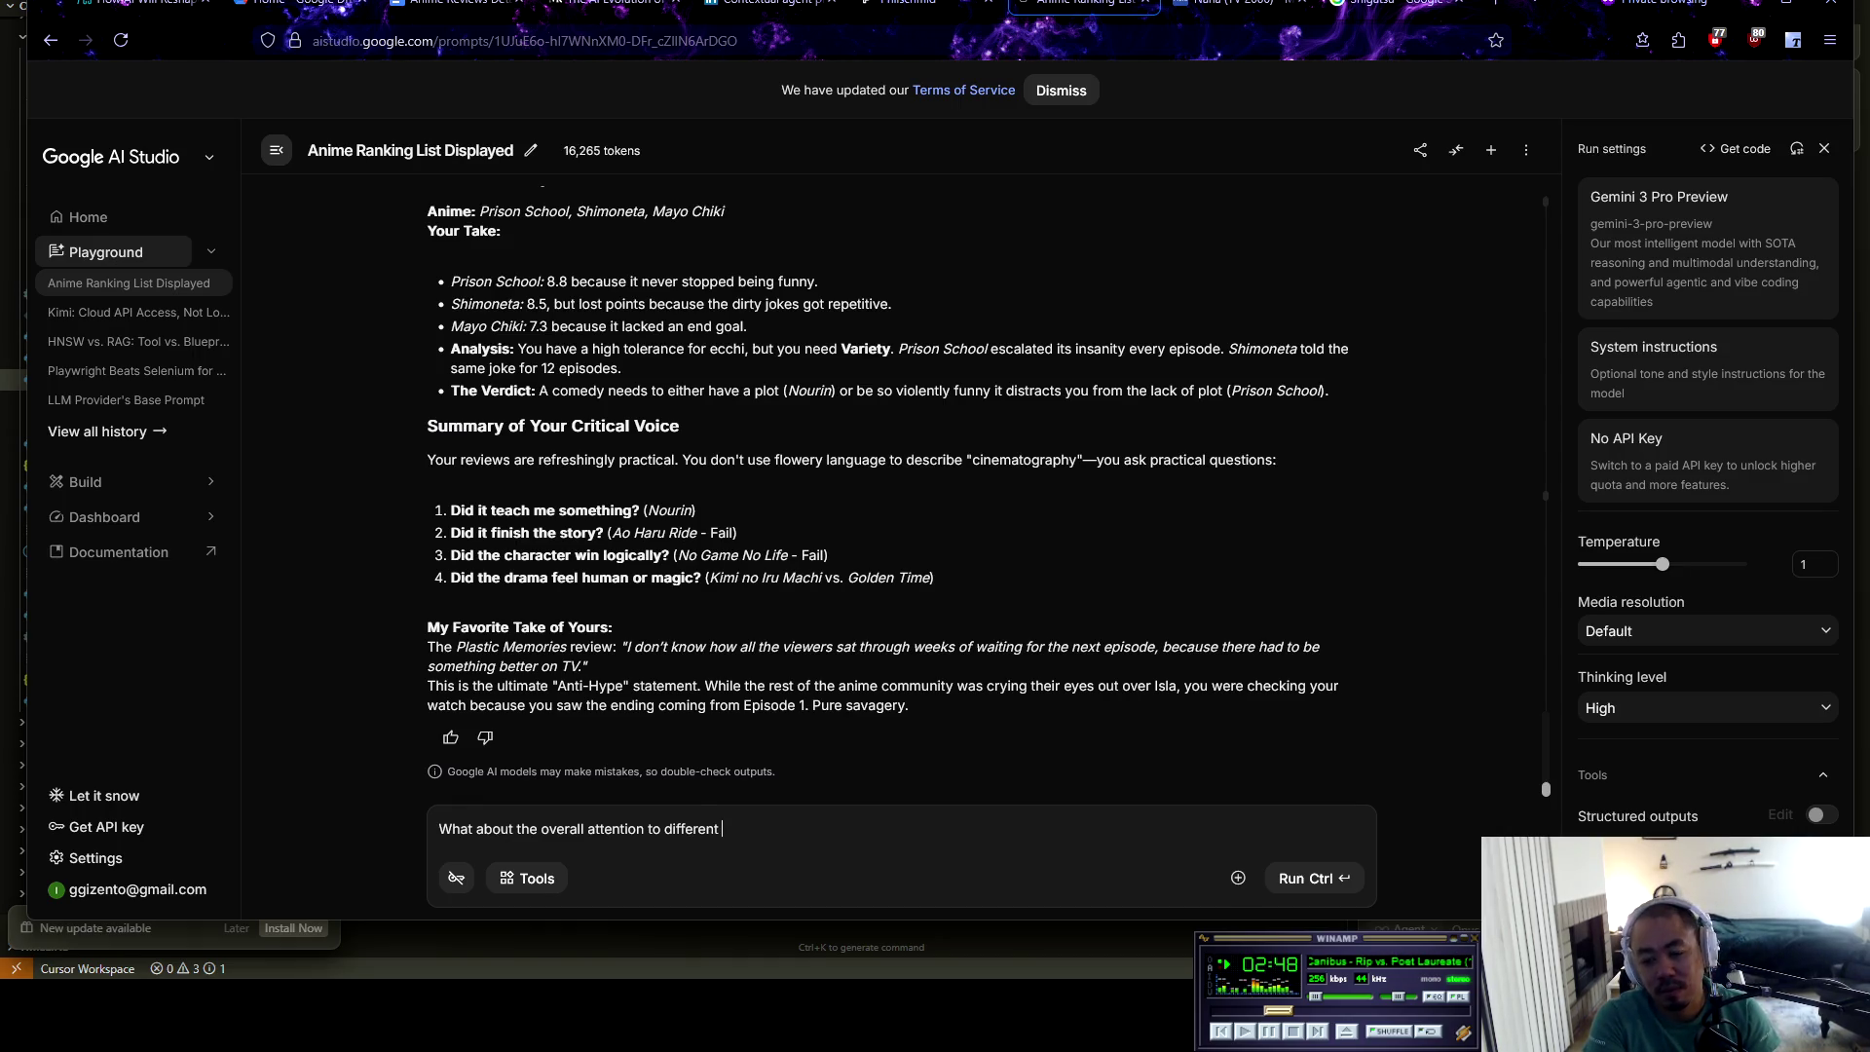
type(" atr")
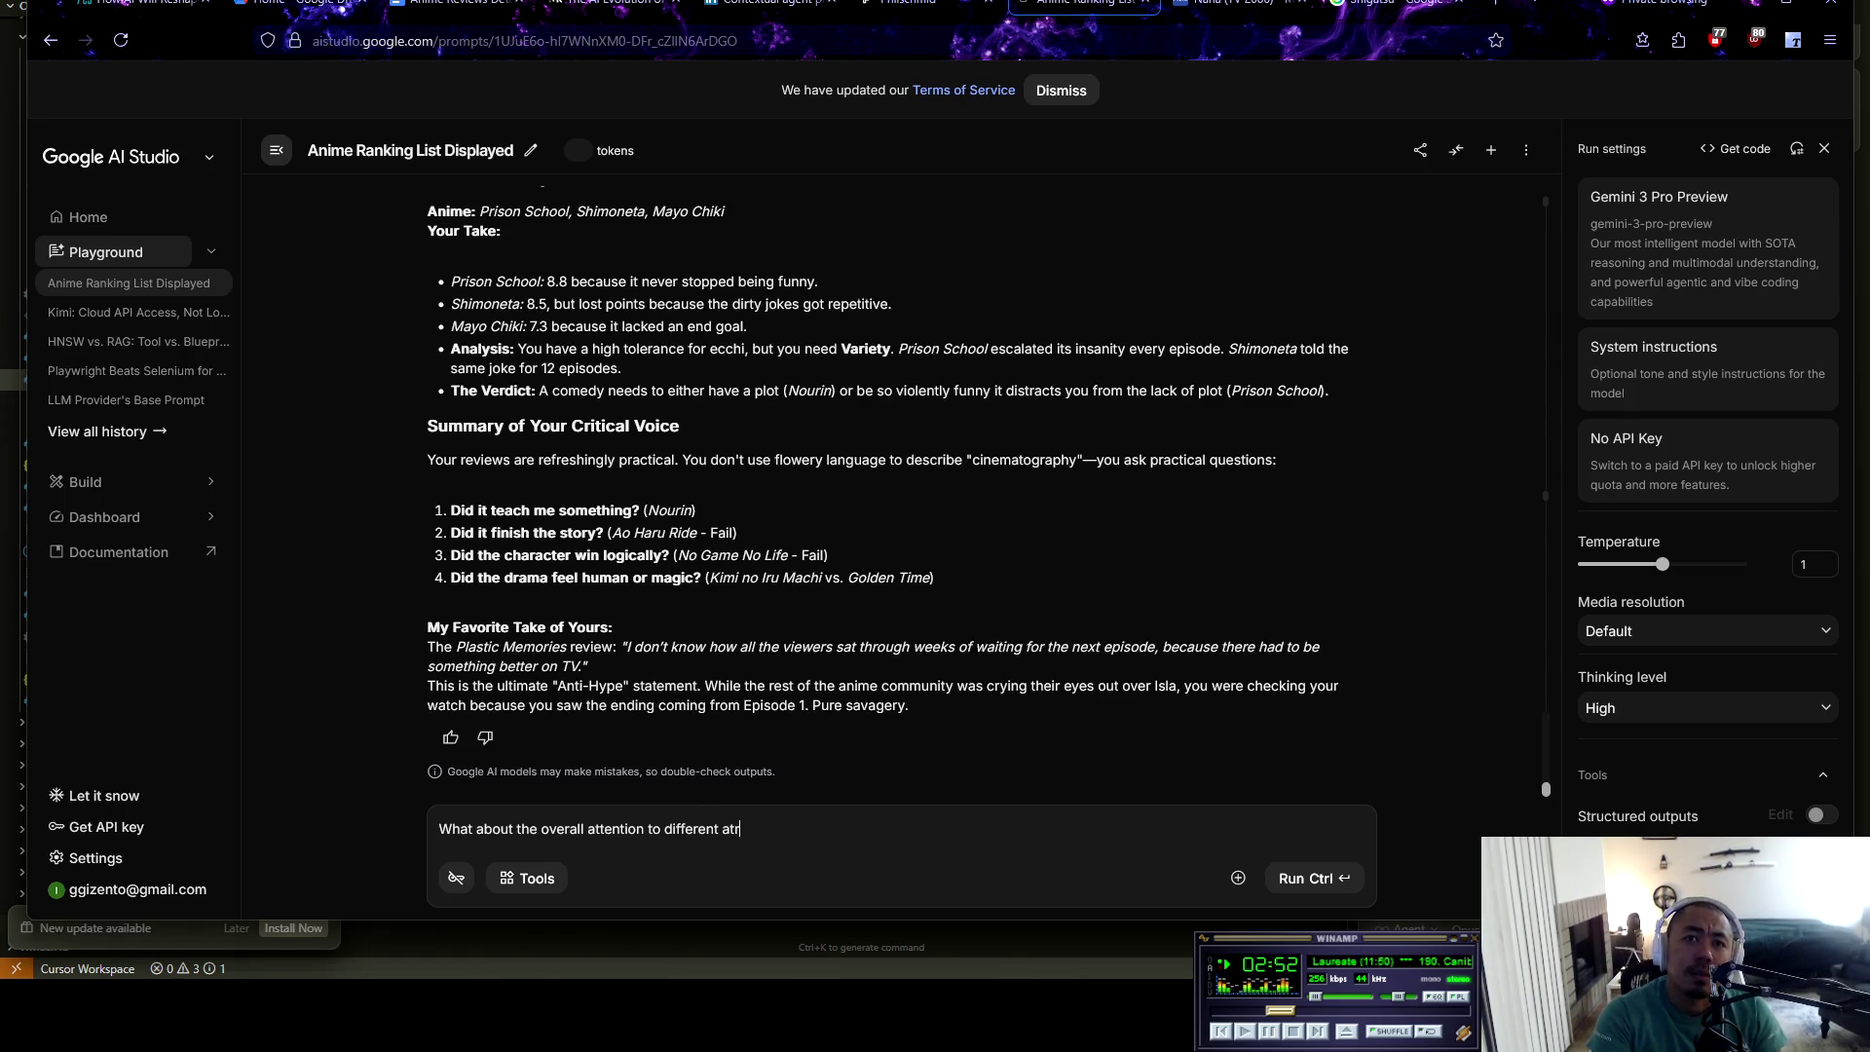
key("BackSpace")
type("tributes of the naimes?")
key("BackSpace")
key("BackSpace")
key("BackSpace")
type("animes? What ")
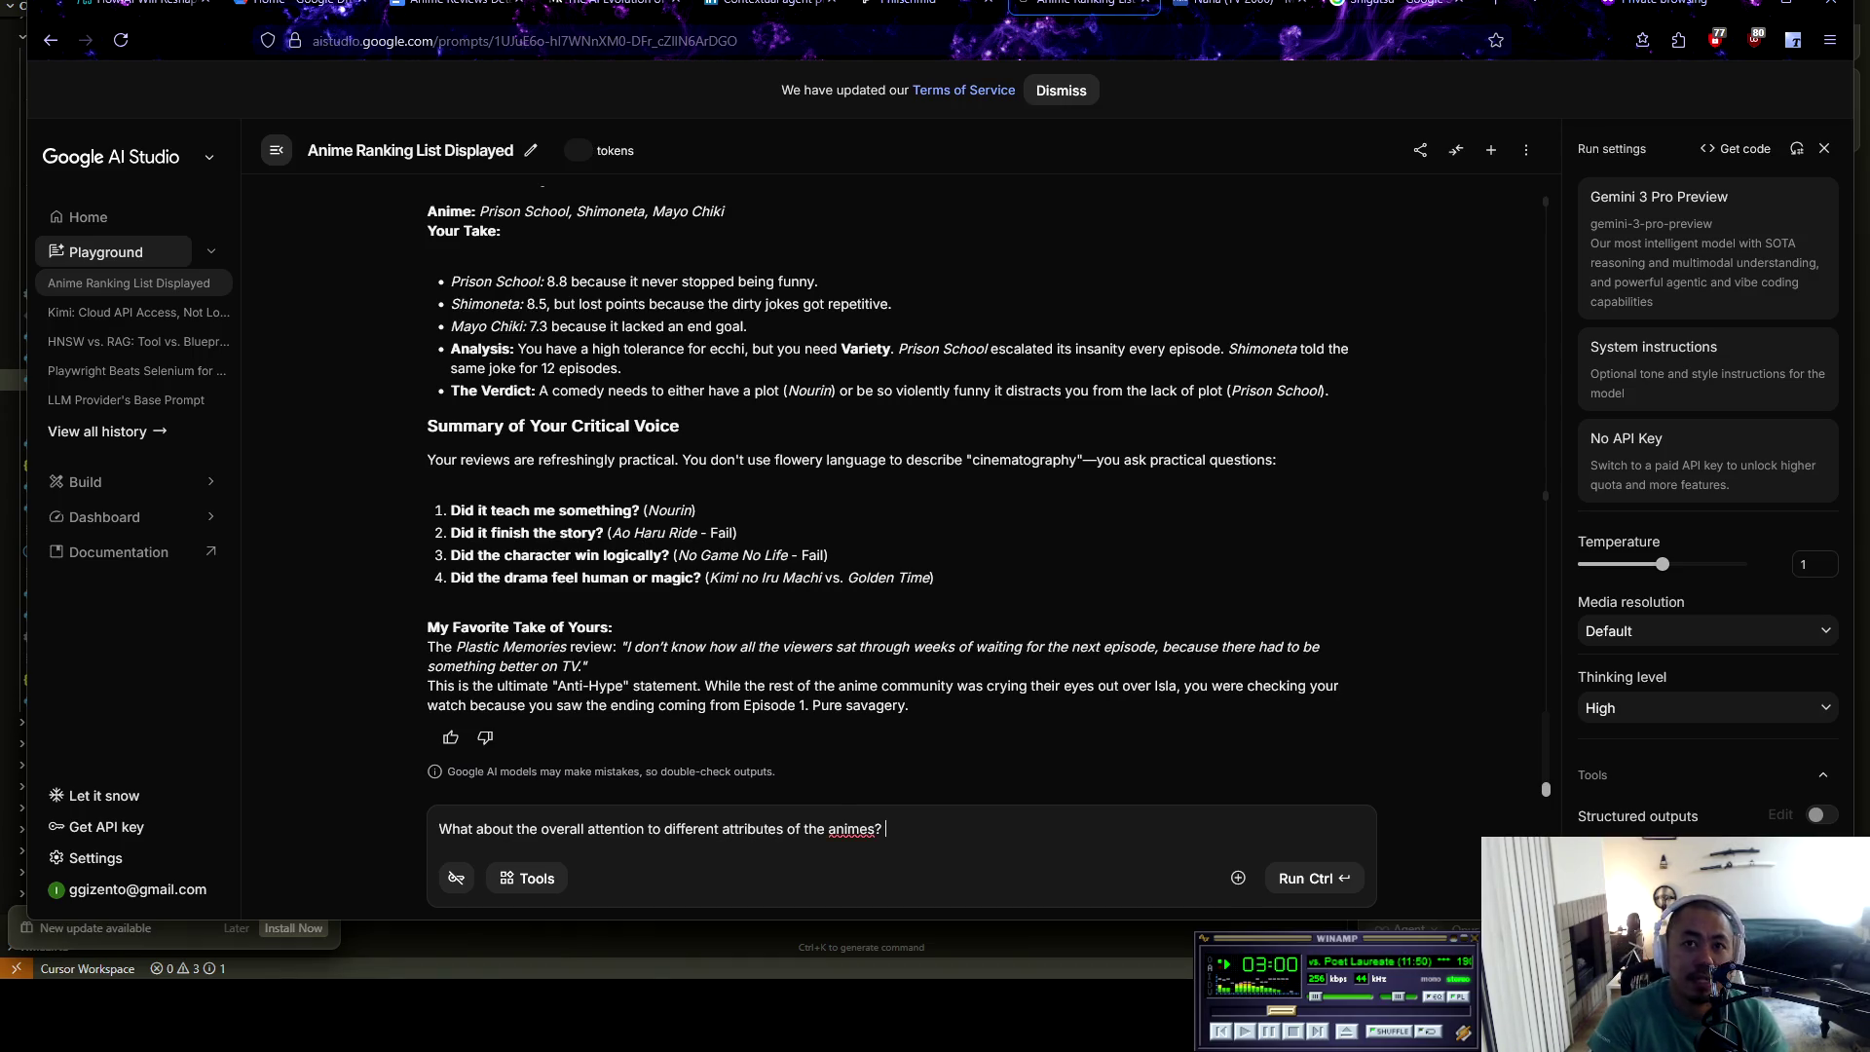
type("do")
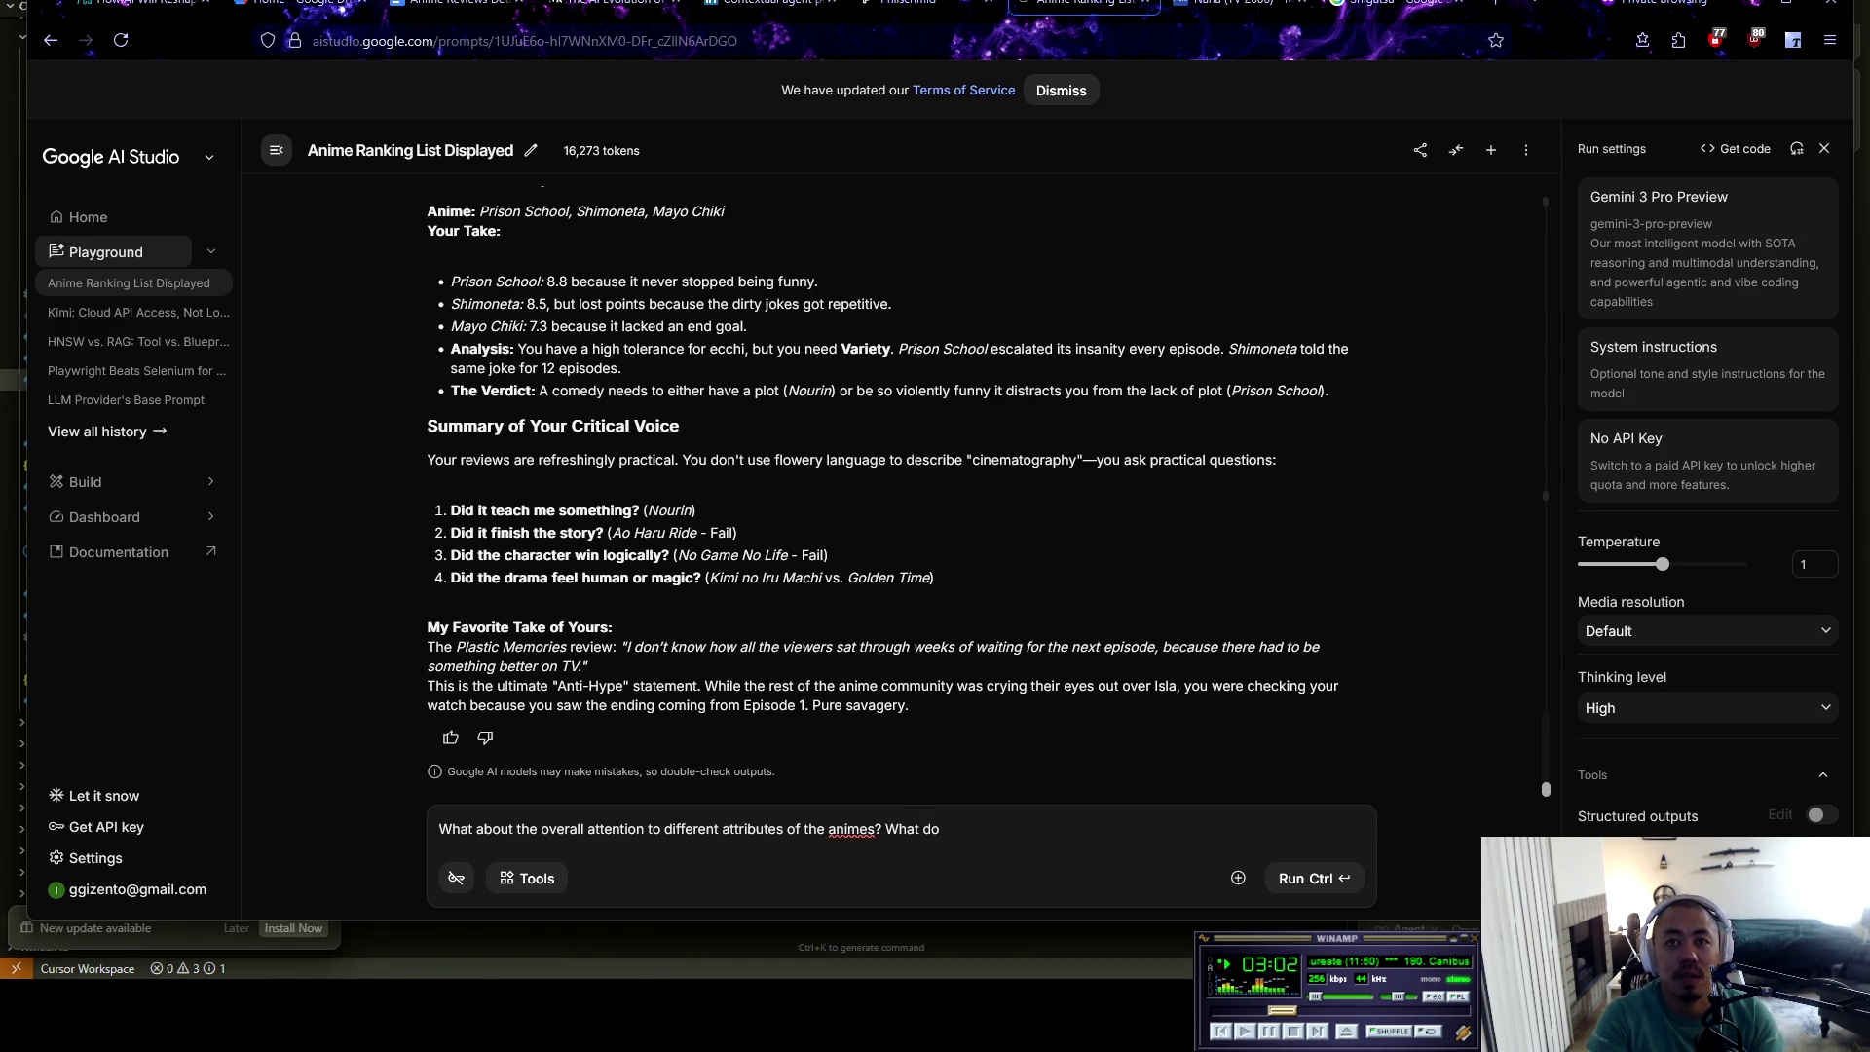
type(" I care abo")
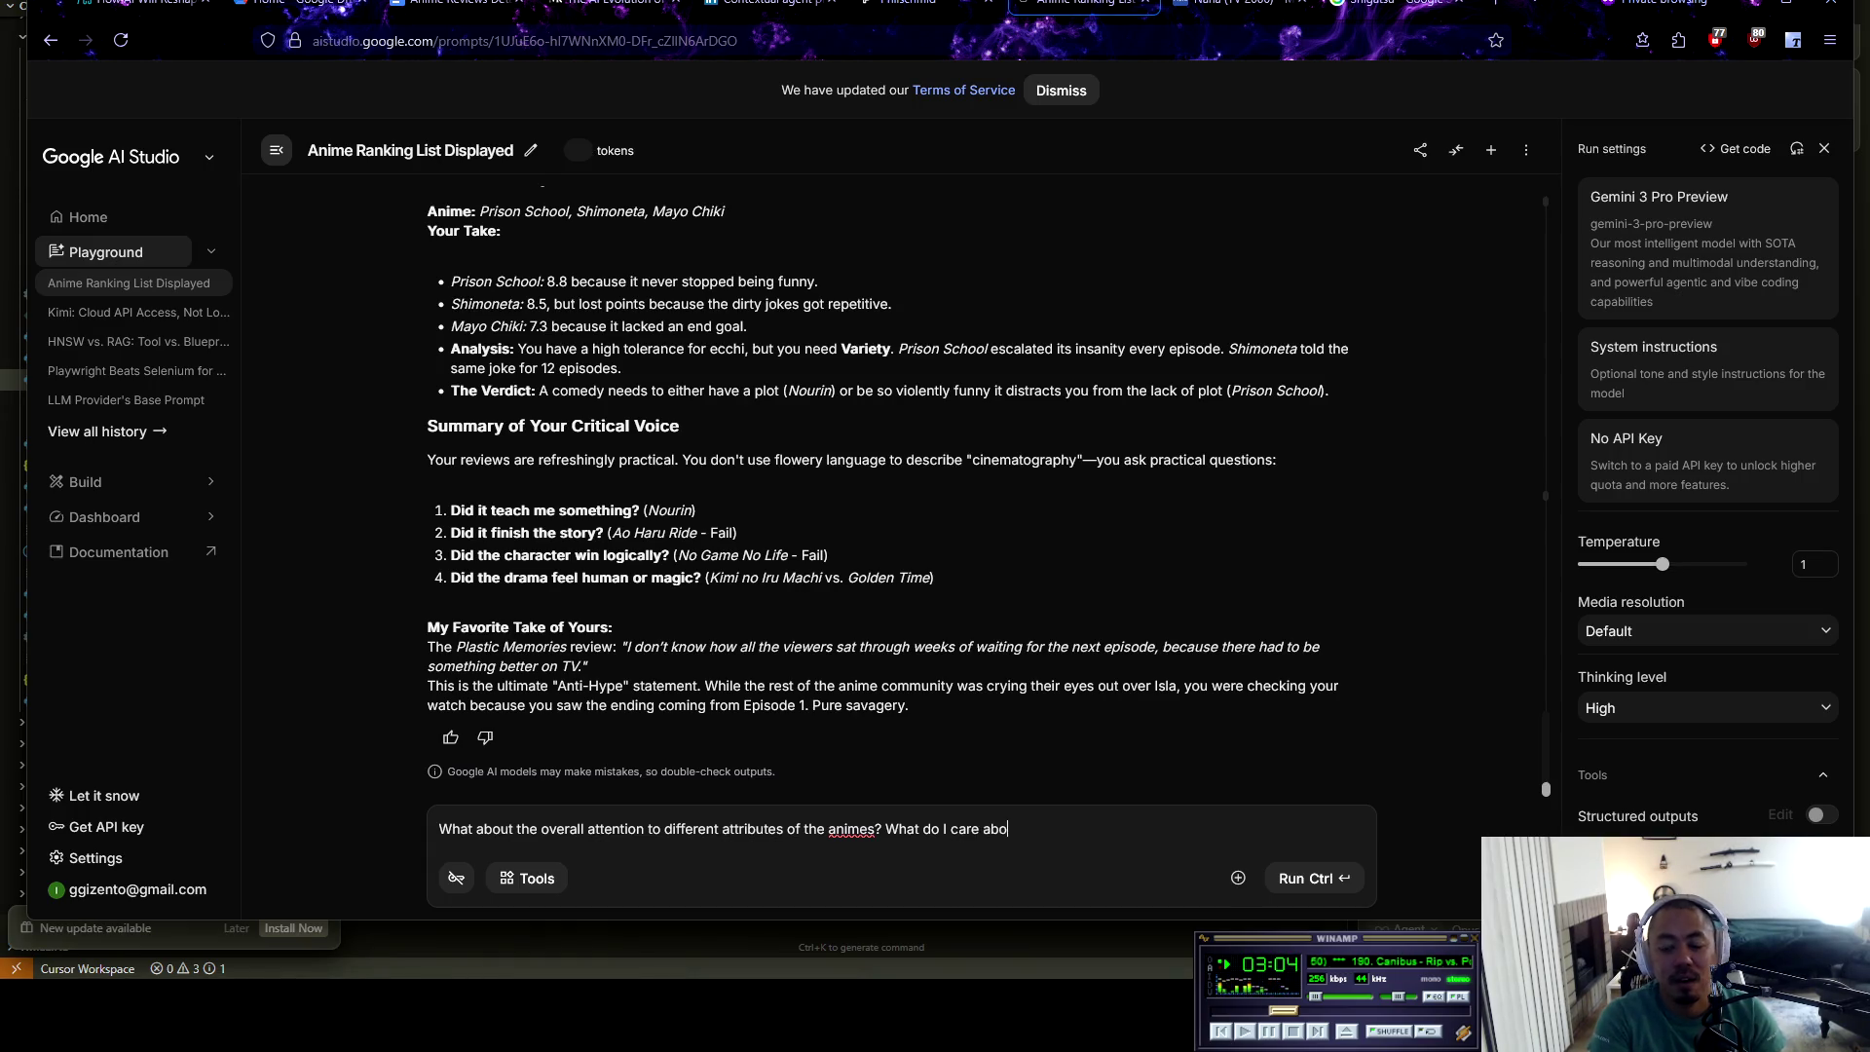
type("ut for ea")
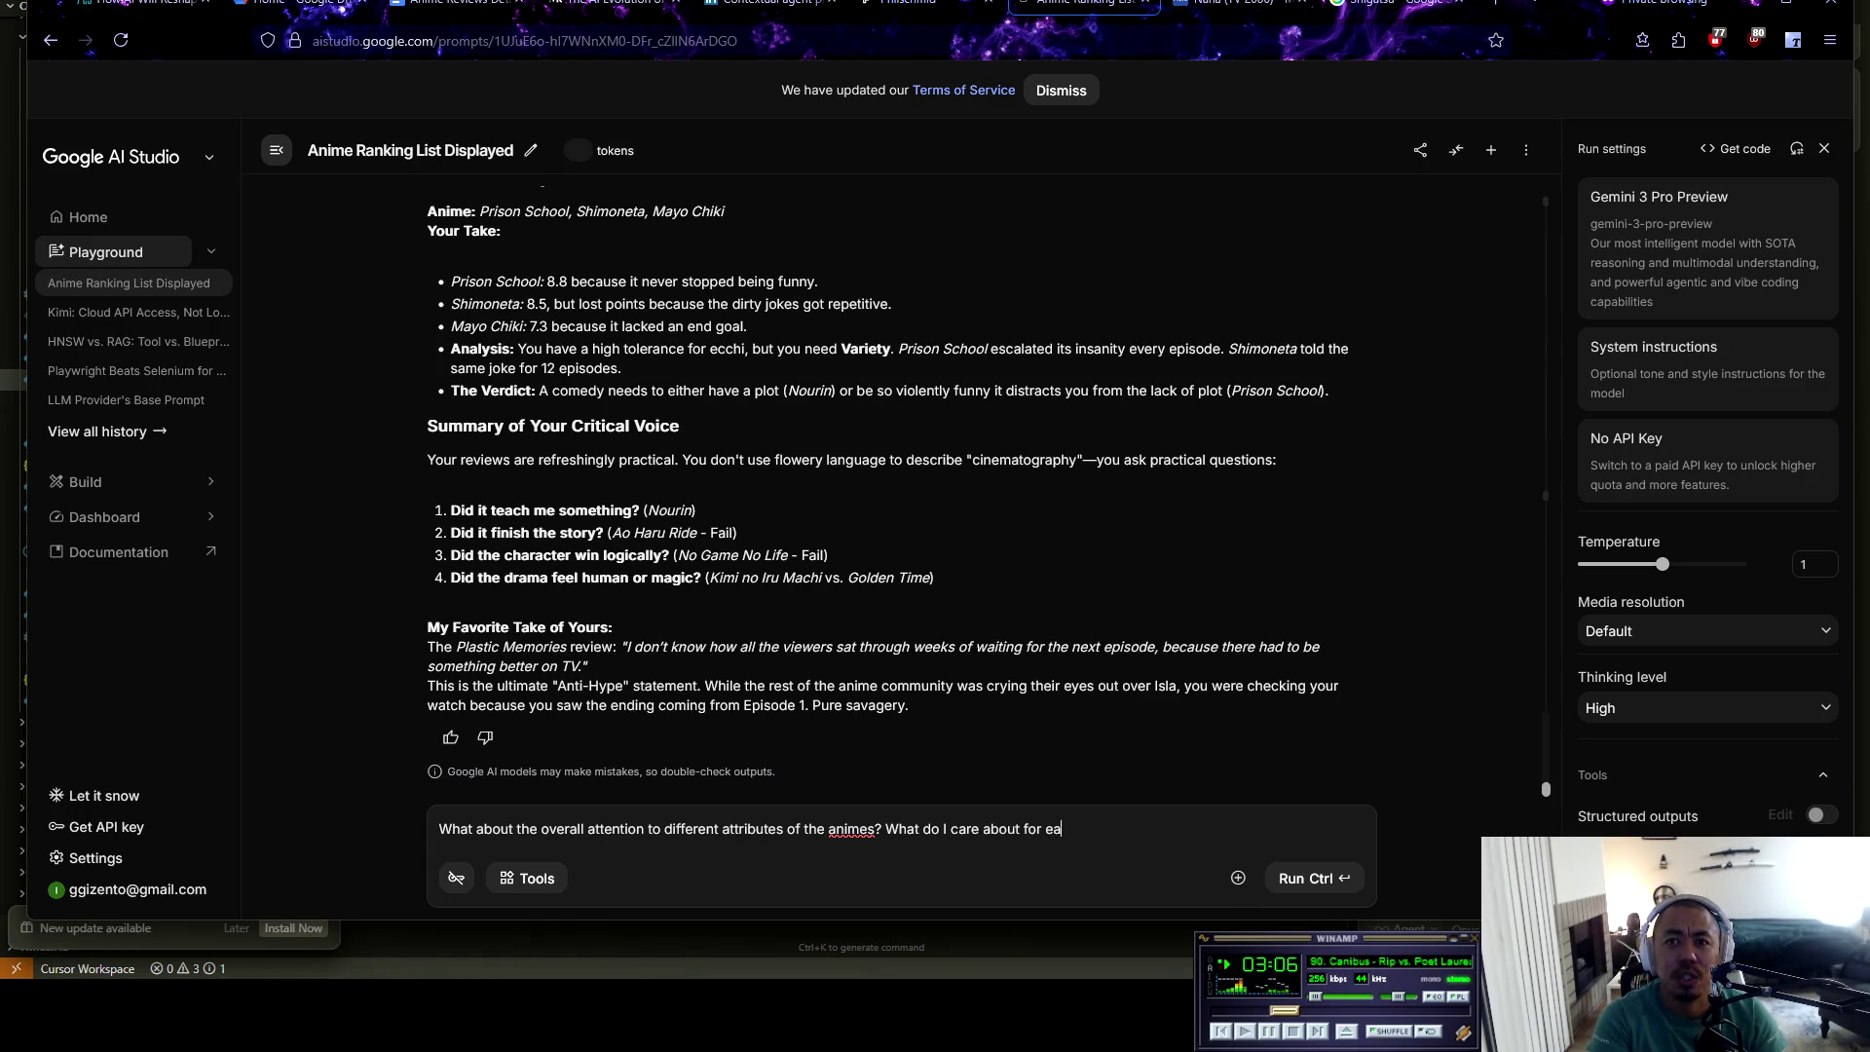
type("ch segment")
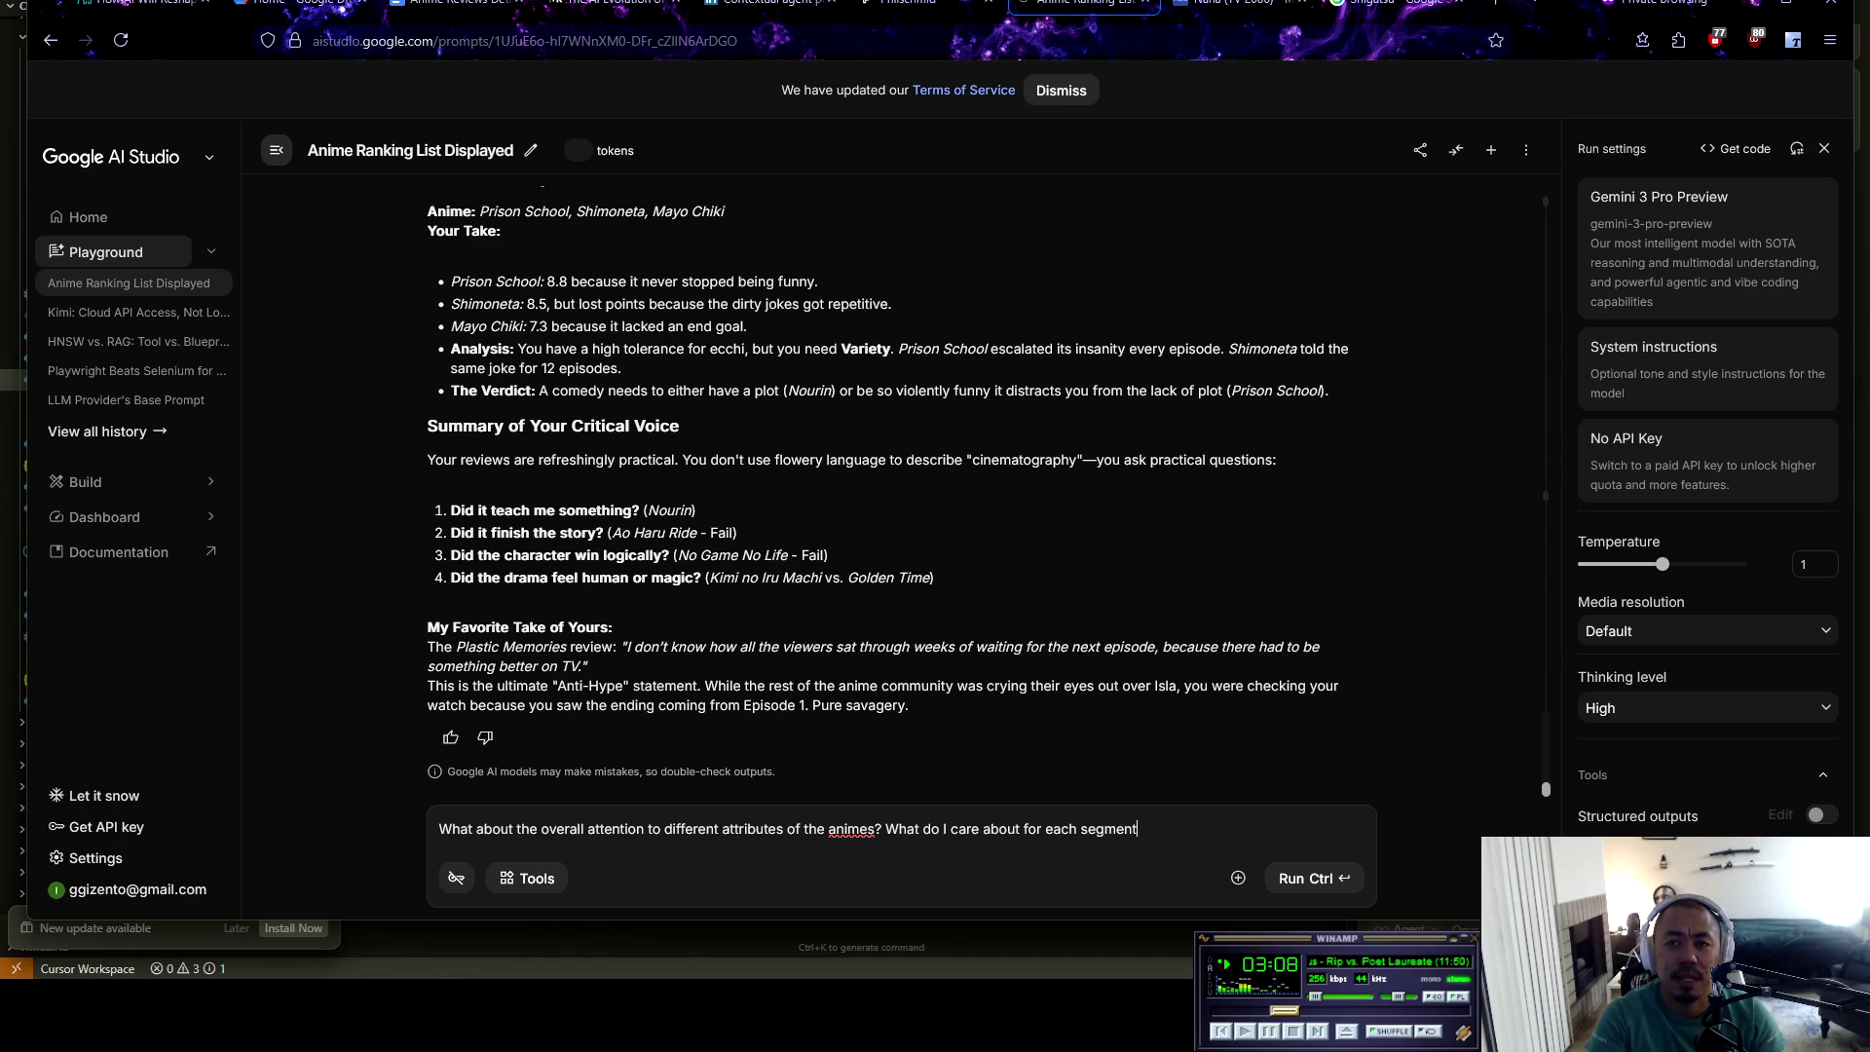
type("? Characte")
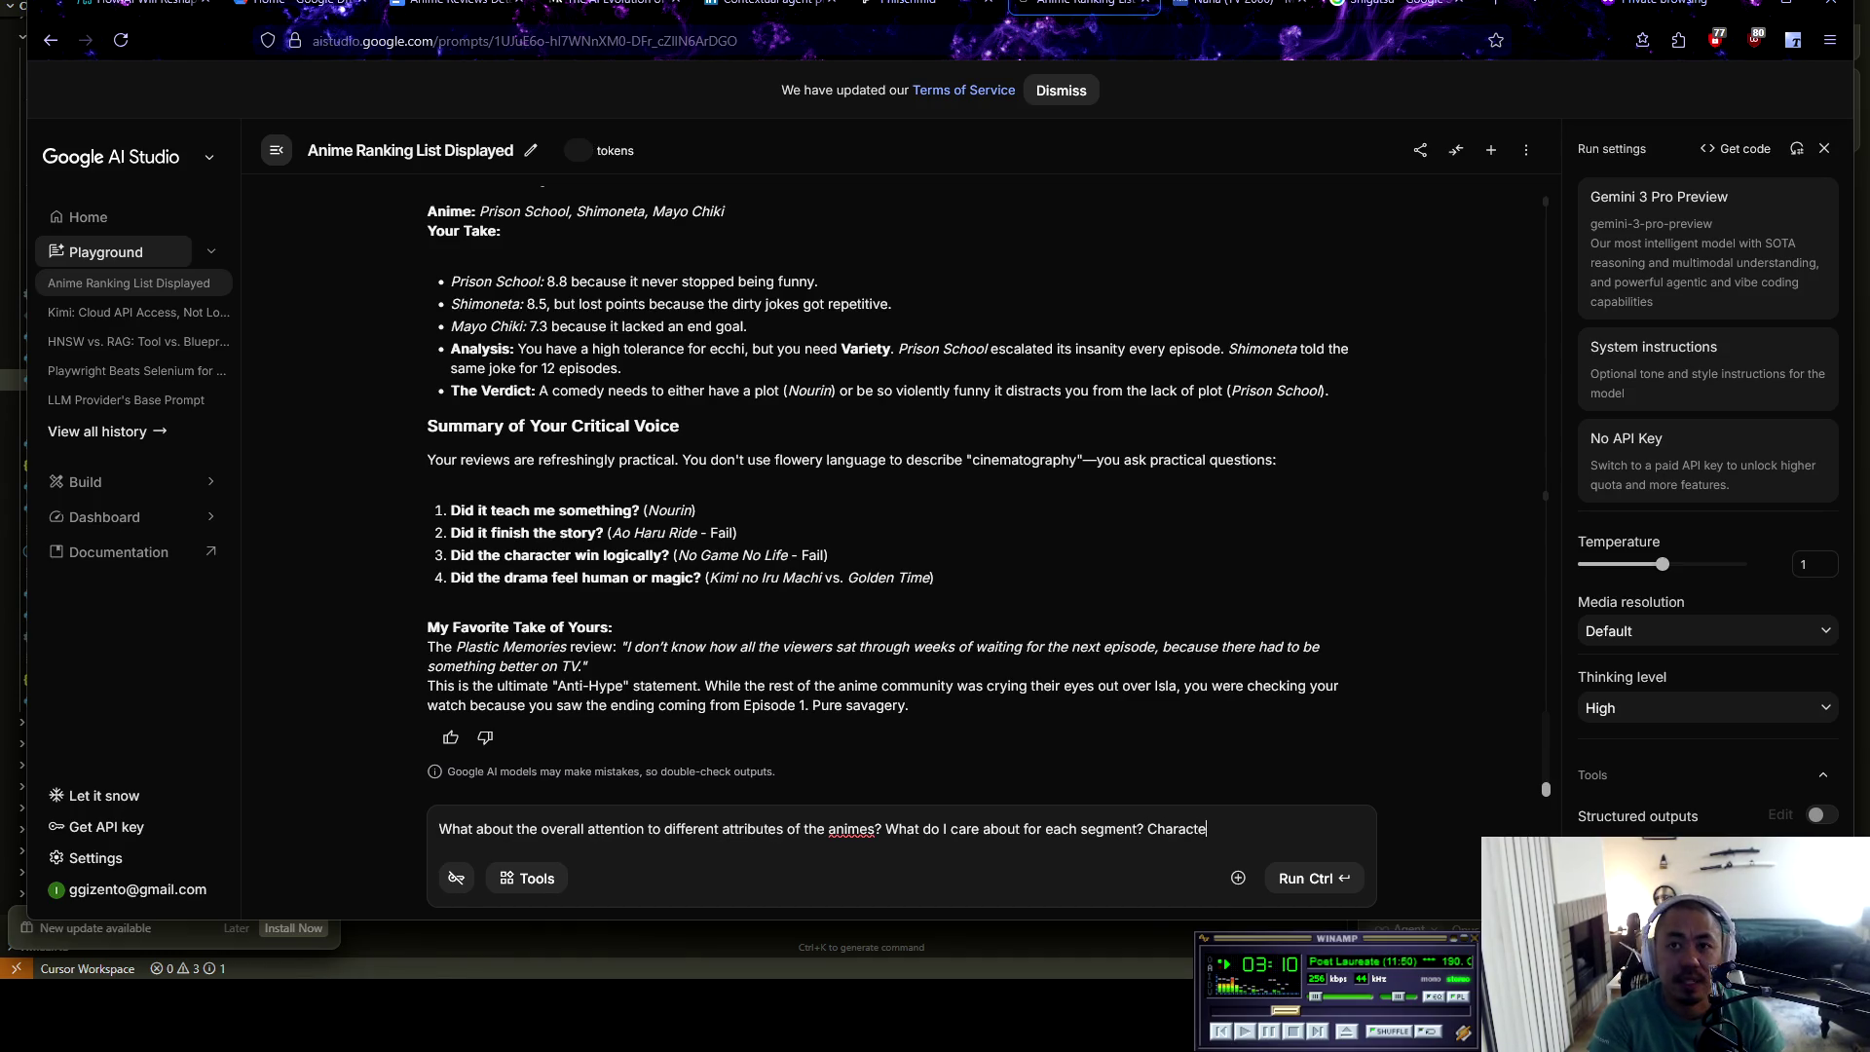
type("r development, ")
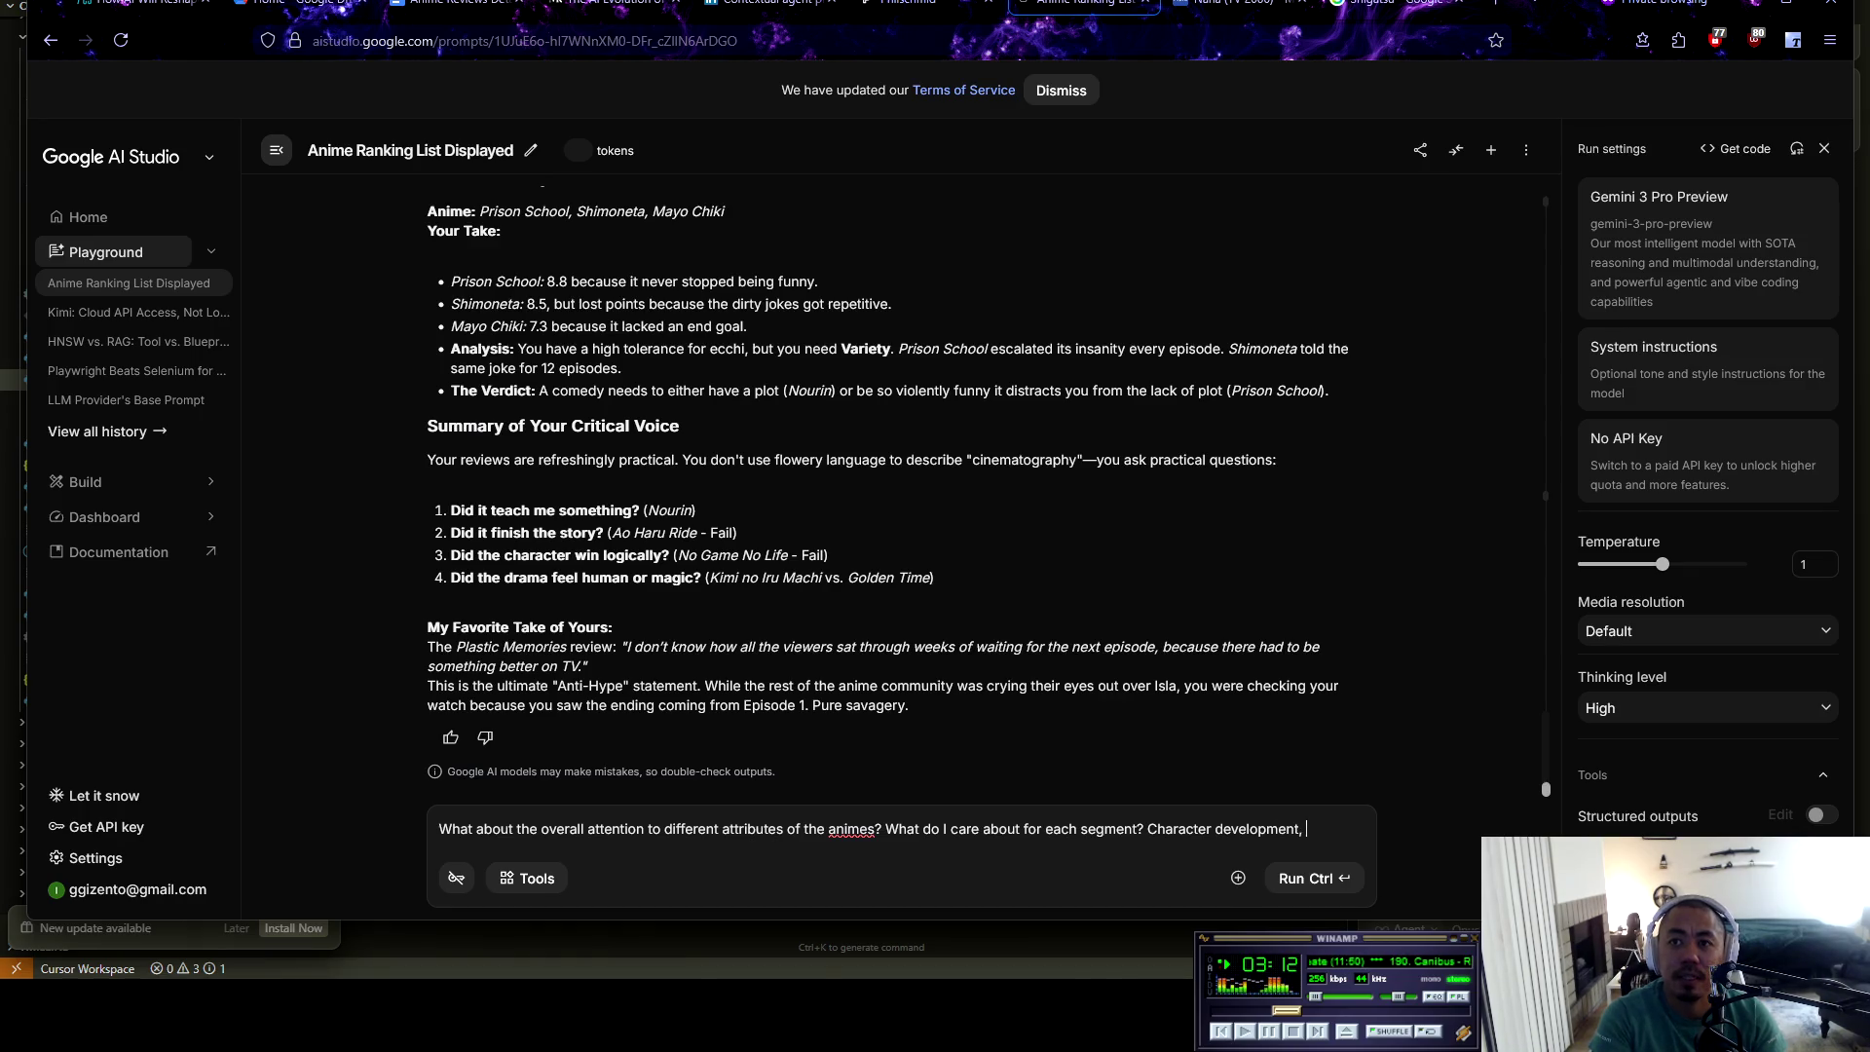
type("setting, mus")
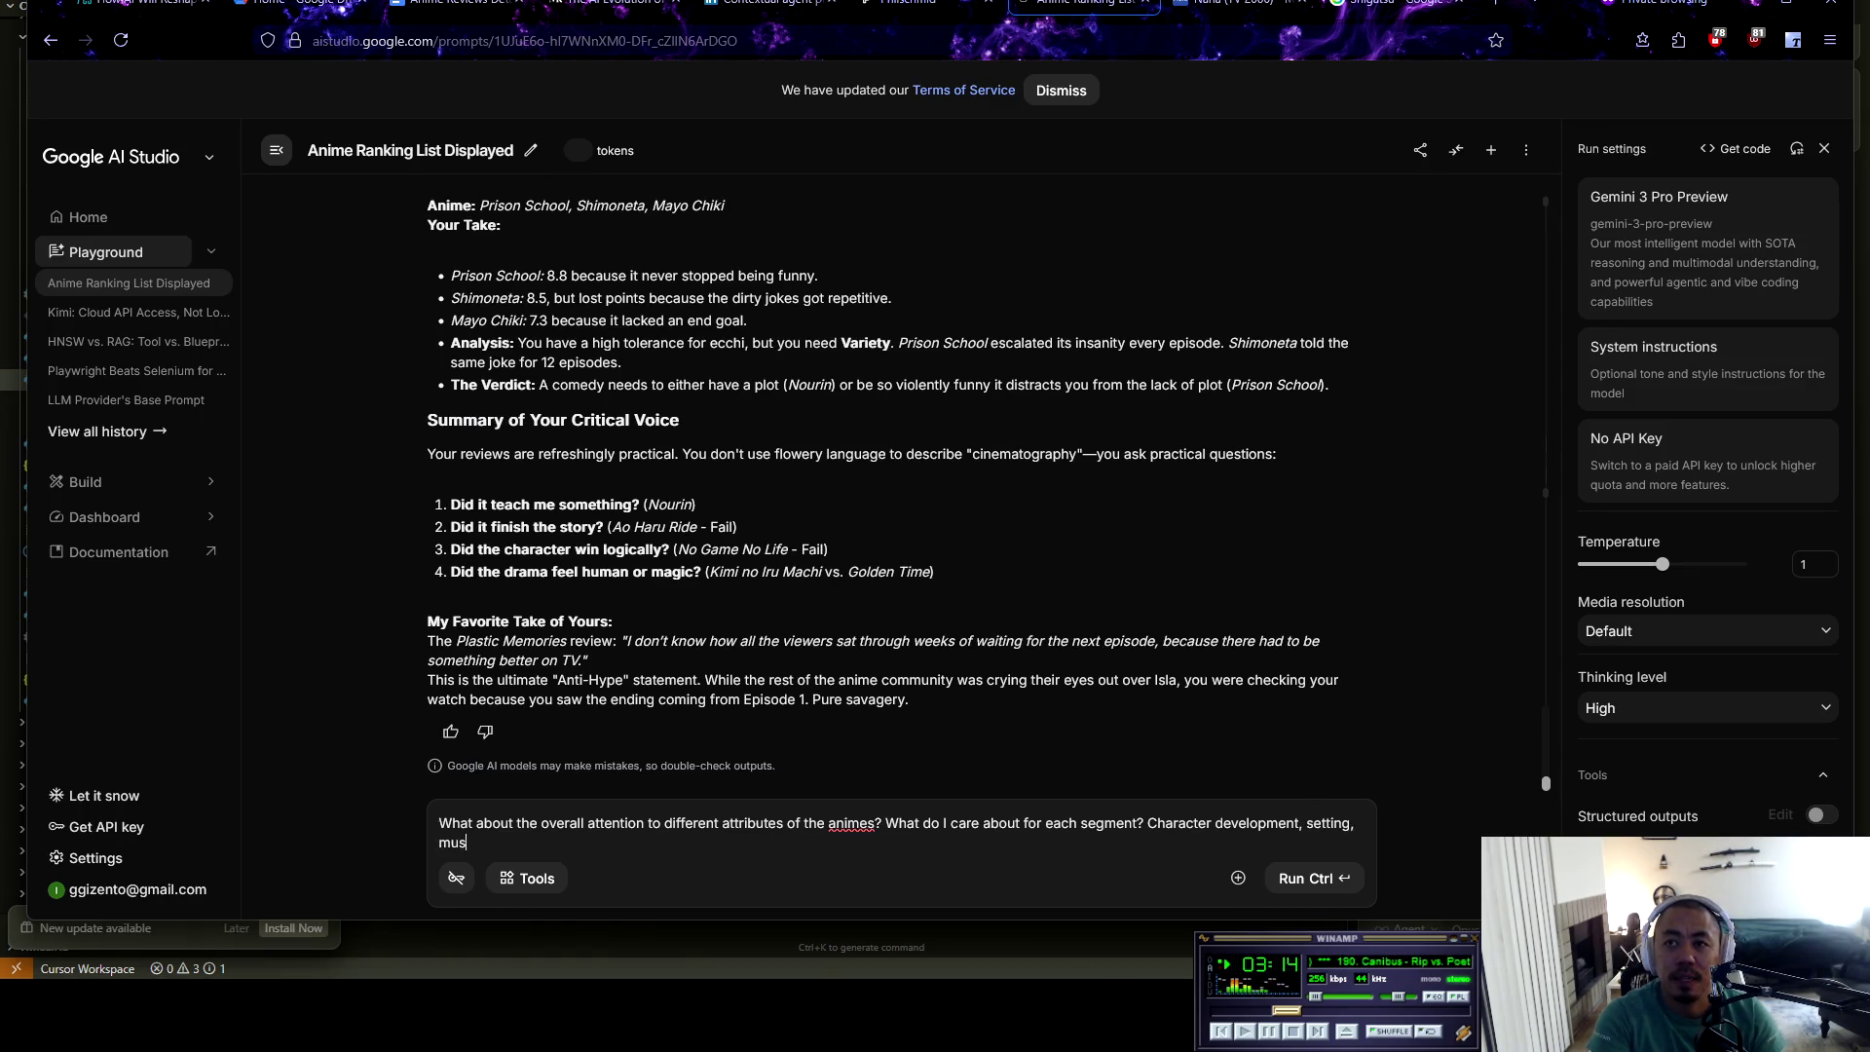
type("ic, plot,")
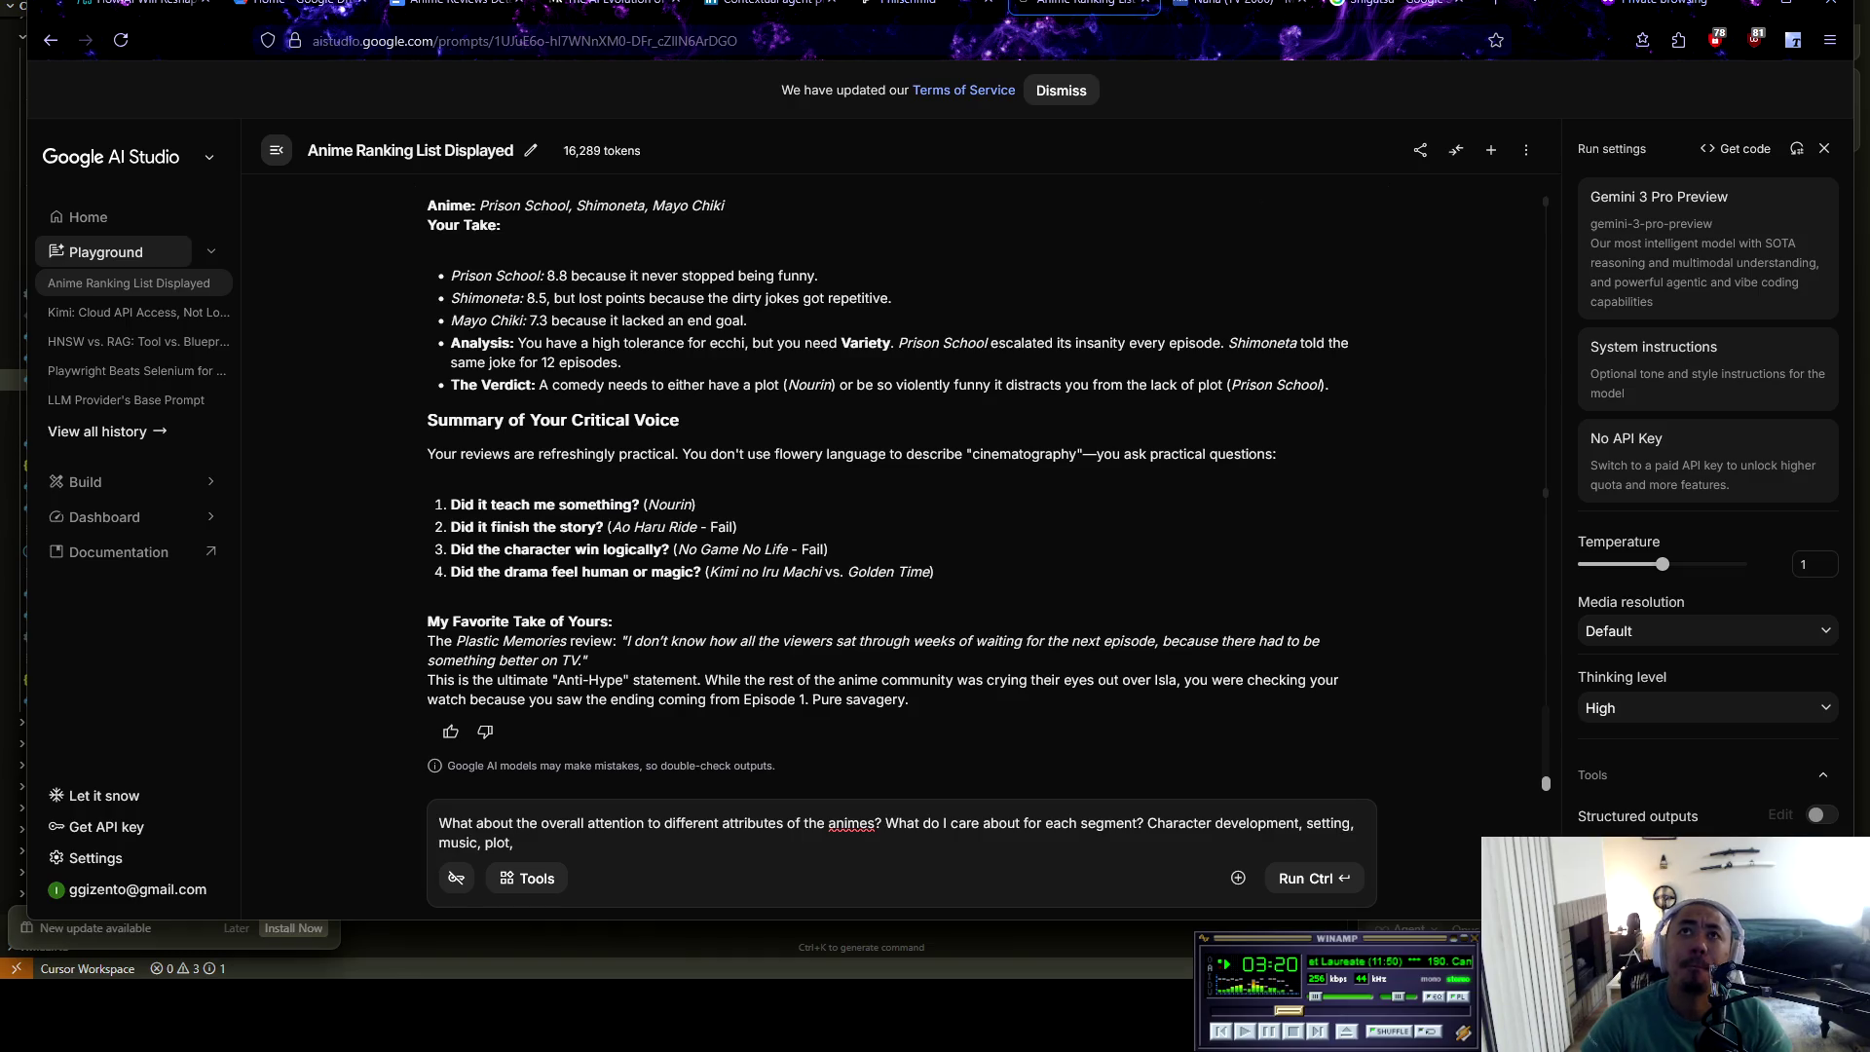
key("ctrl+3")
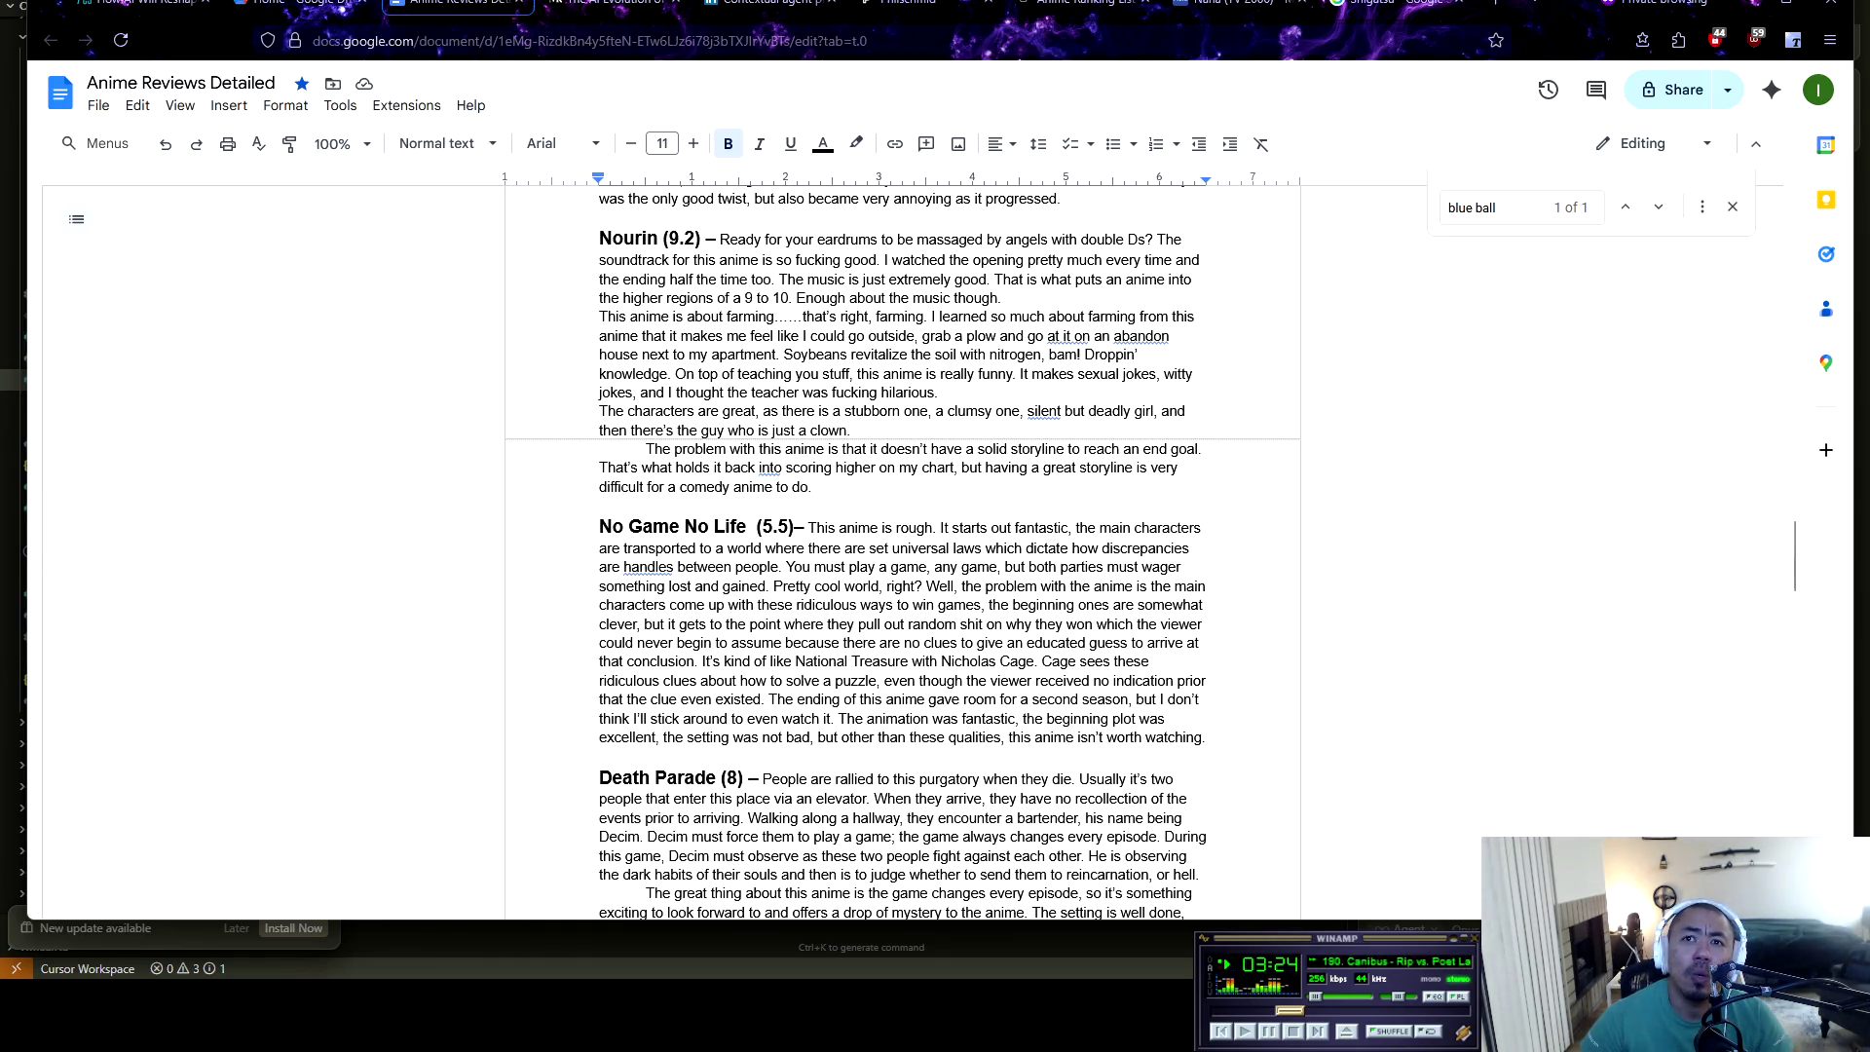
Scroll up the Anime Reviews Detailed doc to the Ore No Kanojo and Nourin reviews
scroll(903, 552, "up", 2)
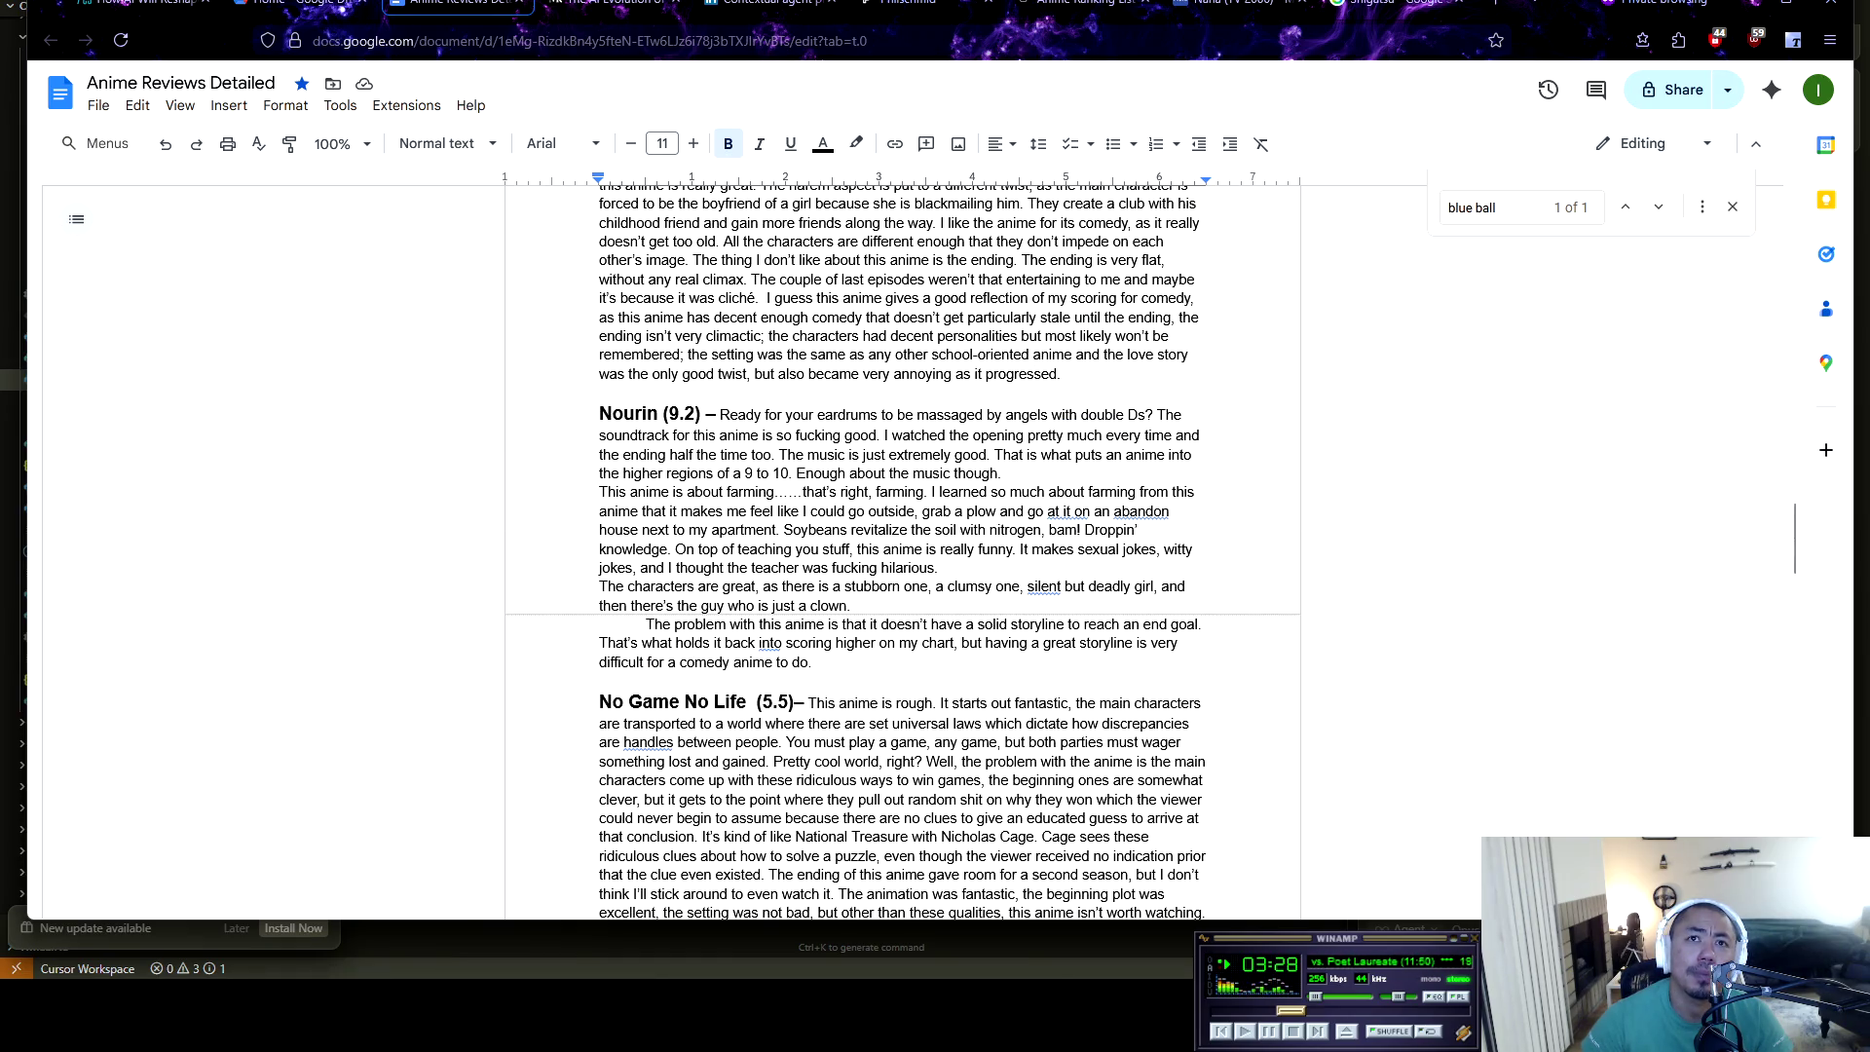
scroll(903, 552, "up", 3)
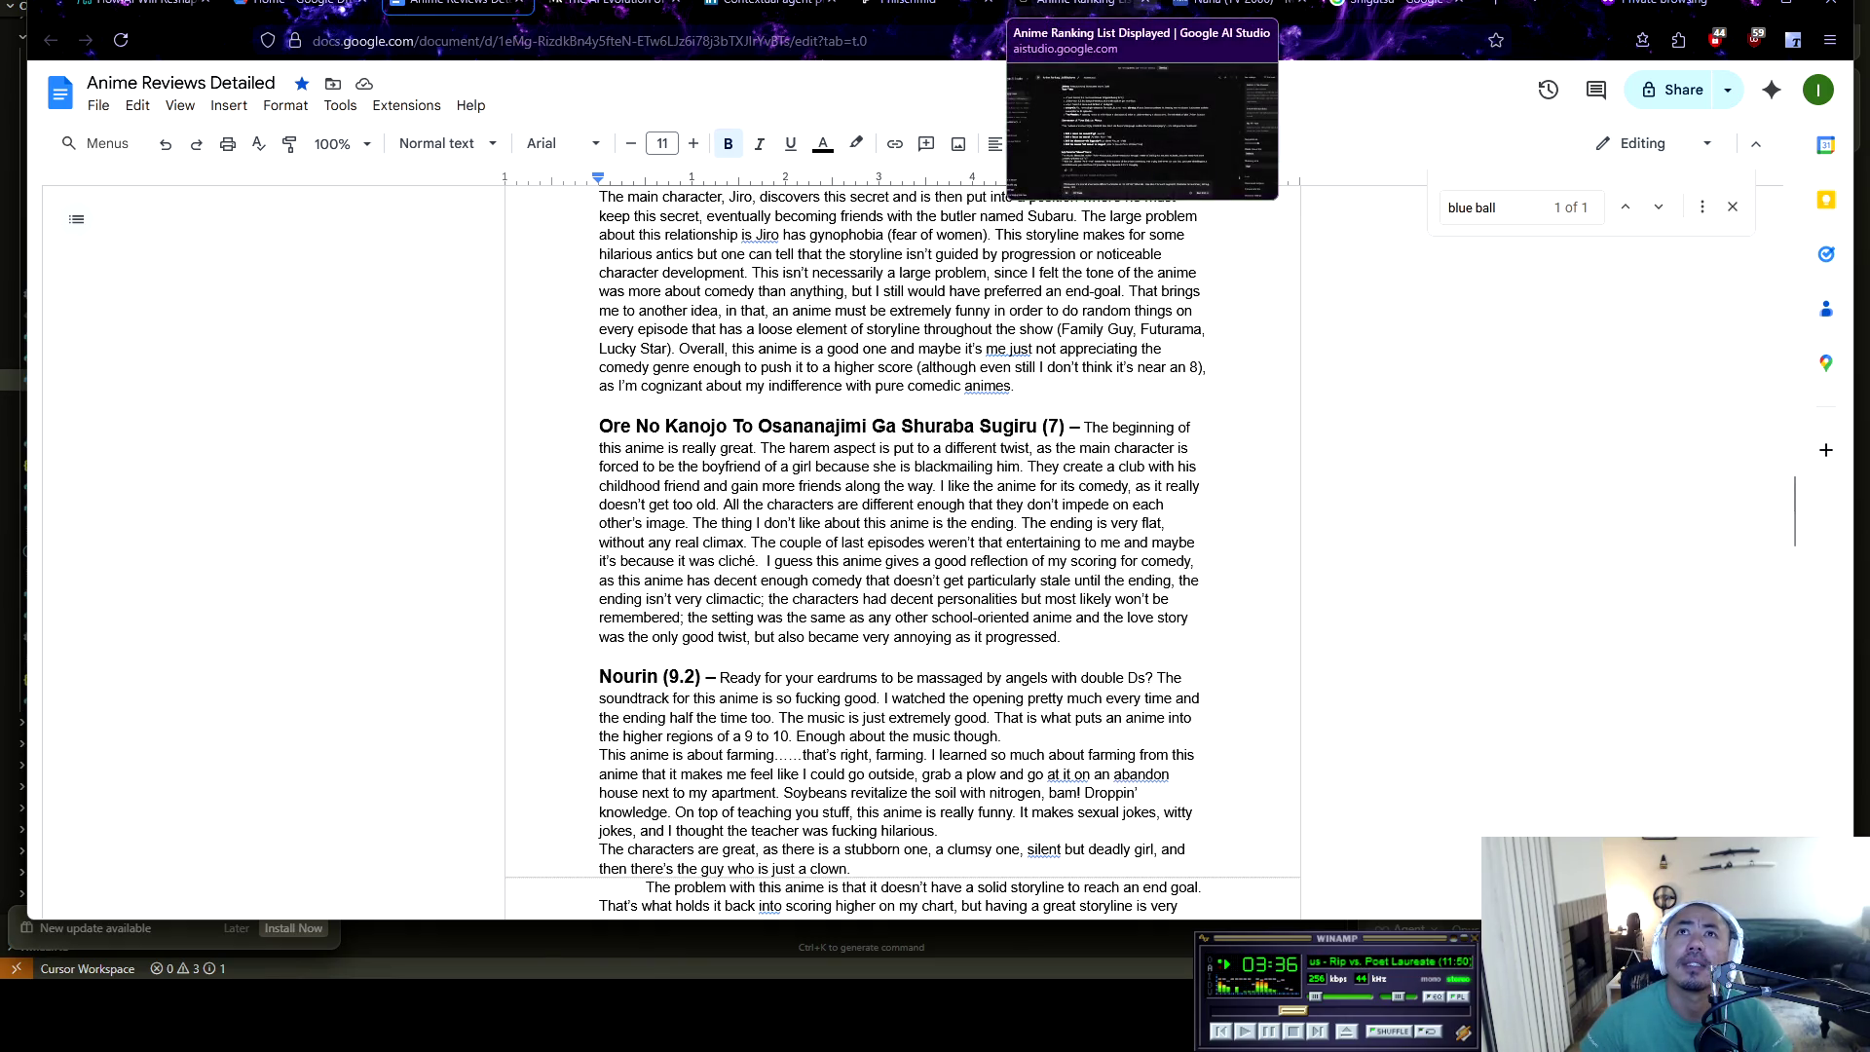
Add 'ending, etc.,' to the anime-attributes prompt and send it to Gemini
left_click(1082, 3)
type("ending, ")
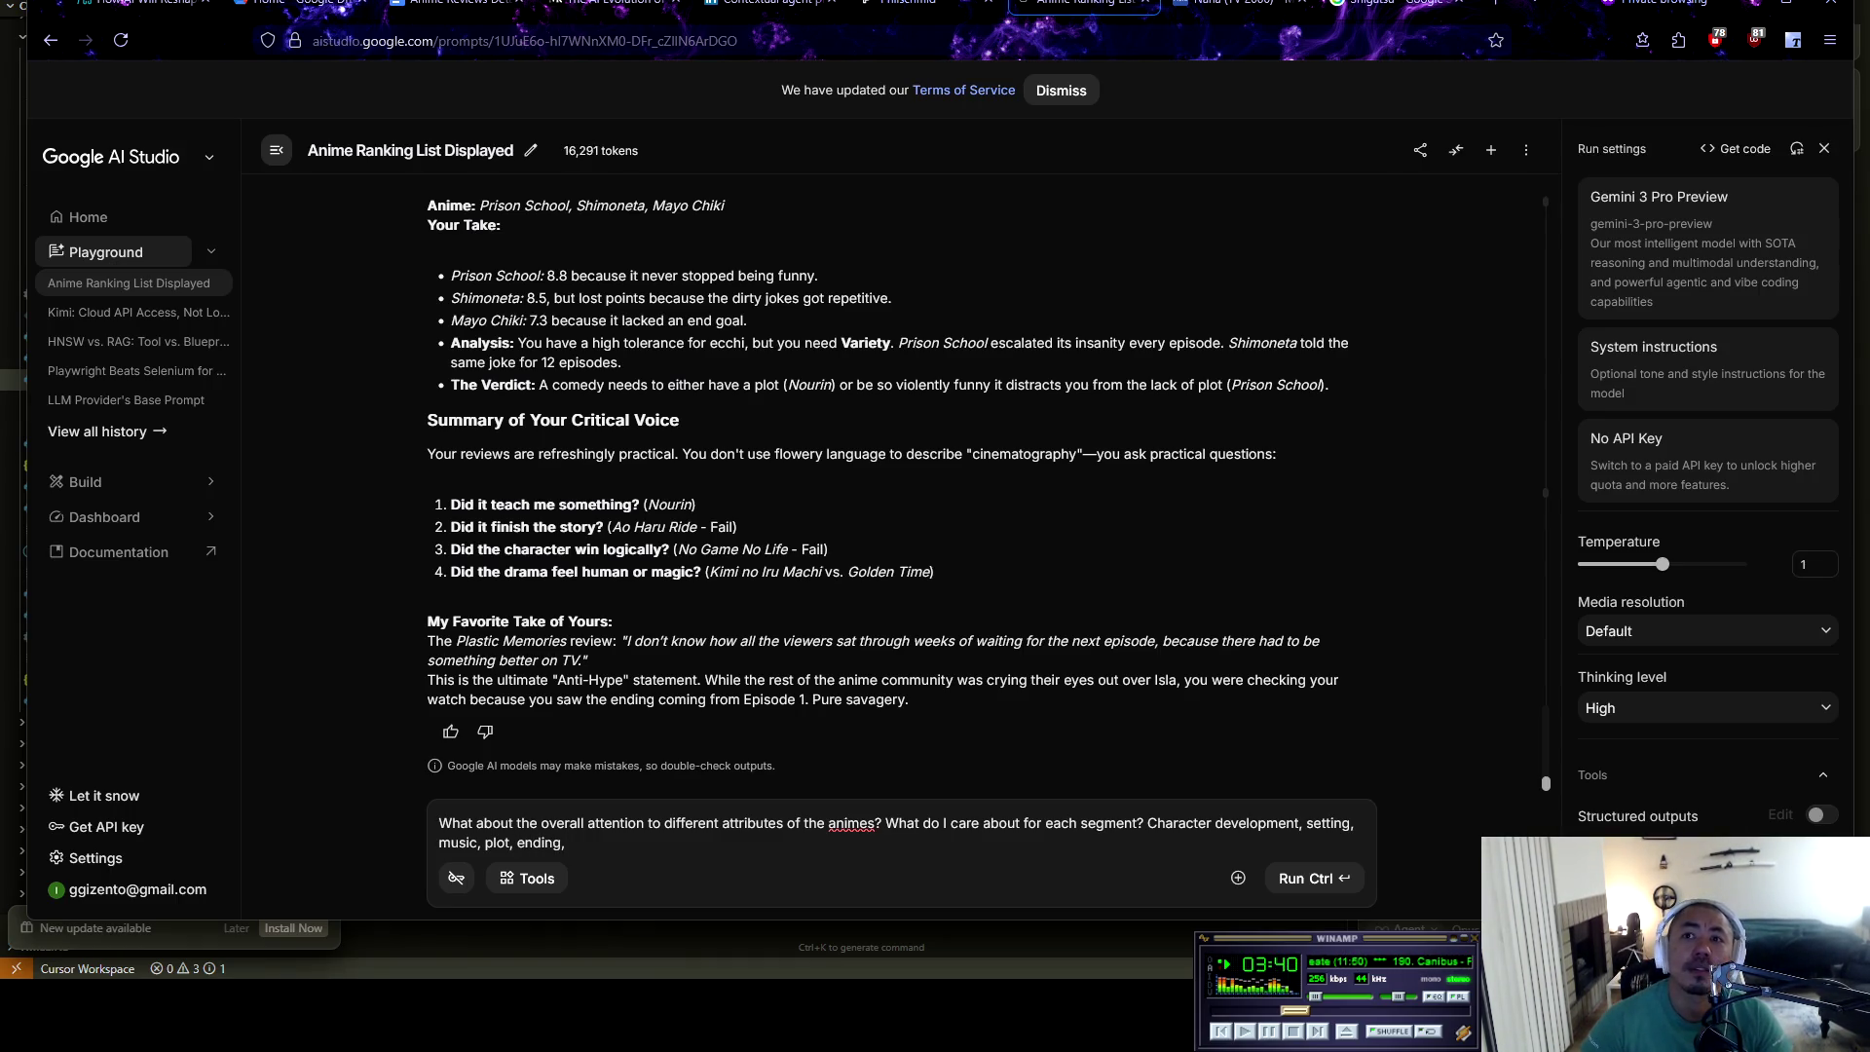
type("etc.,")
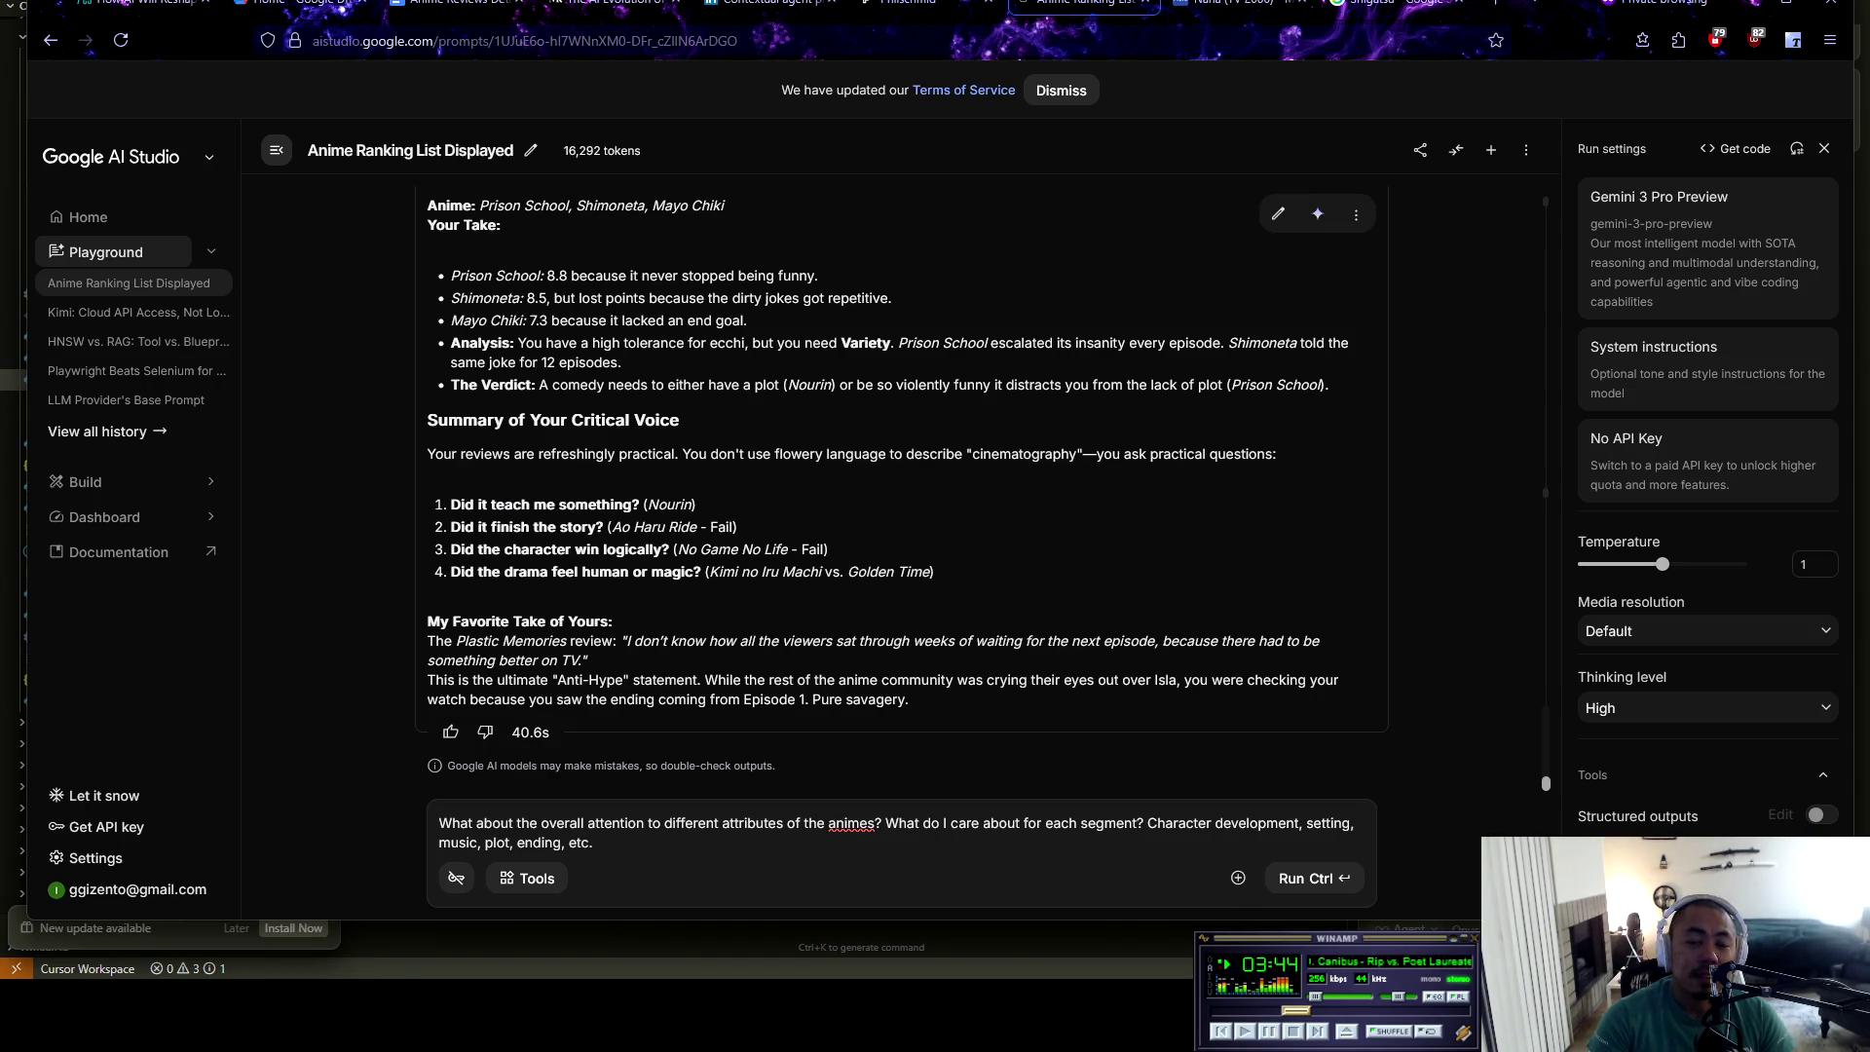
key("ctrl+Return")
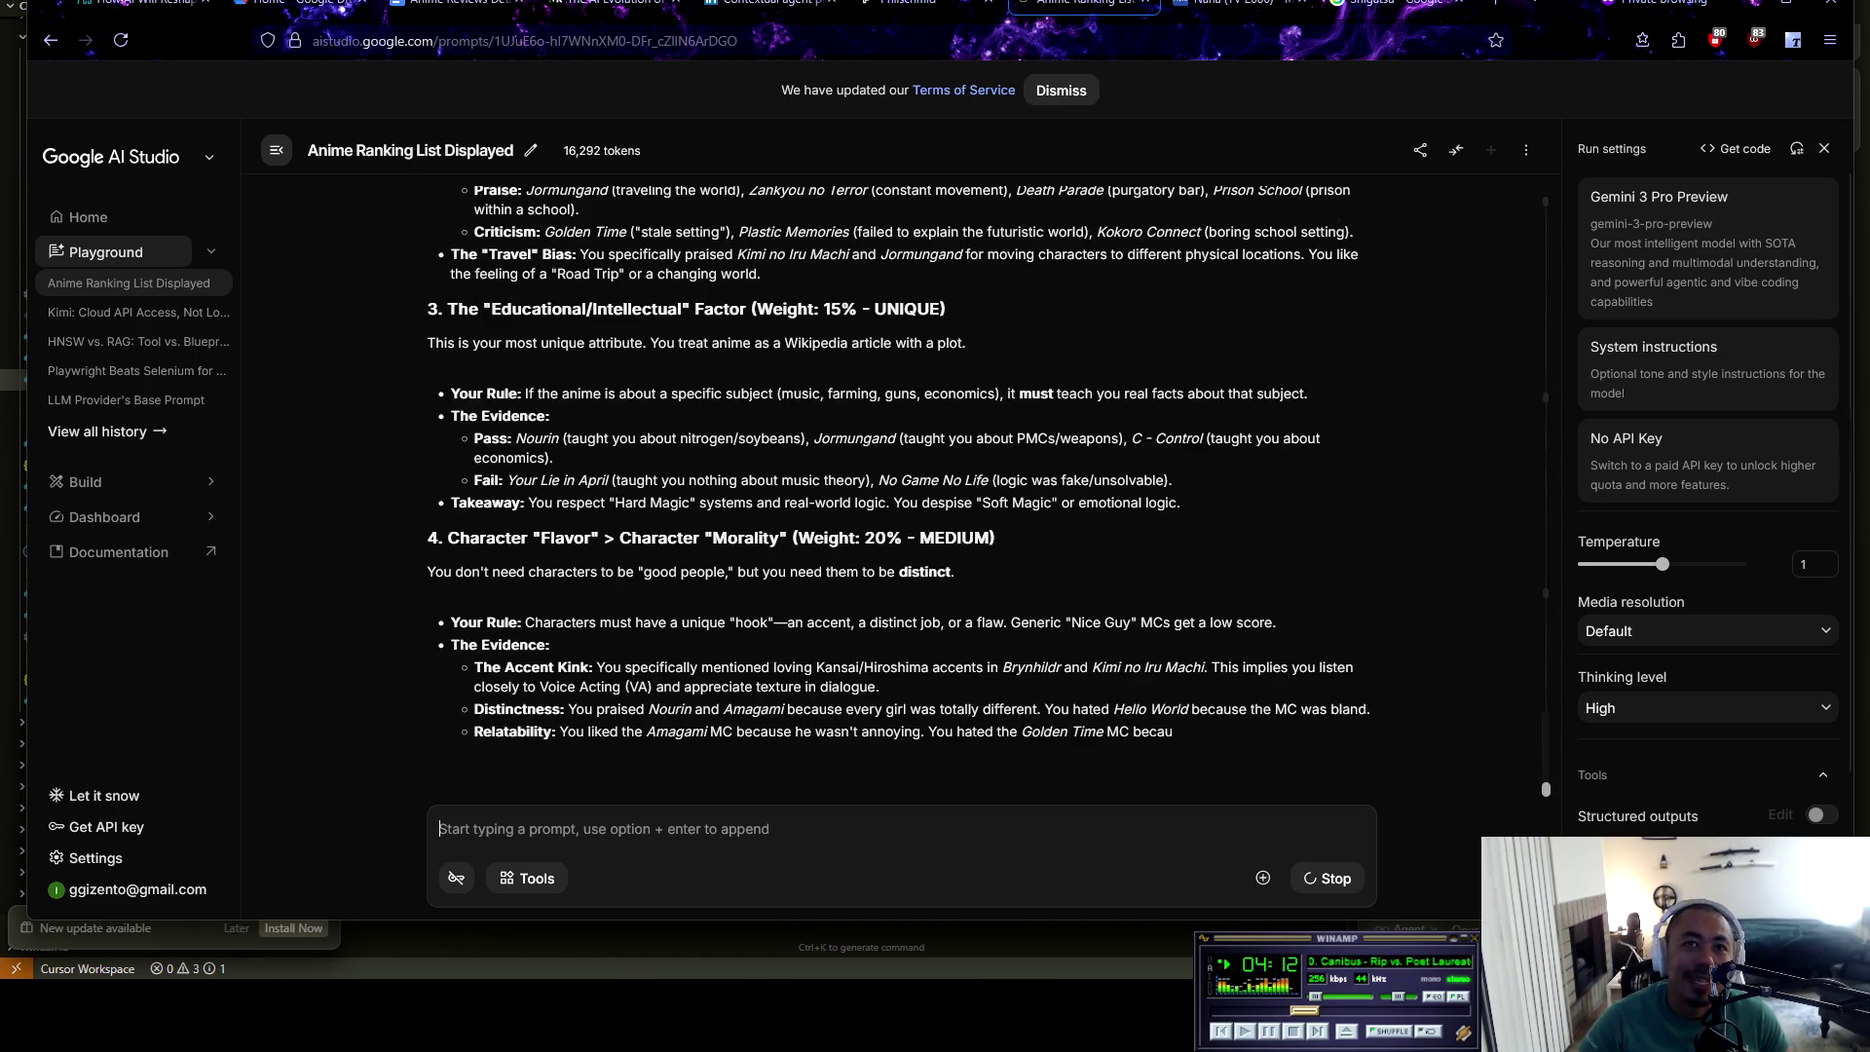
Skip the music track and scroll up through Gemini's weighted scoring answer
left_click(1319, 1033)
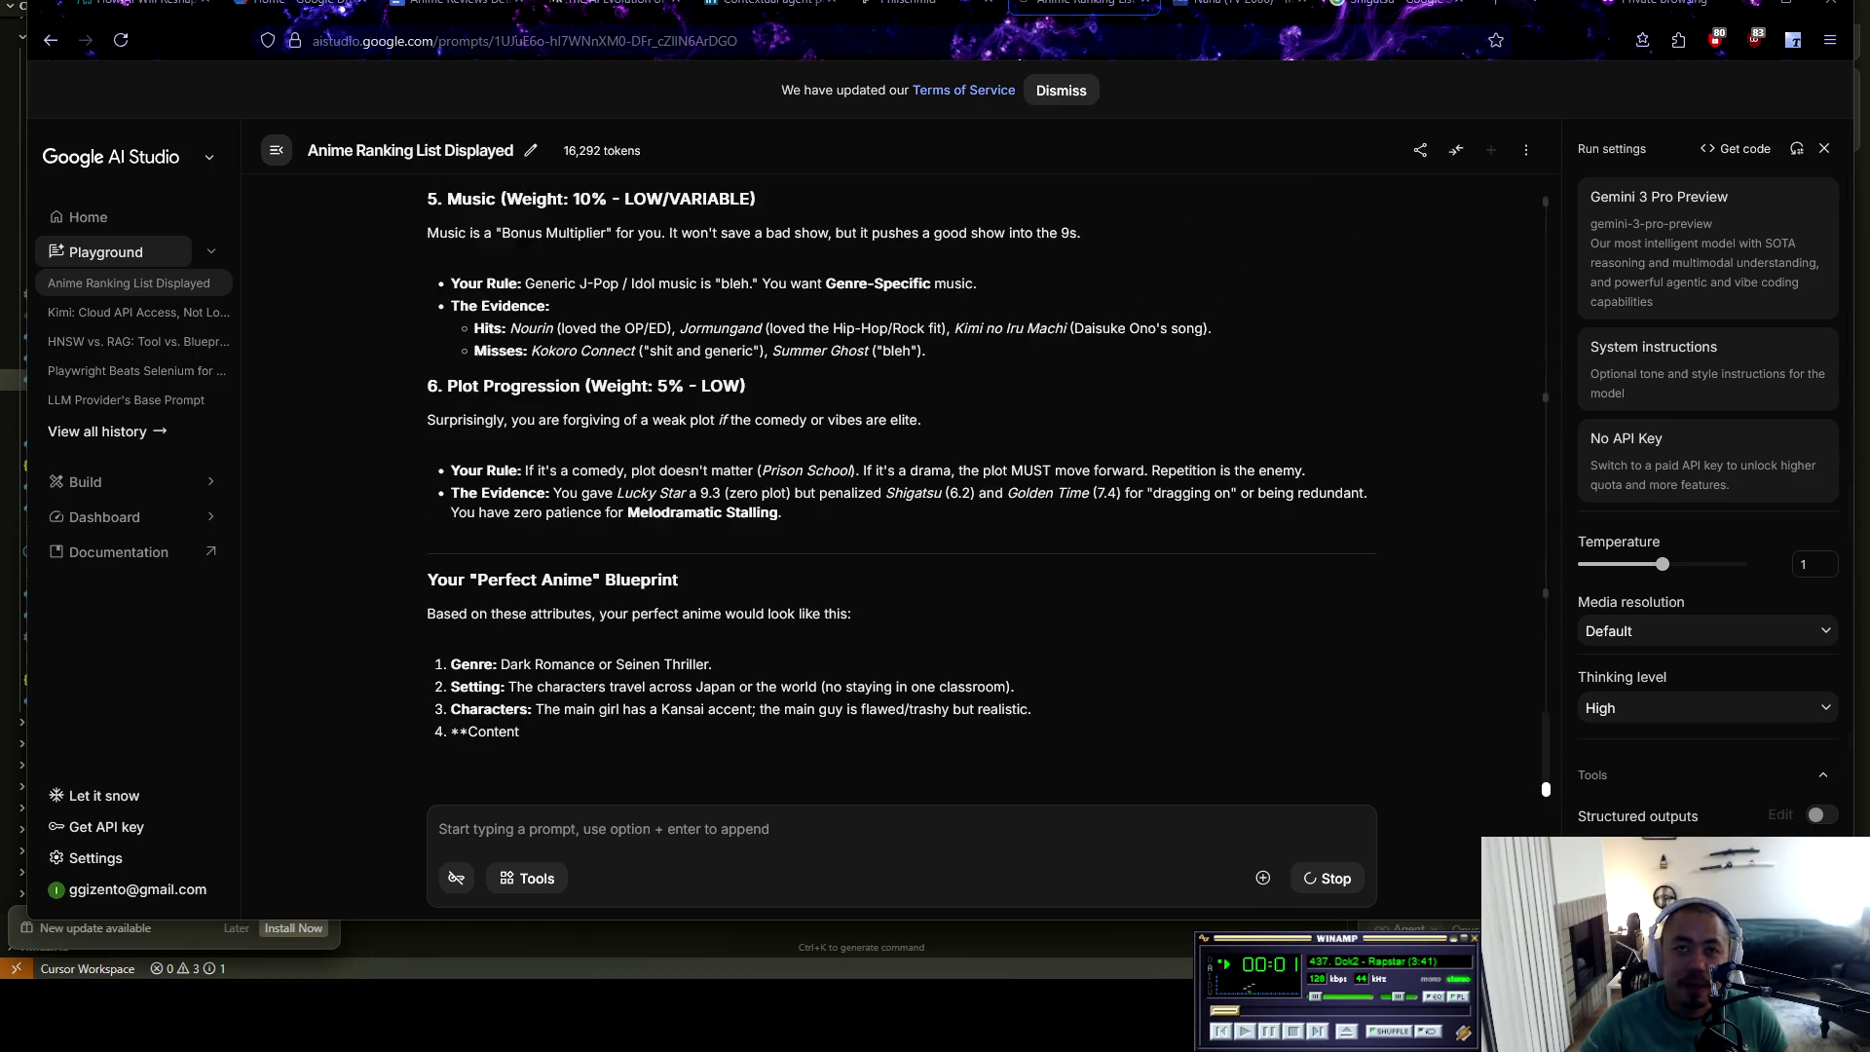
scroll(983, 492, "up", 10)
scroll(982, 492, "up", 8)
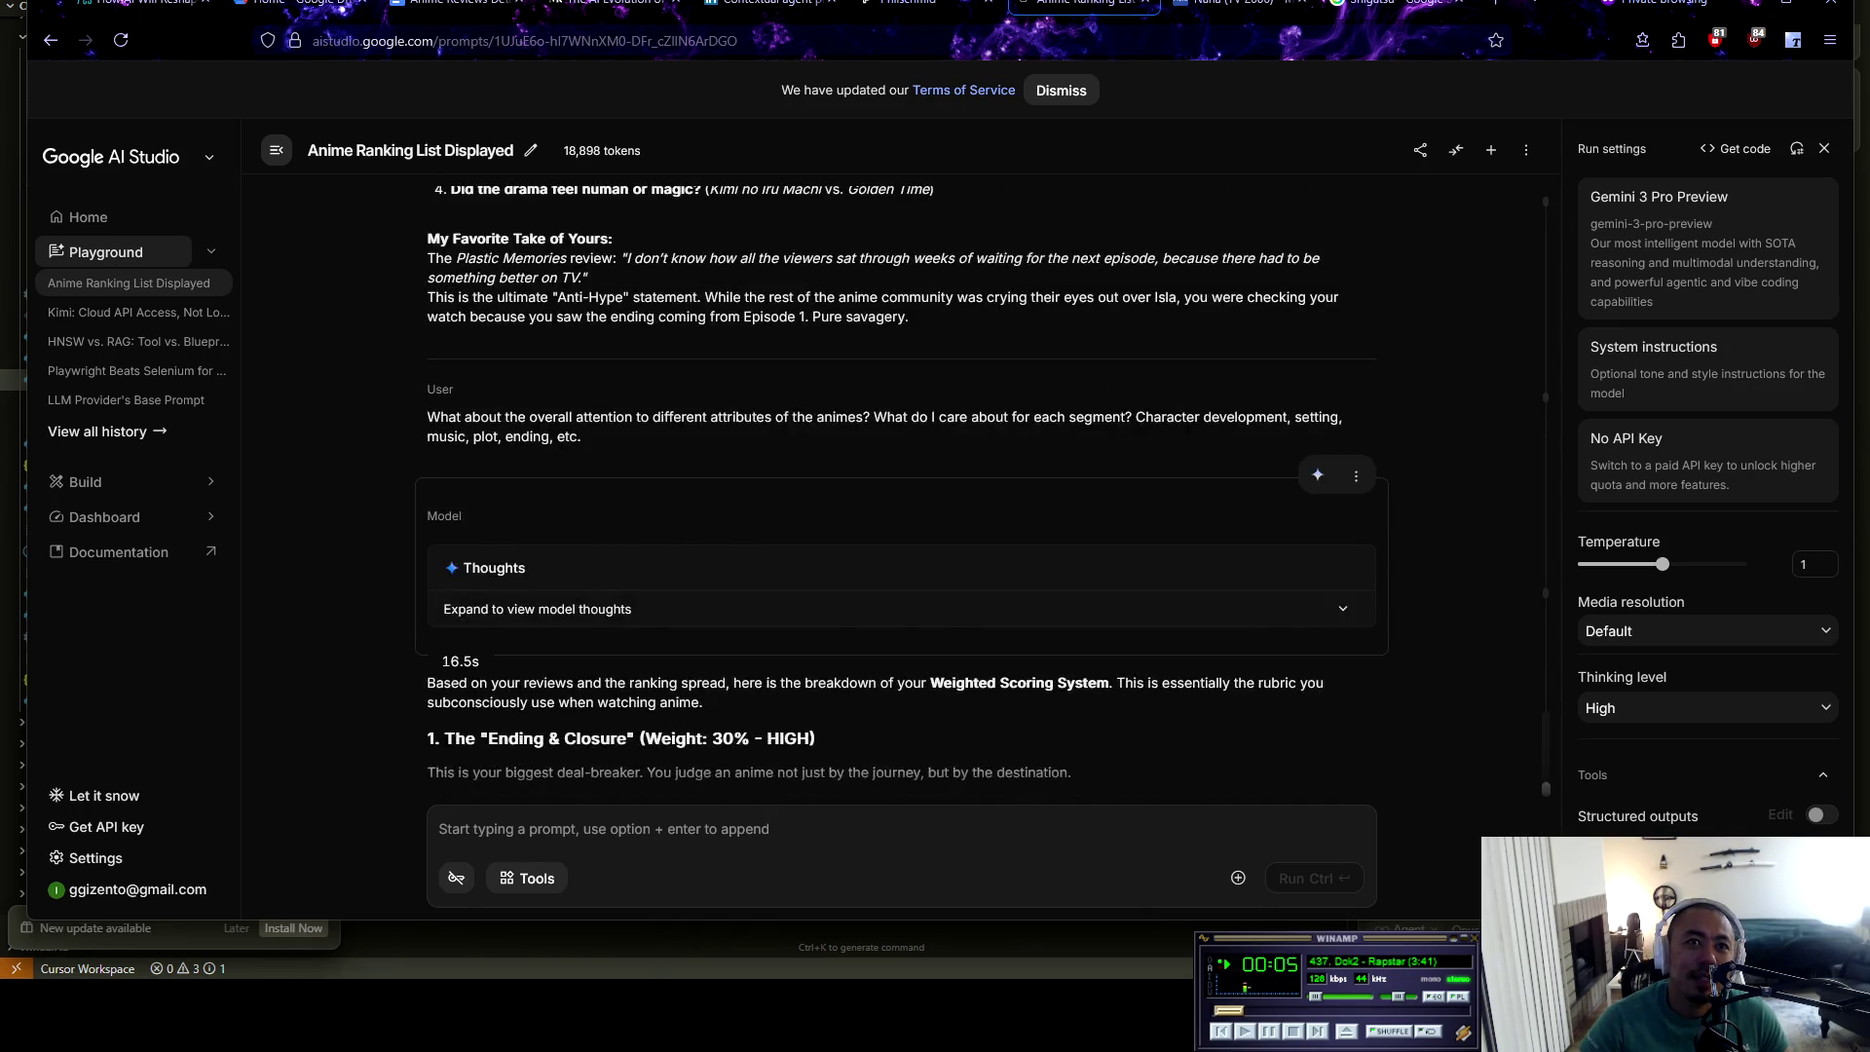
scroll(983, 492, "down", 5)
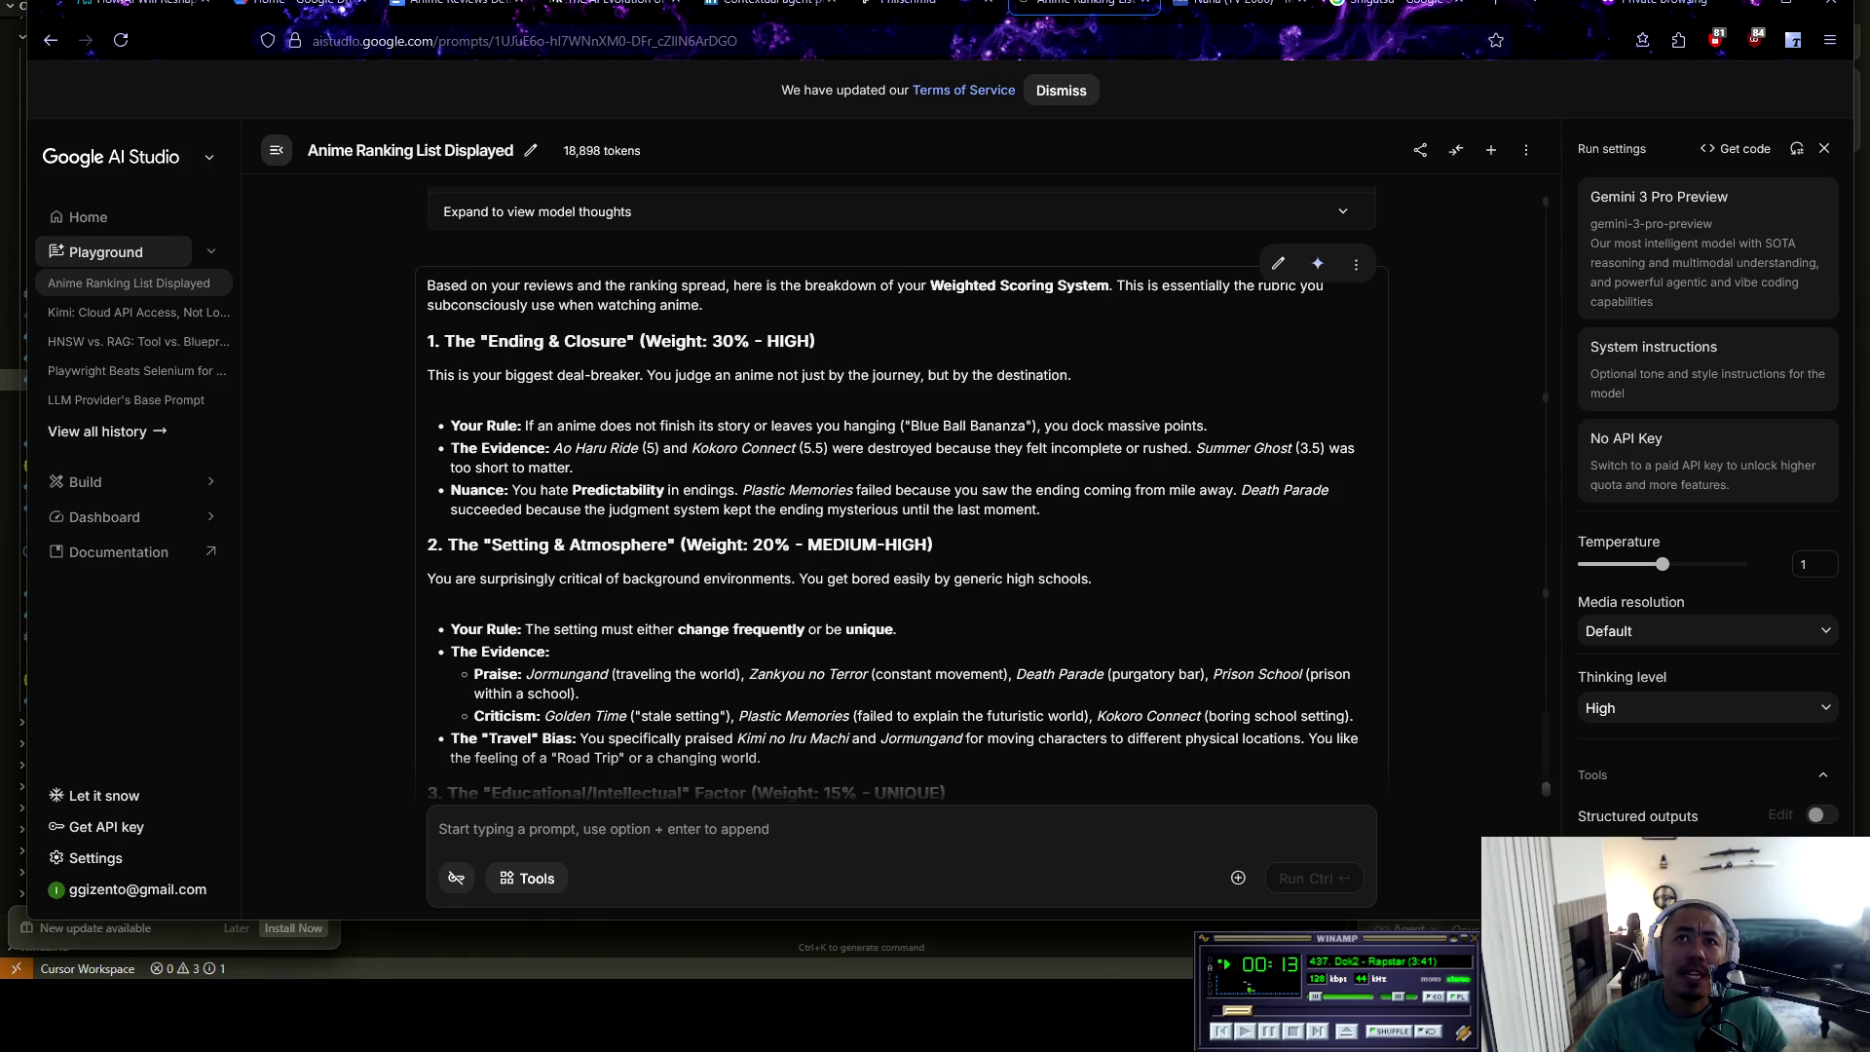
left_click_drag(488, 341, 814, 340)
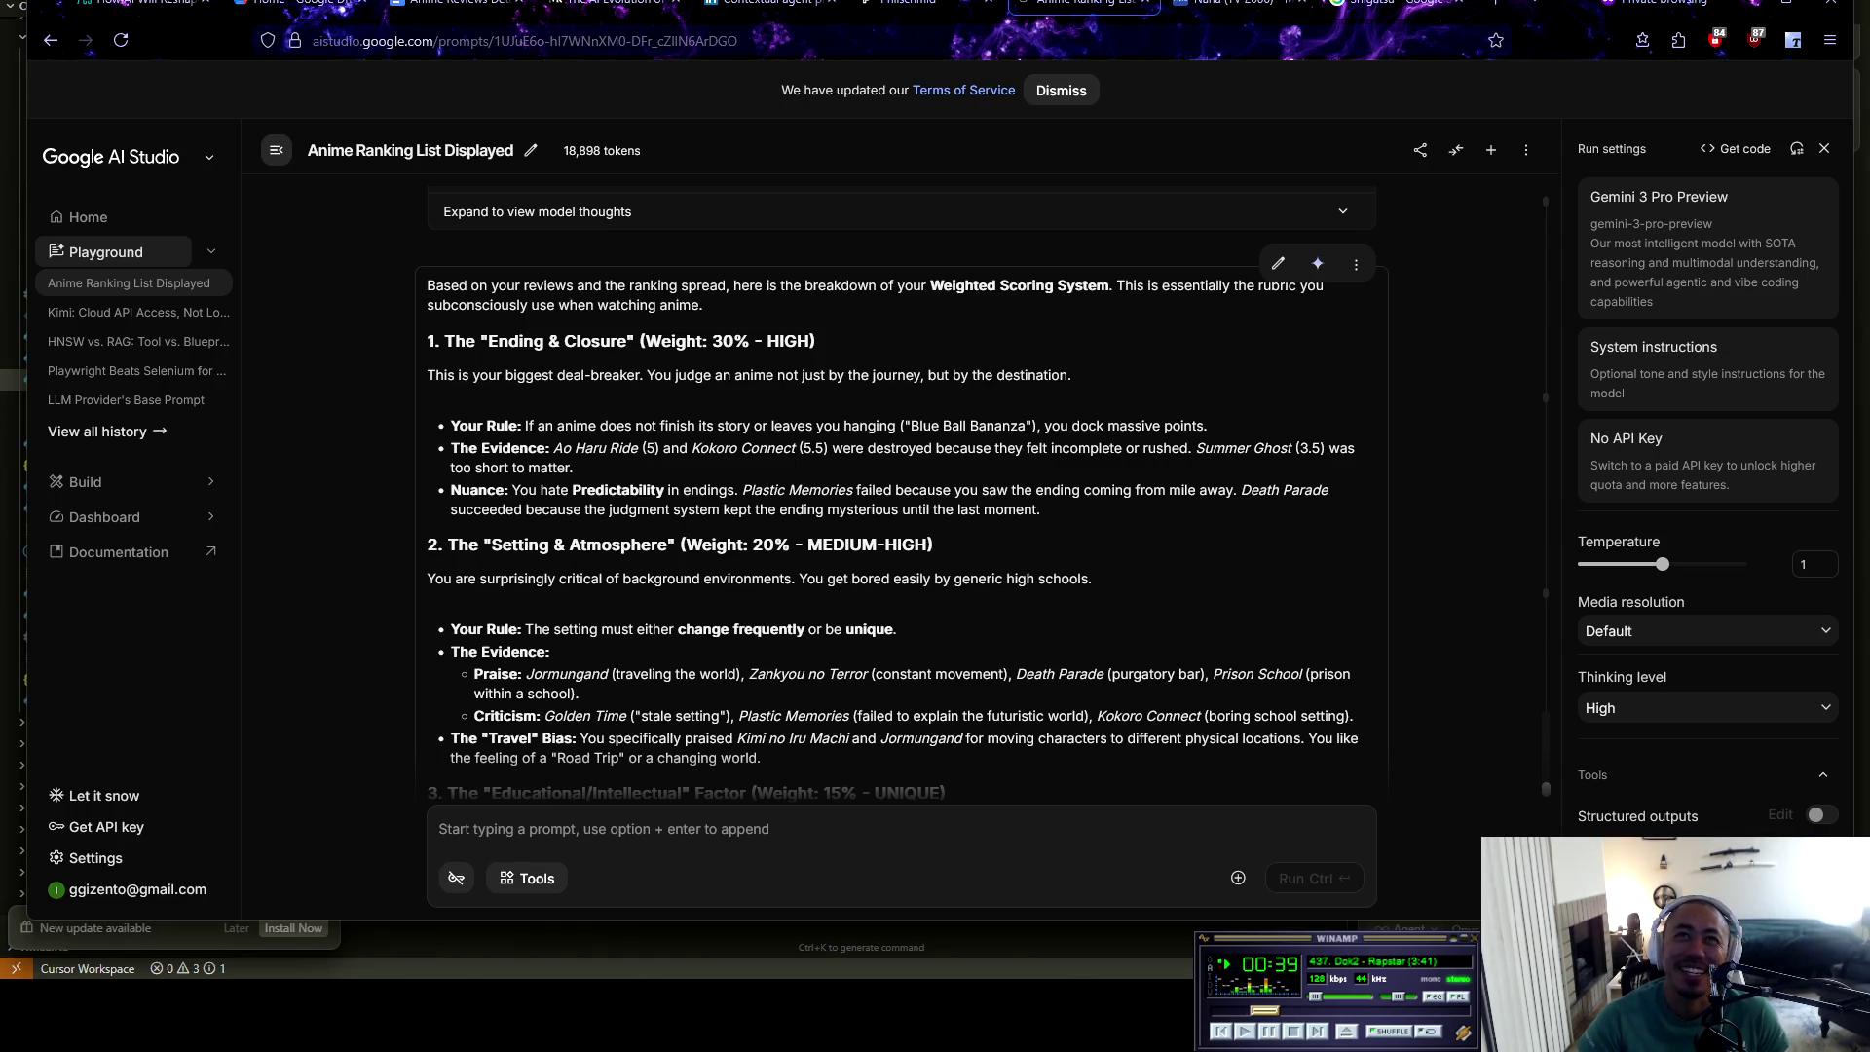
Expand the model's thoughts behind the weighted scoring reply and scroll through them
scroll(857, 419, "up", 2)
left_click(857, 414)
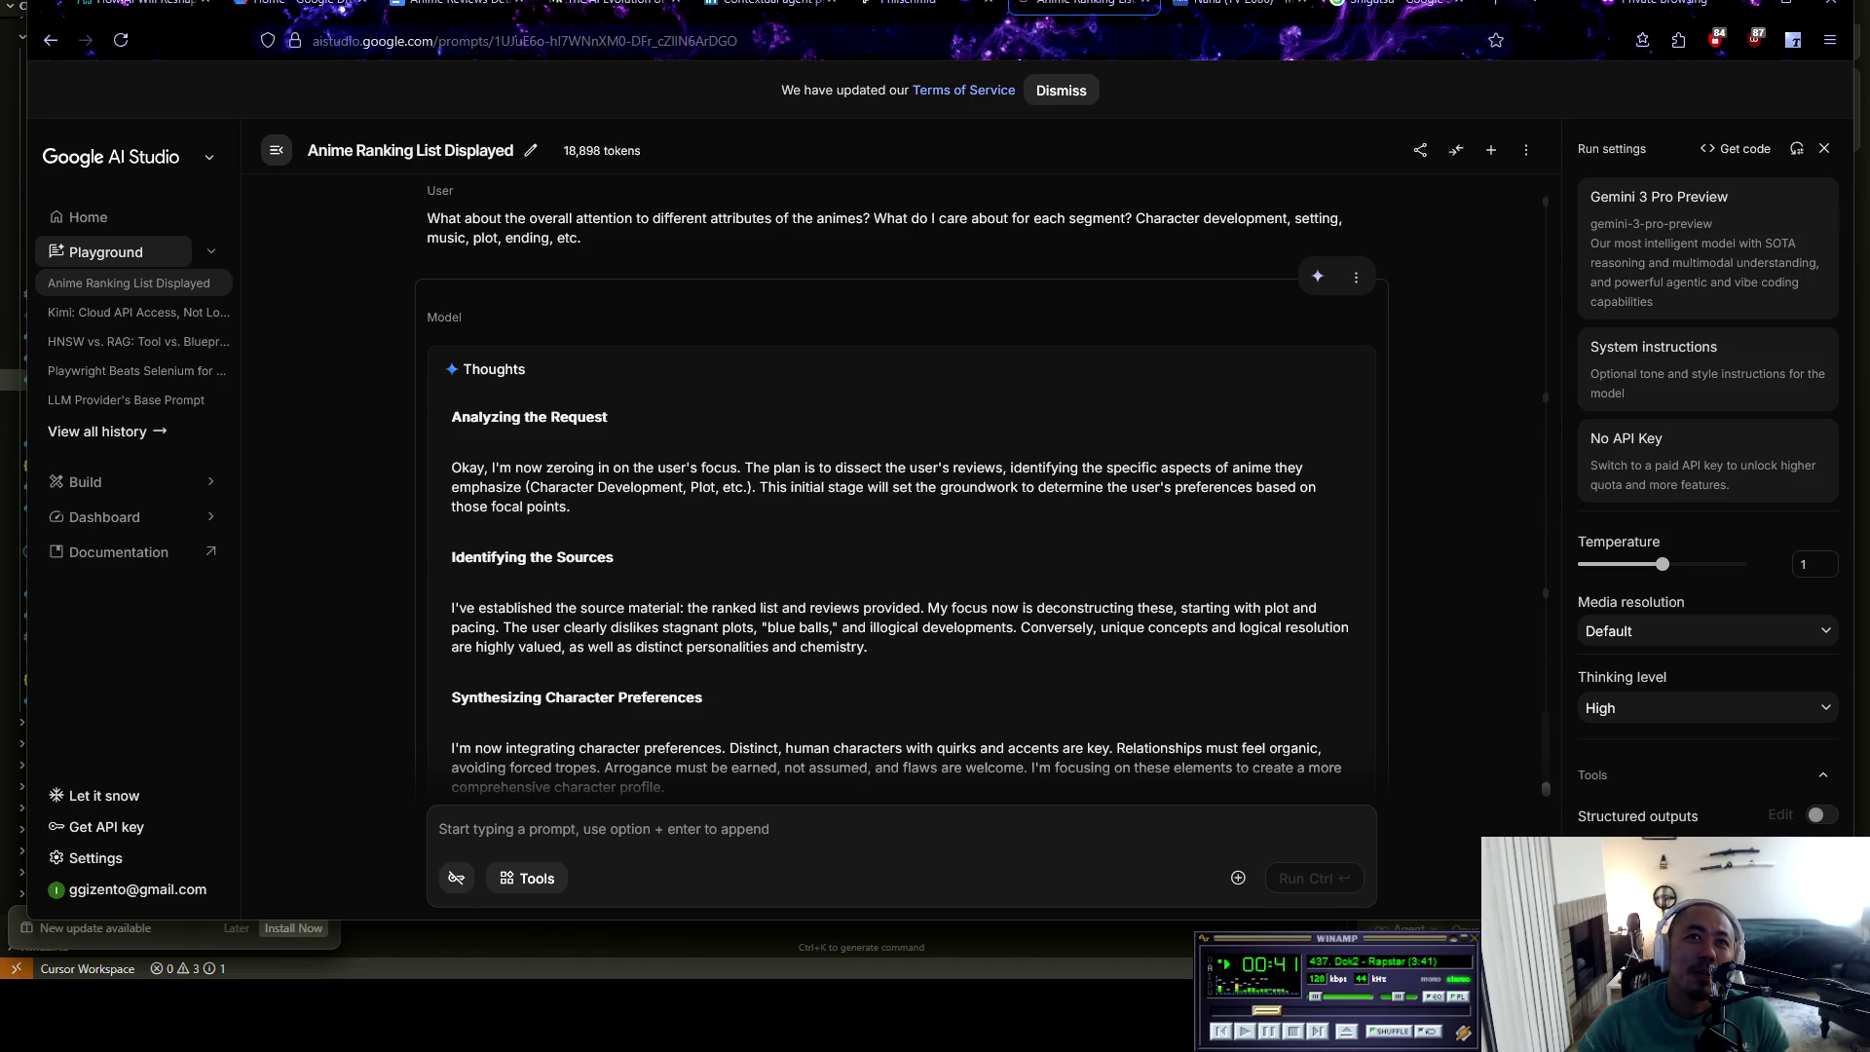
scroll(857, 468, "up", 20)
scroll(901, 487, "up", 15)
scroll(898, 487, "up", 5)
scroll(898, 487, "down", 15)
scroll(898, 487, "down", 15)
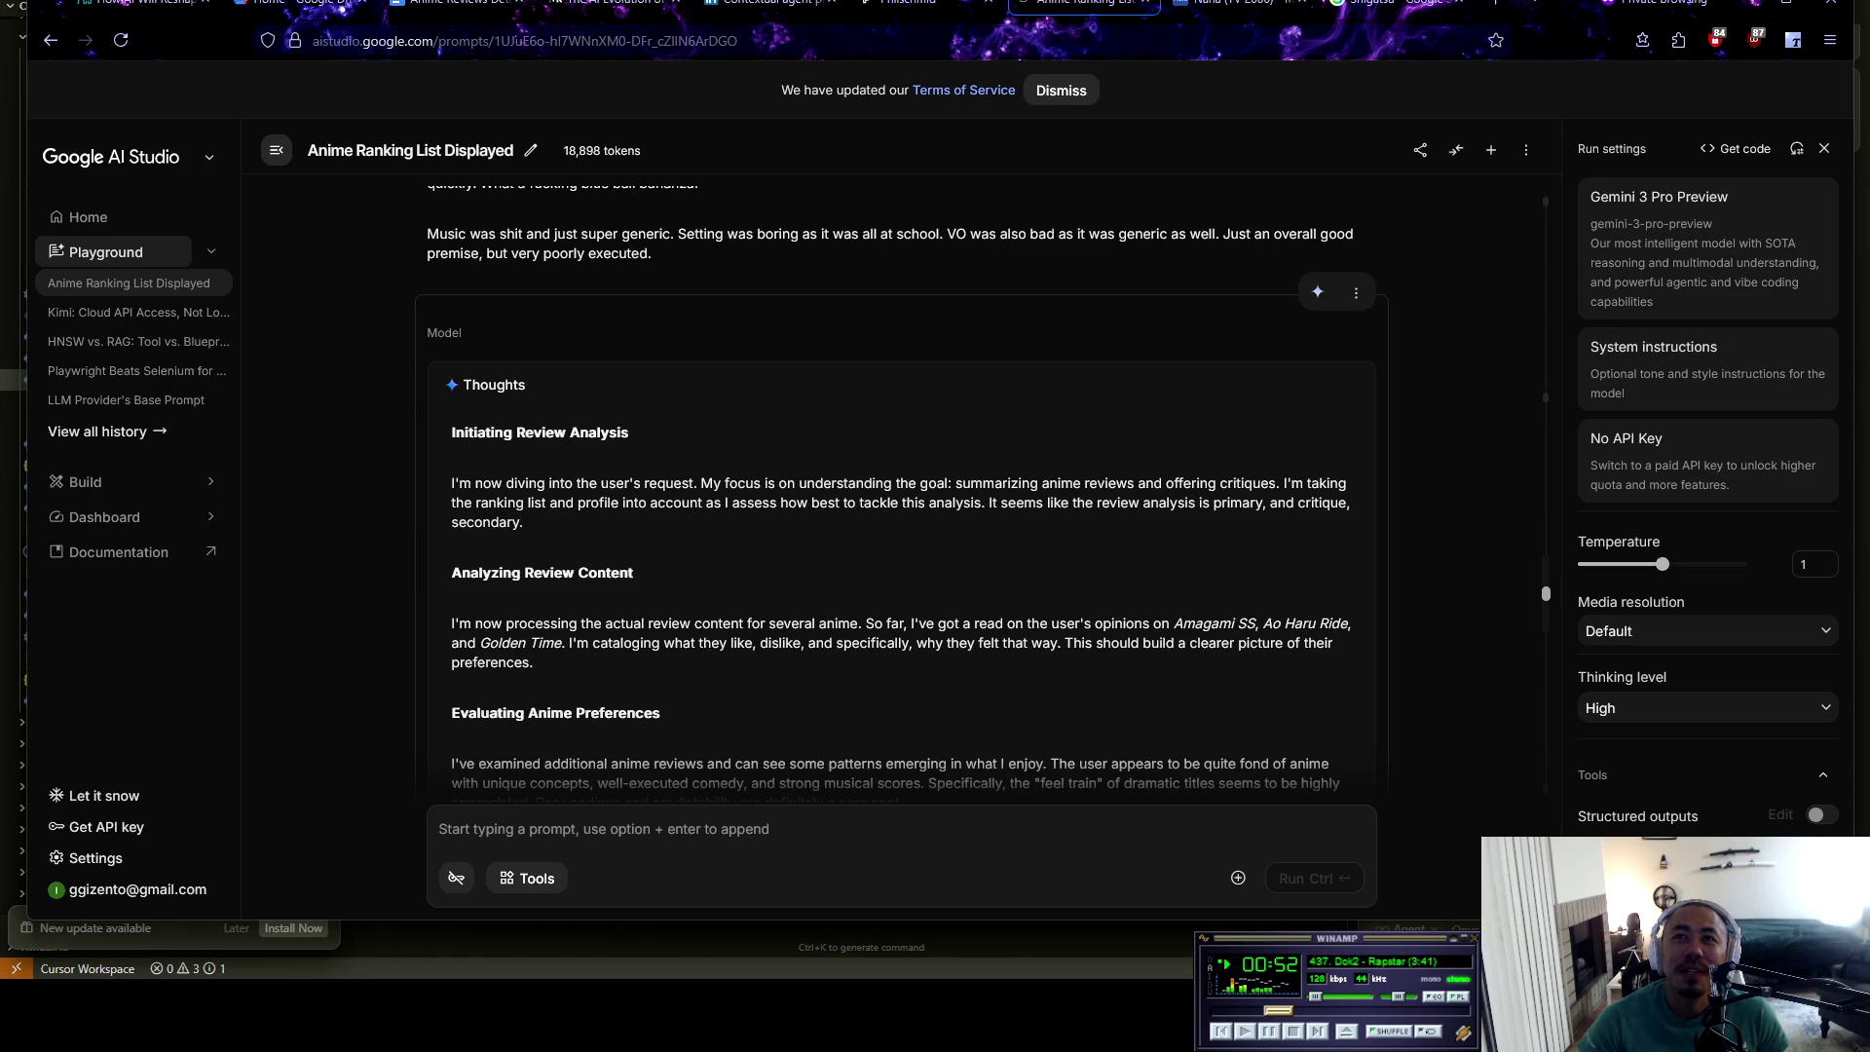
scroll(890, 492, "down", 3)
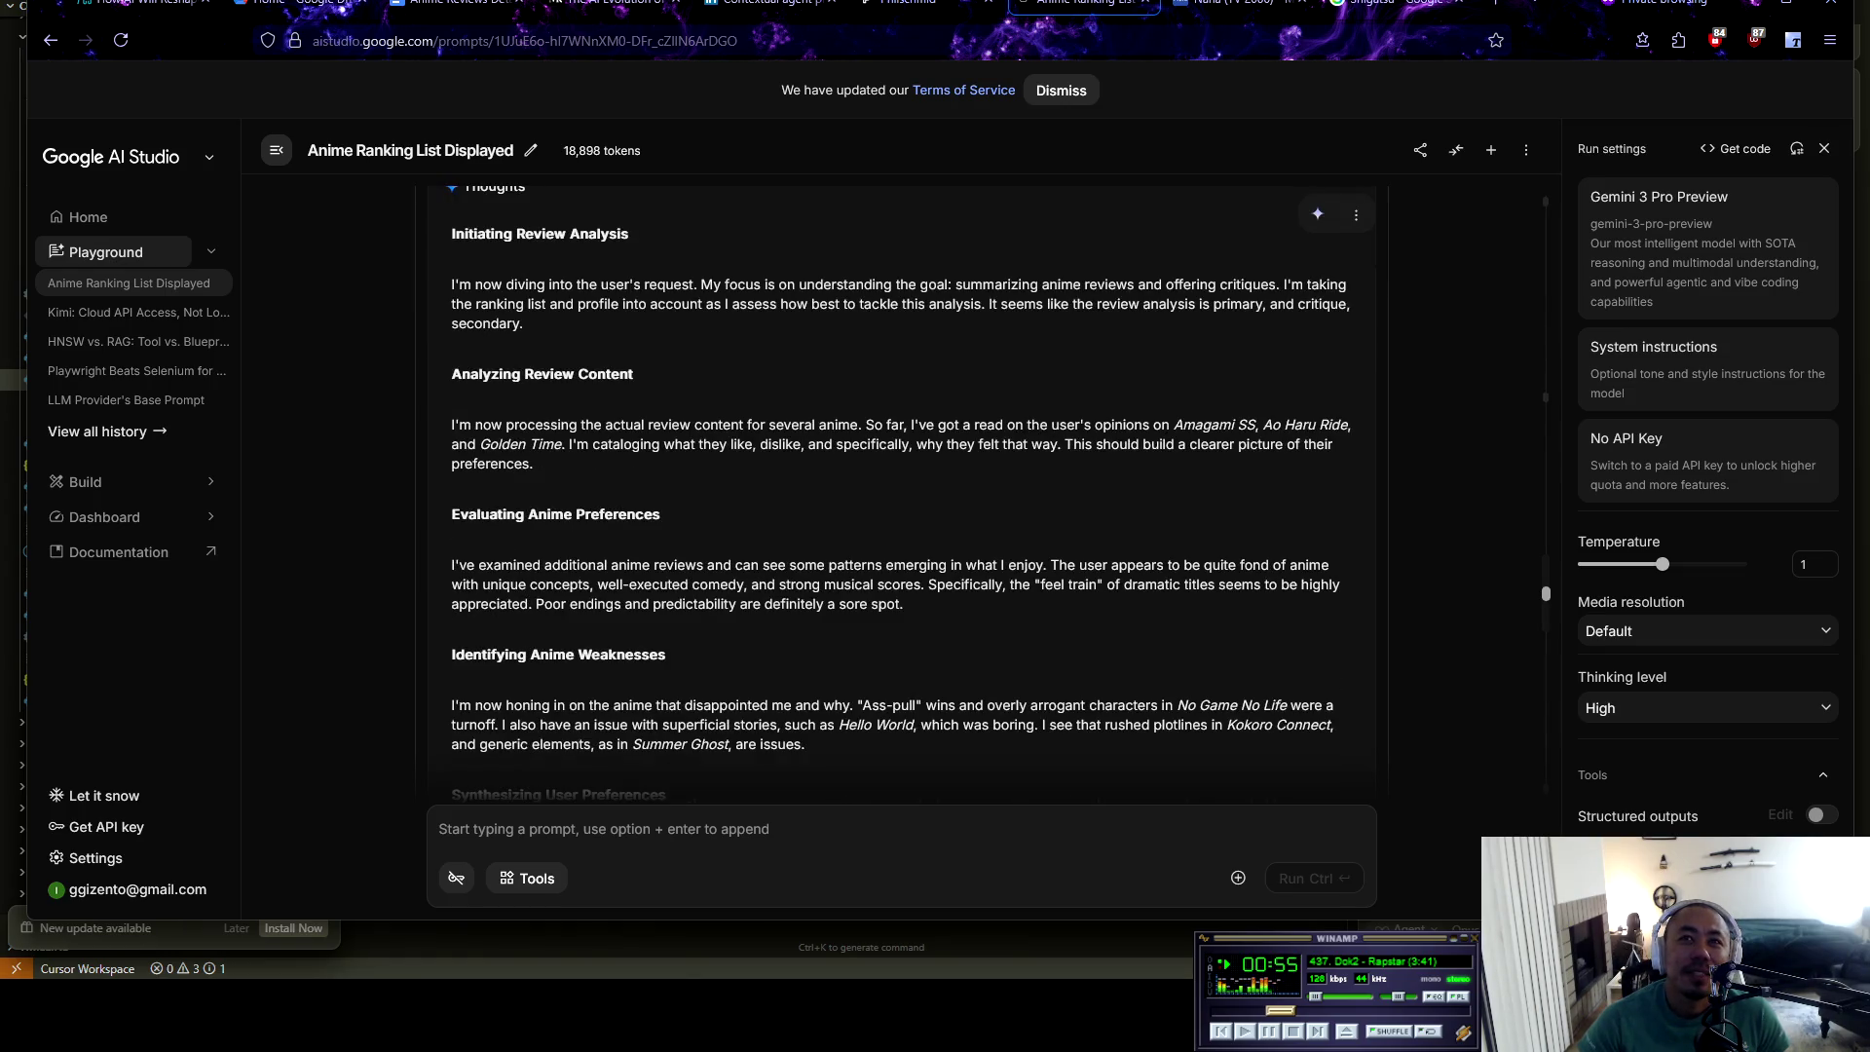
Highlight the preference-patterns sentence, then read on to the Ao Haru Ride and Kokoro Connect evidence
left_click_drag(818, 565, 1185, 587)
key("Escape")
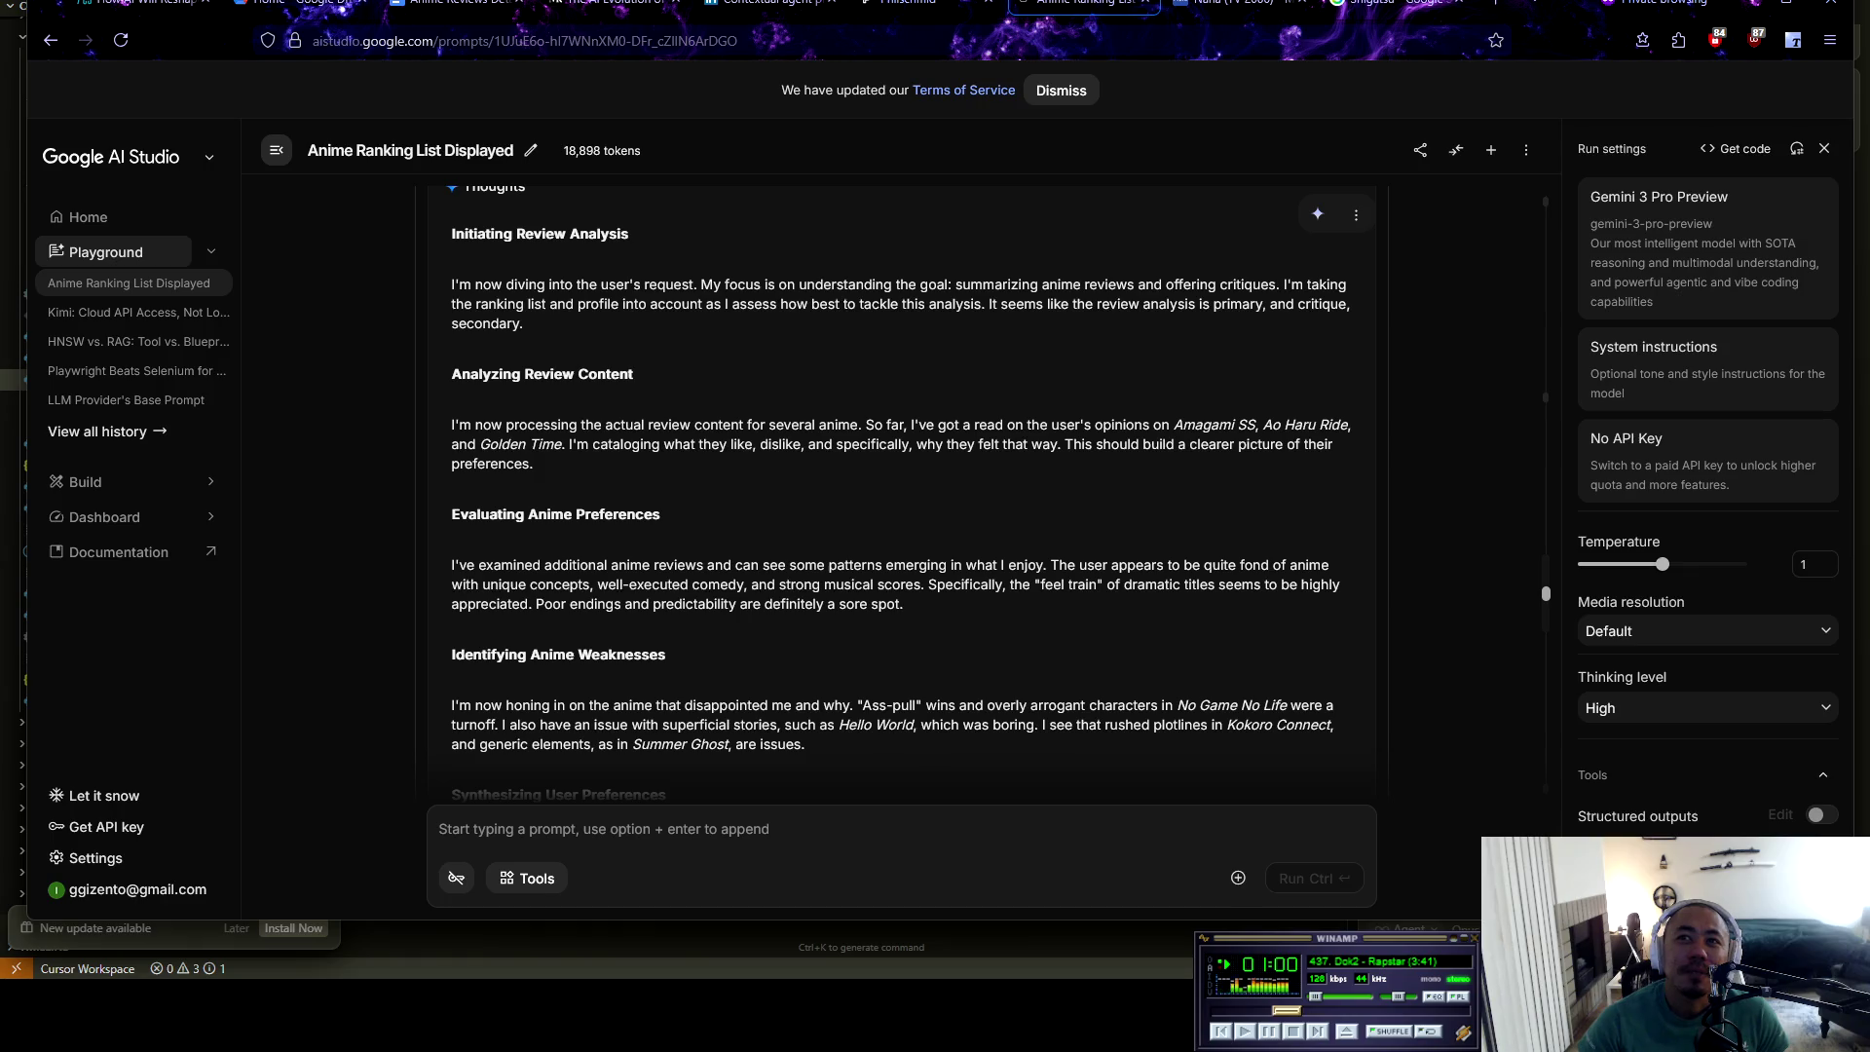
scroll(901, 487, "down", 2)
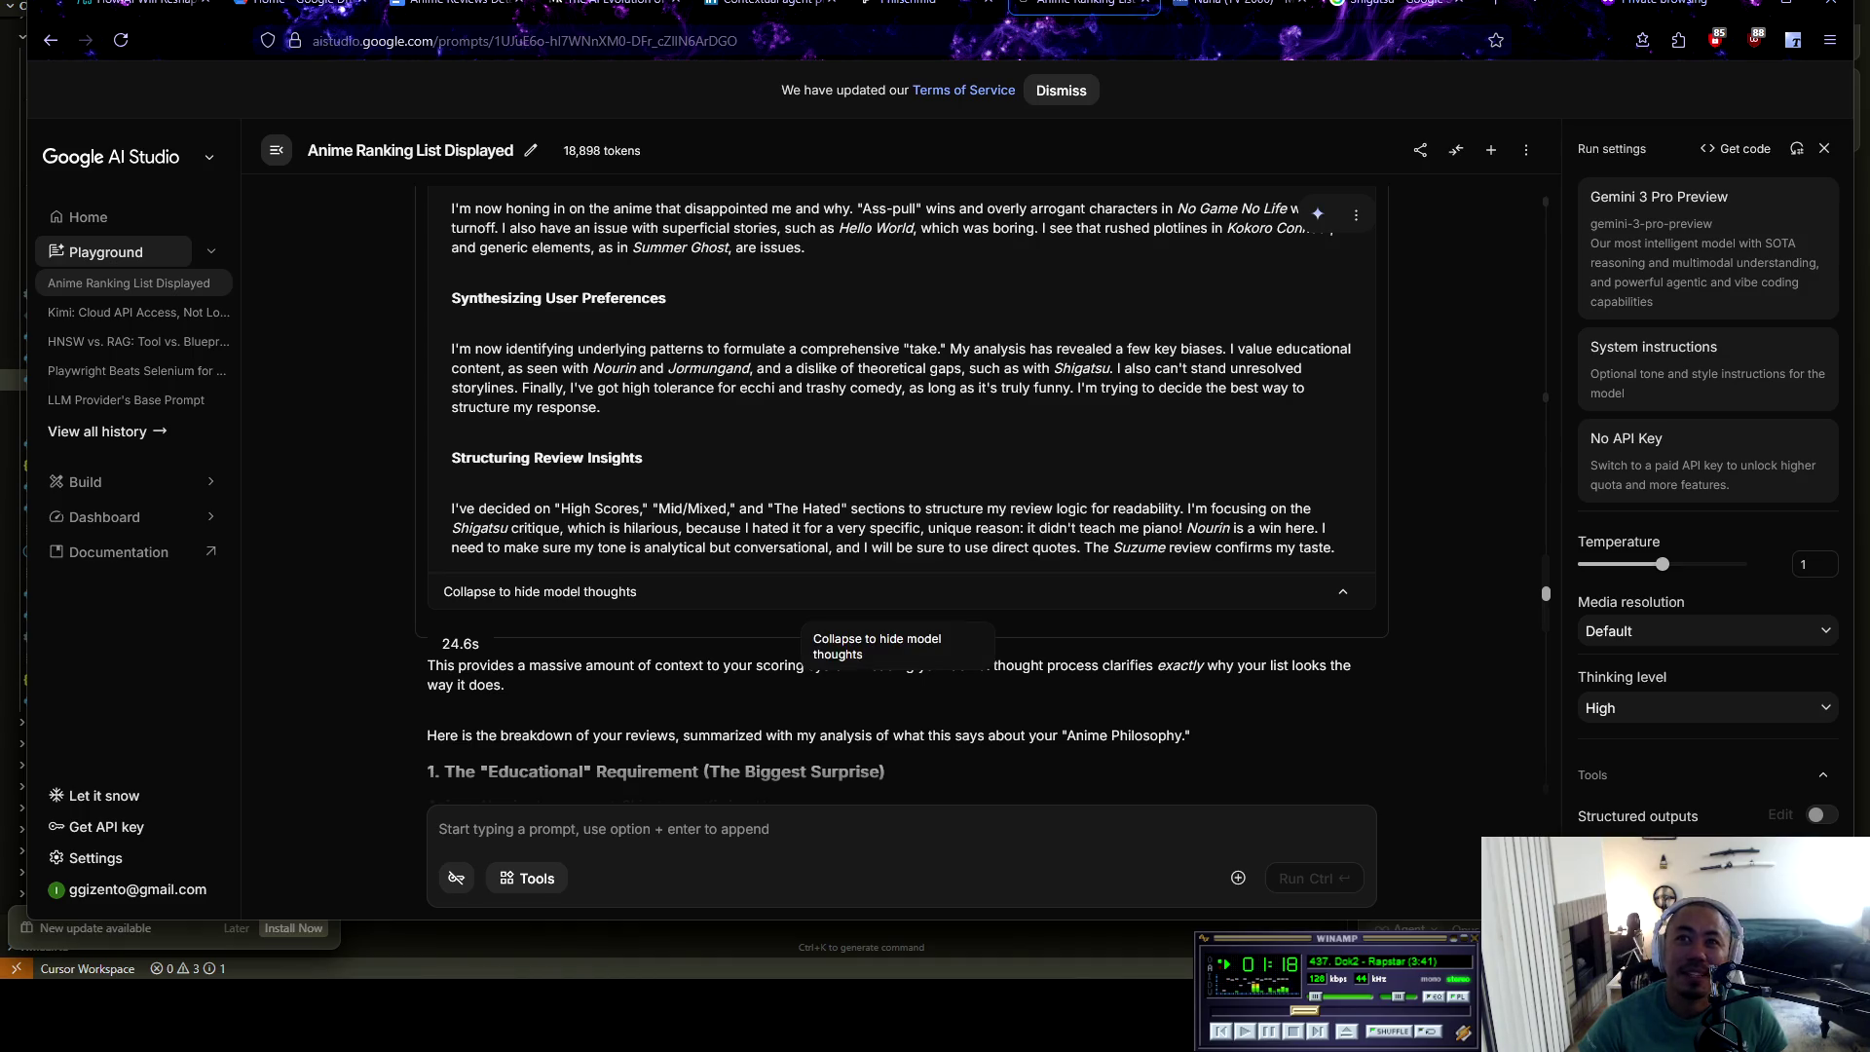
scroll(896, 604, "down", 20)
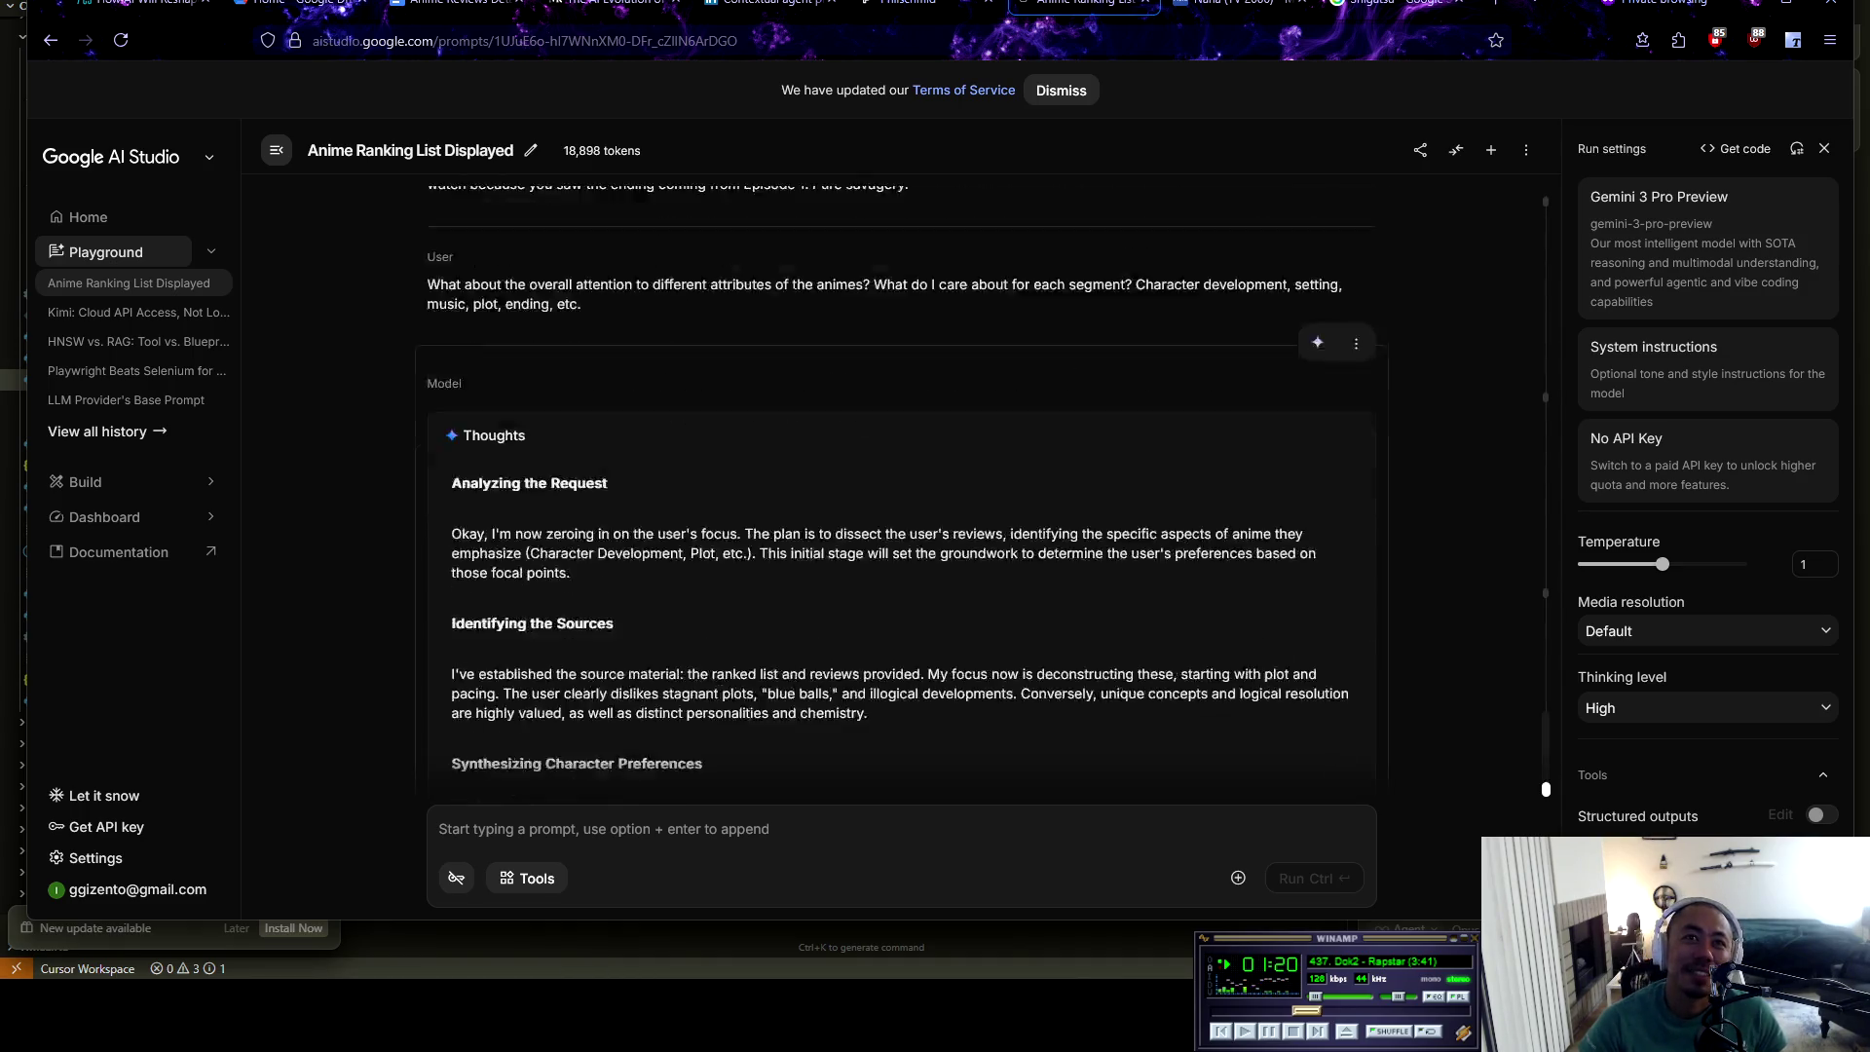
scroll(896, 487, "up", 2)
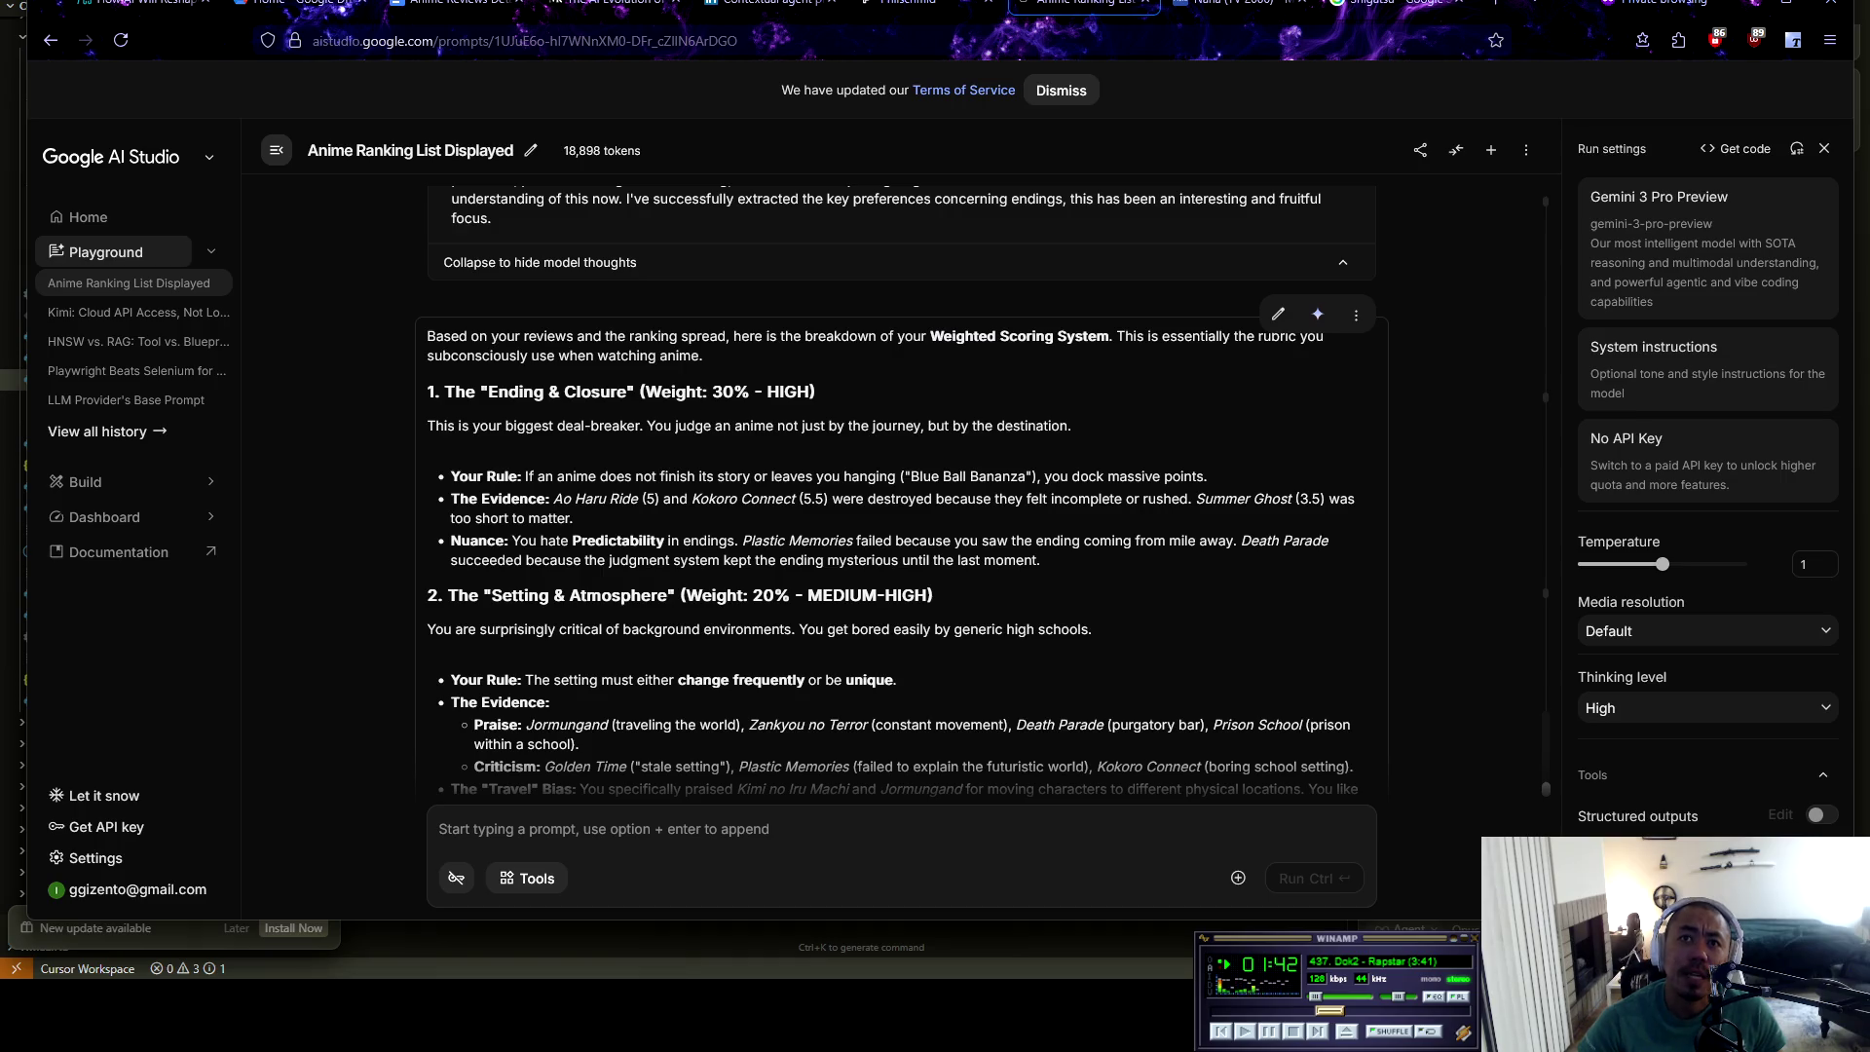
scroll(983, 494, "down", 1)
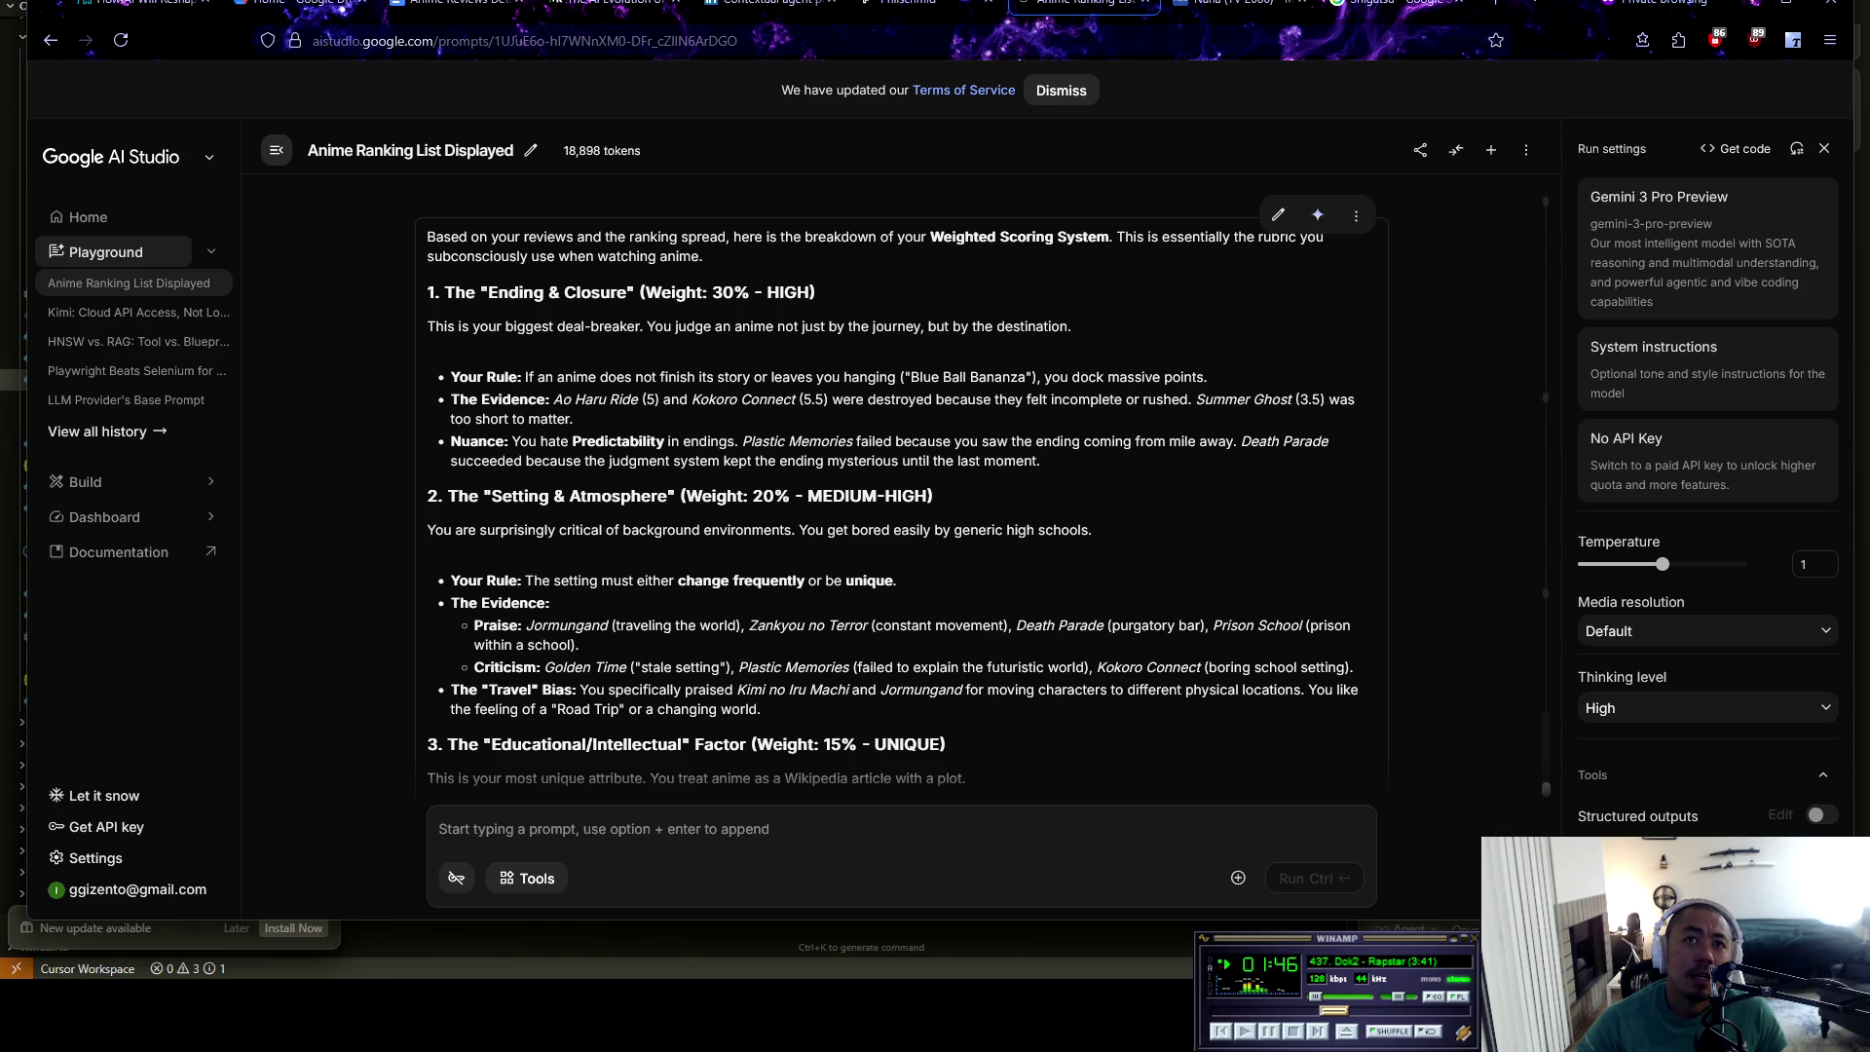
left_click_drag(502, 496, 933, 496)
left_click(949, 497)
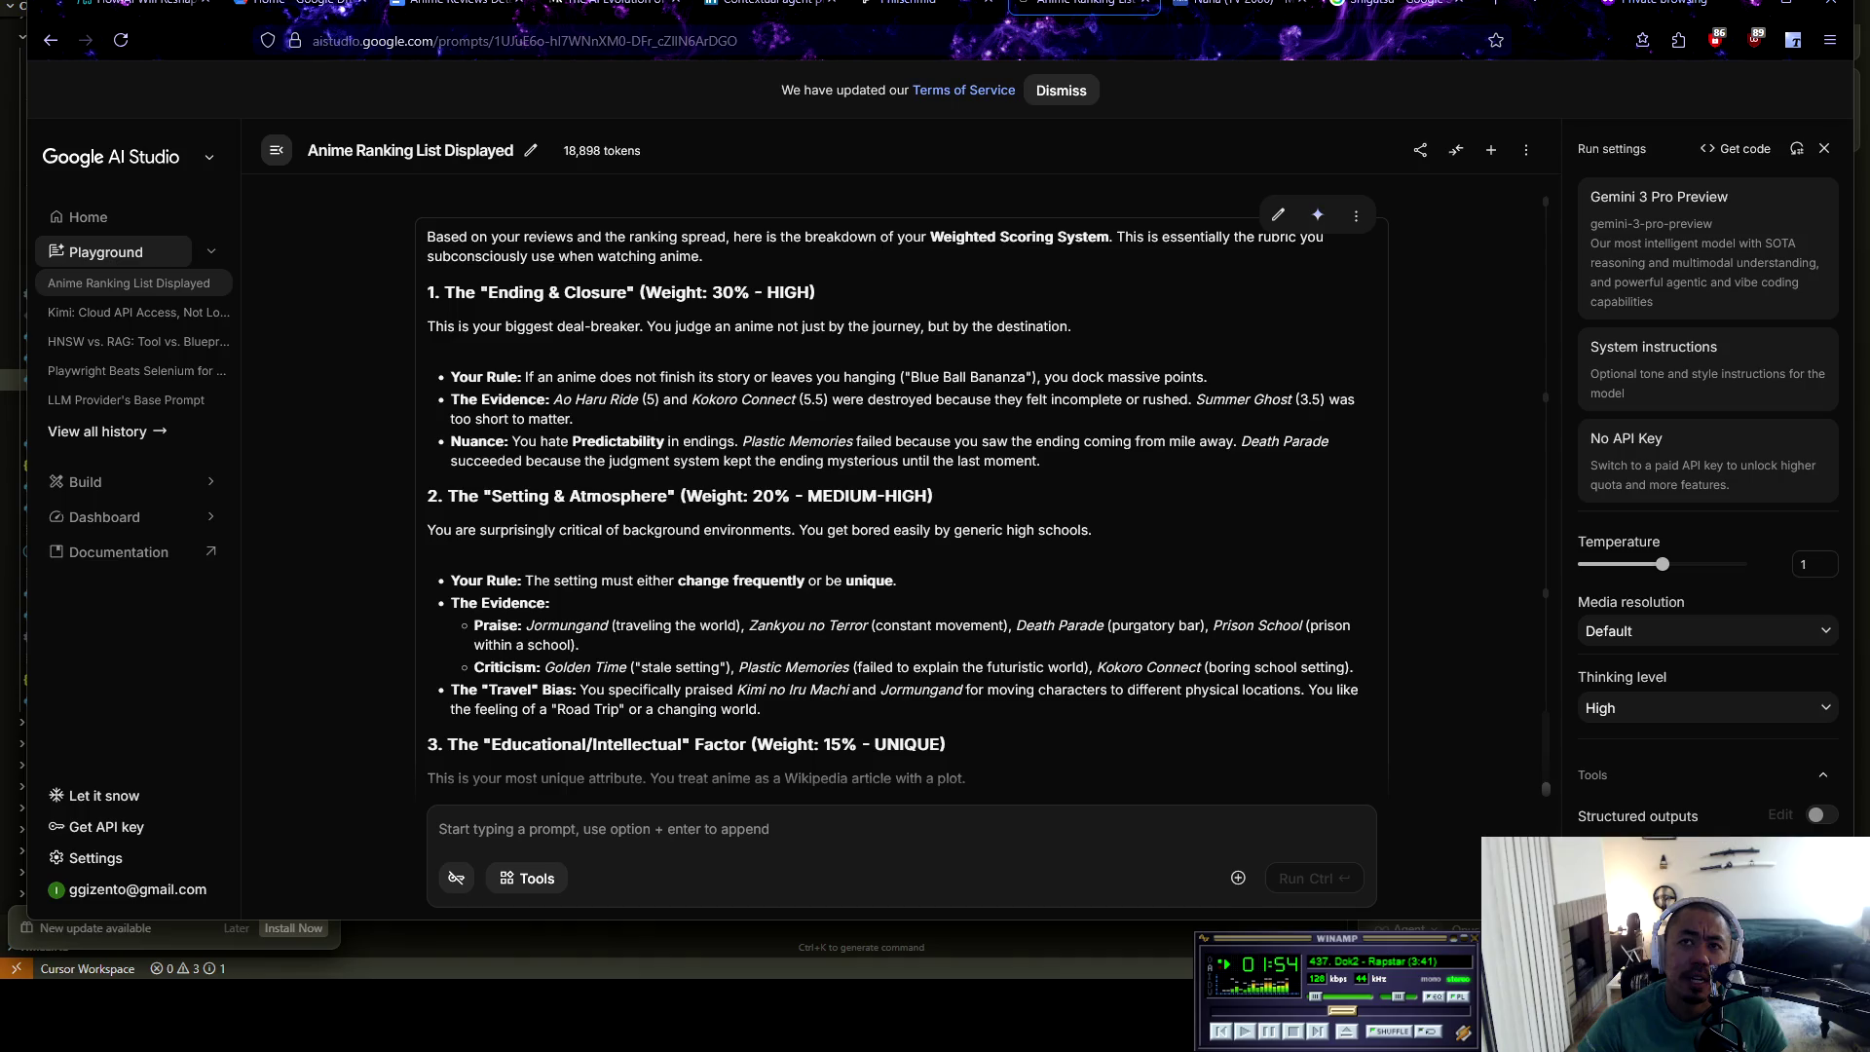
scroll(901, 487, "down", 1)
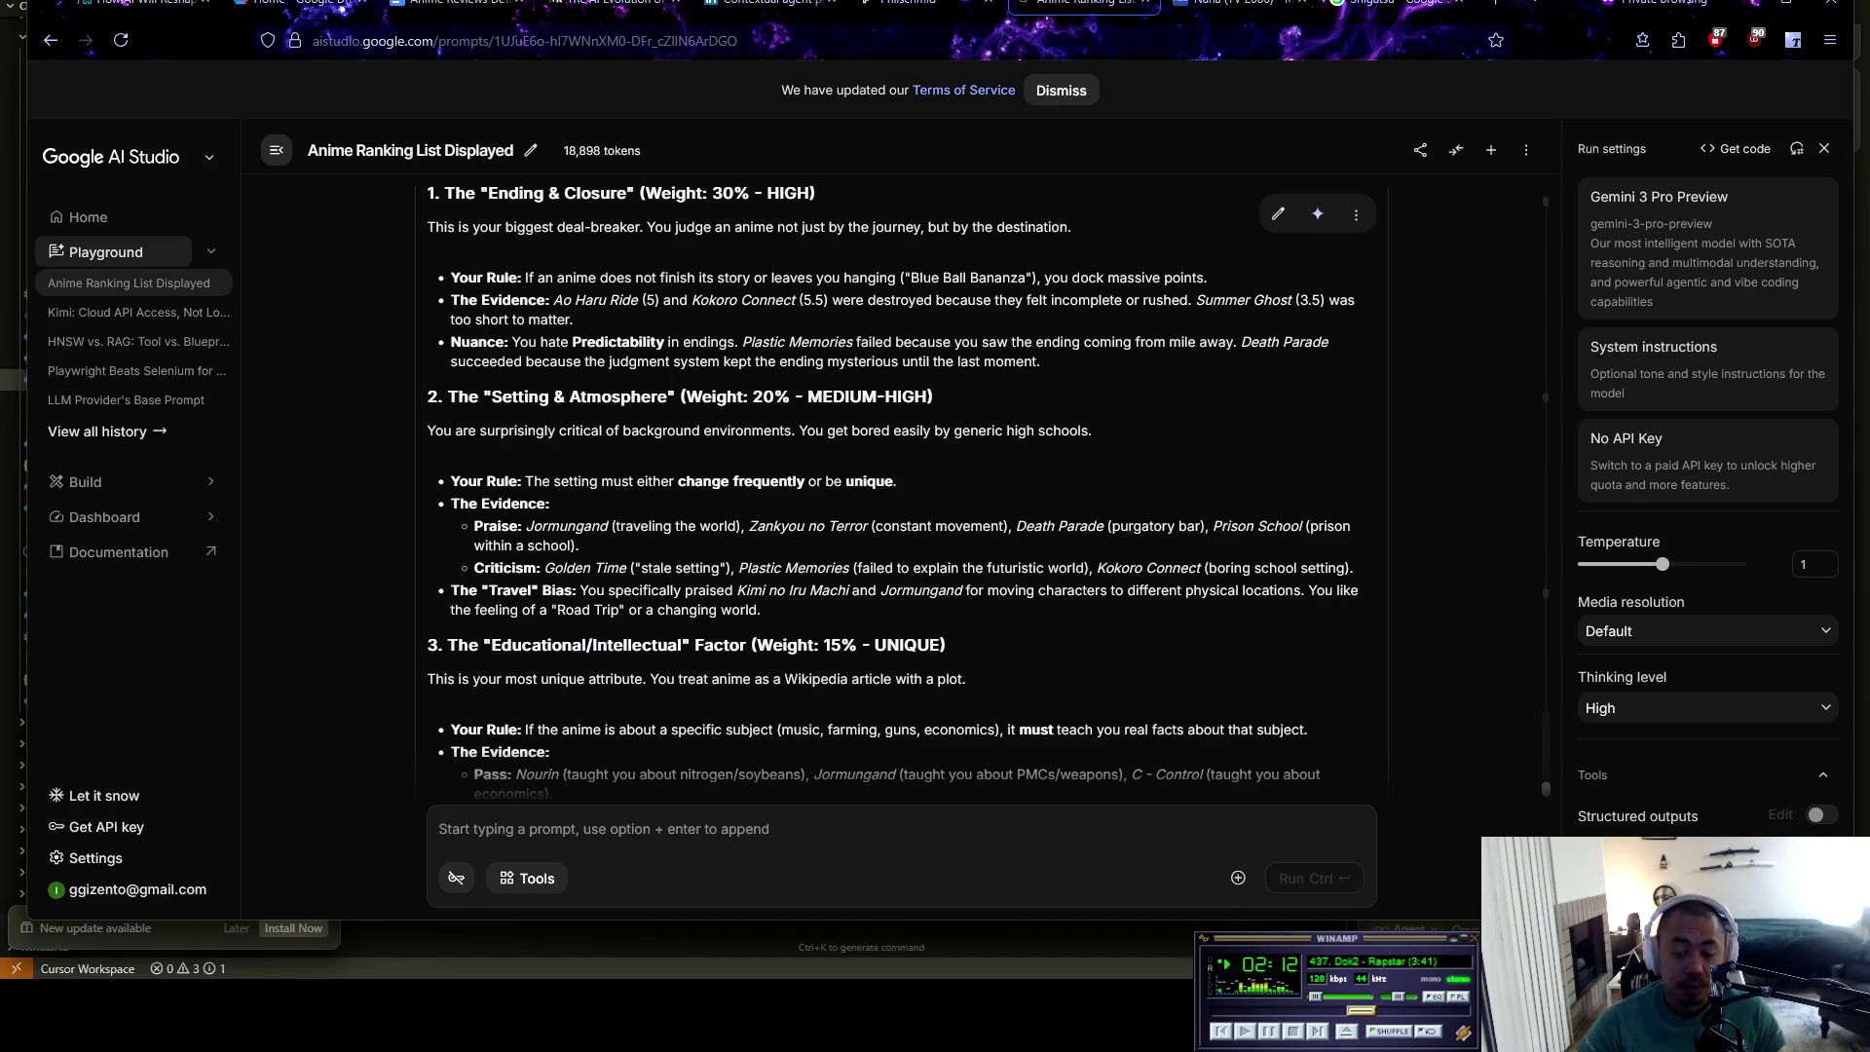
scroll(989, 492, "down", 1)
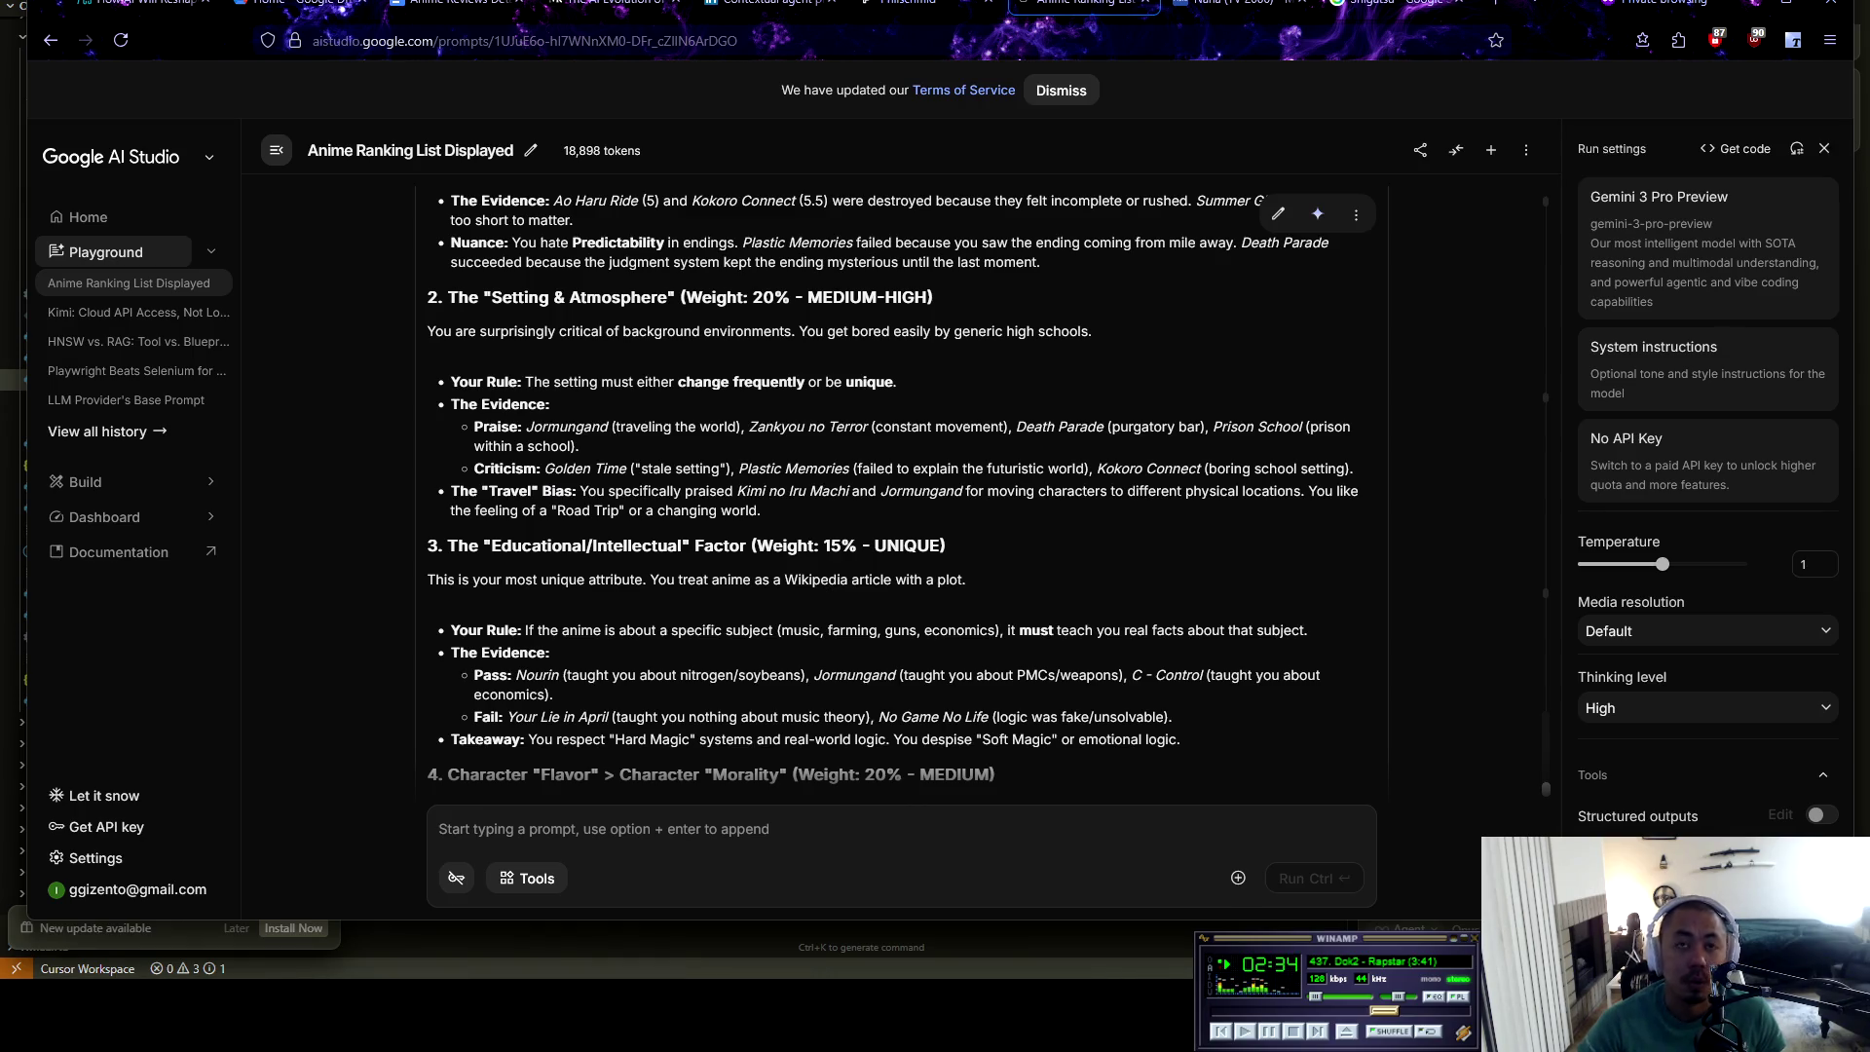
scroll(901, 487, "down", 2)
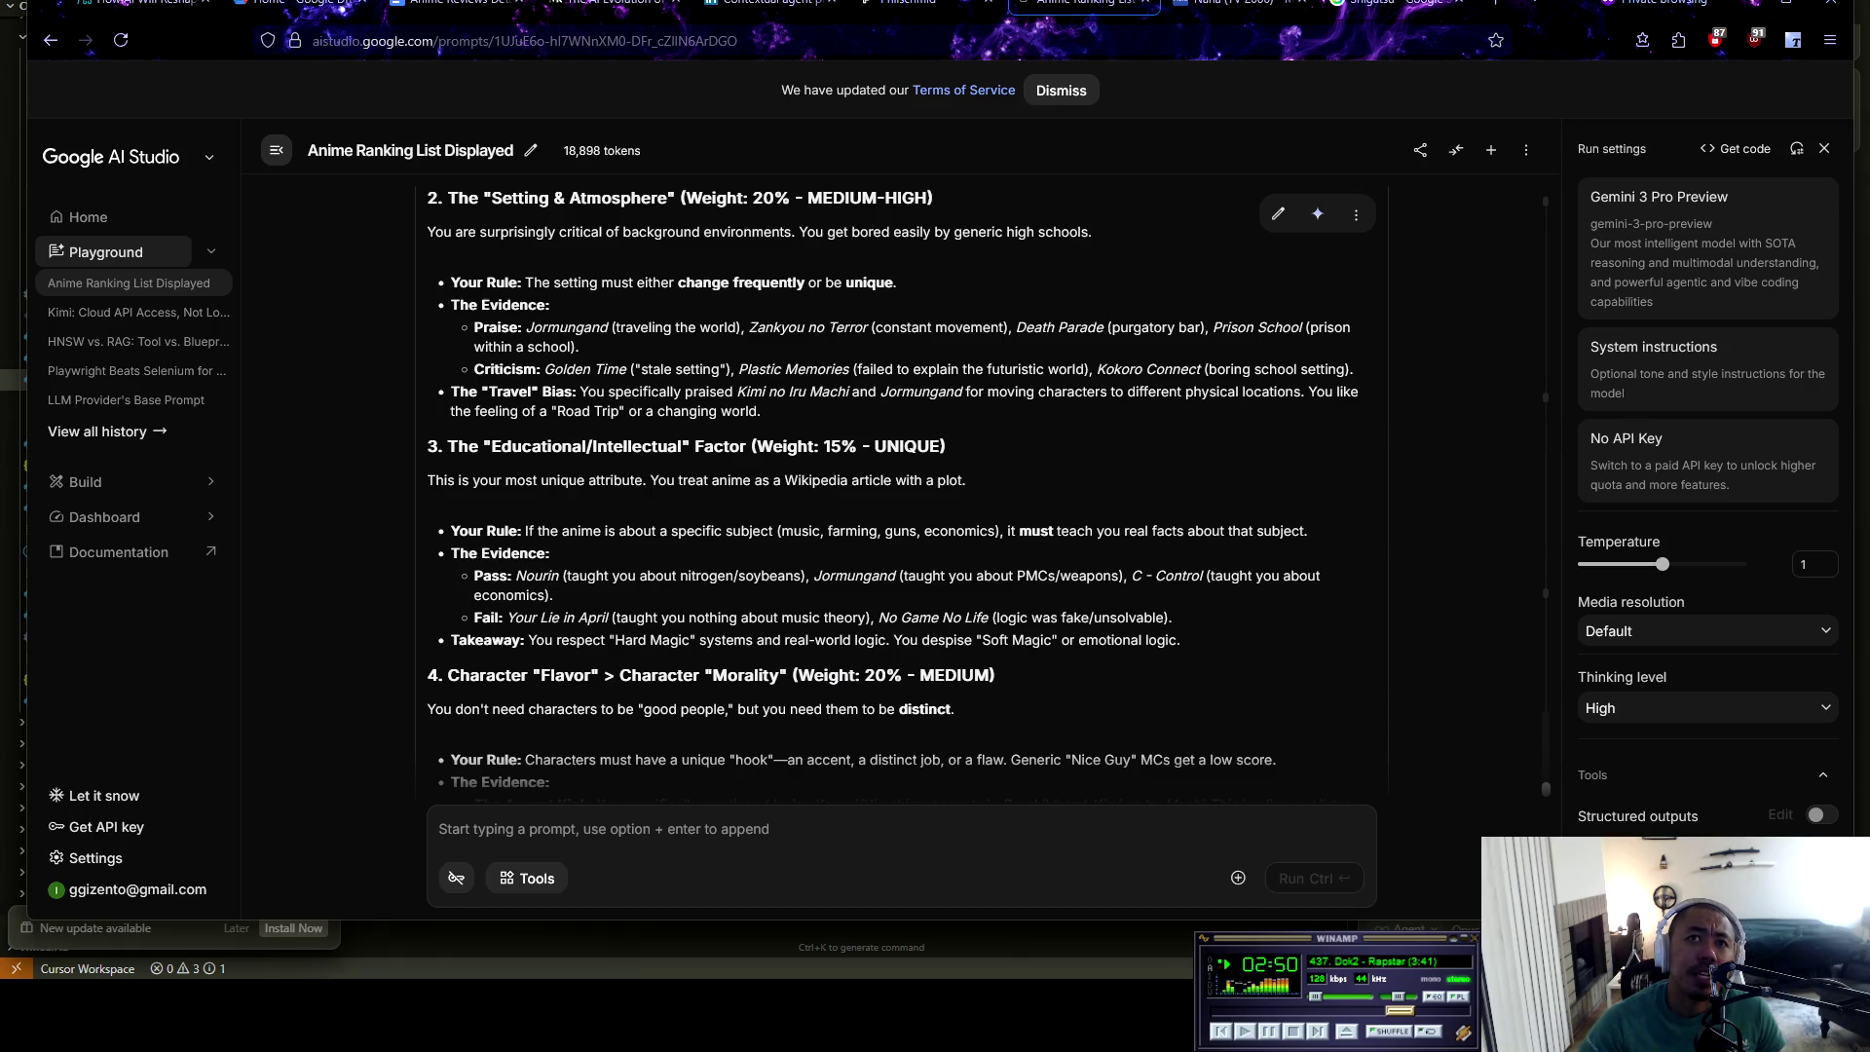
mouse_move(813, 447)
left_mouse_down()
mouse_move(947, 446)
mouse_move(679, 446)
left_mouse_up()
left_click(947, 446)
left_click_drag(435, 479, 967, 479)
left_click(968, 479)
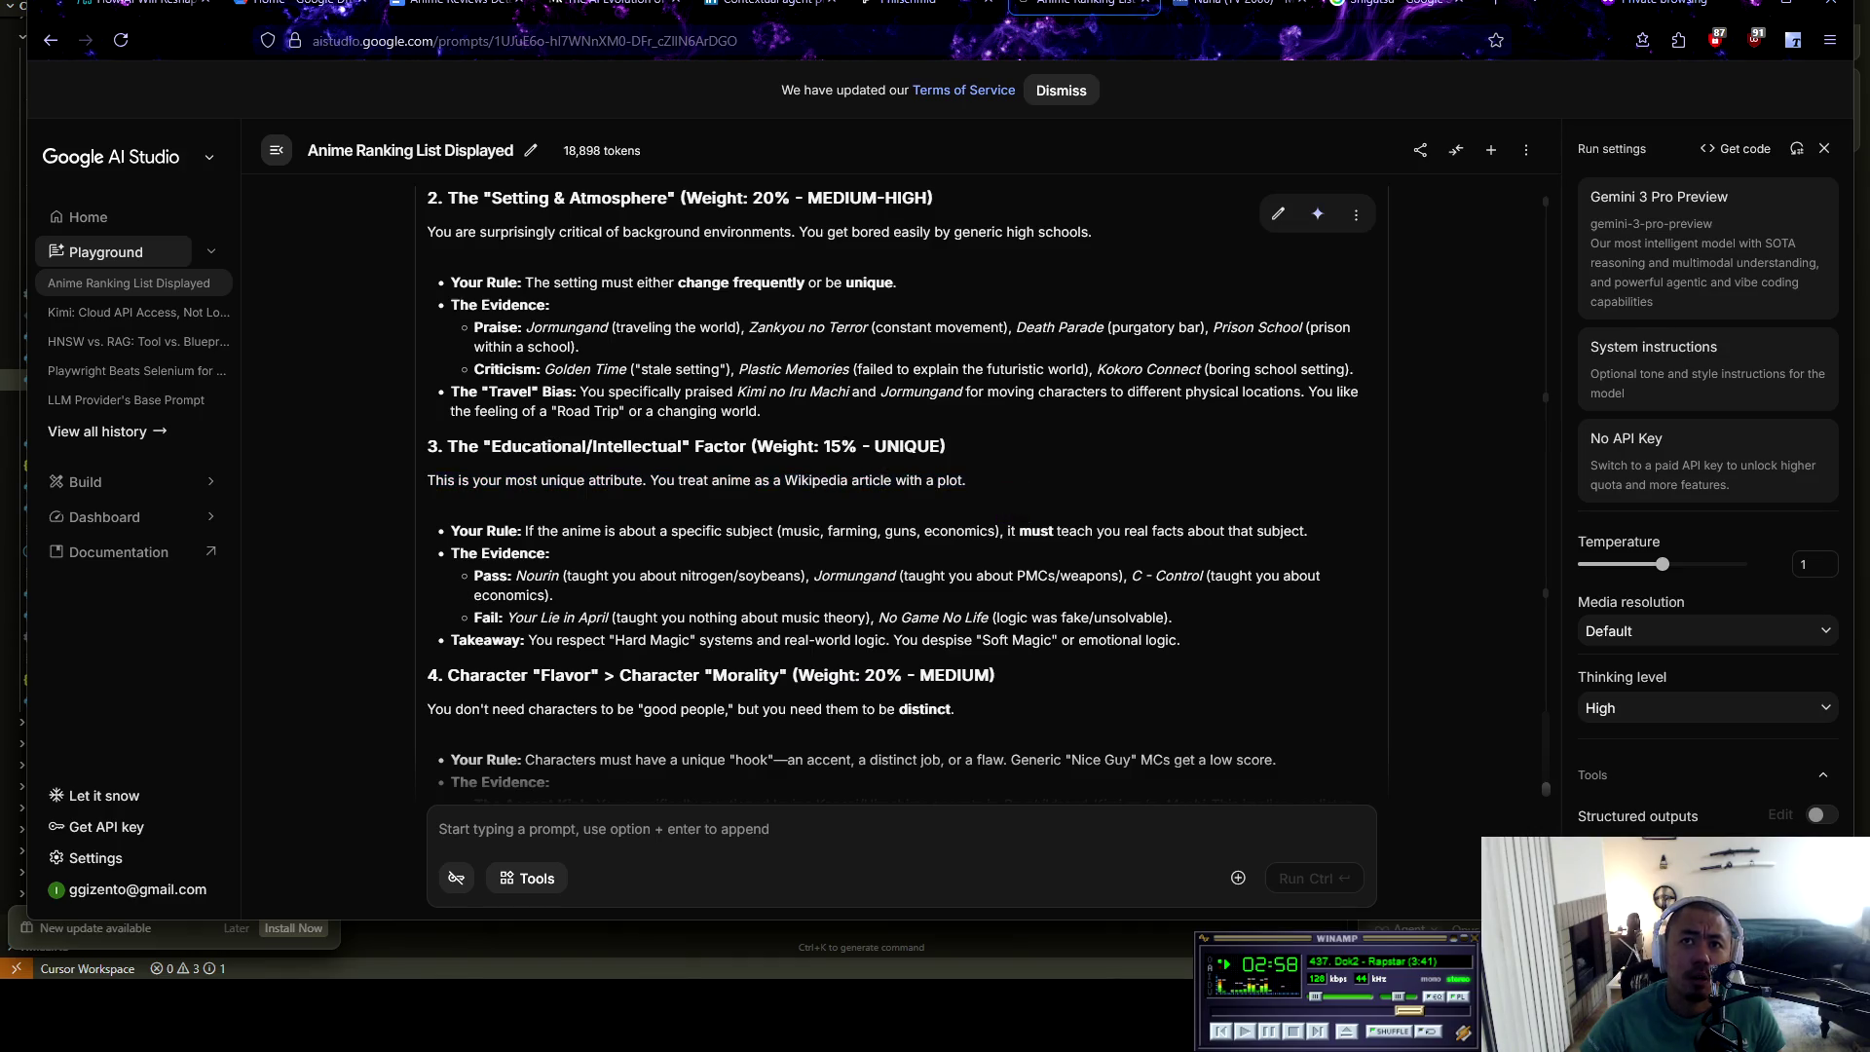
scroll(902, 487, "down", 1)
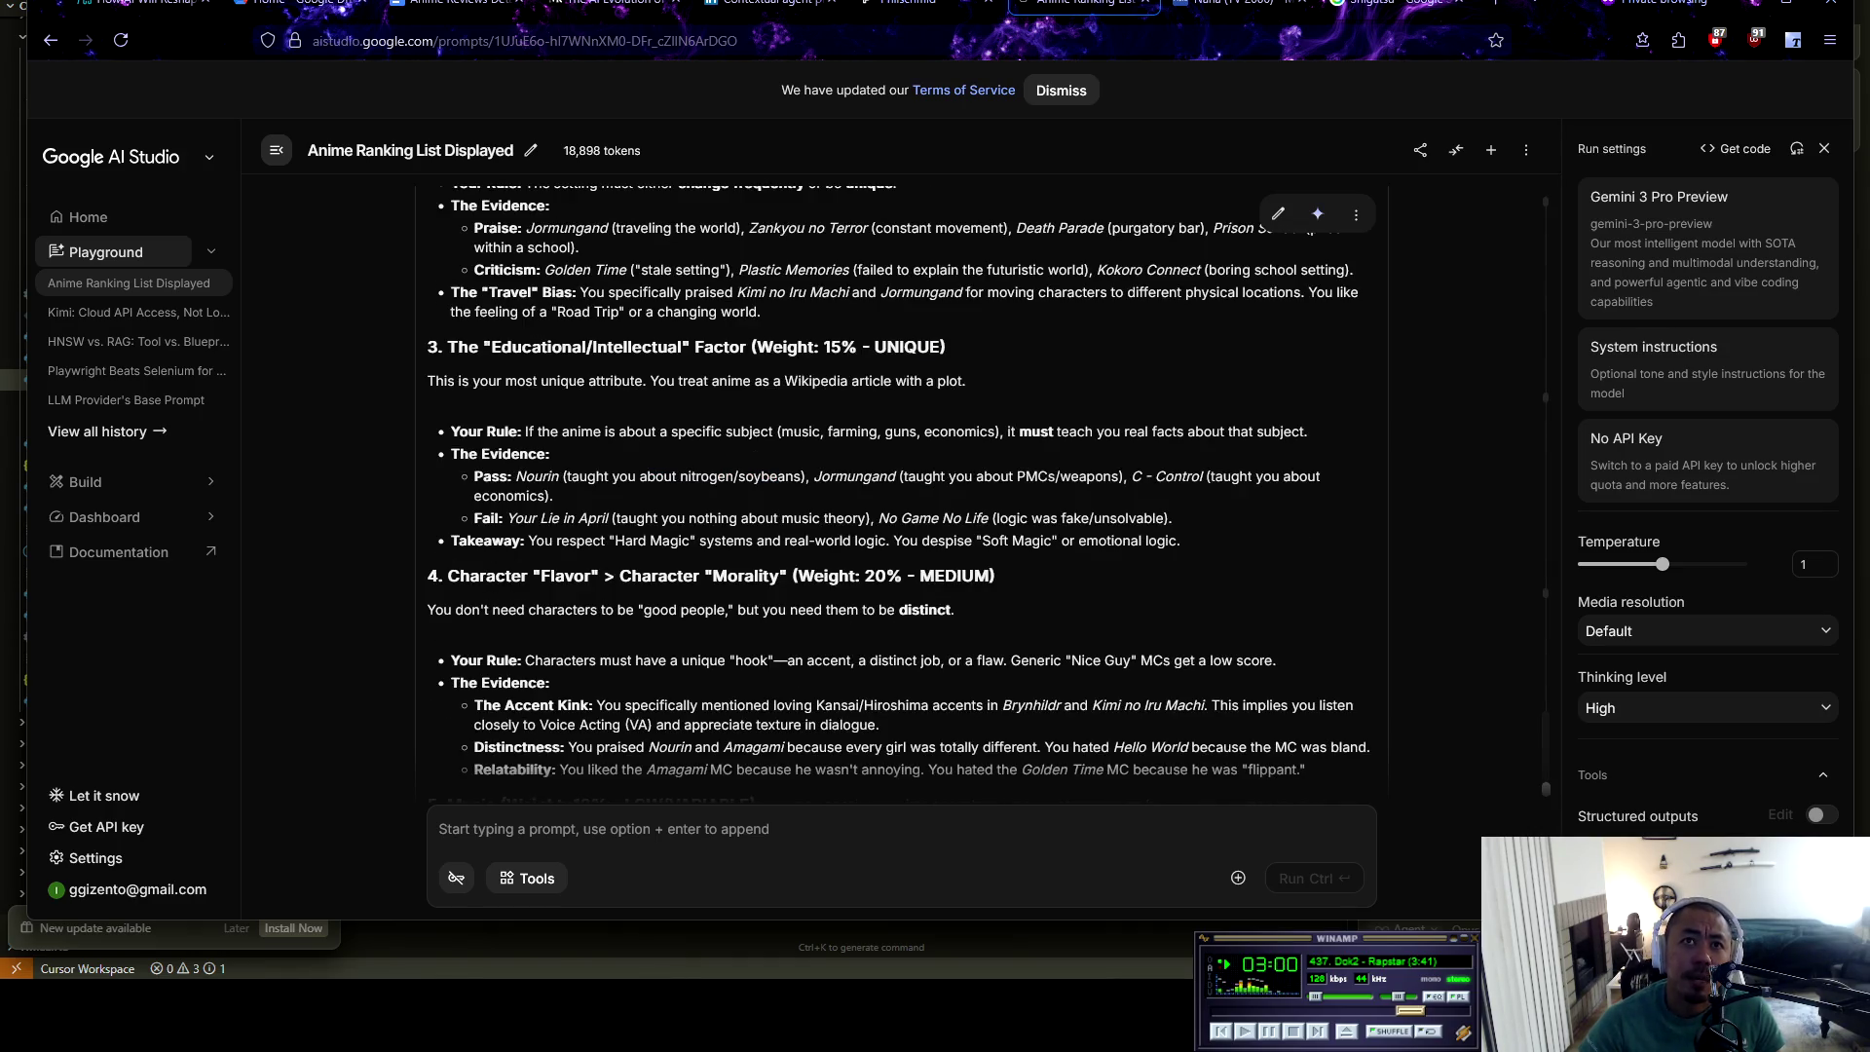
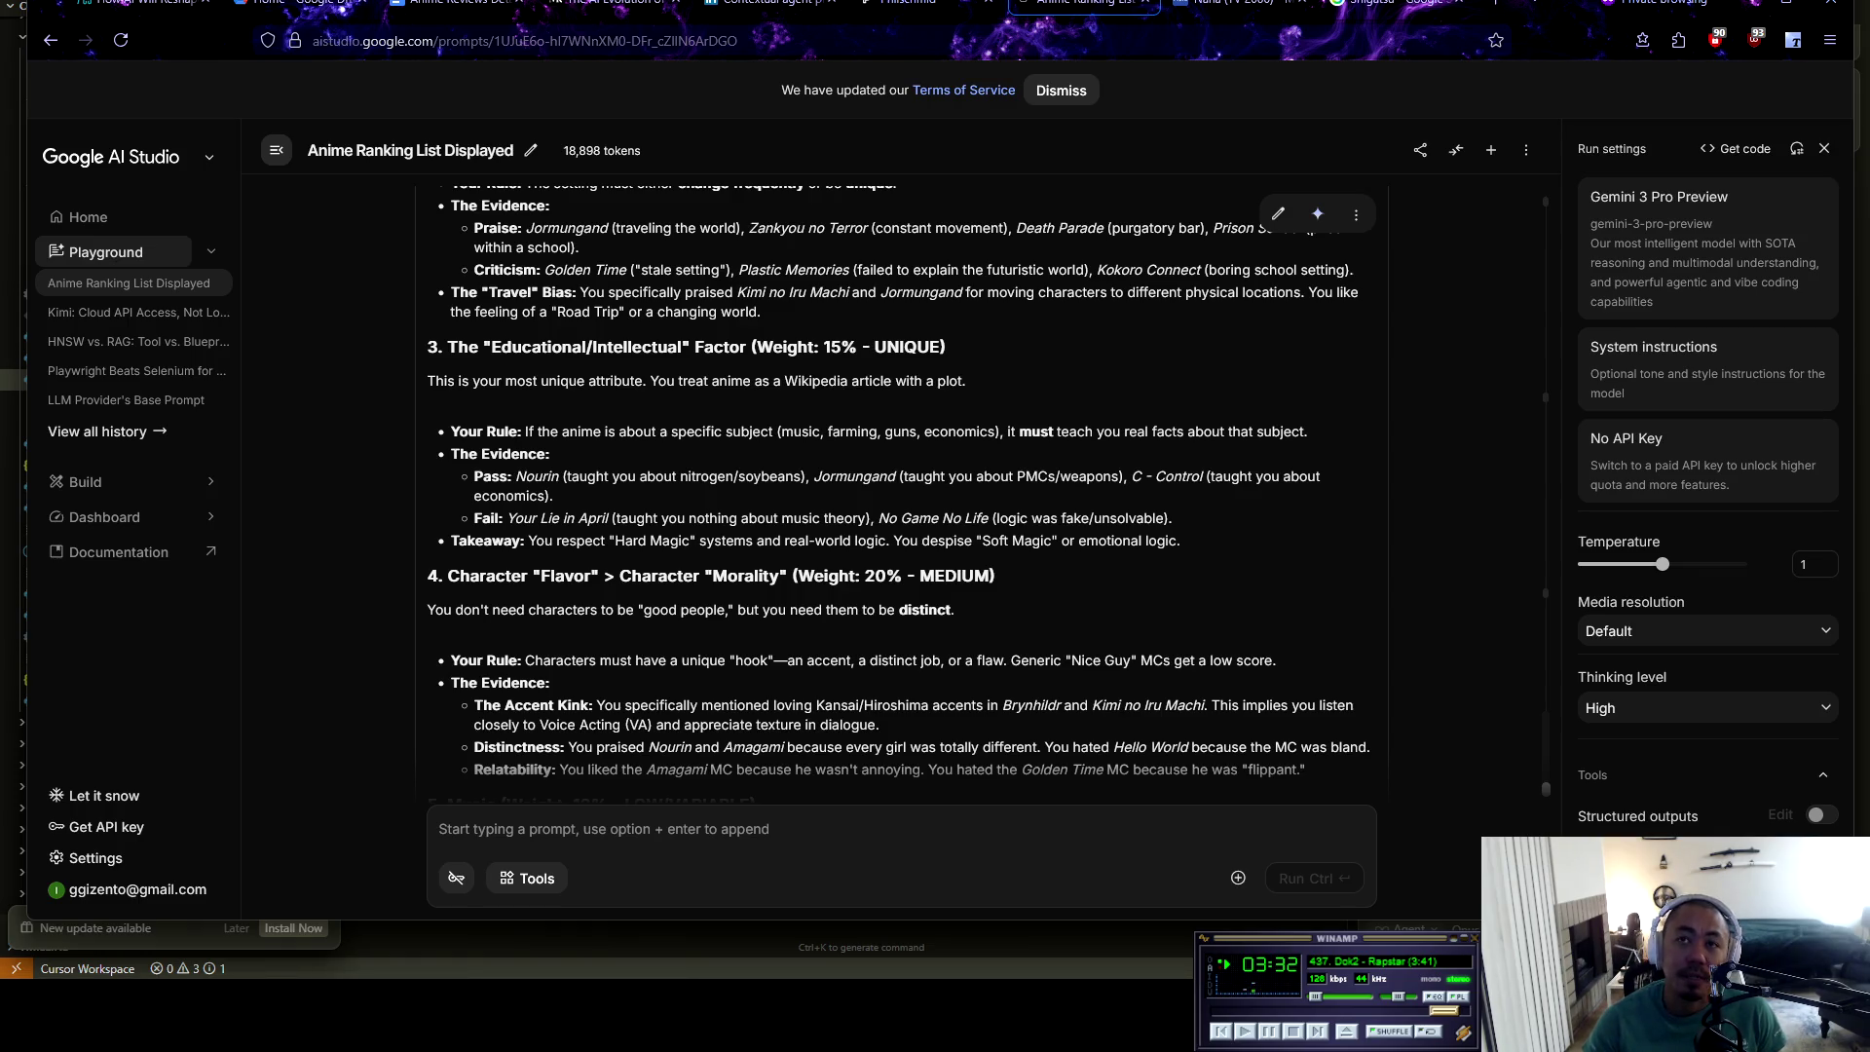
Read the taste profile, highlighting the C - Control example and the No Game No Life failure reason
left_click_drag(1125, 476, 1225, 477)
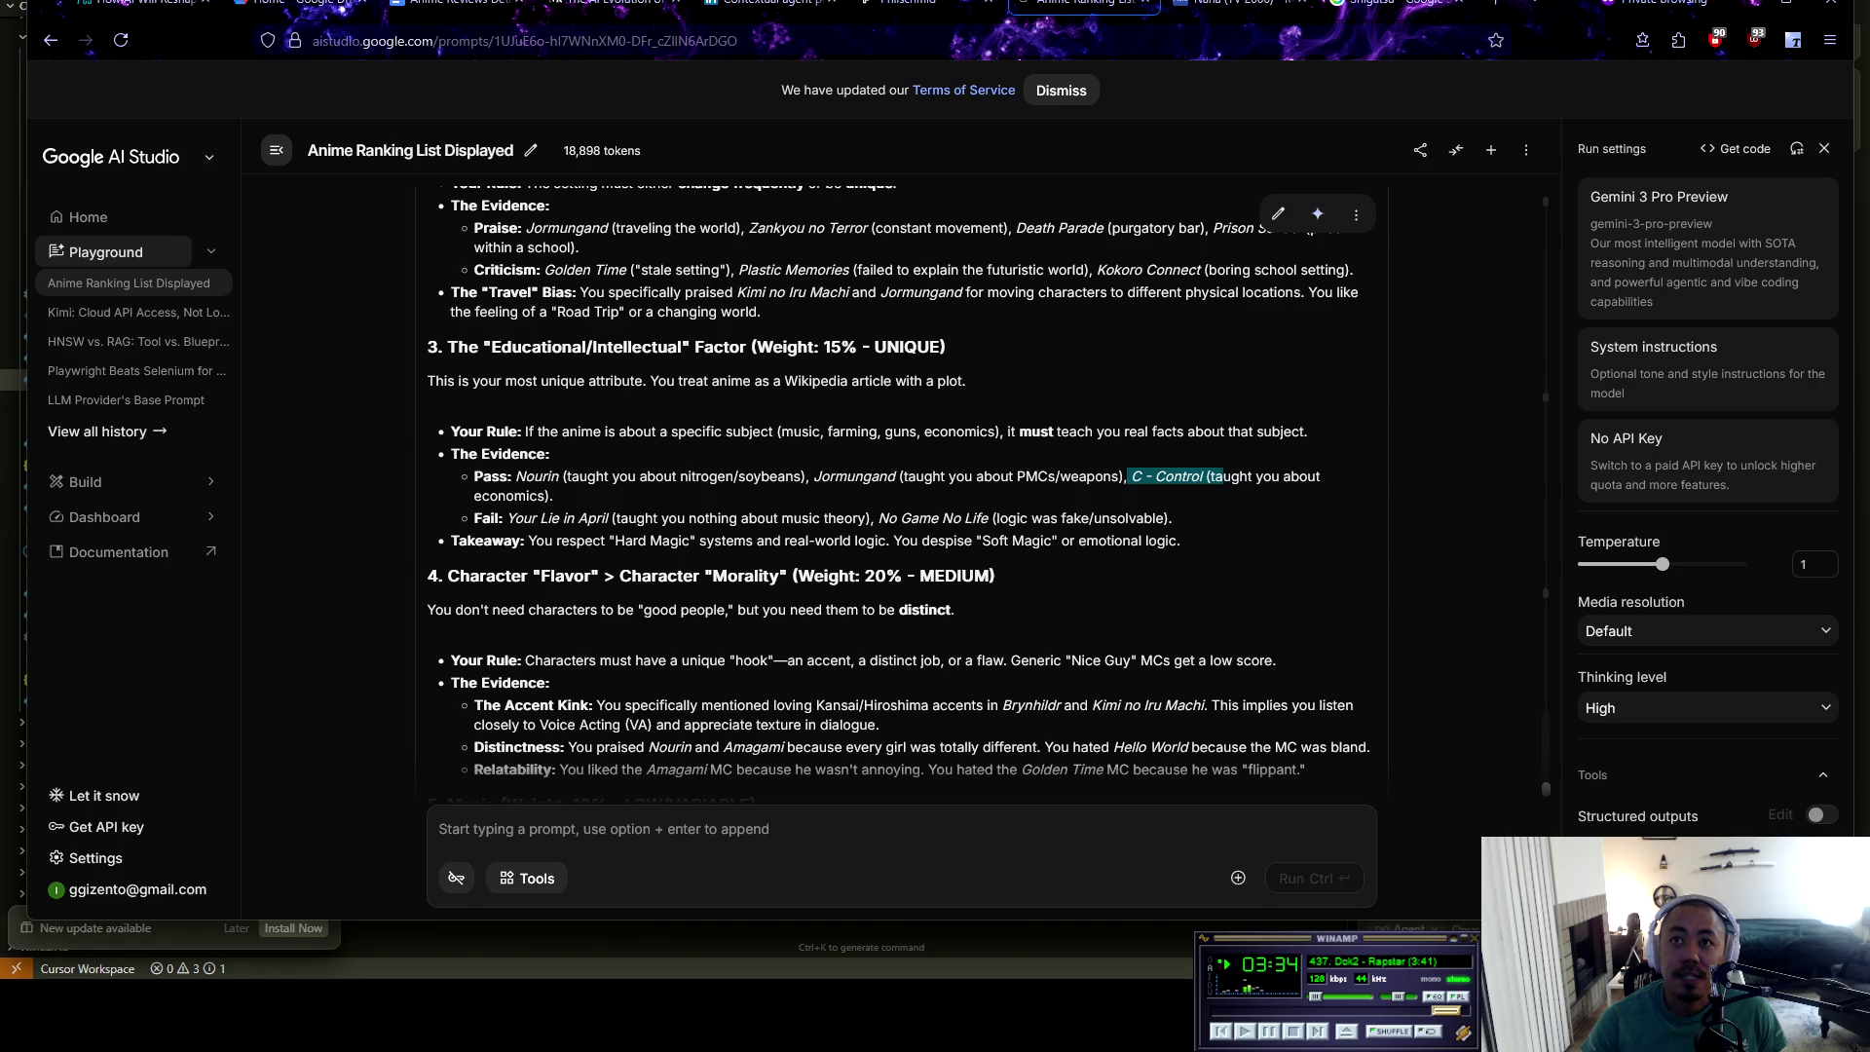
left_click(1224, 476)
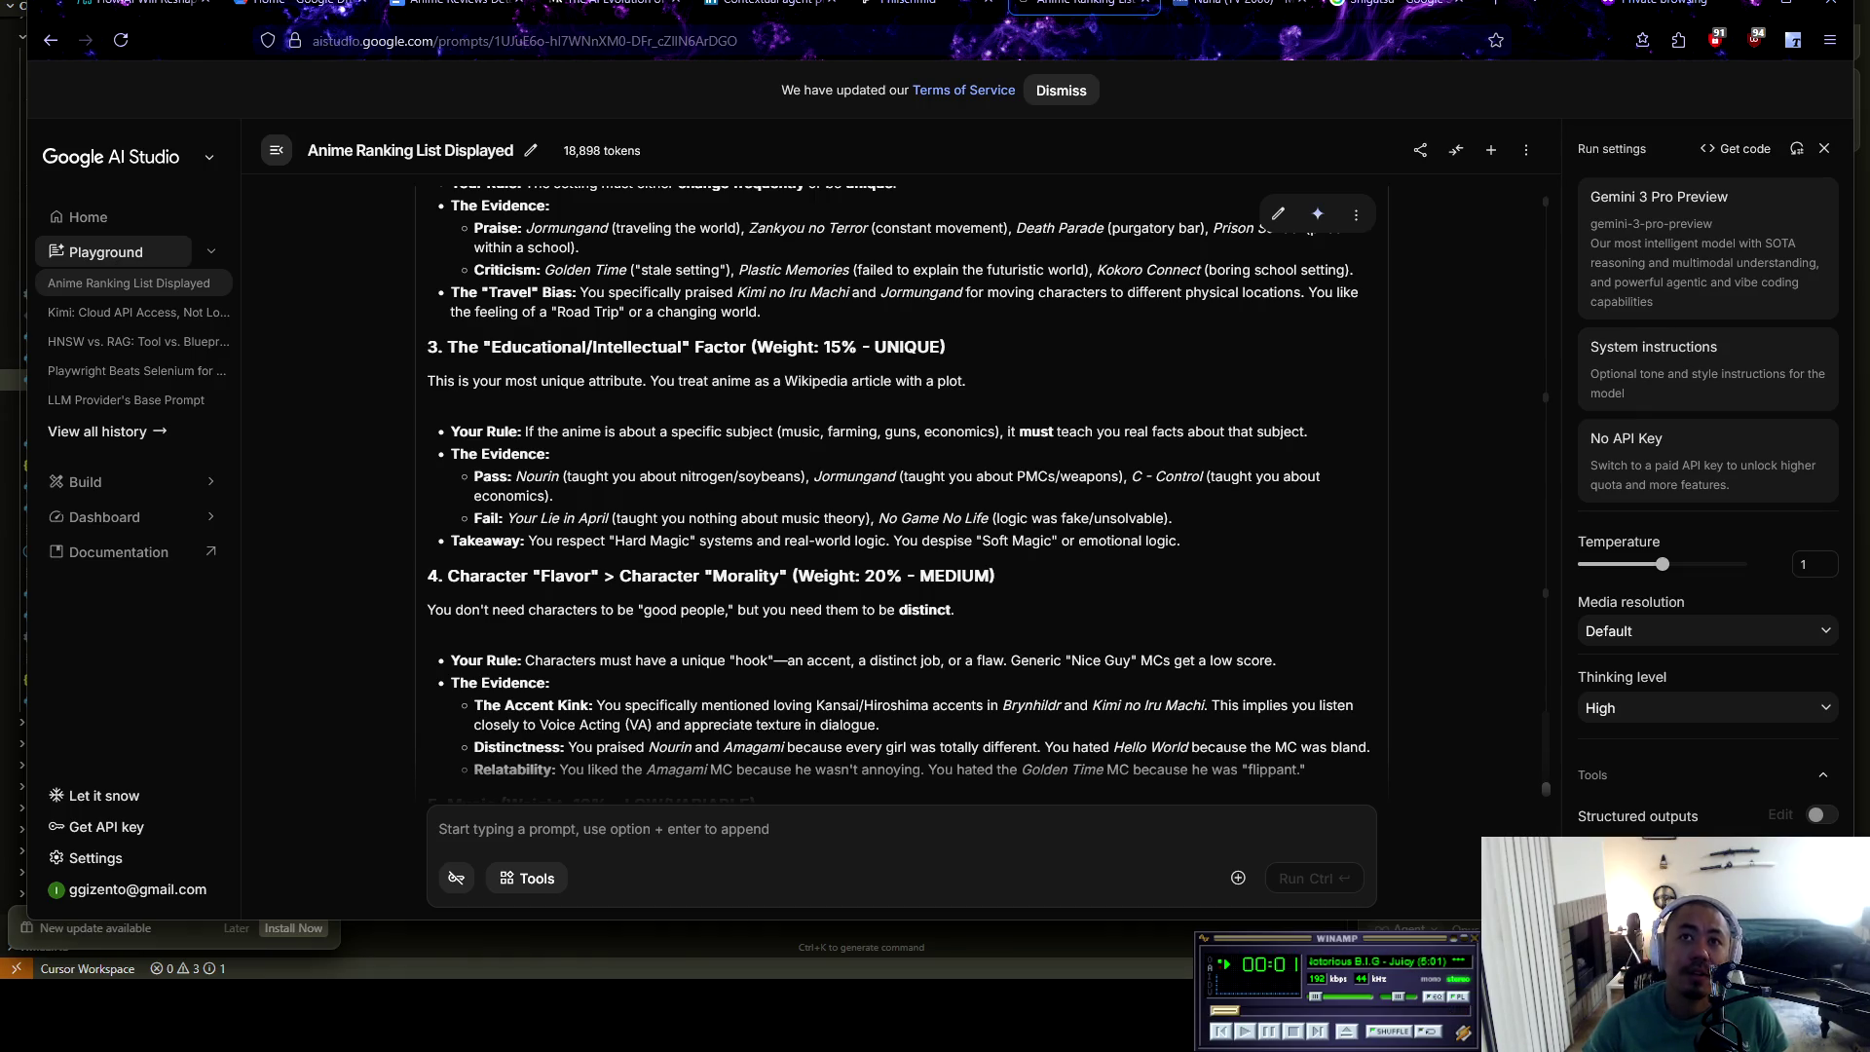
left_click_drag(1000, 518, 1163, 518)
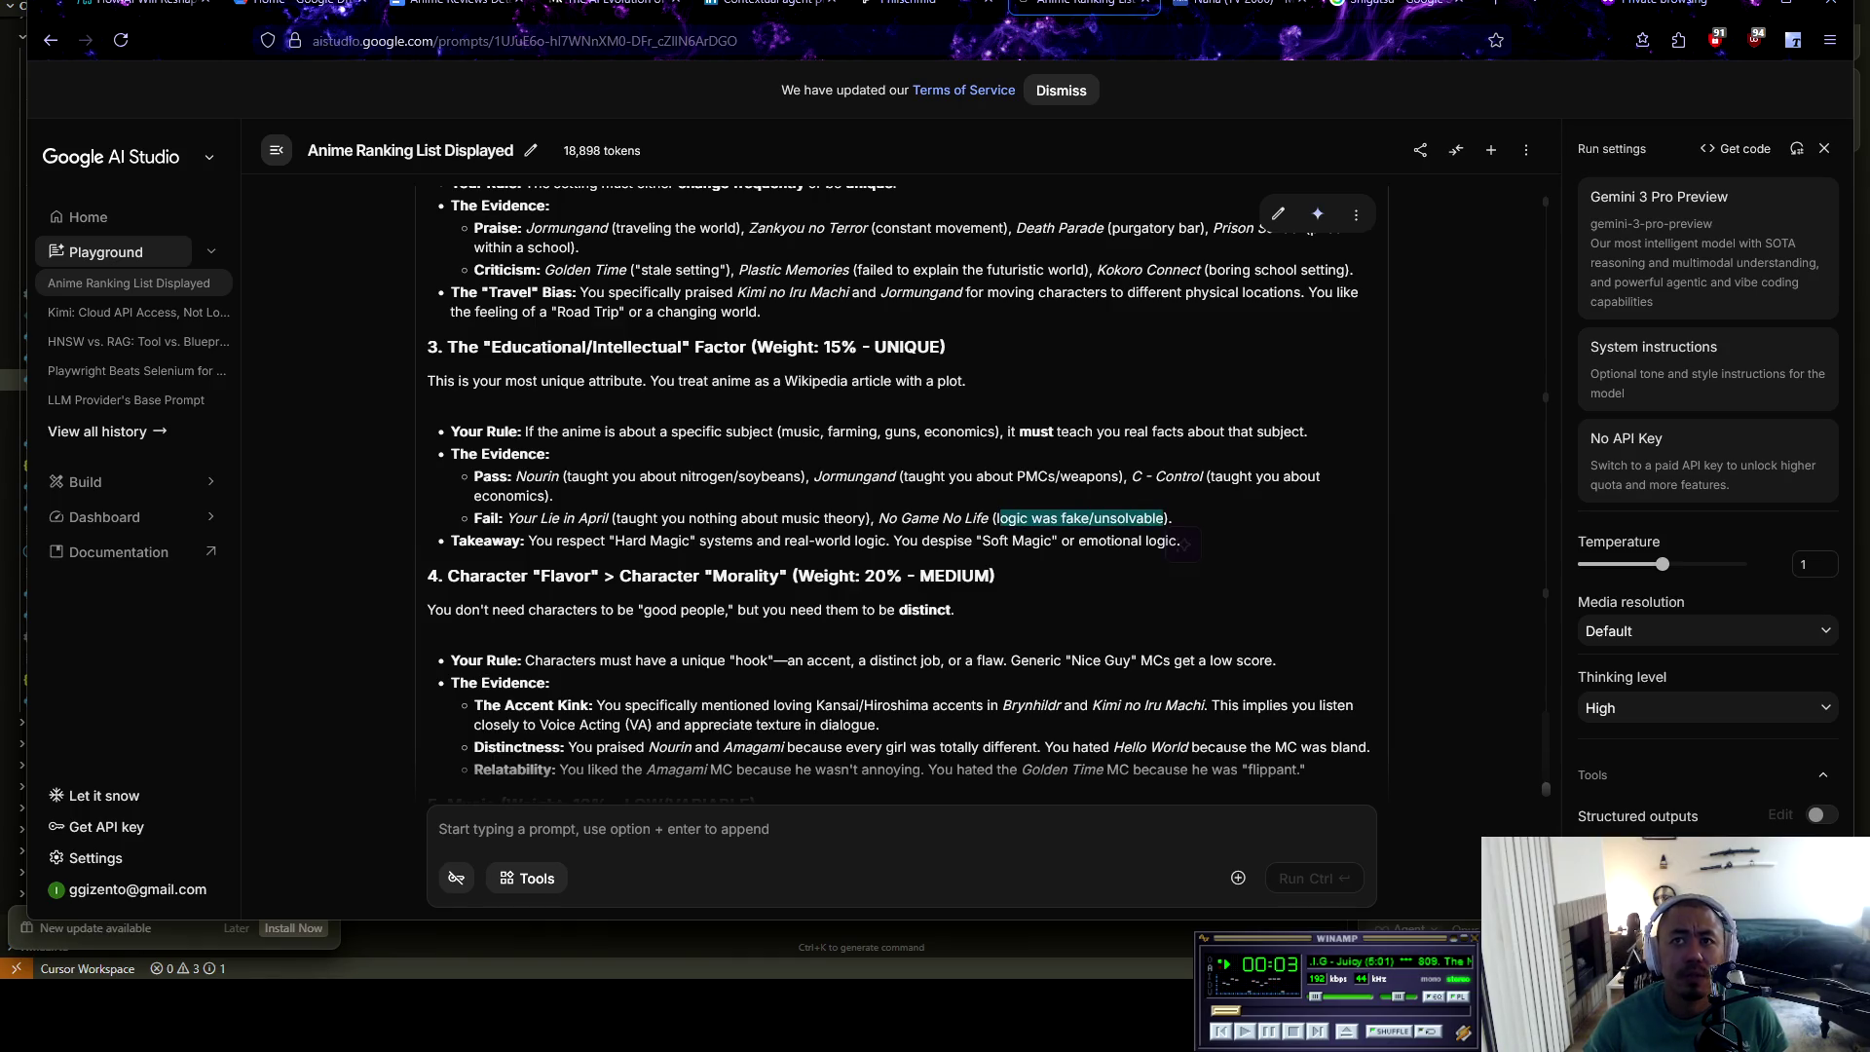
left_click(1163, 518)
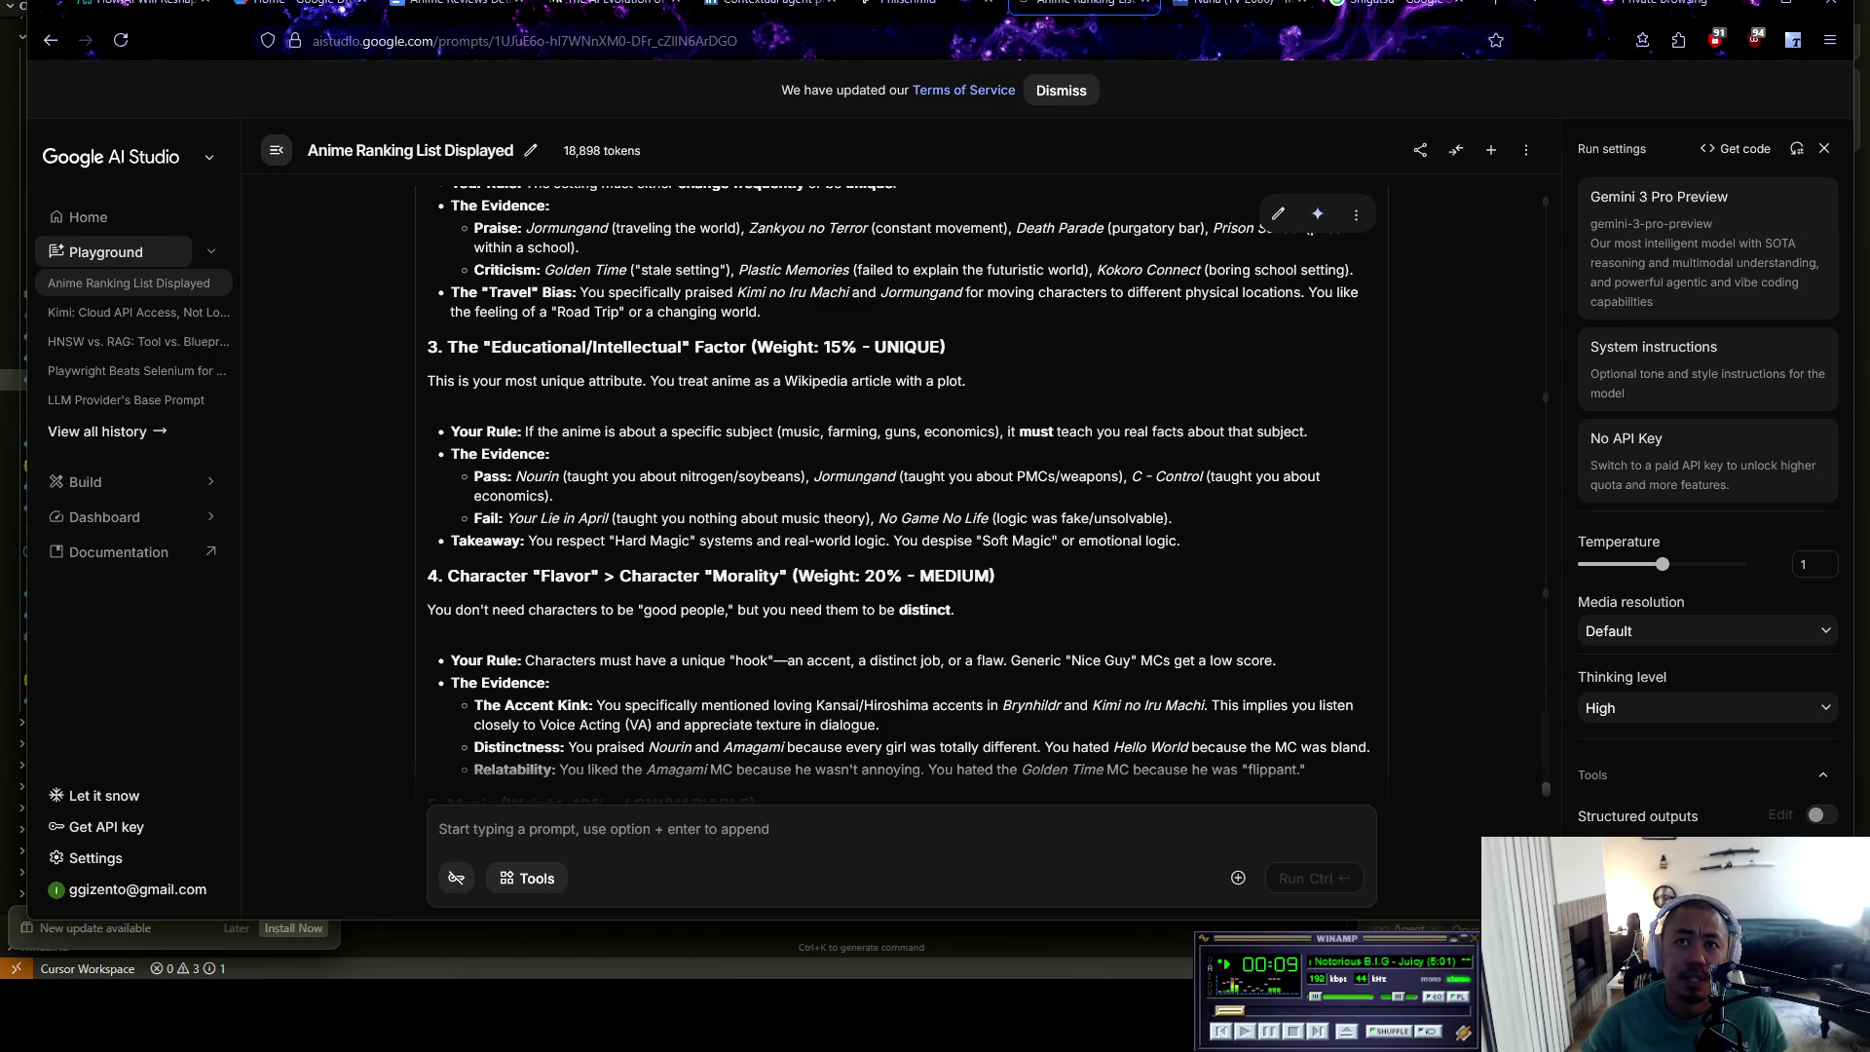
scroll(989, 491, "down", 2)
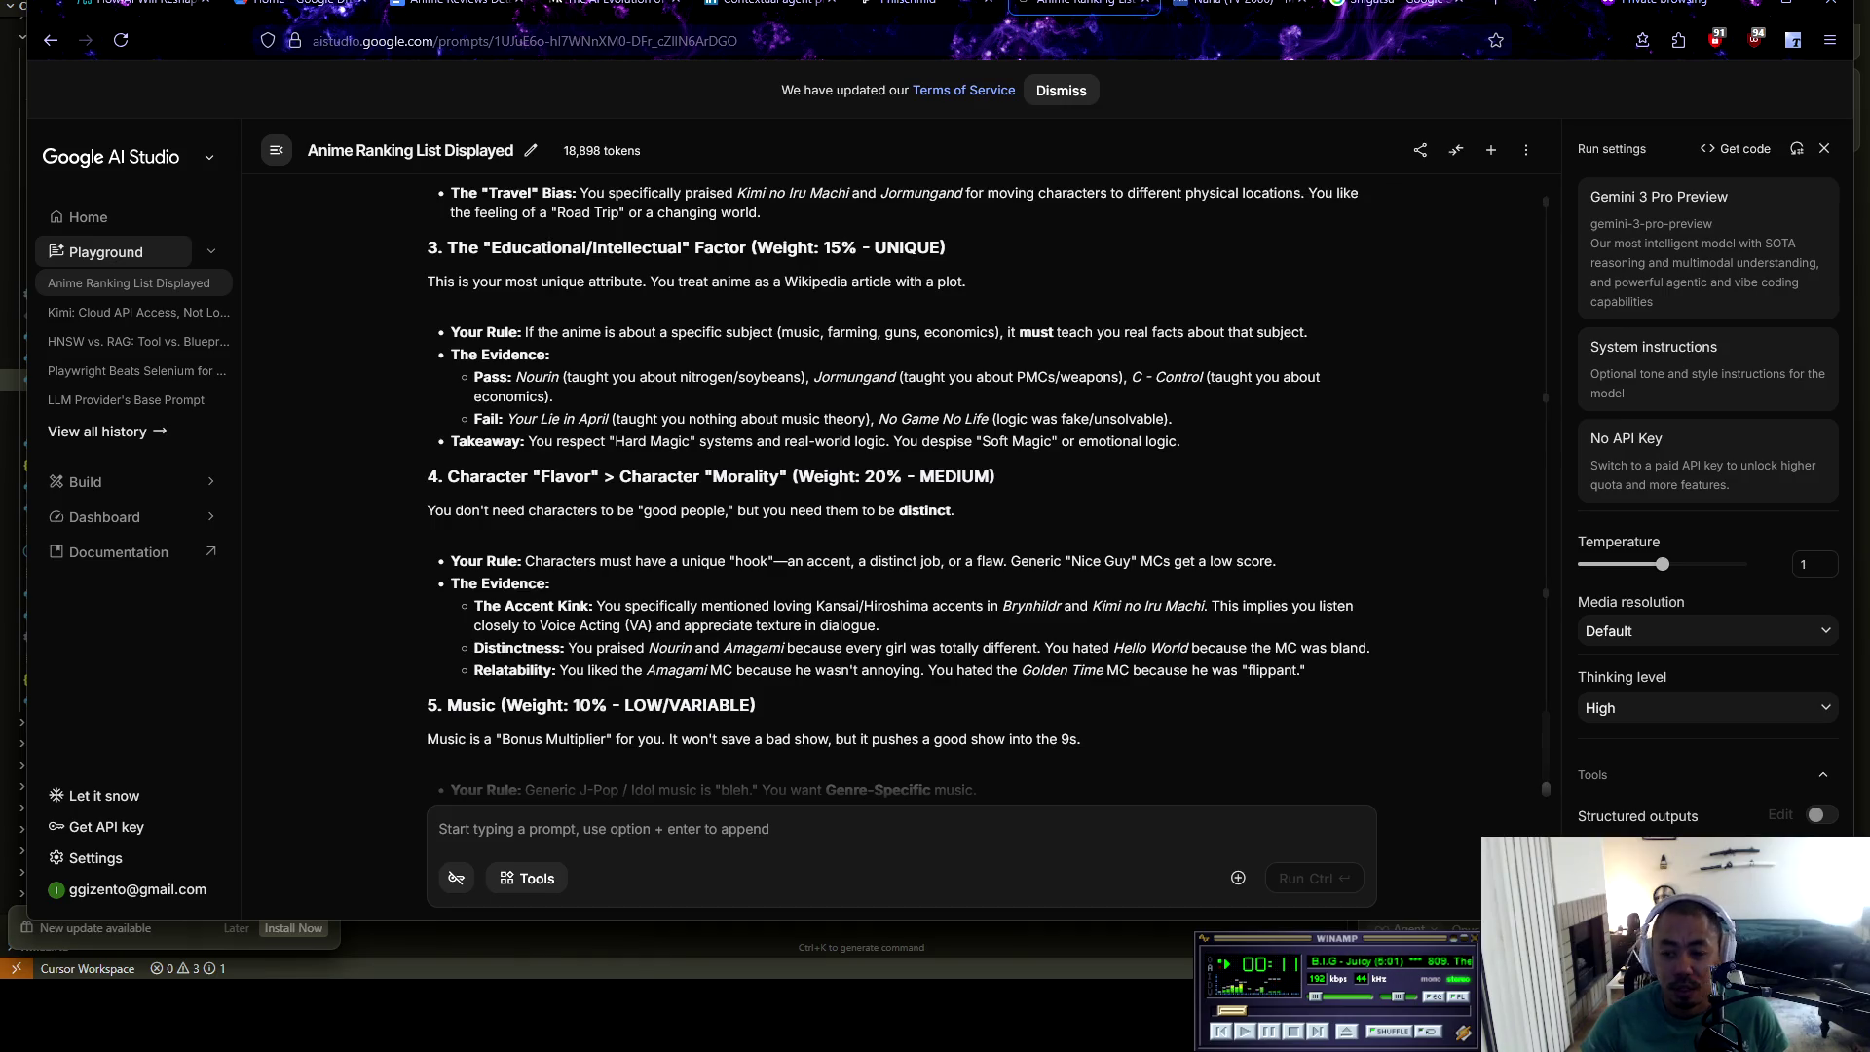
Skip ahead three songs in the music player
key("XF86AudioNext")
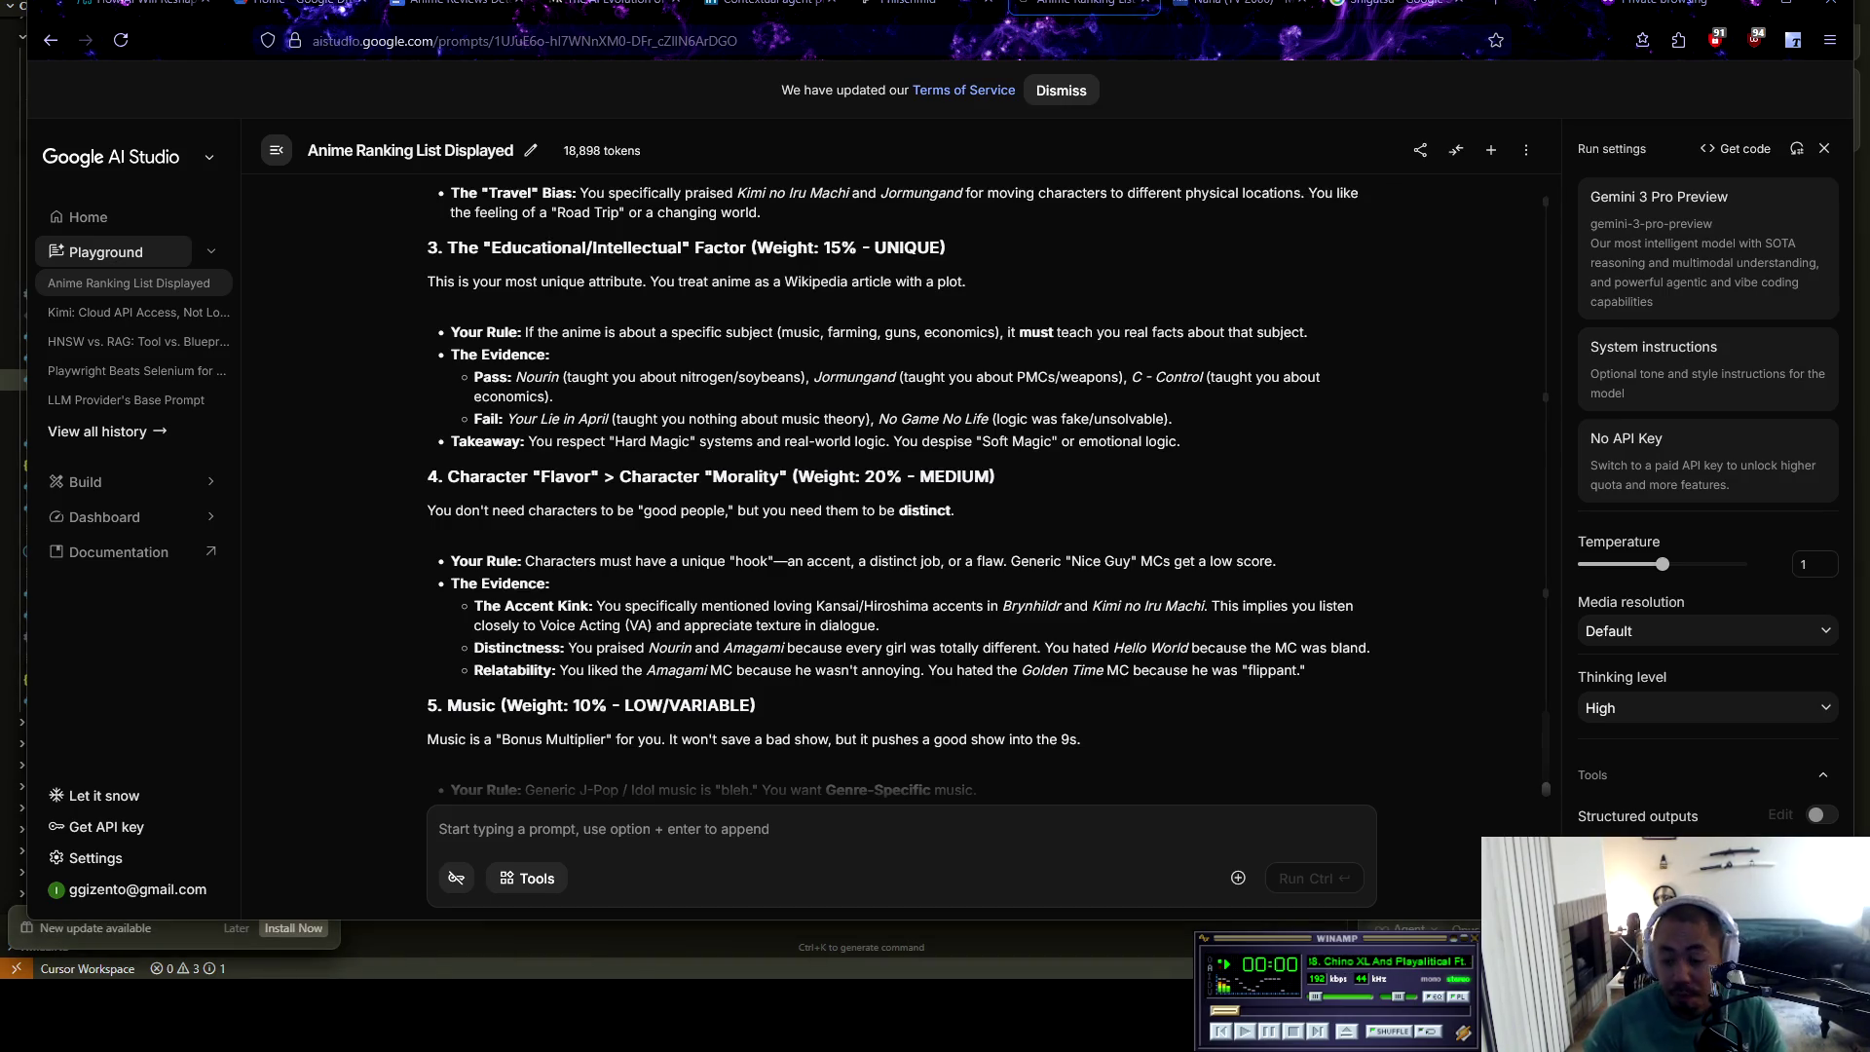
key("XF86AudioNext")
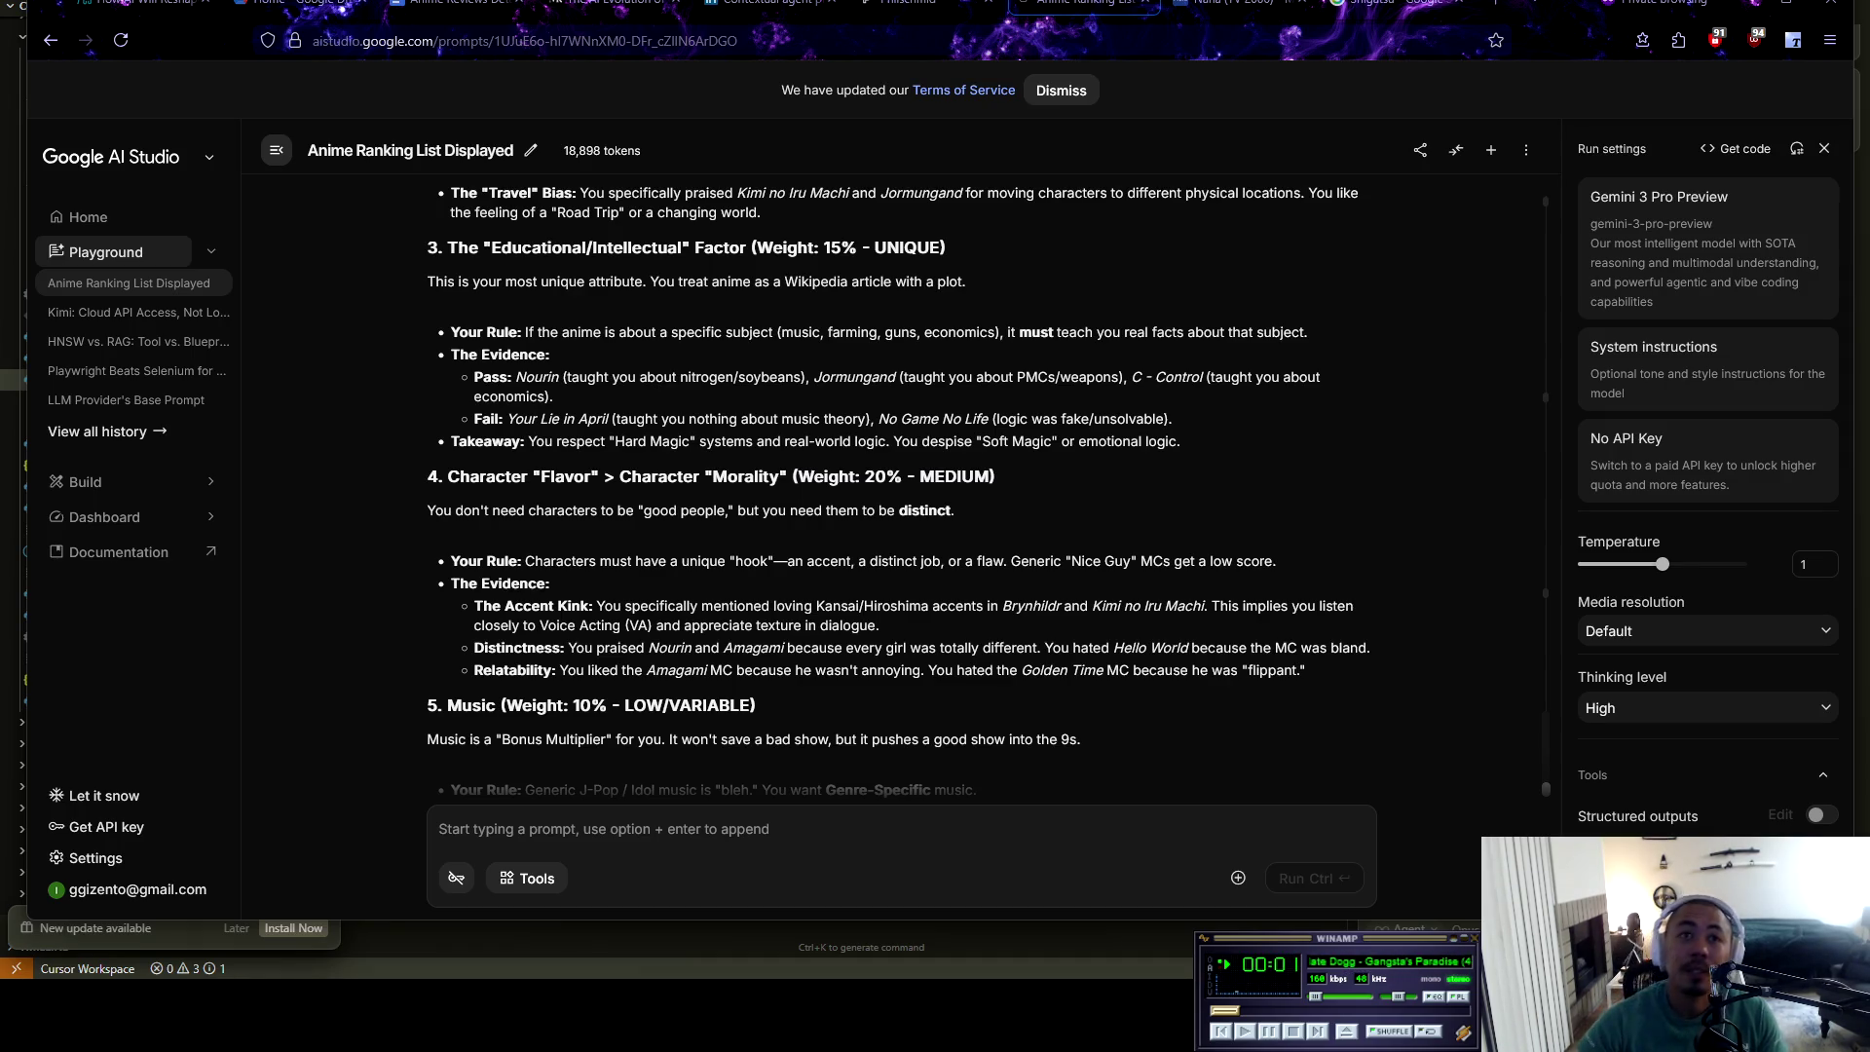
key("XF86AudioNext")
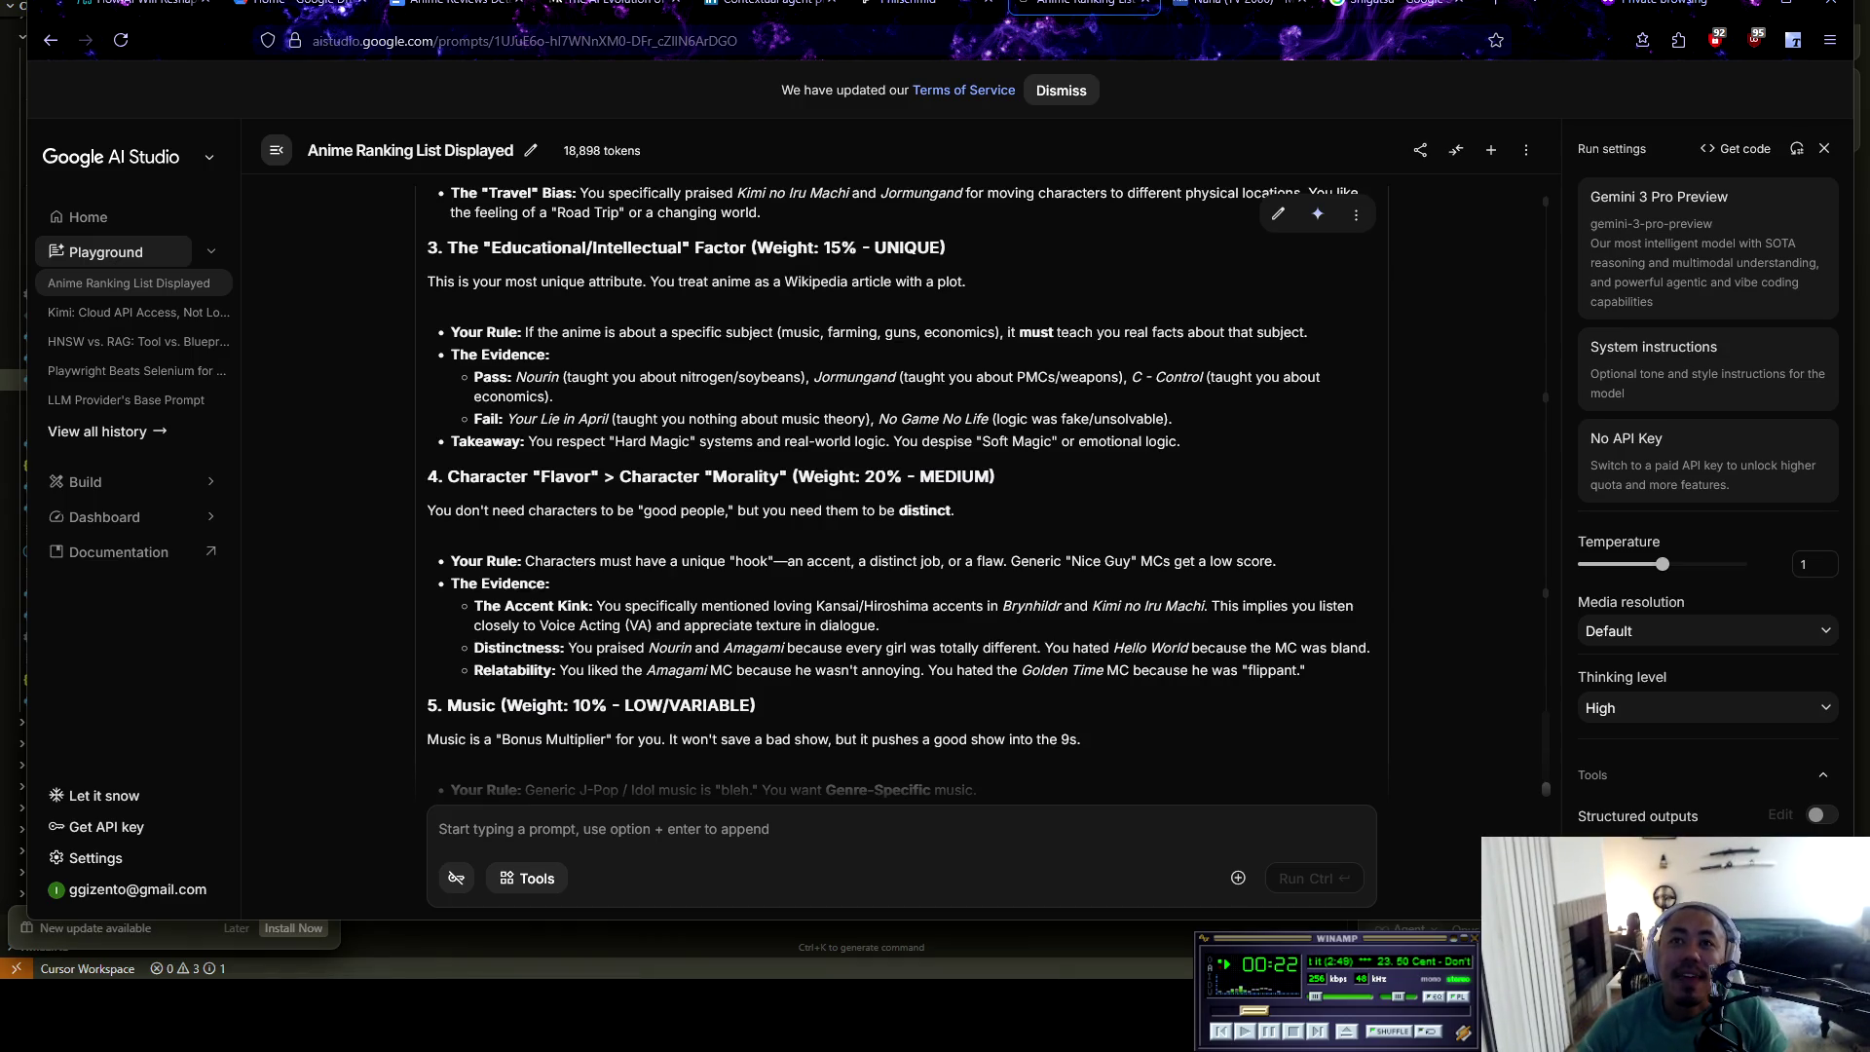
Search MyAnimeList for Brynhildr, open Gokukoku no Brynhildr (score 6.85), then return to AI Studio
double_click(1033, 606)
key("ctrl+c")
key("ctrl+Tab")
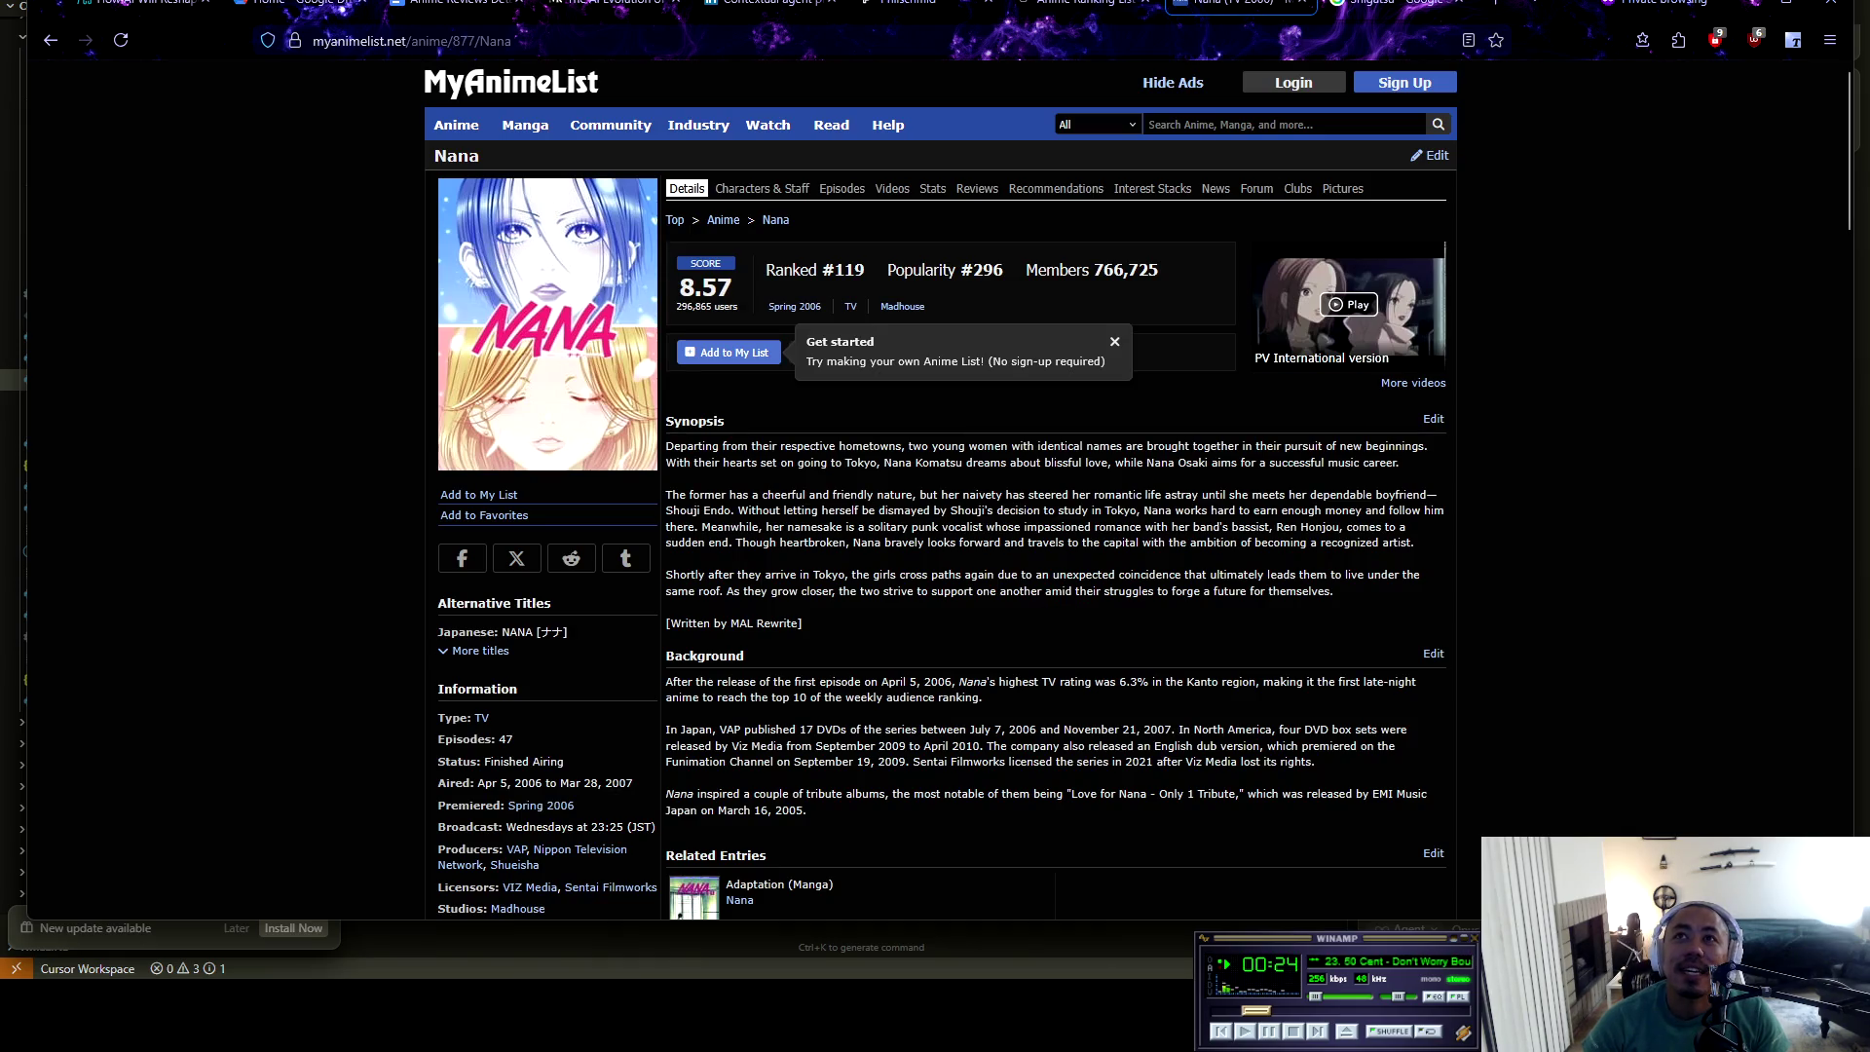
key("ctrl+v")
key("Return")
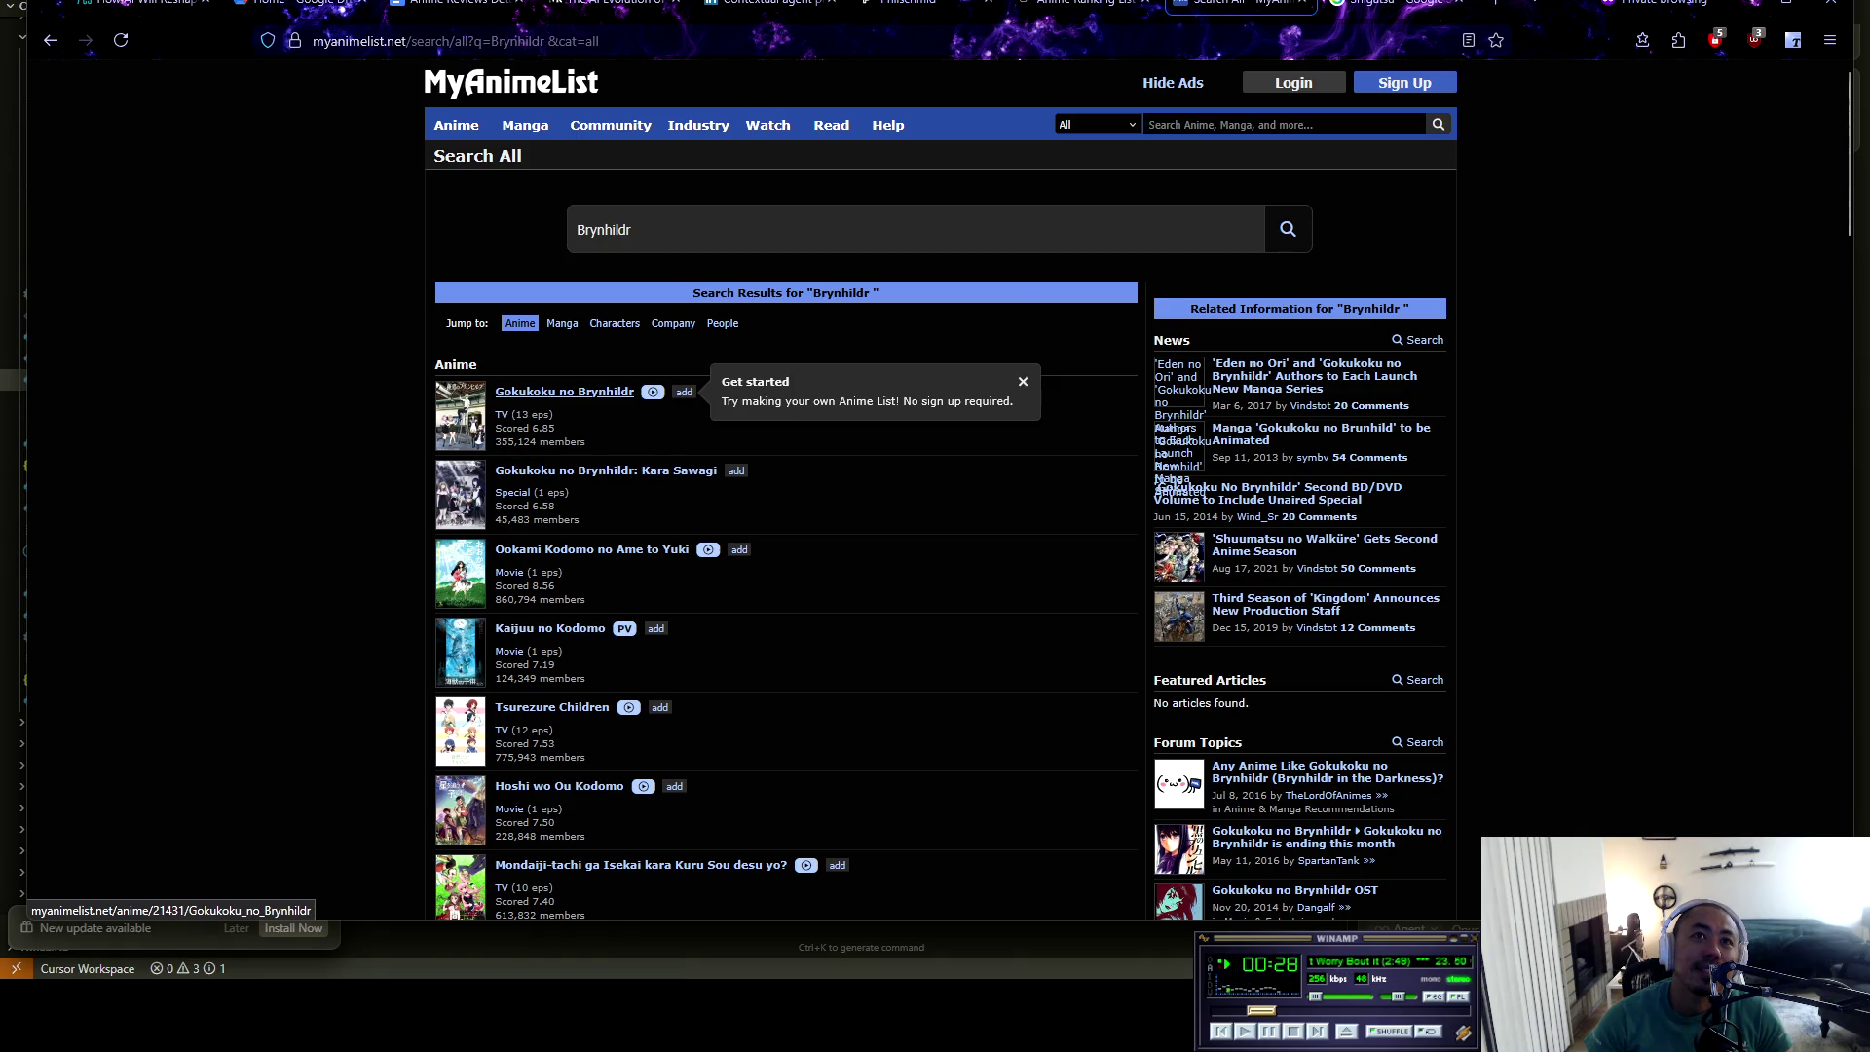
left_click(564, 392)
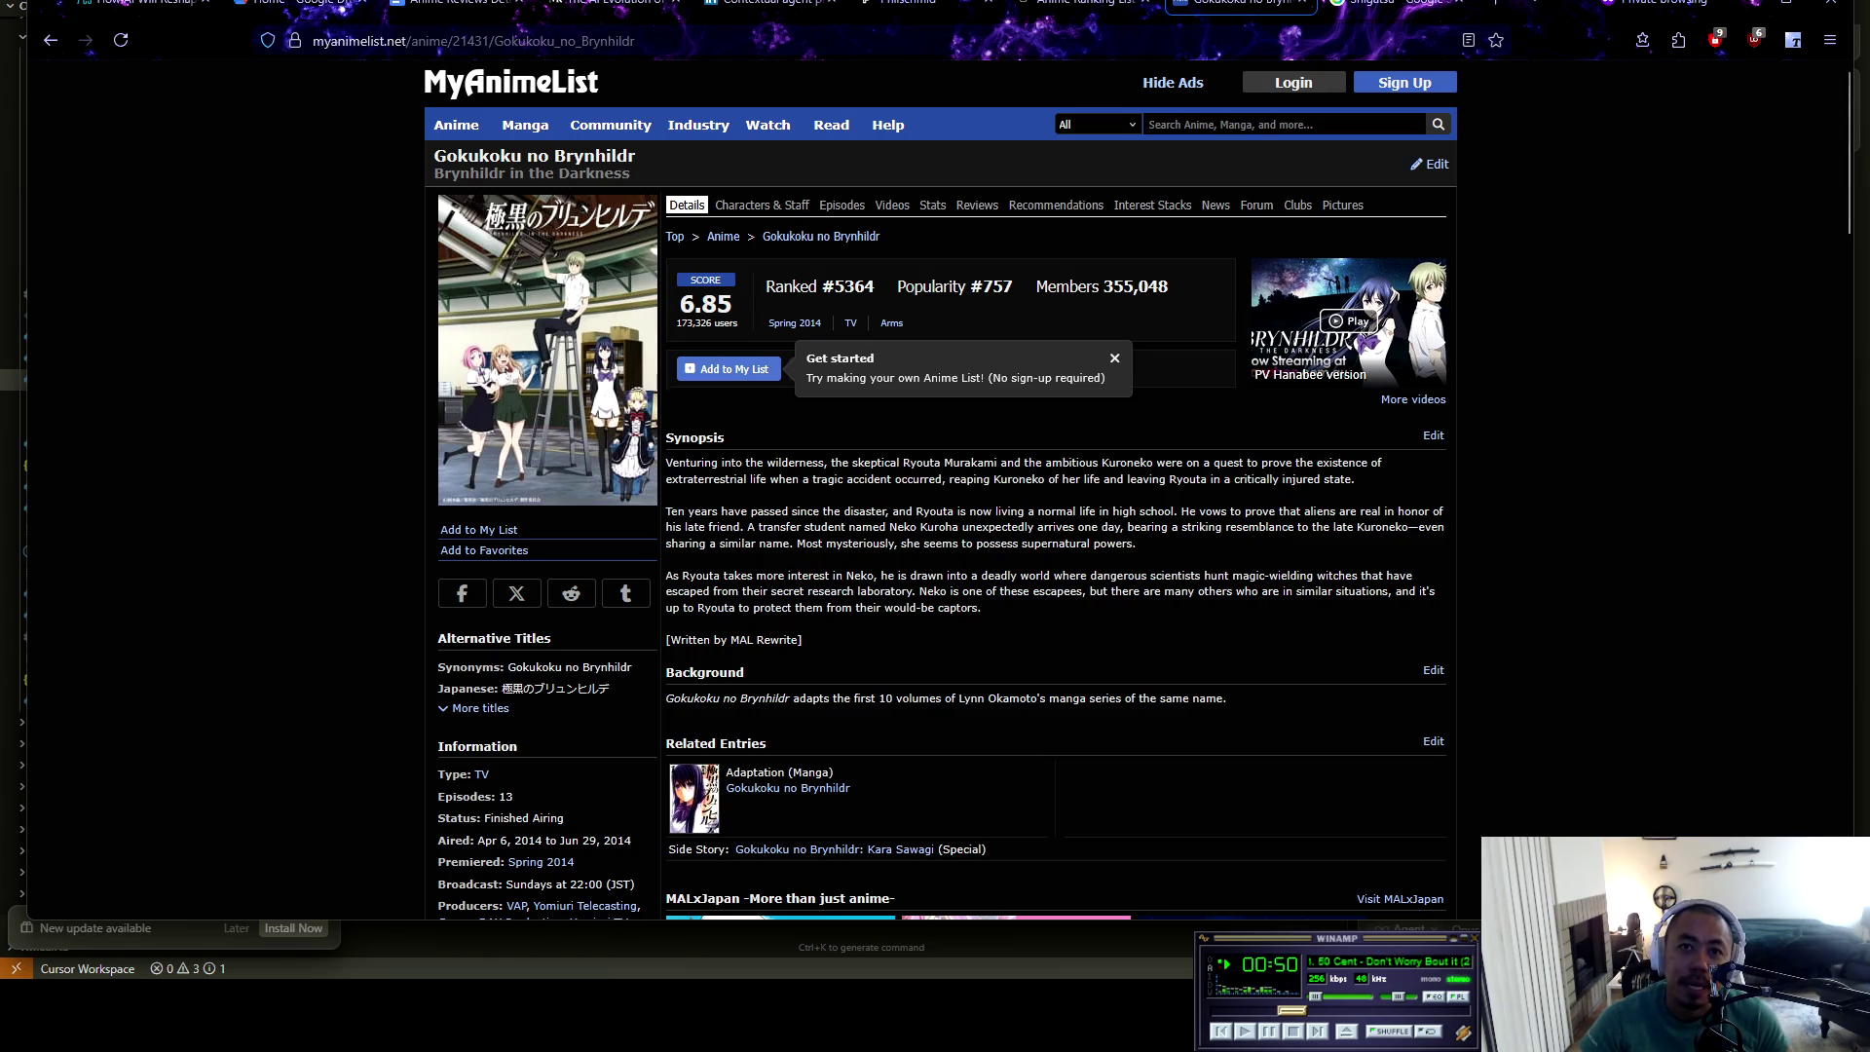
key("ctrl+Page_Up")
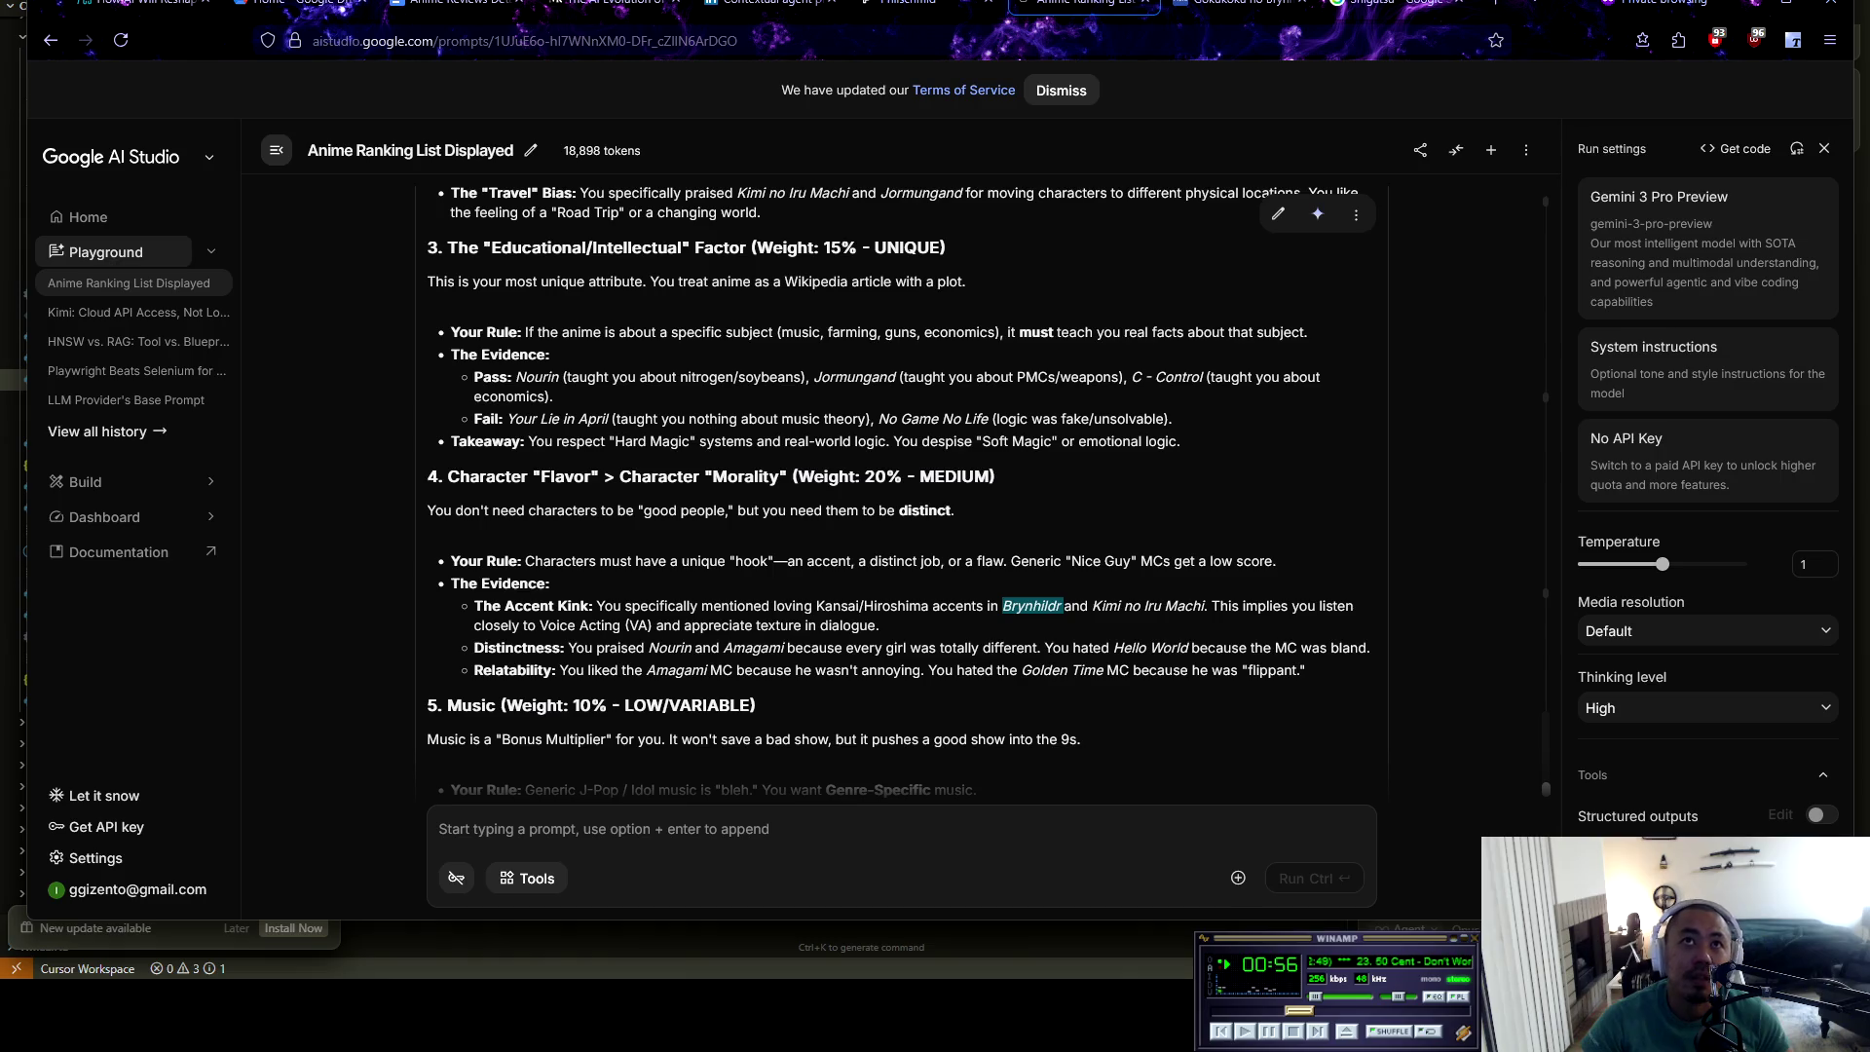
Scroll further down Gemini's taste profile and highlight a line of the response
mouse_move(448, 5)
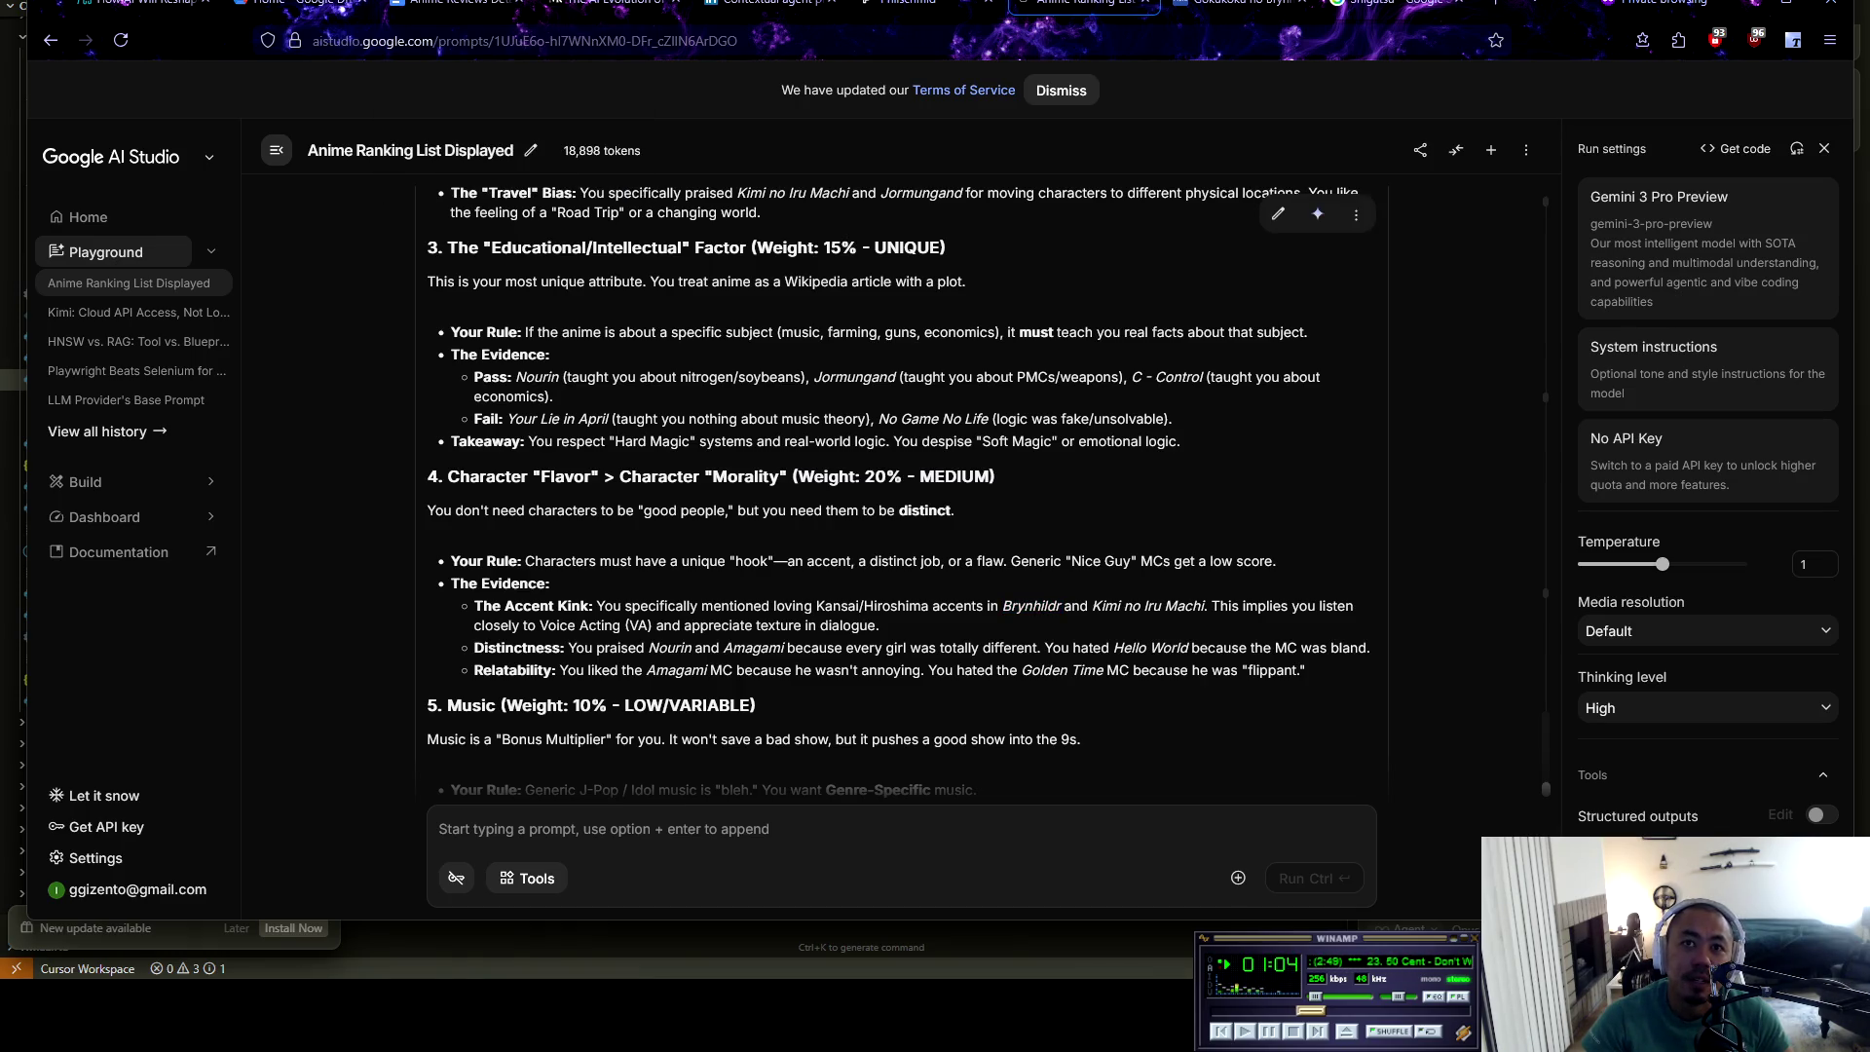
scroll(906, 487, "down", 1)
left_click_drag(475, 506, 874, 507)
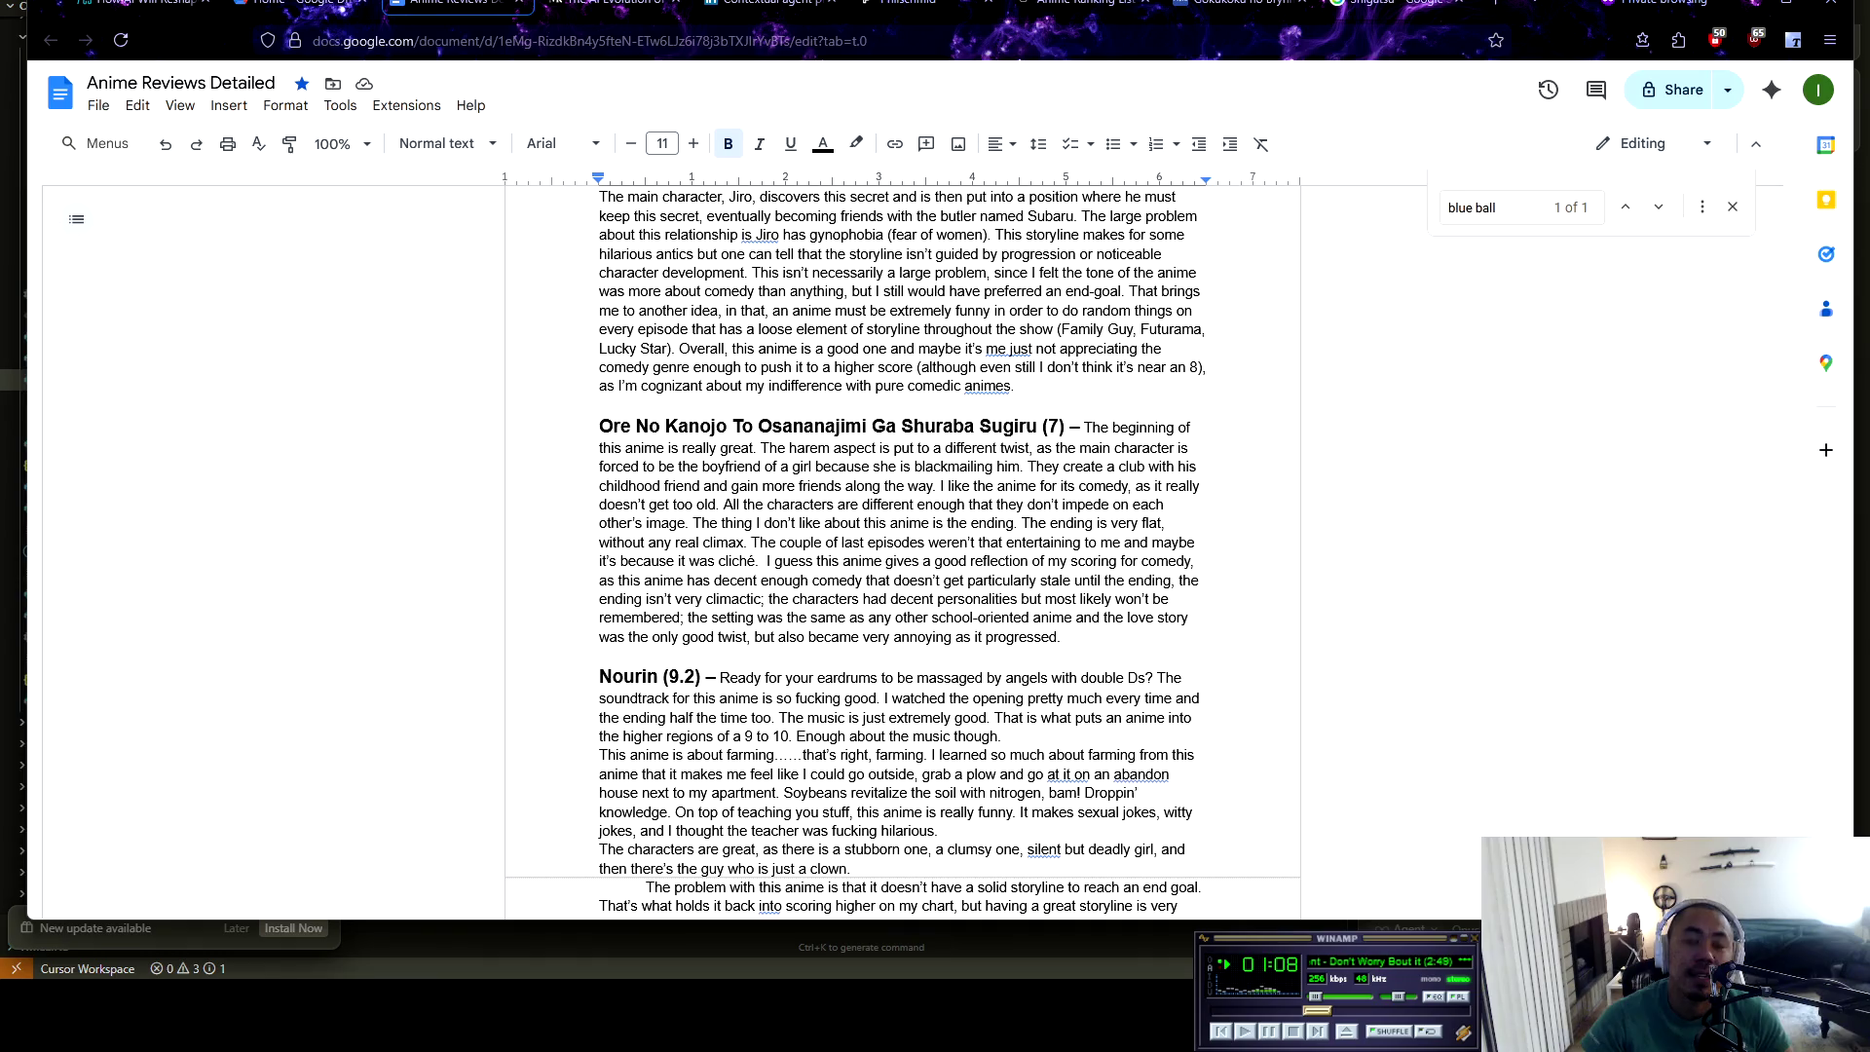
Switch to the Anime Reviews Detailed document, briefly check the Brynhildr MyAnimeList page, and scroll the reviews
left_click(458, 2)
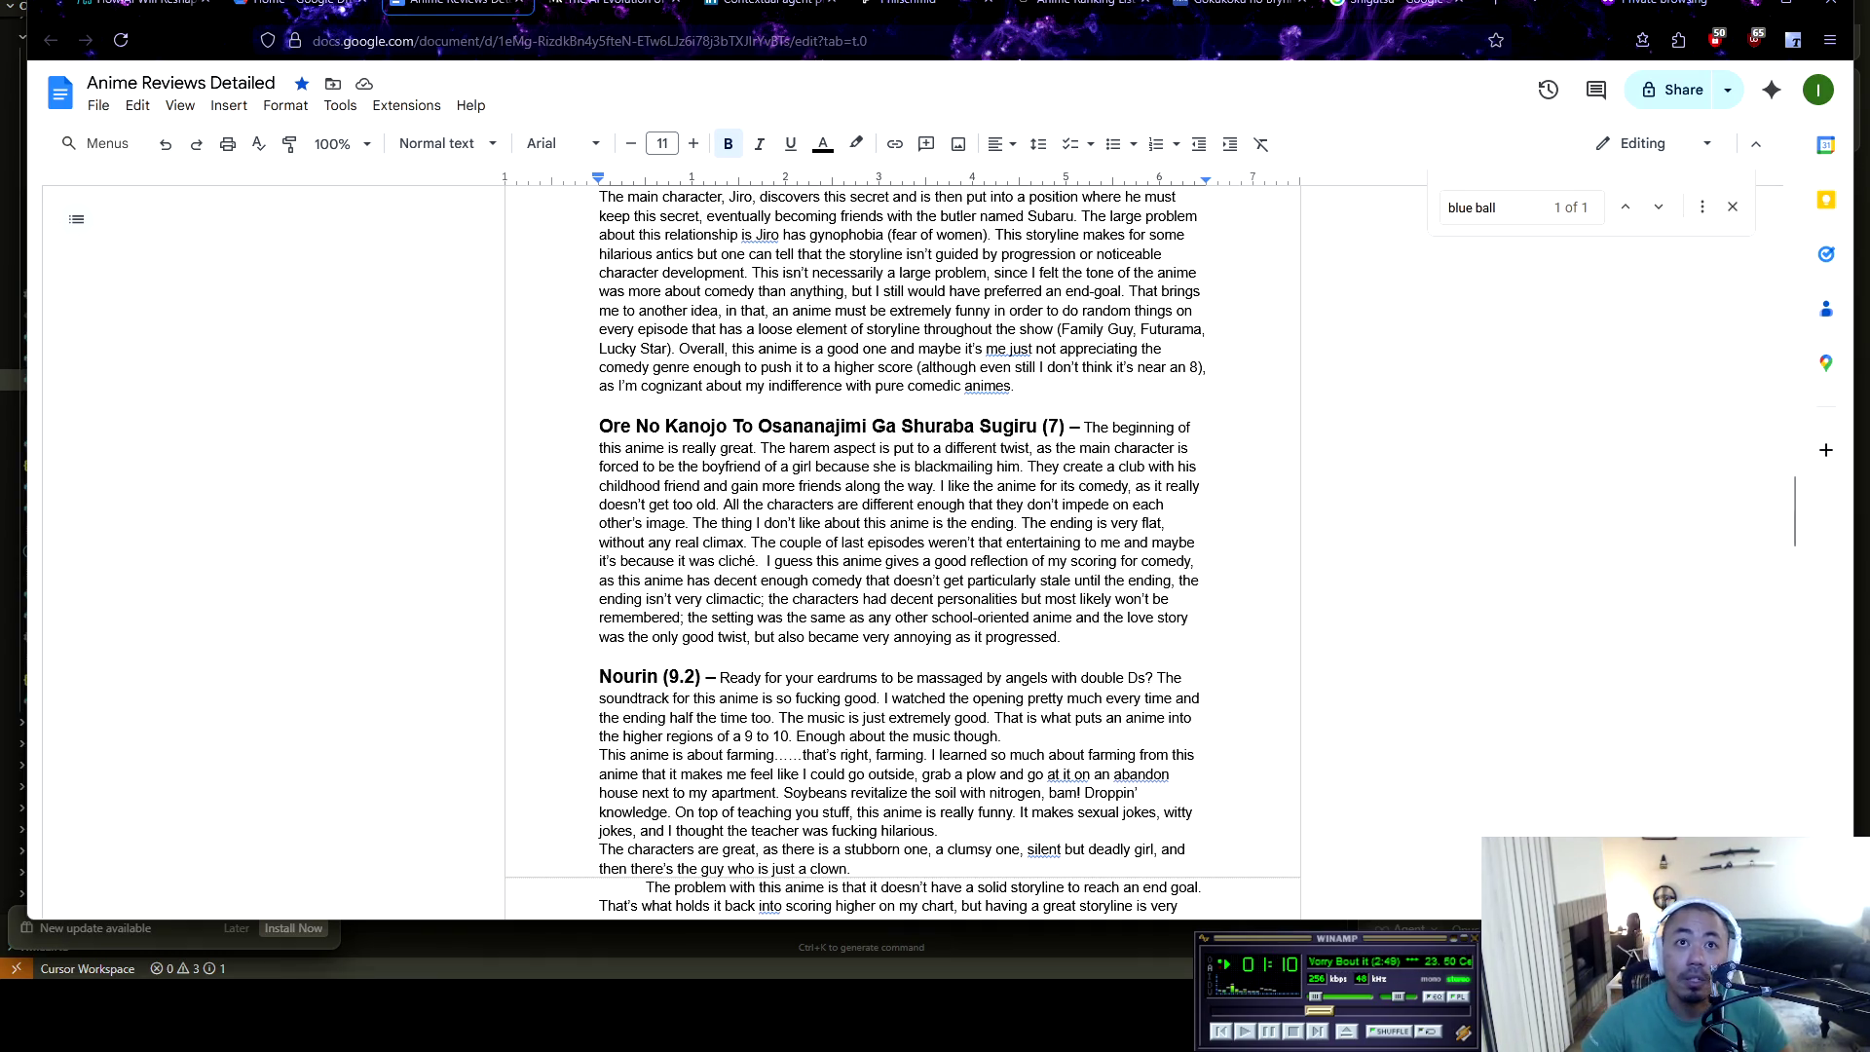
left_click(1199, 561)
scroll(903, 545, "down", 4)
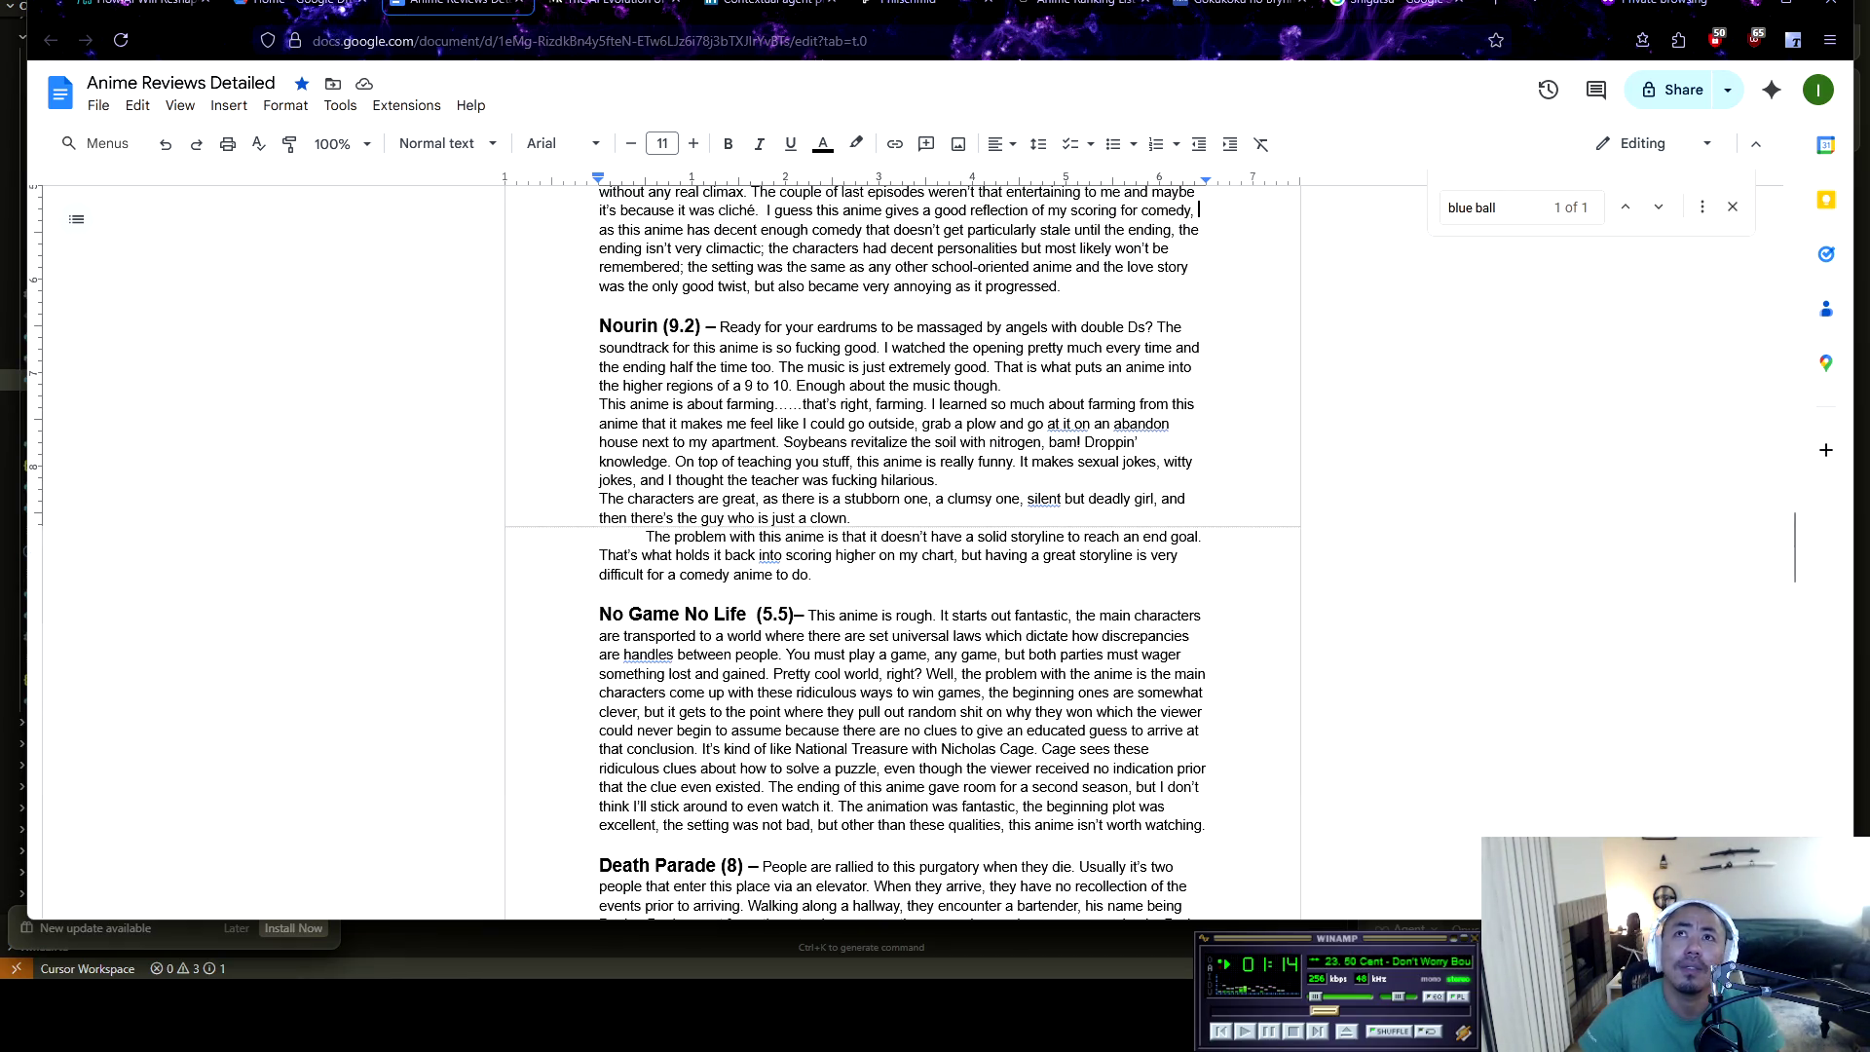
left_click(1238, 3)
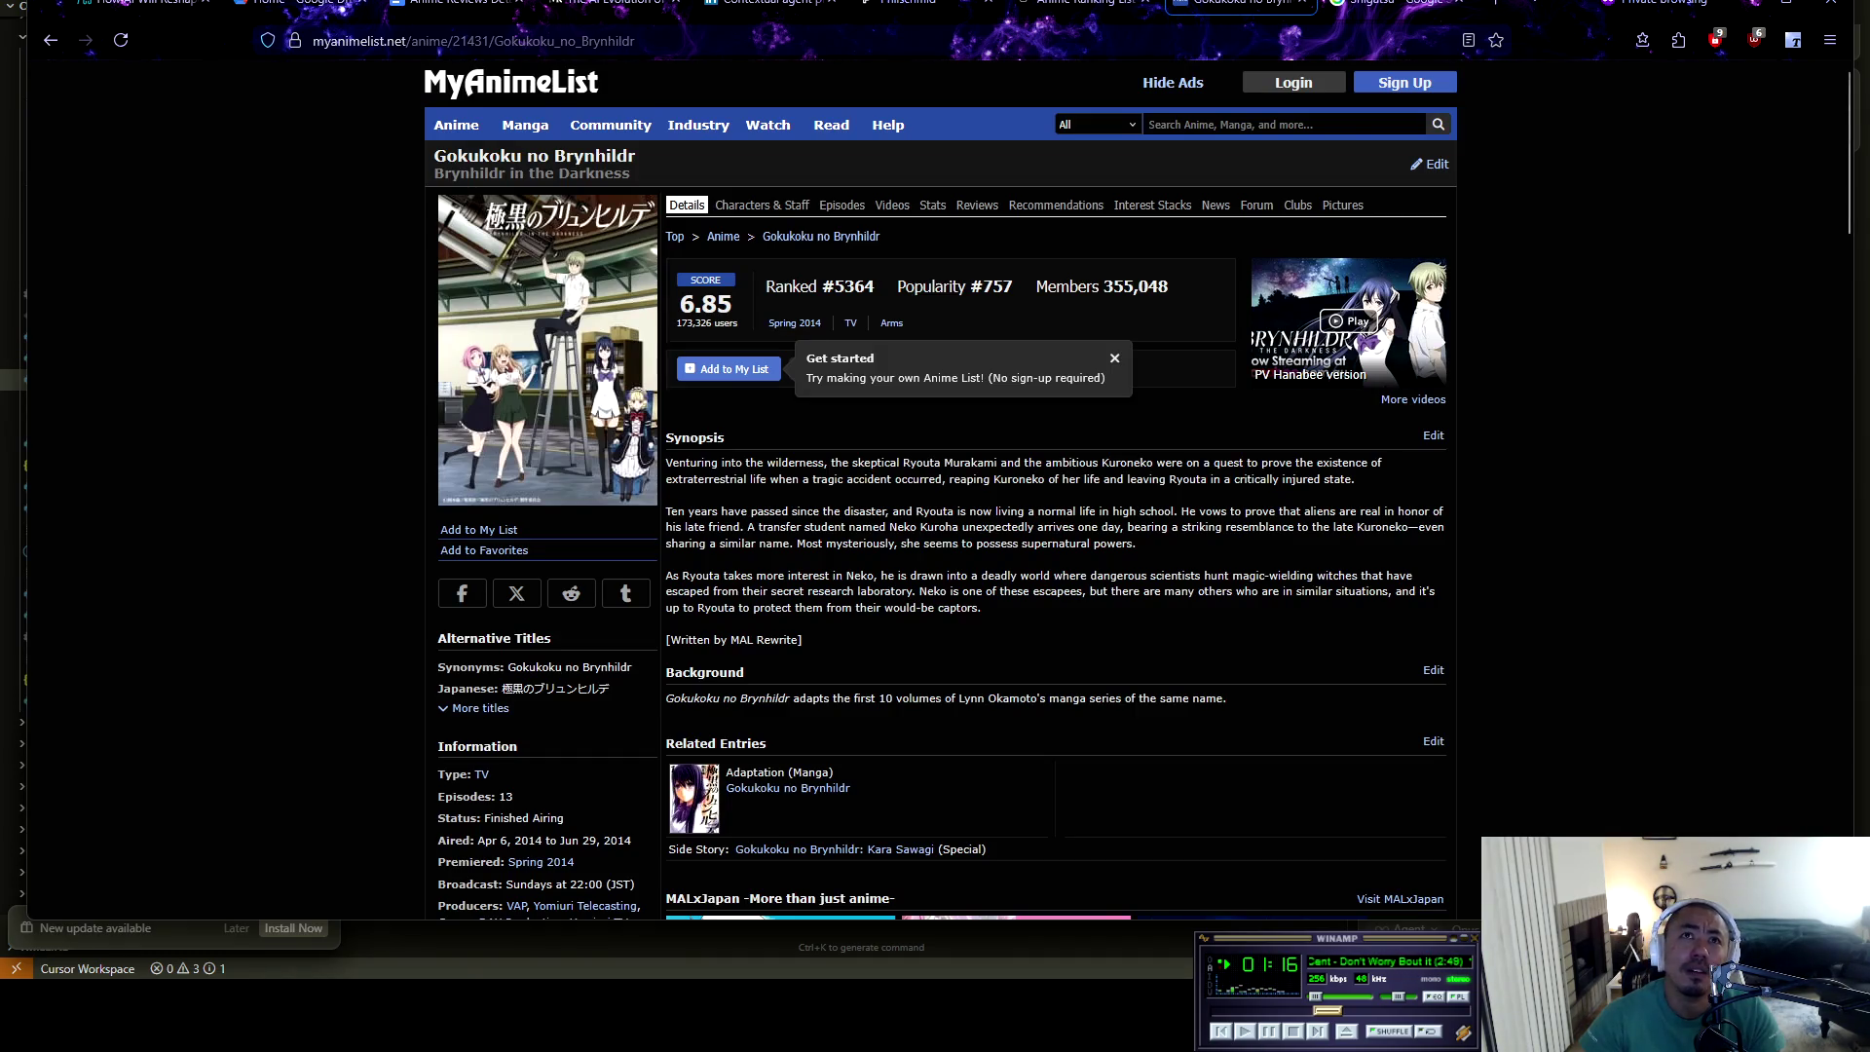
left_click(458, 4)
scroll(903, 546, "down", 10)
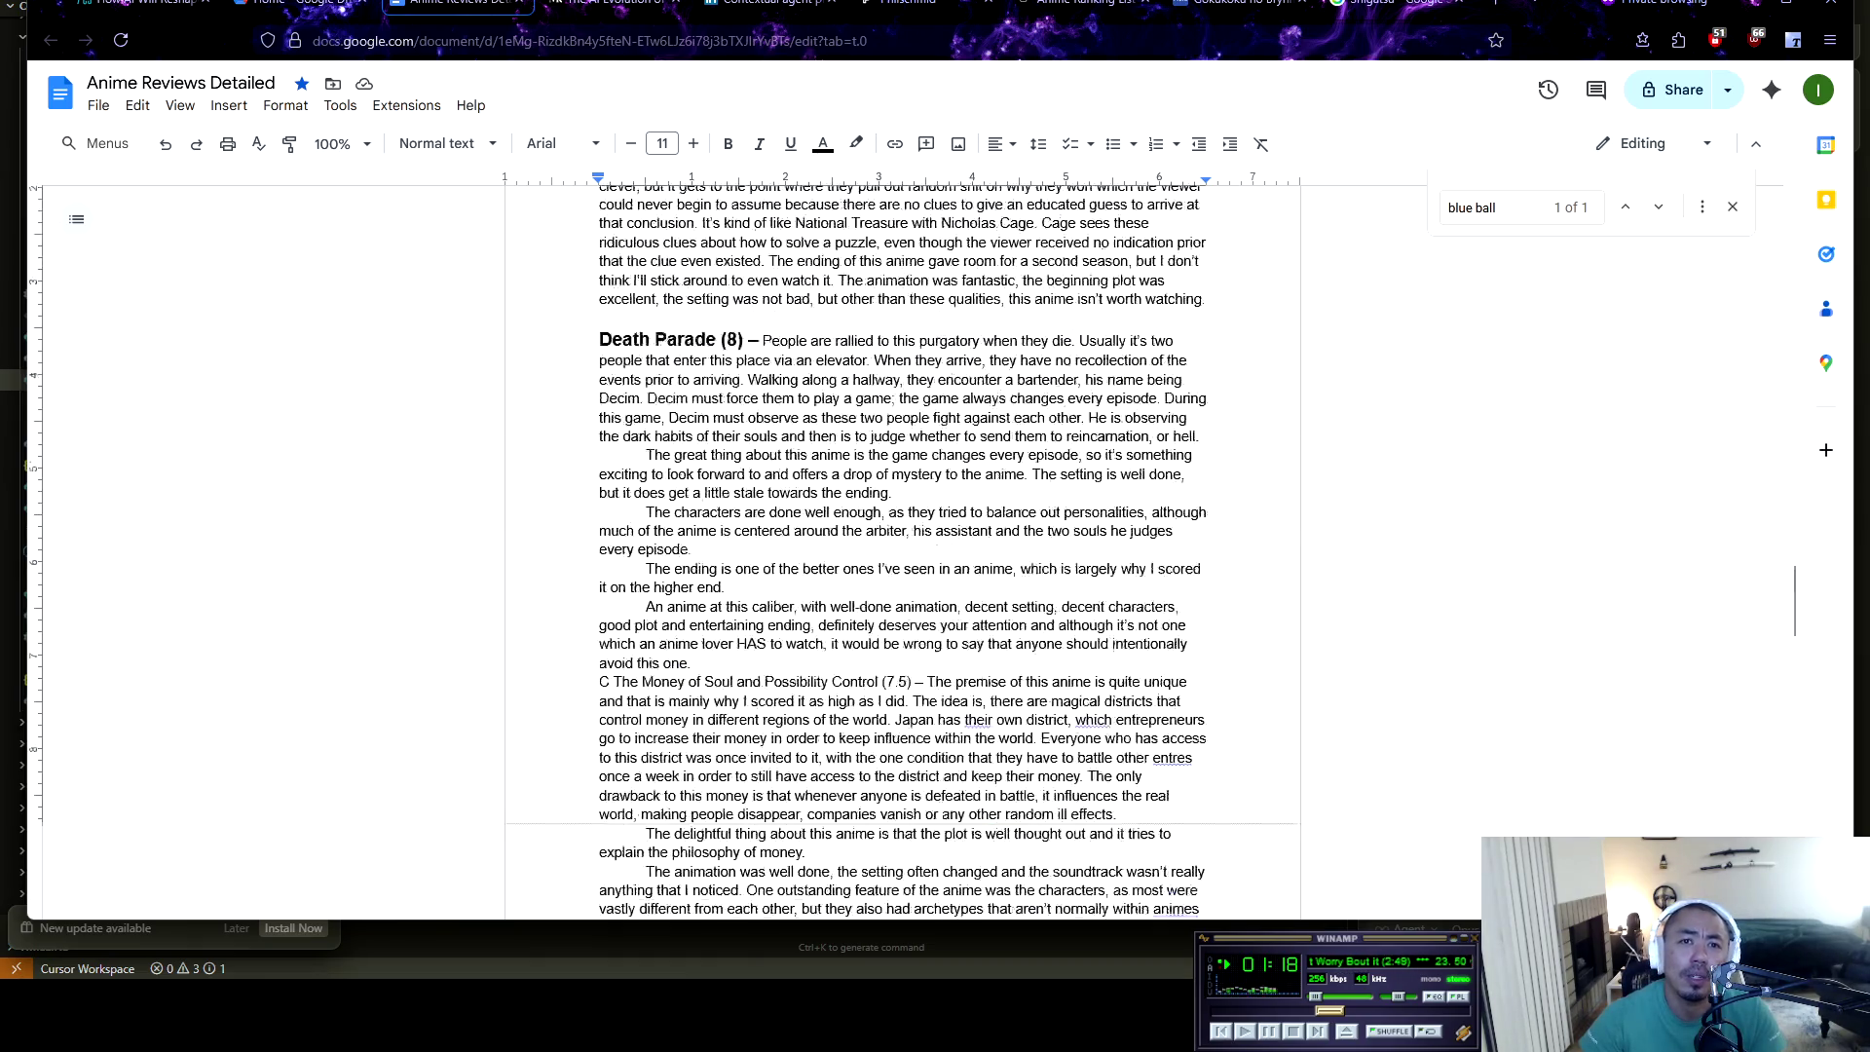
scroll(903, 545, "down", 10)
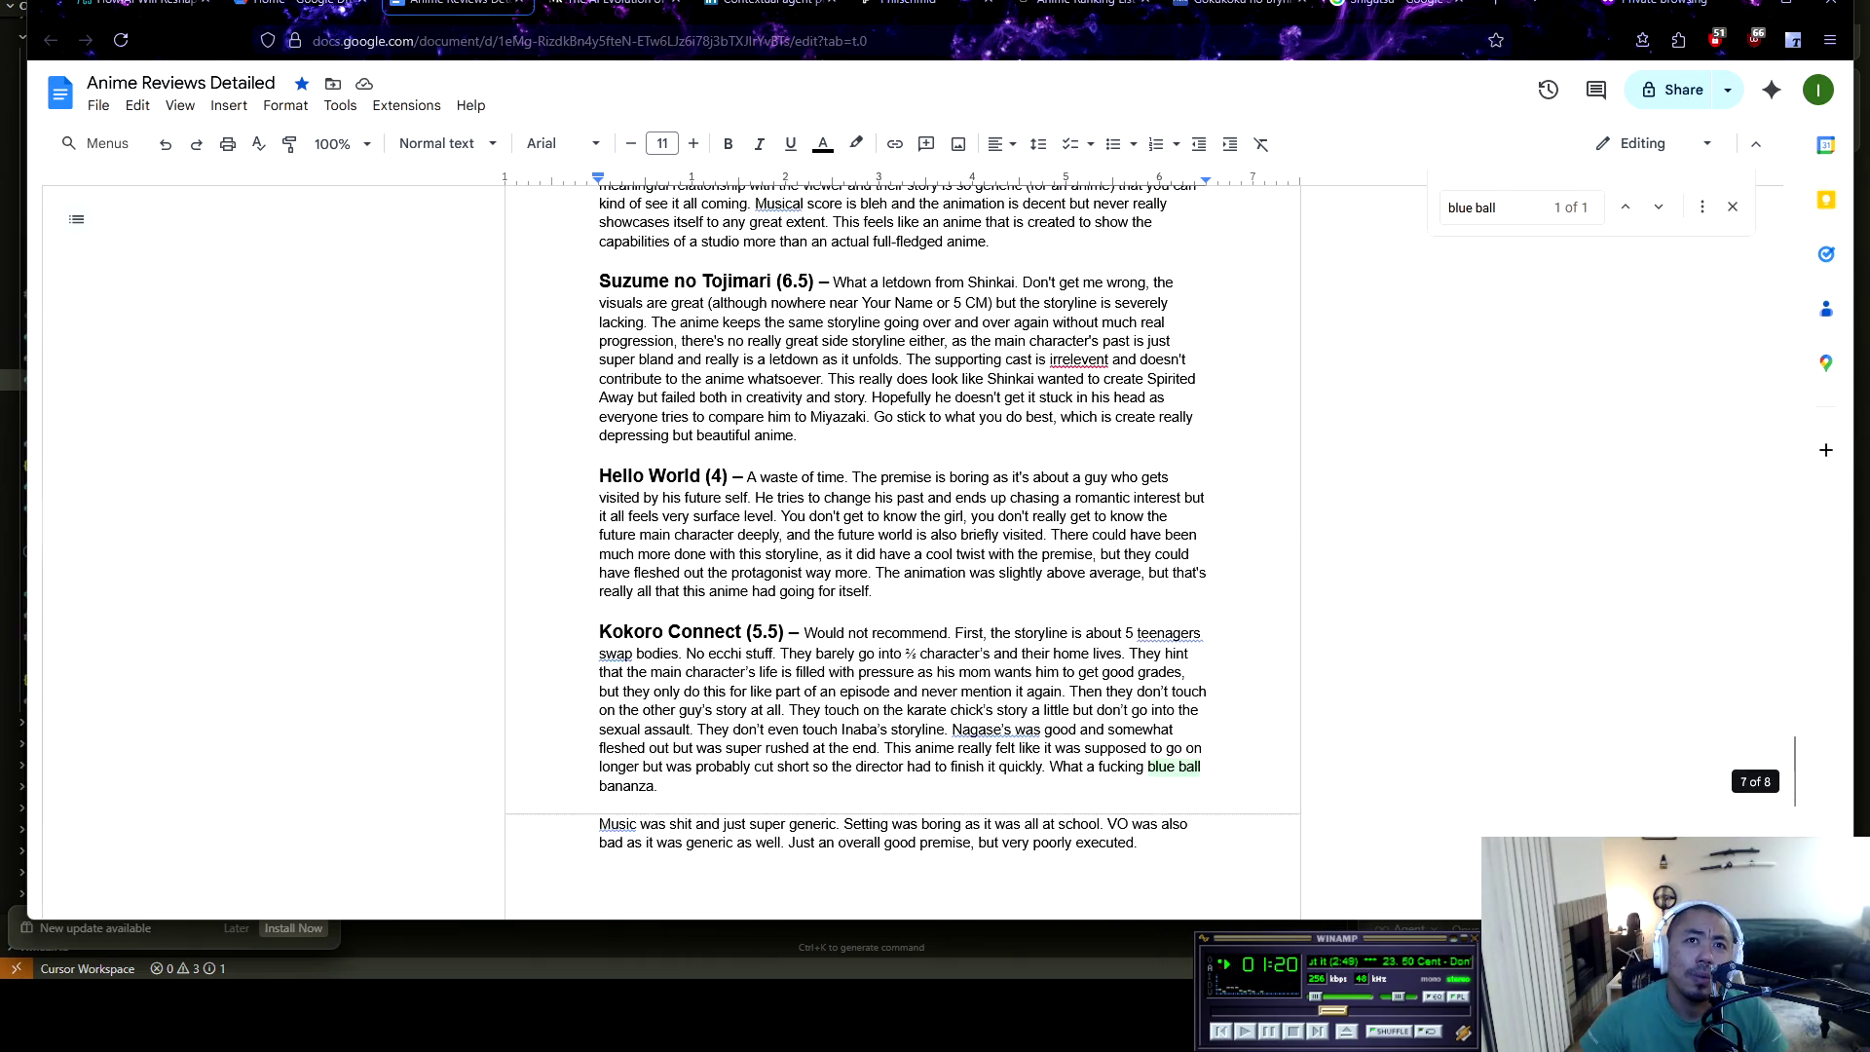
scroll(903, 545, "up", 20)
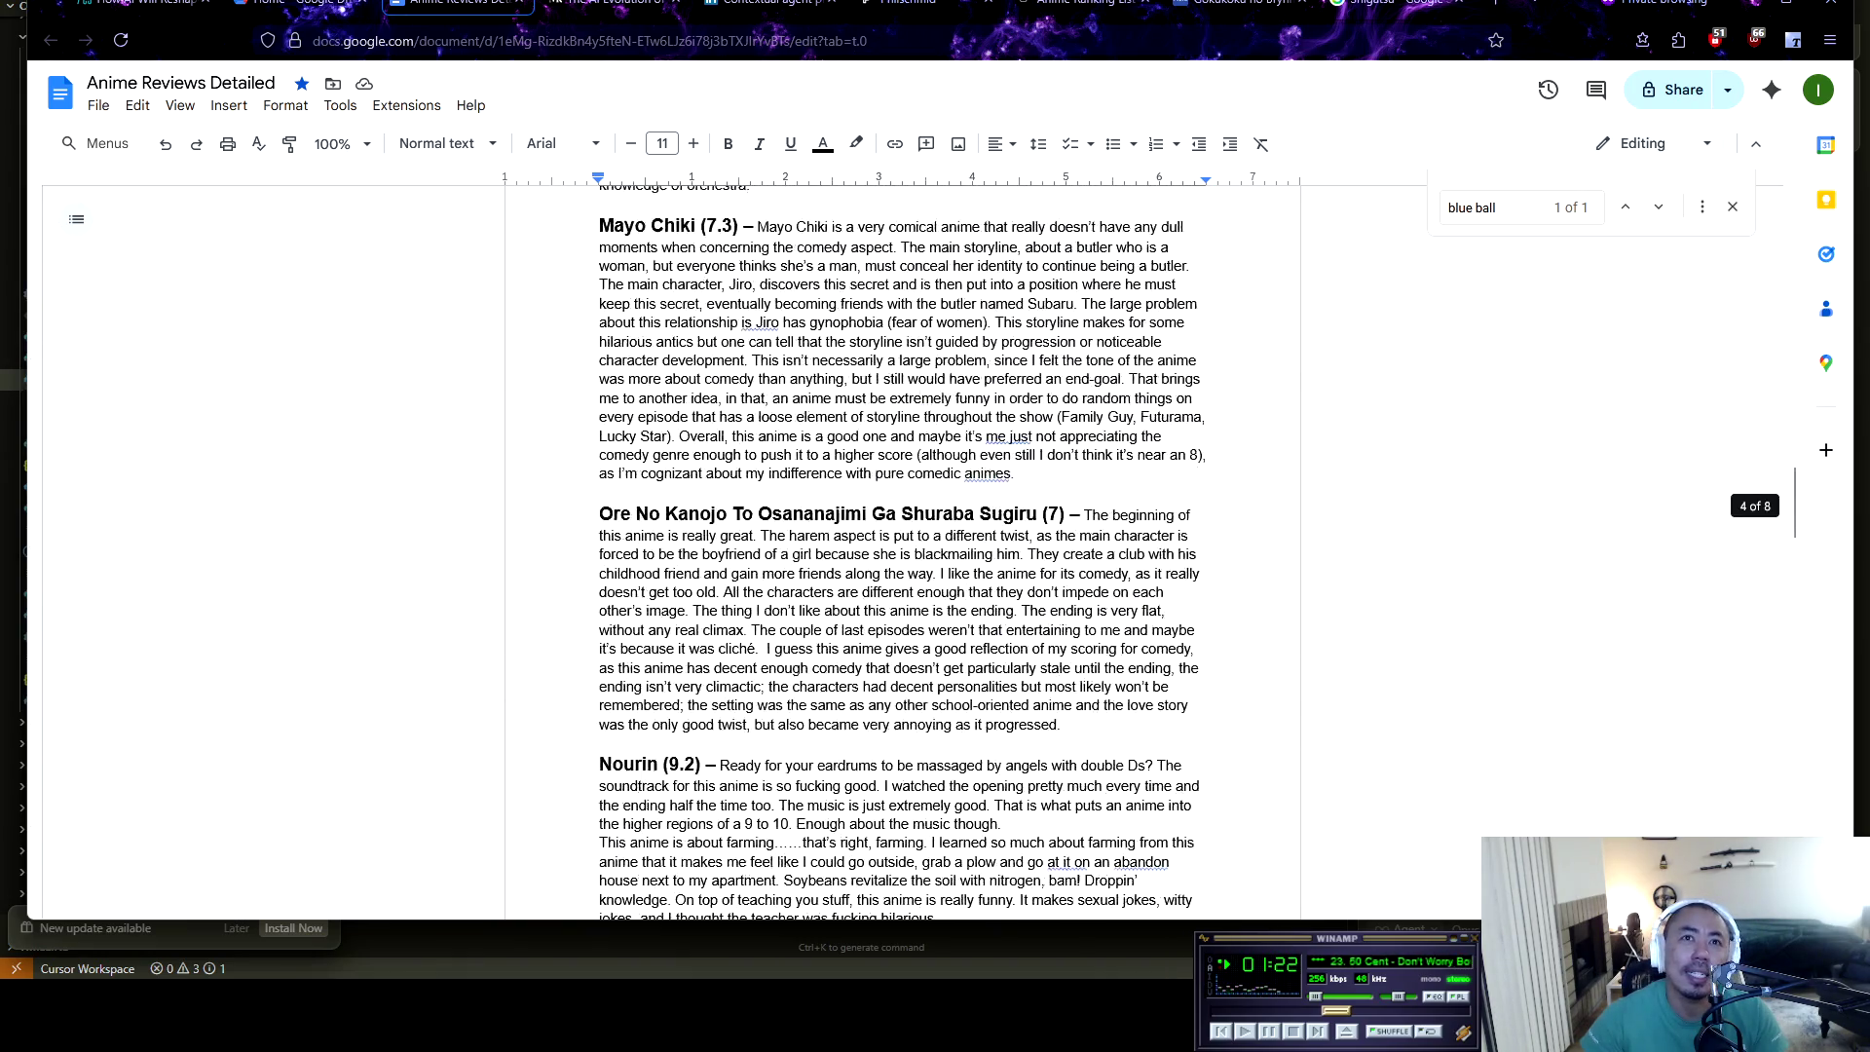
scroll(903, 553, "up", 15)
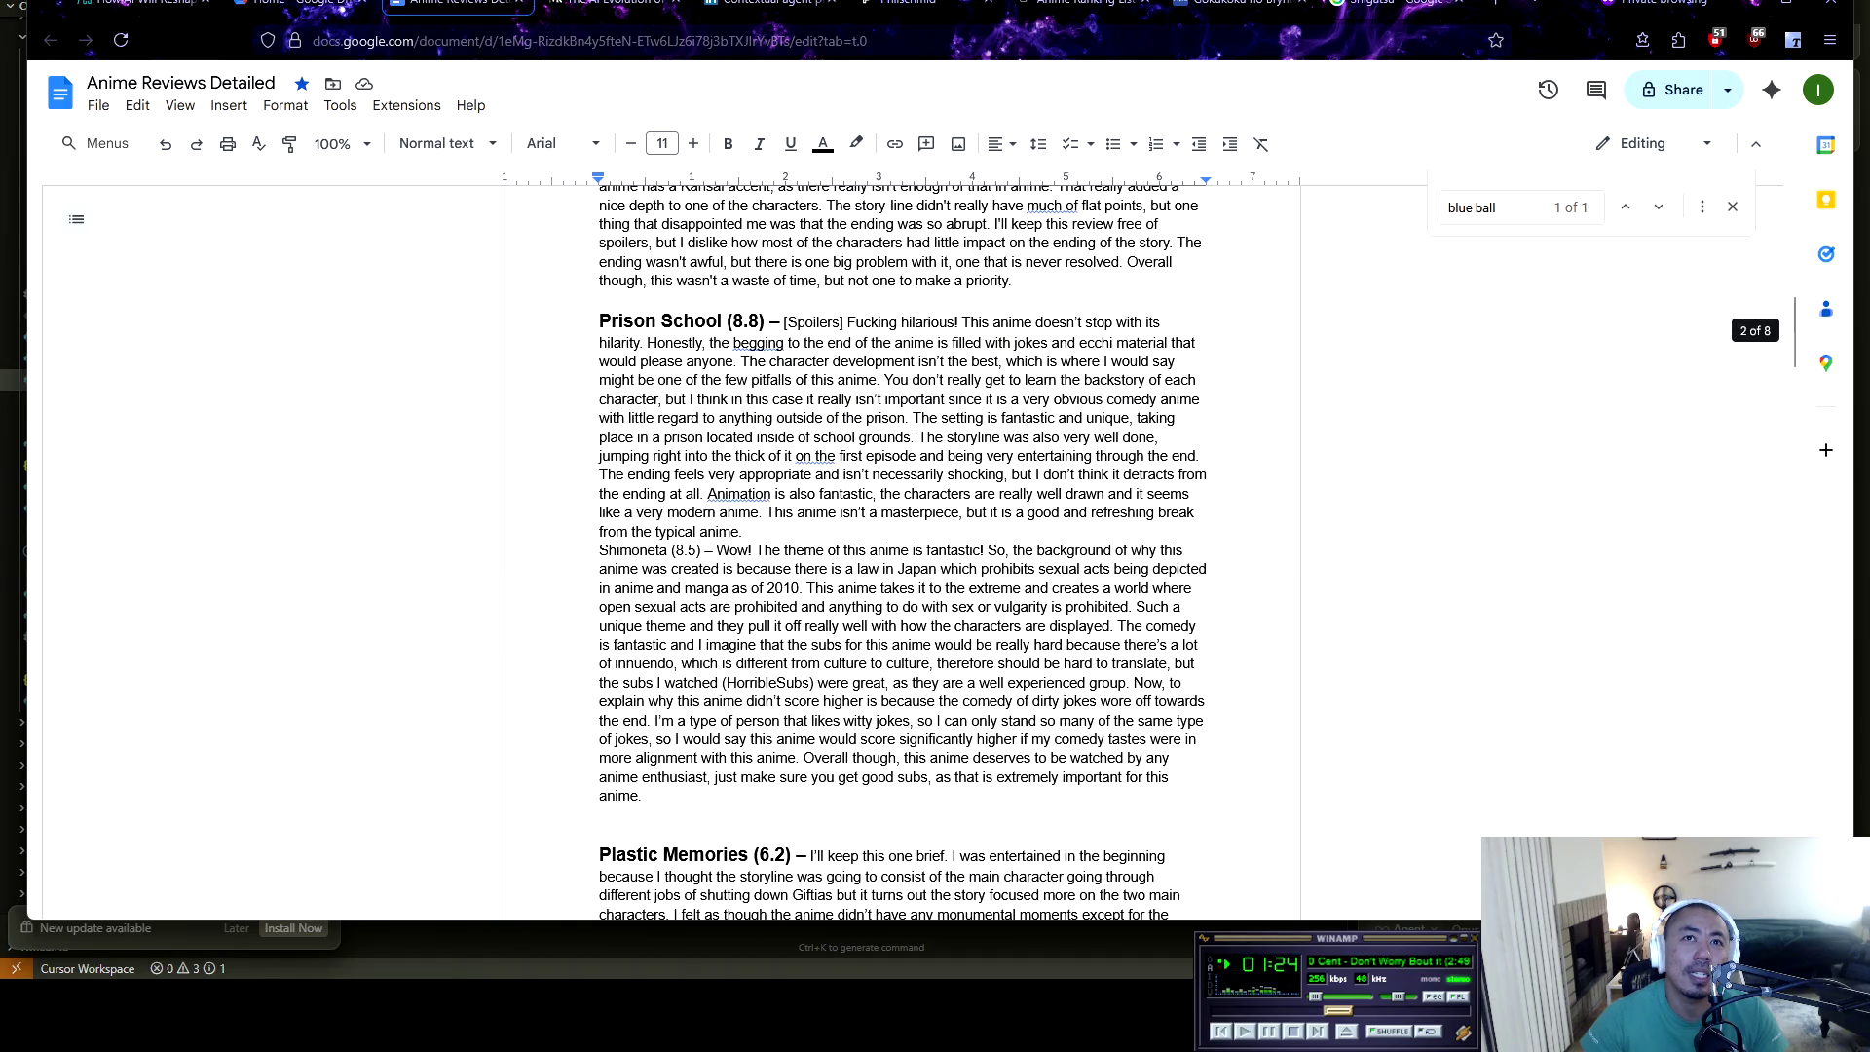
scroll(903, 552, "up", 3)
scroll(903, 552, "down", 15)
Find Brynhildr in the document and highlight the Brynhildr in the Darkness (7.4) review's character praise
key("ctrl+f")
type("Brynhildr")
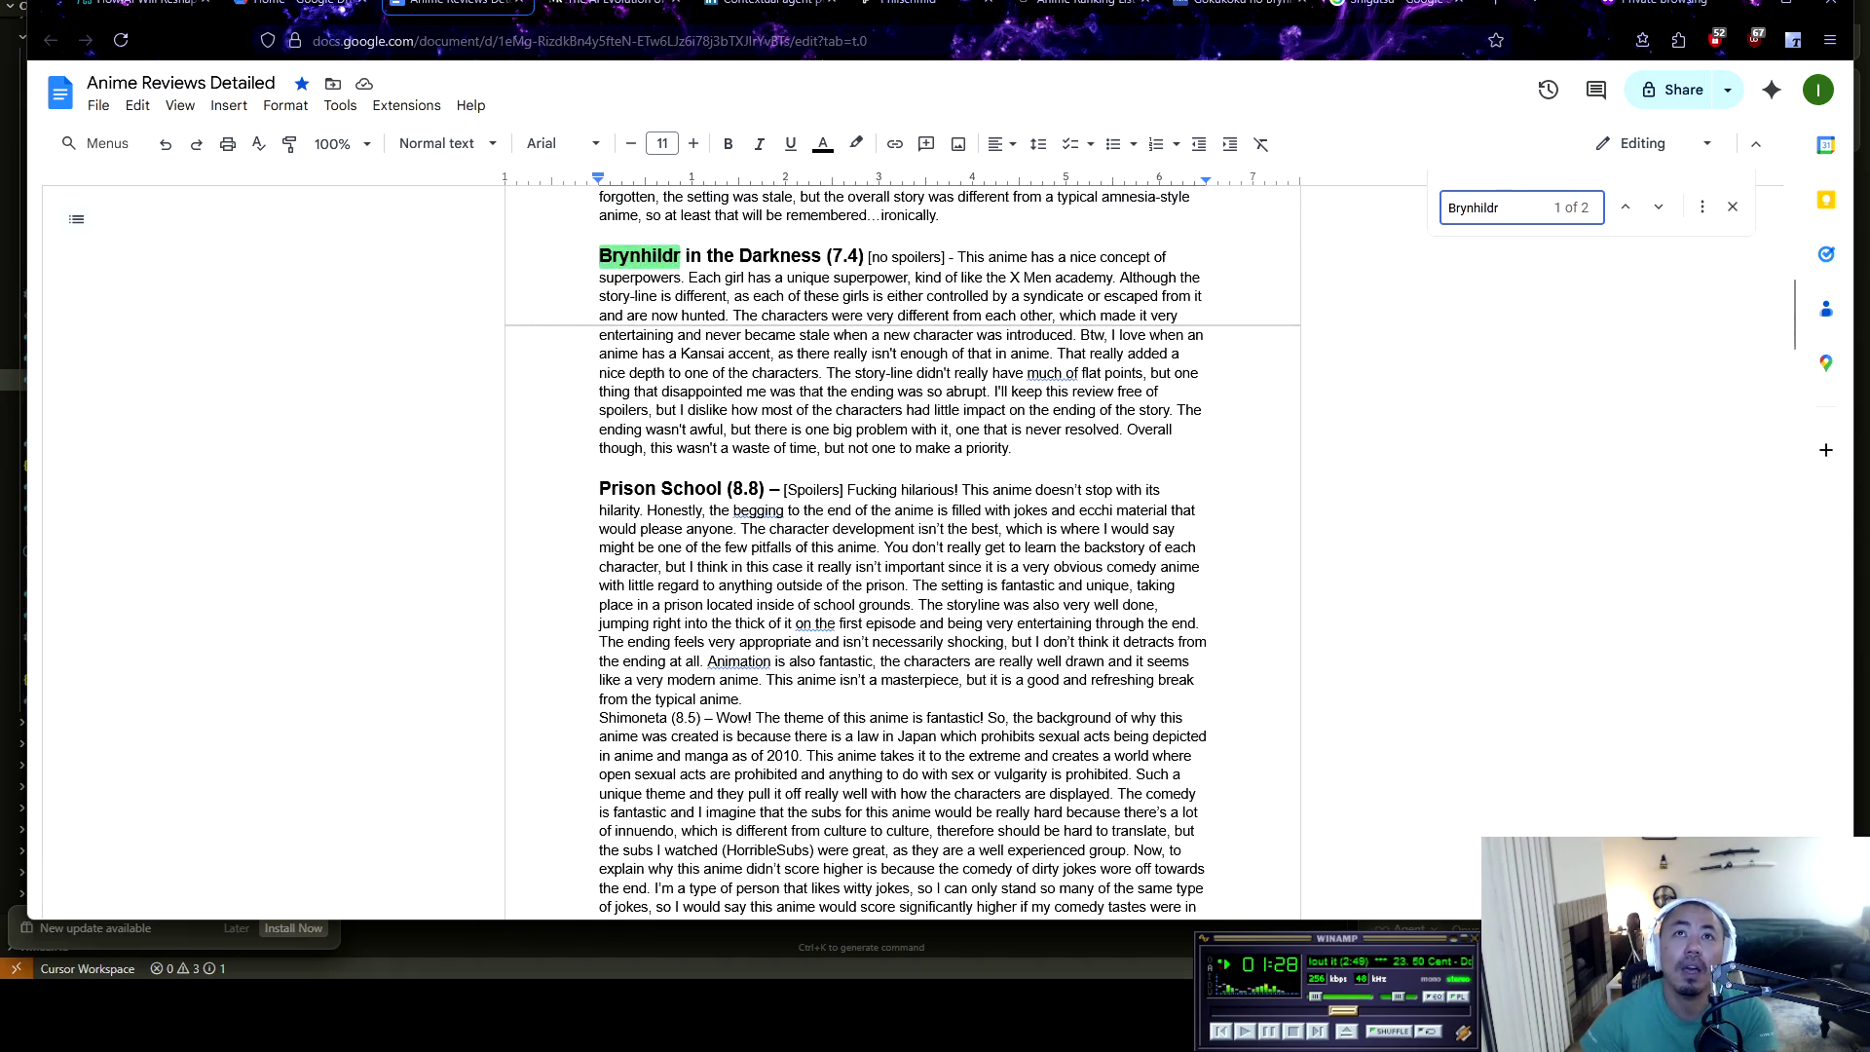
key("Escape")
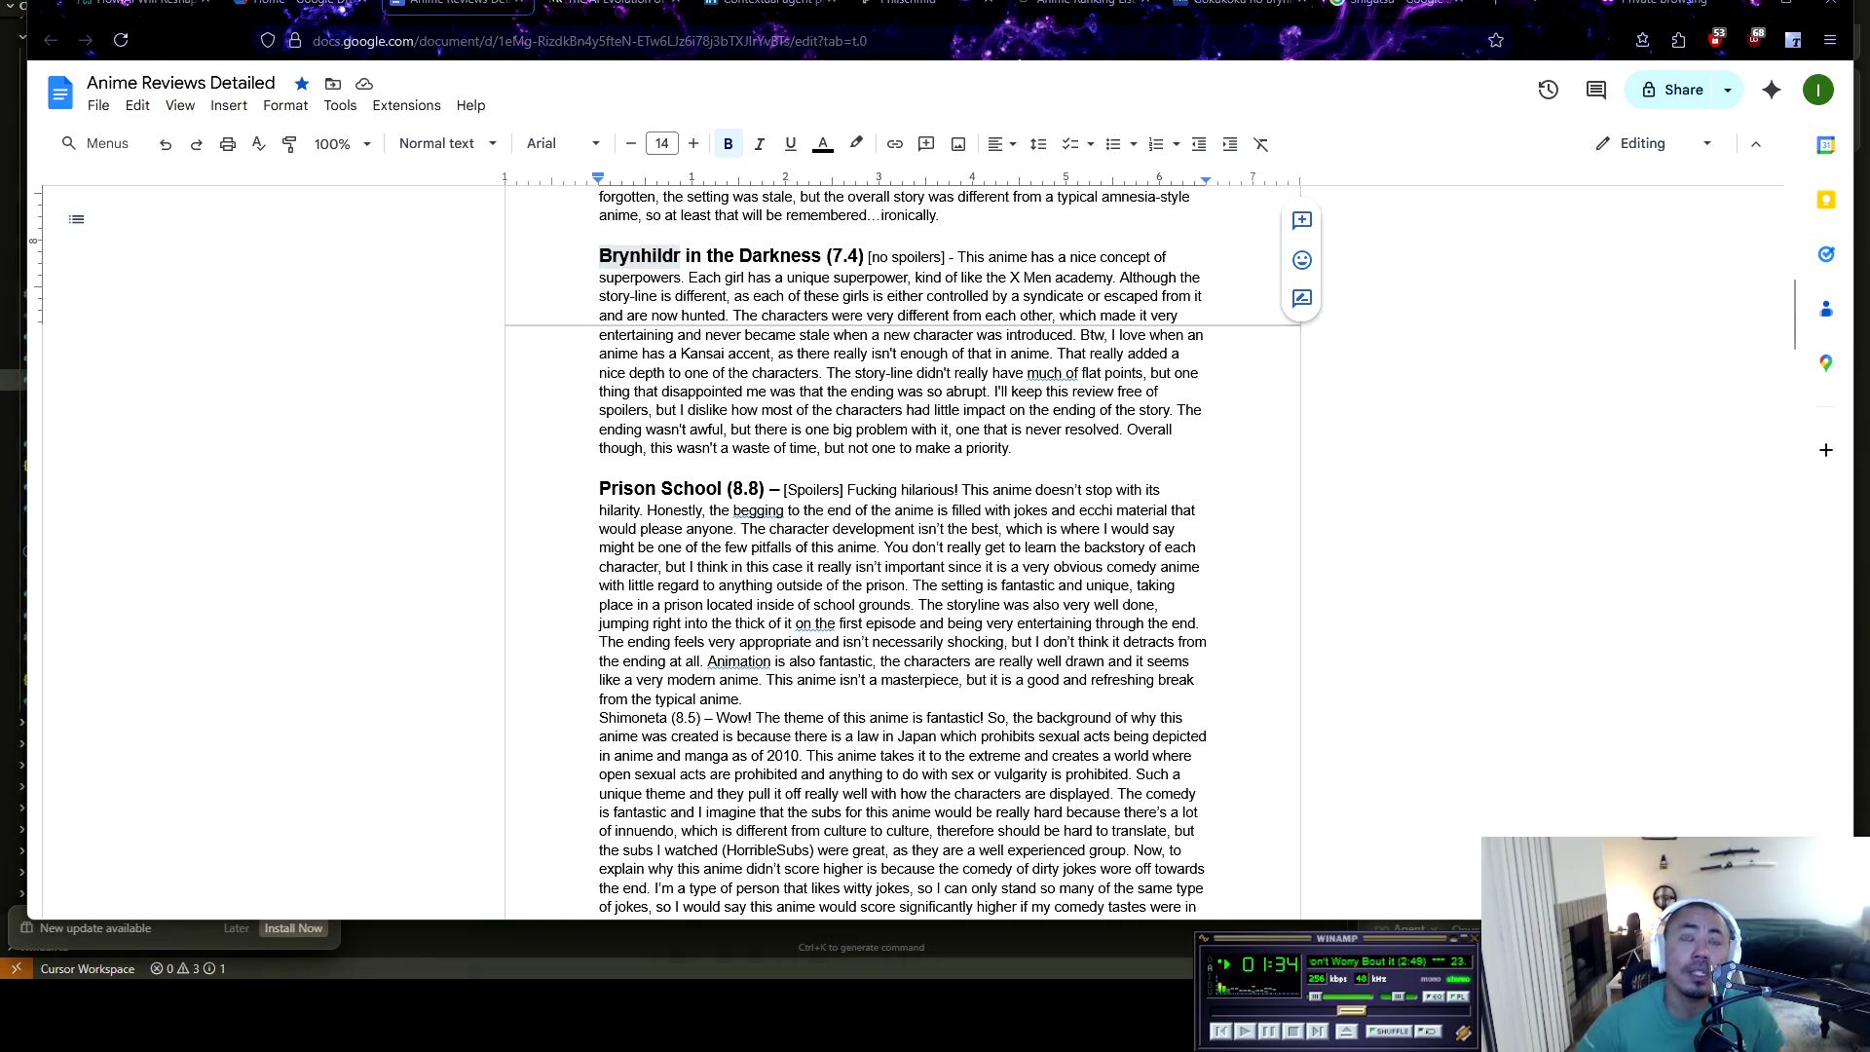
left_click(945, 256)
scroll(945, 256, "up", 3)
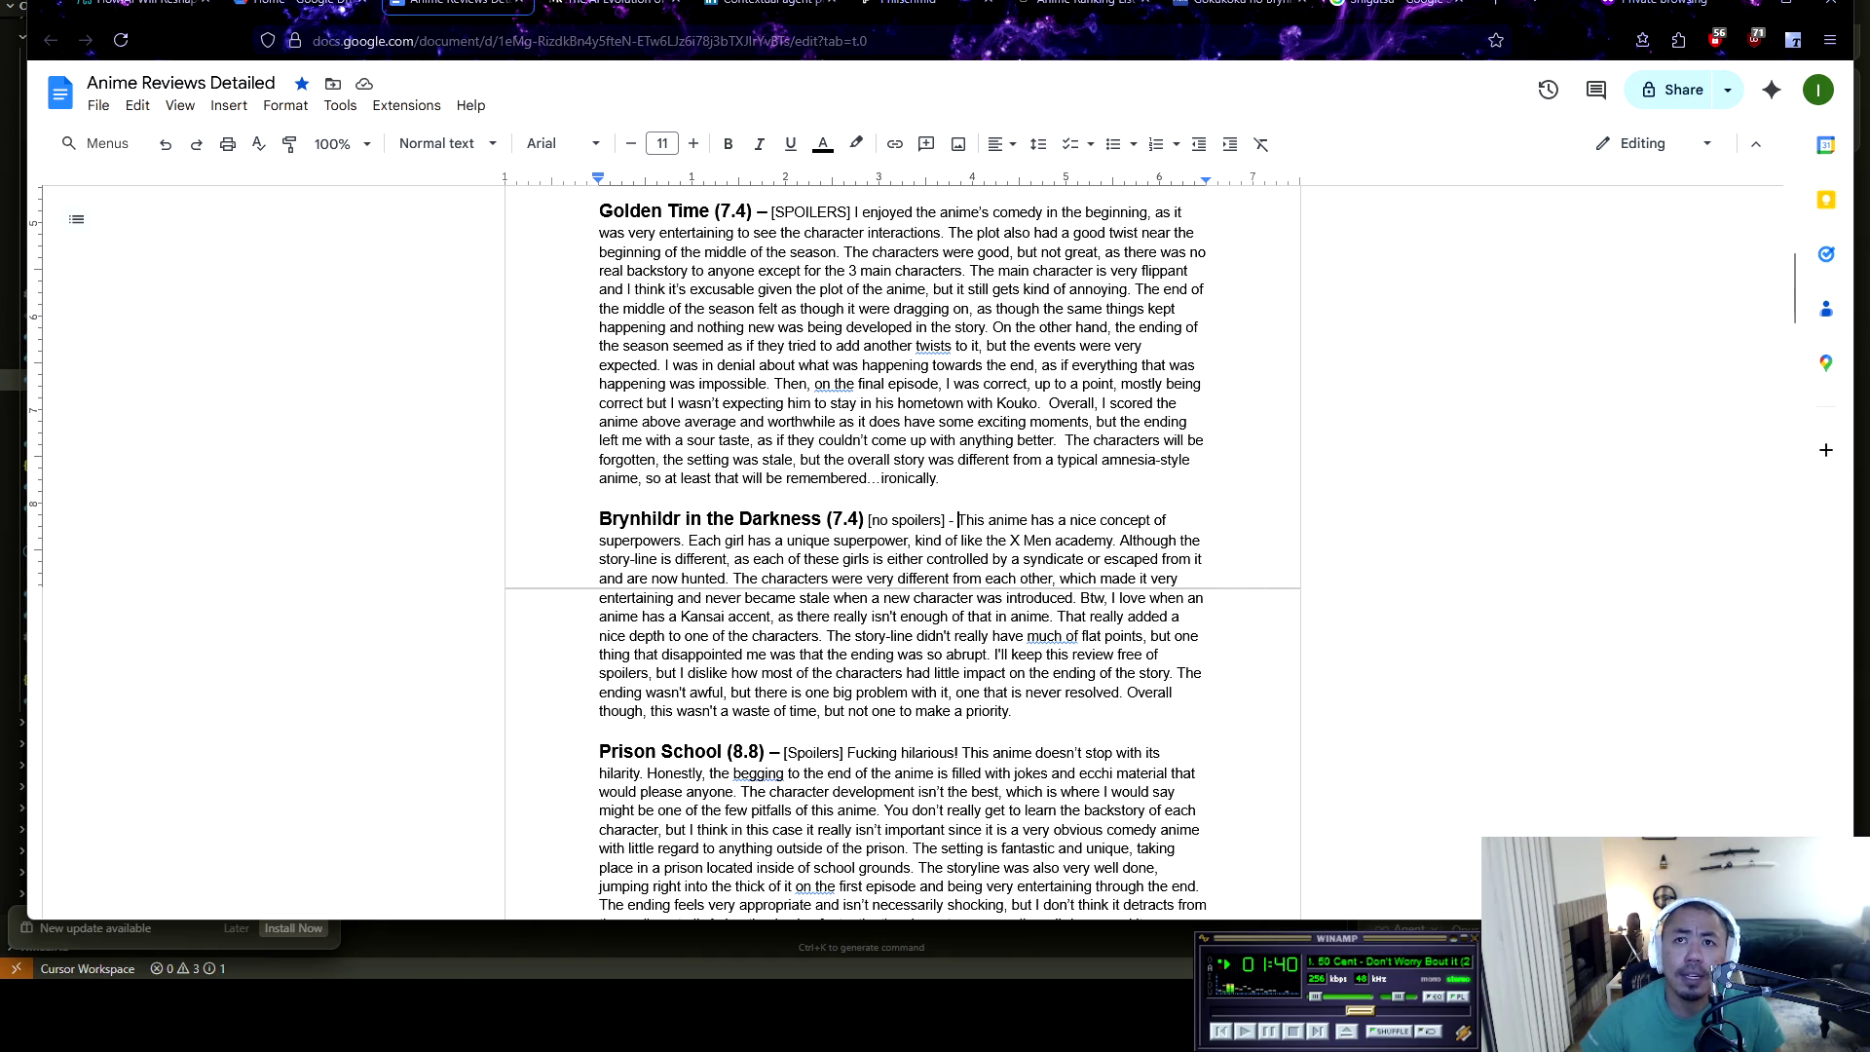
mouse_move(689, 541)
left_mouse_down()
mouse_move(1204, 541)
mouse_move(688, 541)
mouse_move(727, 560)
mouse_move(1201, 559)
mouse_move(810, 559)
mouse_move(710, 579)
mouse_move(1058, 578)
mouse_move(1161, 598)
mouse_move(1178, 578)
mouse_move(678, 578)
mouse_move(708, 598)
mouse_move(1204, 598)
mouse_move(638, 616)
mouse_move(1181, 617)
mouse_move(645, 636)
mouse_move(818, 636)
left_mouse_up()
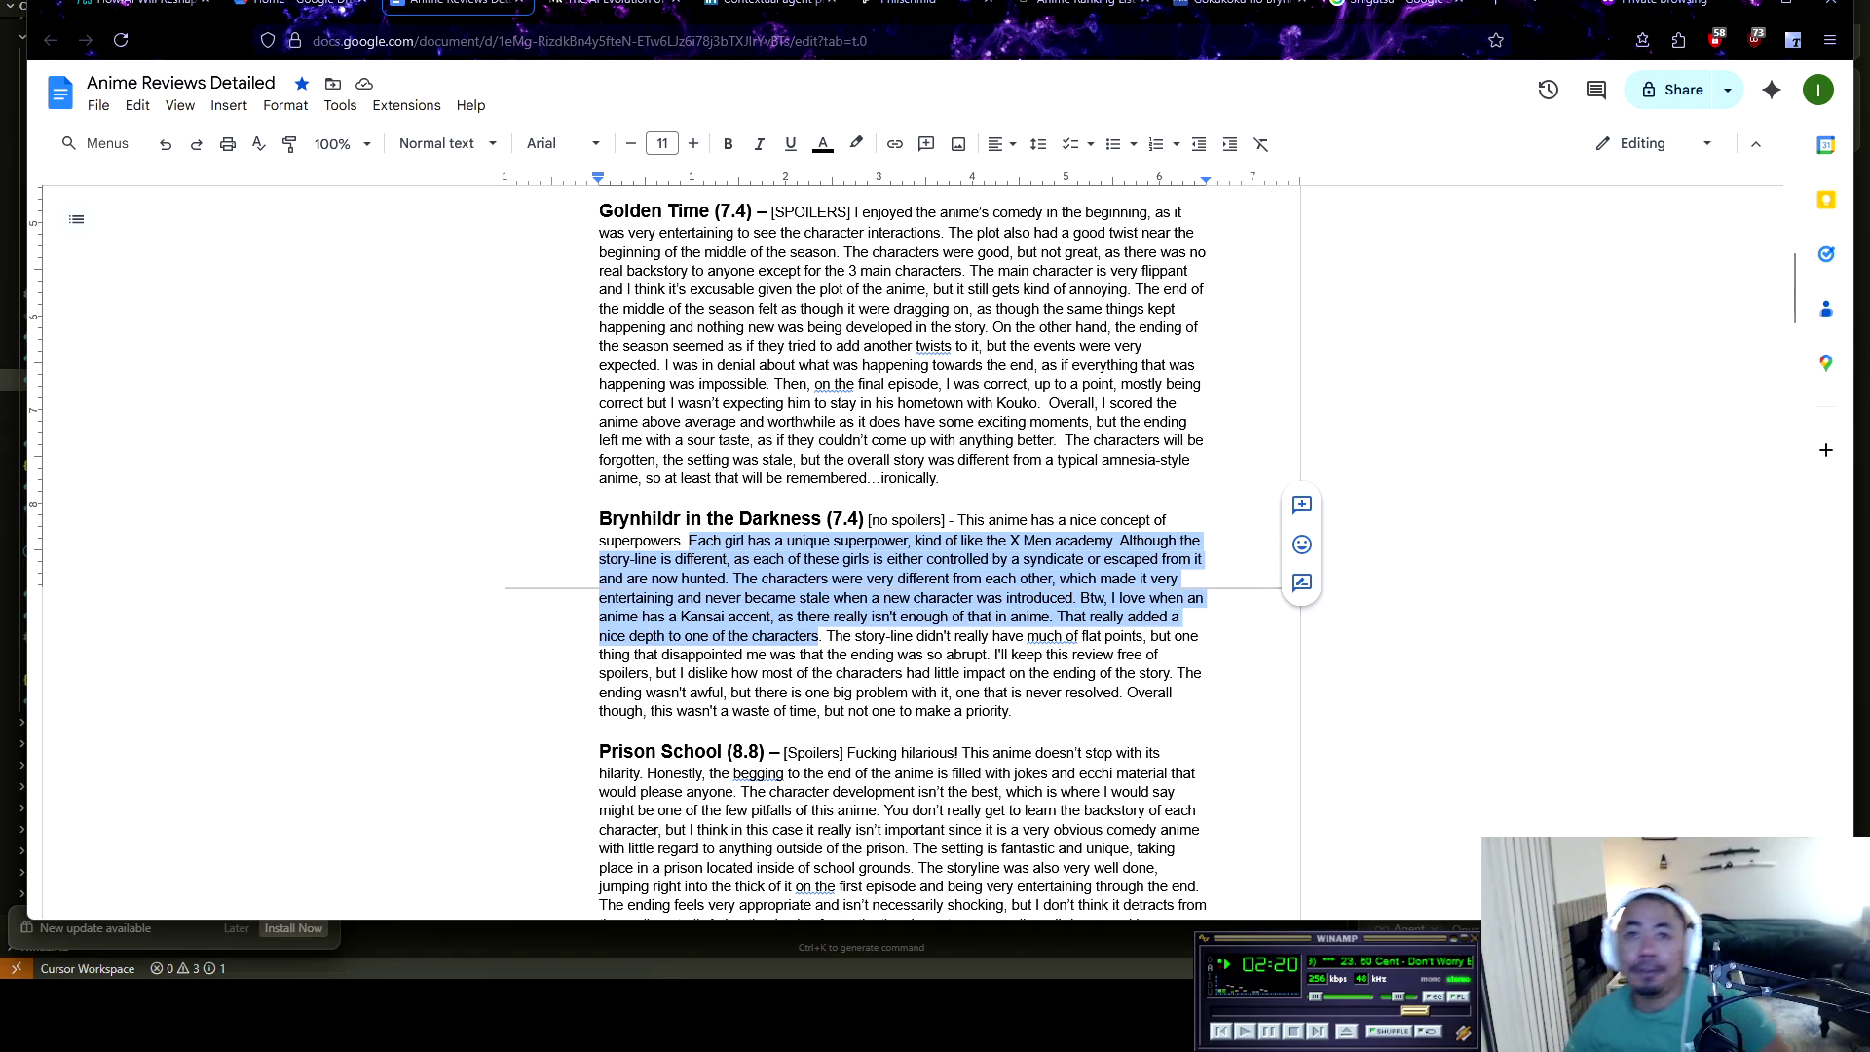
Highlight the review's sentence about the story-line's flat points, then return to the Anime Ranking List Displayed chat
mouse_move(826, 636)
left_mouse_down()
mouse_move(1043, 655)
mouse_move(1204, 636)
mouse_move(1163, 673)
mouse_move(635, 655)
mouse_move(1175, 674)
mouse_move(625, 674)
mouse_move(1178, 673)
mouse_move(1071, 692)
mouse_move(664, 693)
mouse_move(1119, 692)
mouse_move(1017, 711)
mouse_move(681, 693)
mouse_move(687, 711)
mouse_move(1020, 711)
left_mouse_up()
left_click(974, 579)
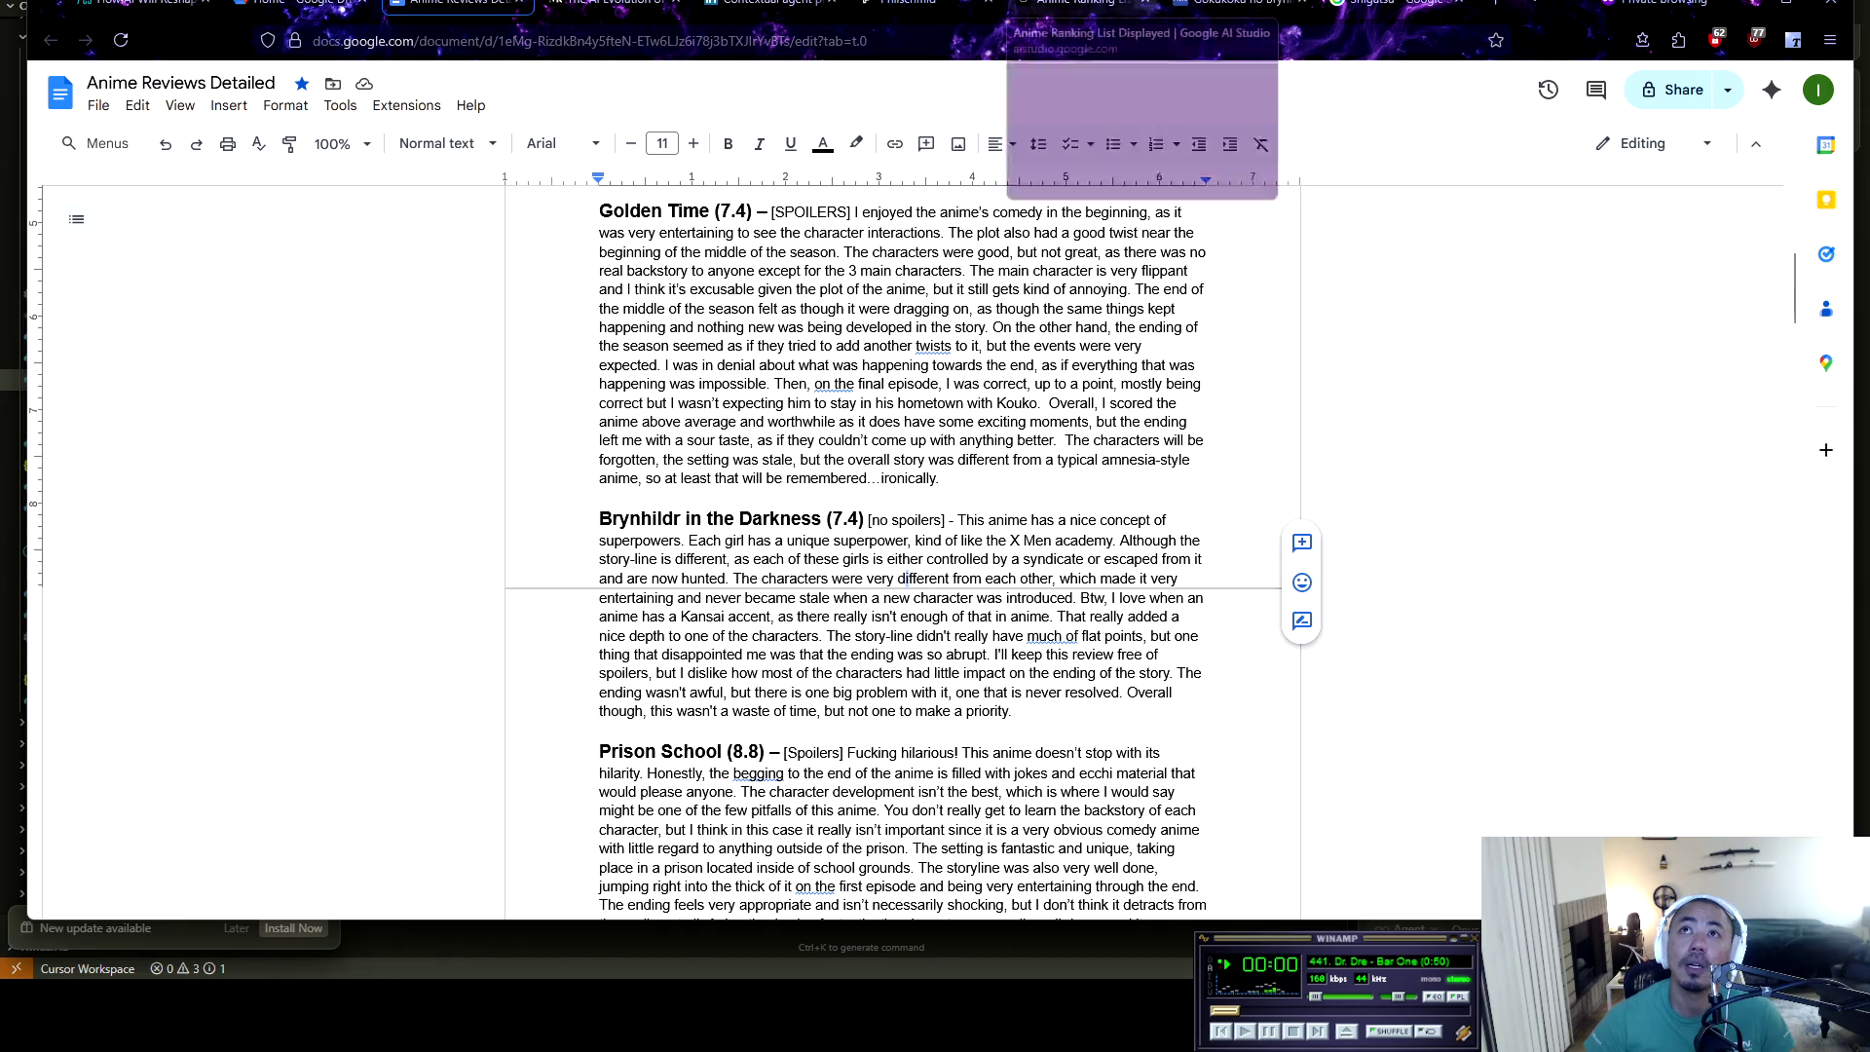
left_click(1081, 5)
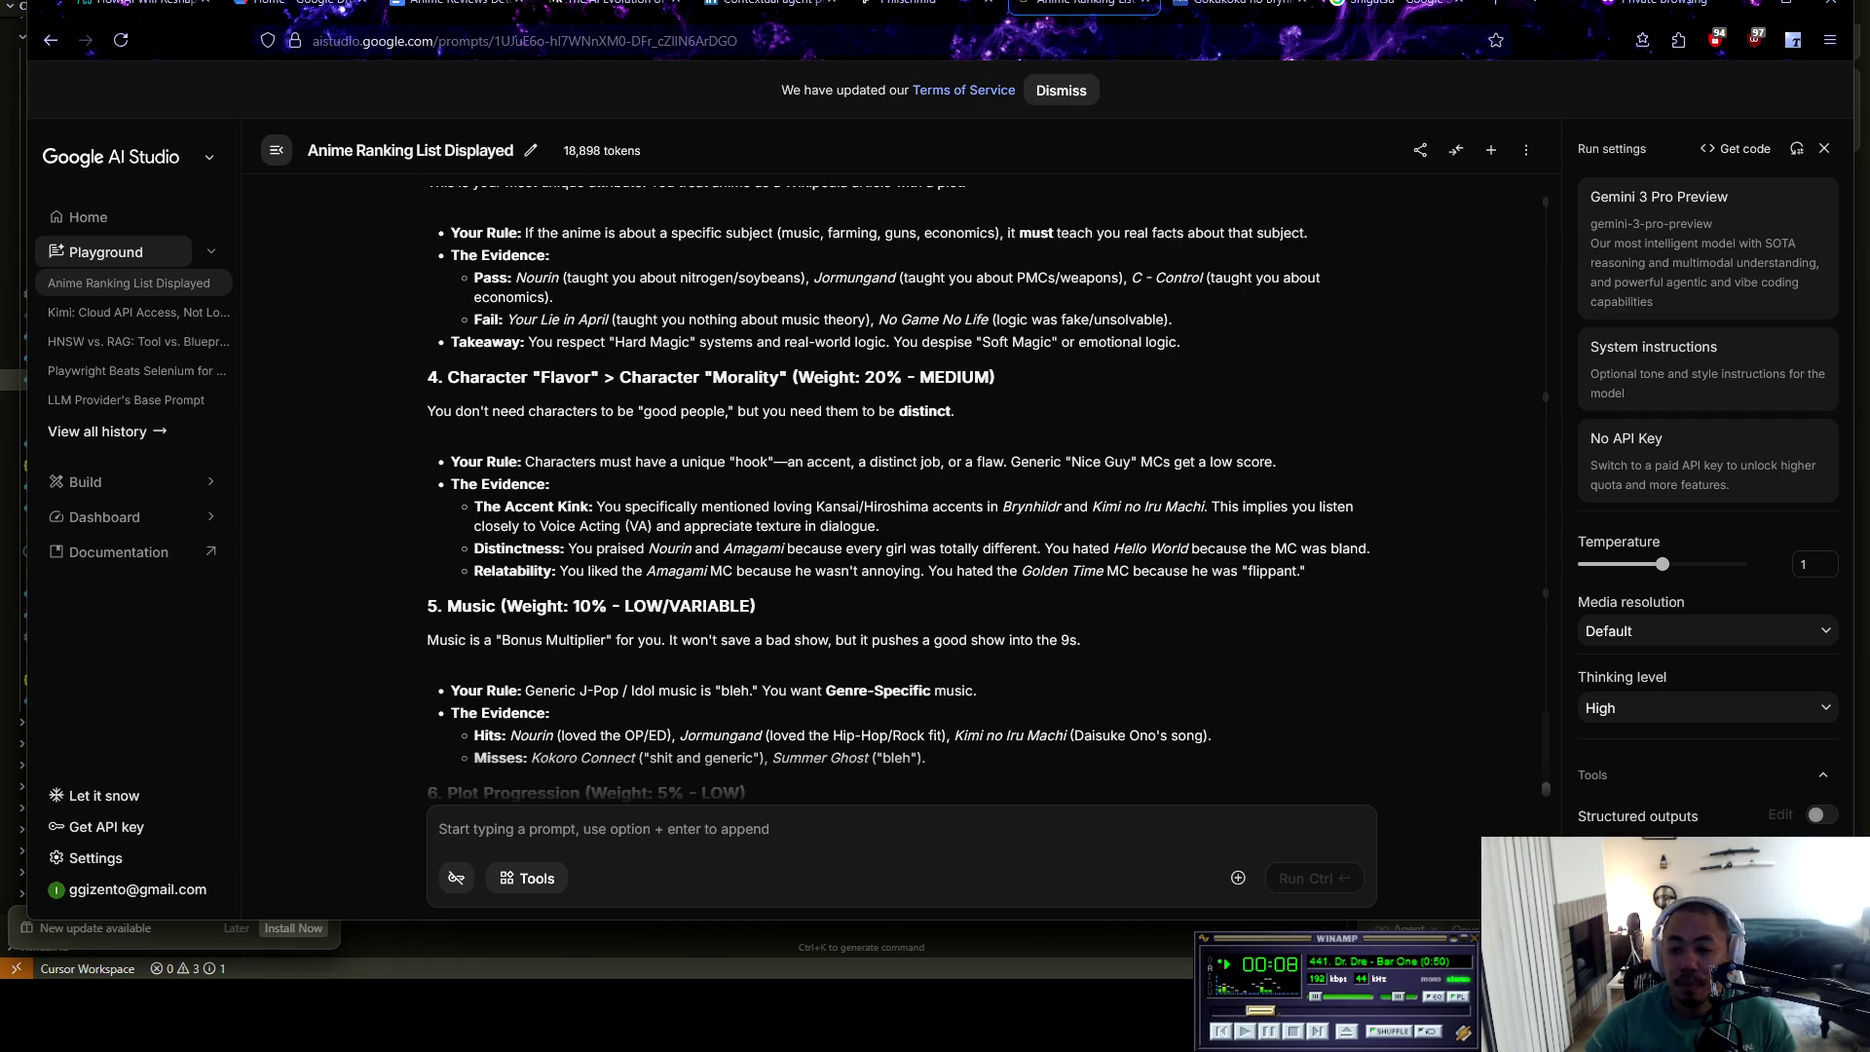
Skip the music track, highlight the Accent Kink claim about Kansai/Hiroshima accents, and return to the reviews document
left_click(1316, 1035)
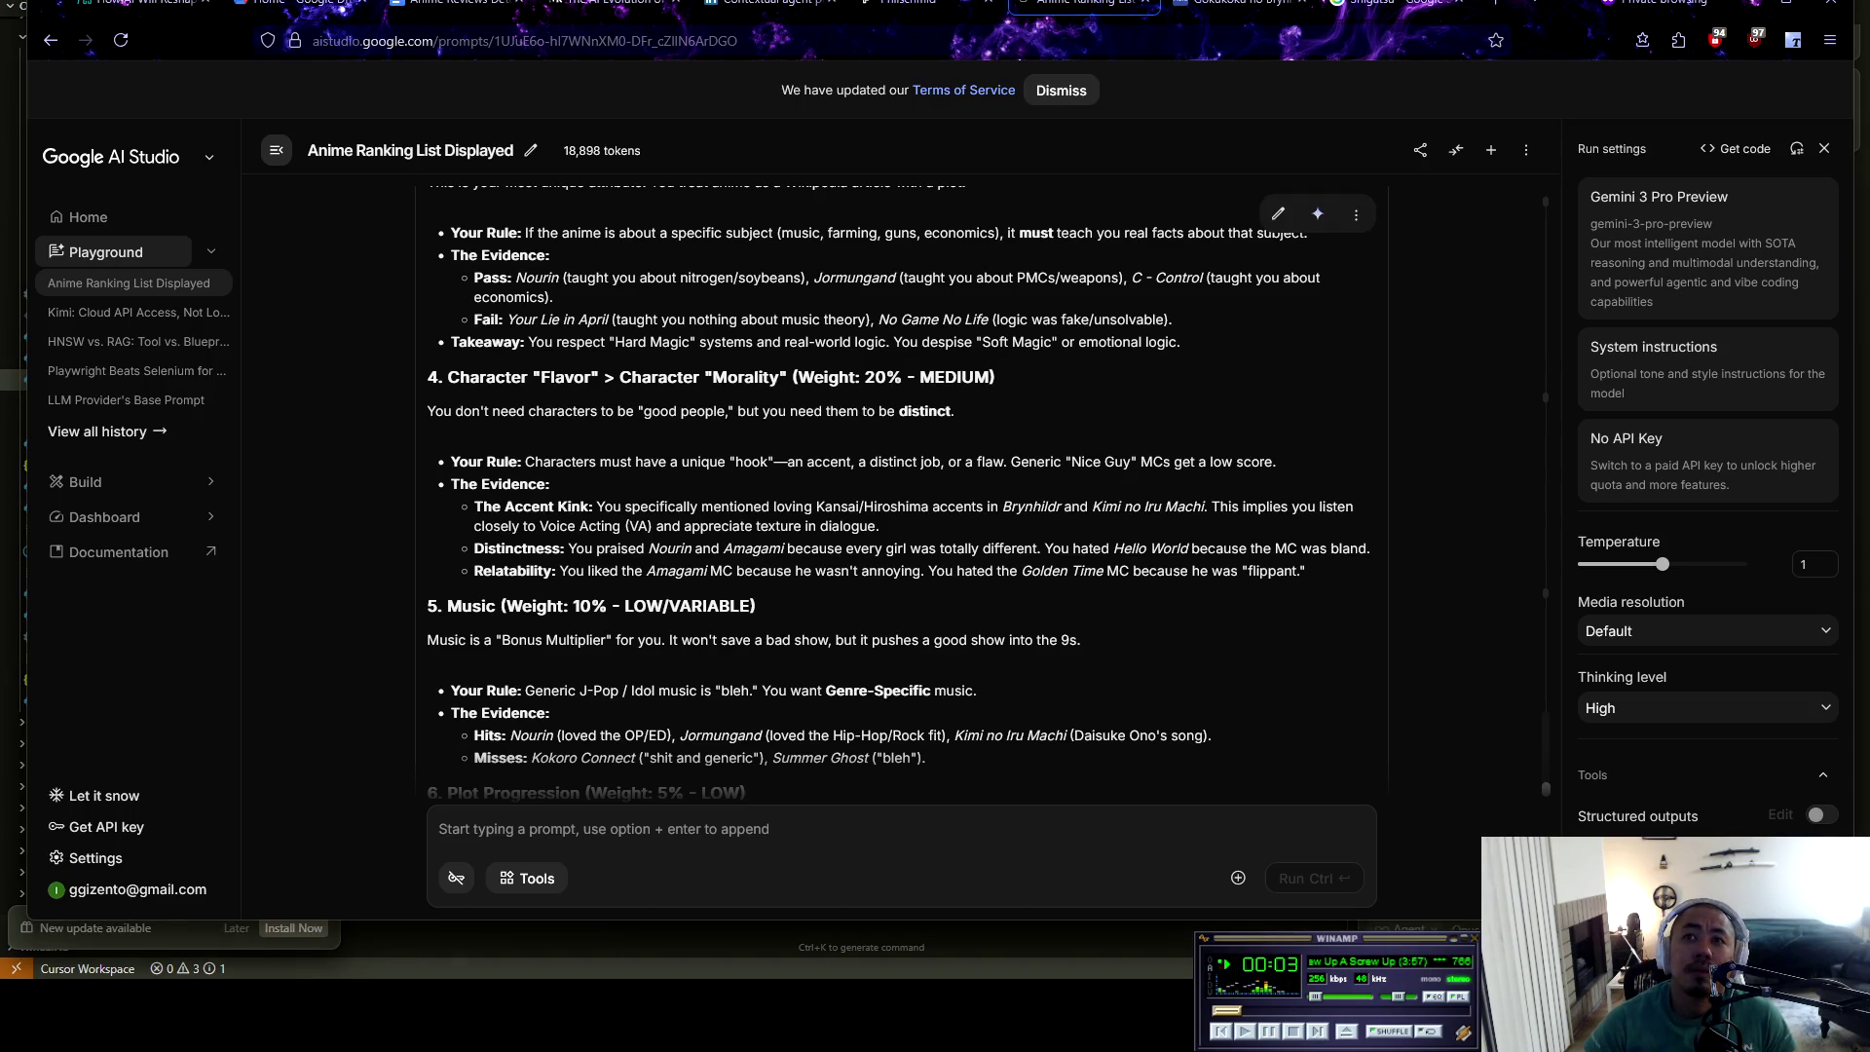
mouse_move(601, 506)
left_mouse_down()
mouse_move(492, 507)
mouse_move(1206, 507)
left_mouse_up()
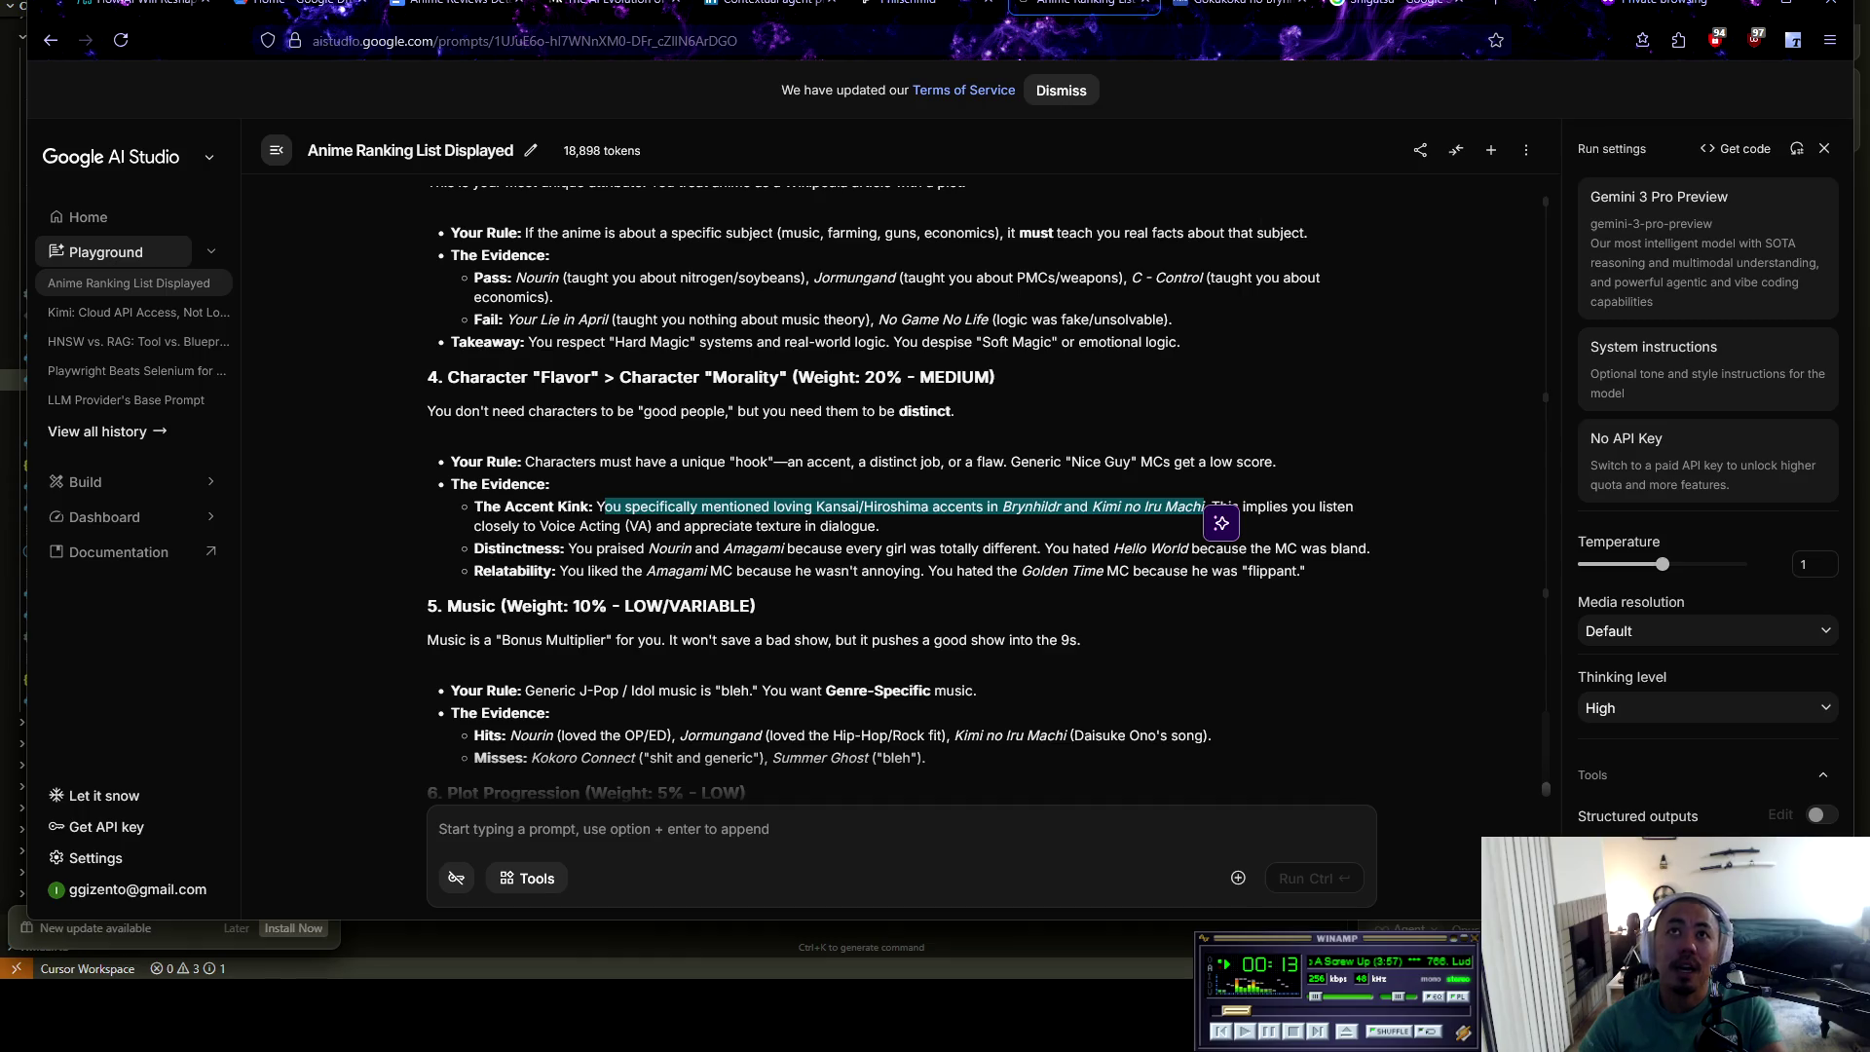
key("ctrl+3")
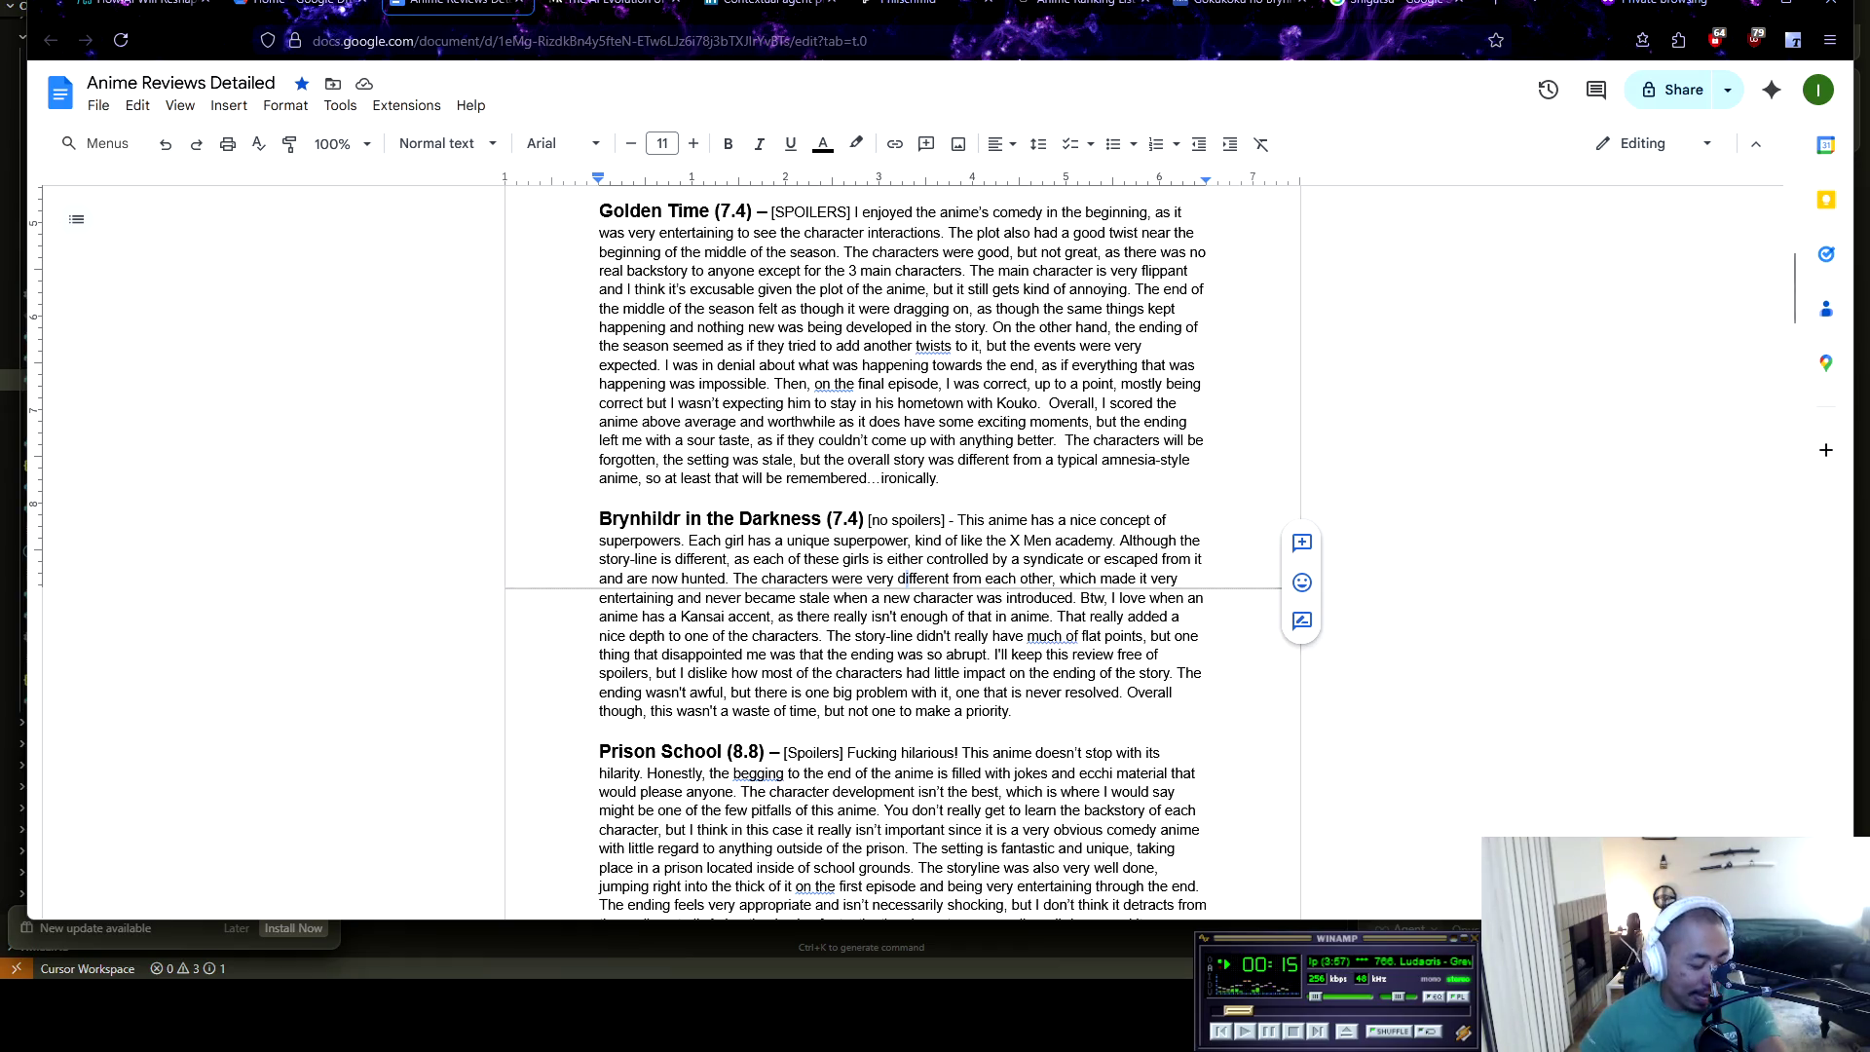
Scroll to the Kimi no Iru Machi review and highlight the start of its characters paragraph
scroll(903, 546, "up", 6)
scroll(903, 545, "down", 5)
scroll(945, 738, "down", 20)
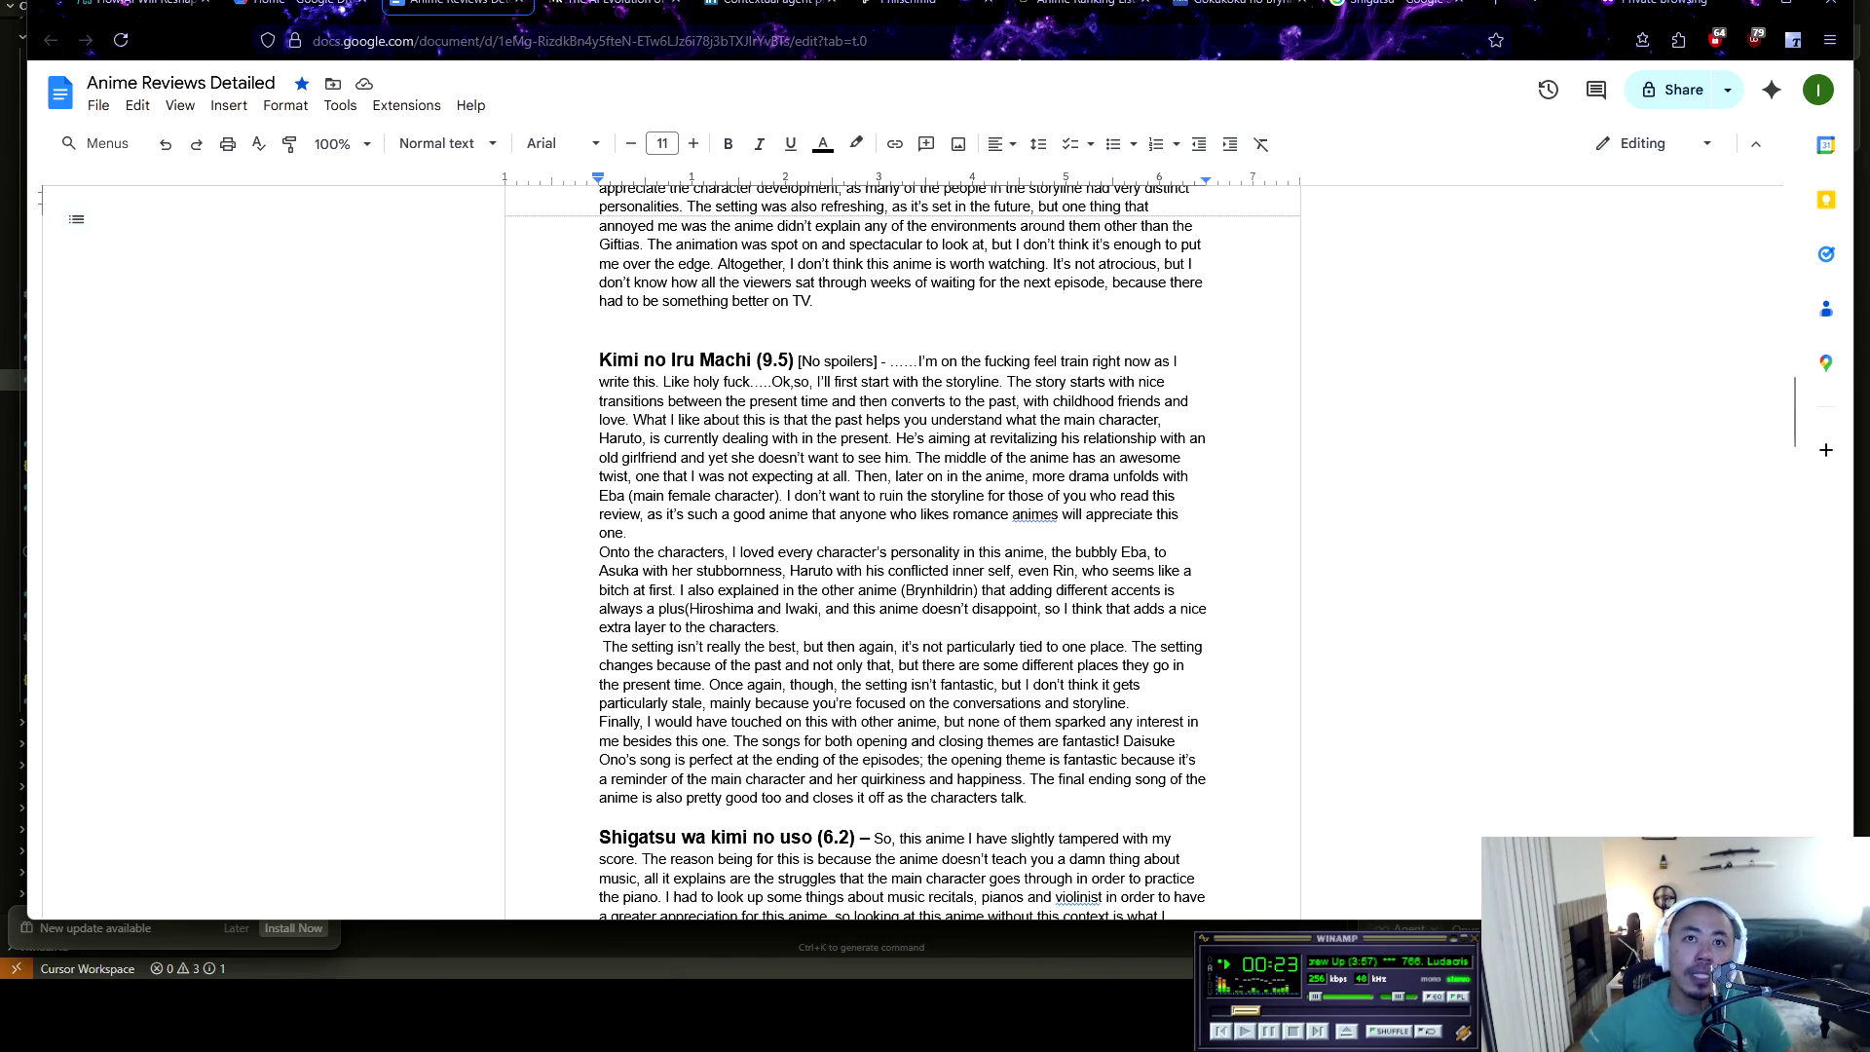
left_click_drag(599, 552, 816, 552)
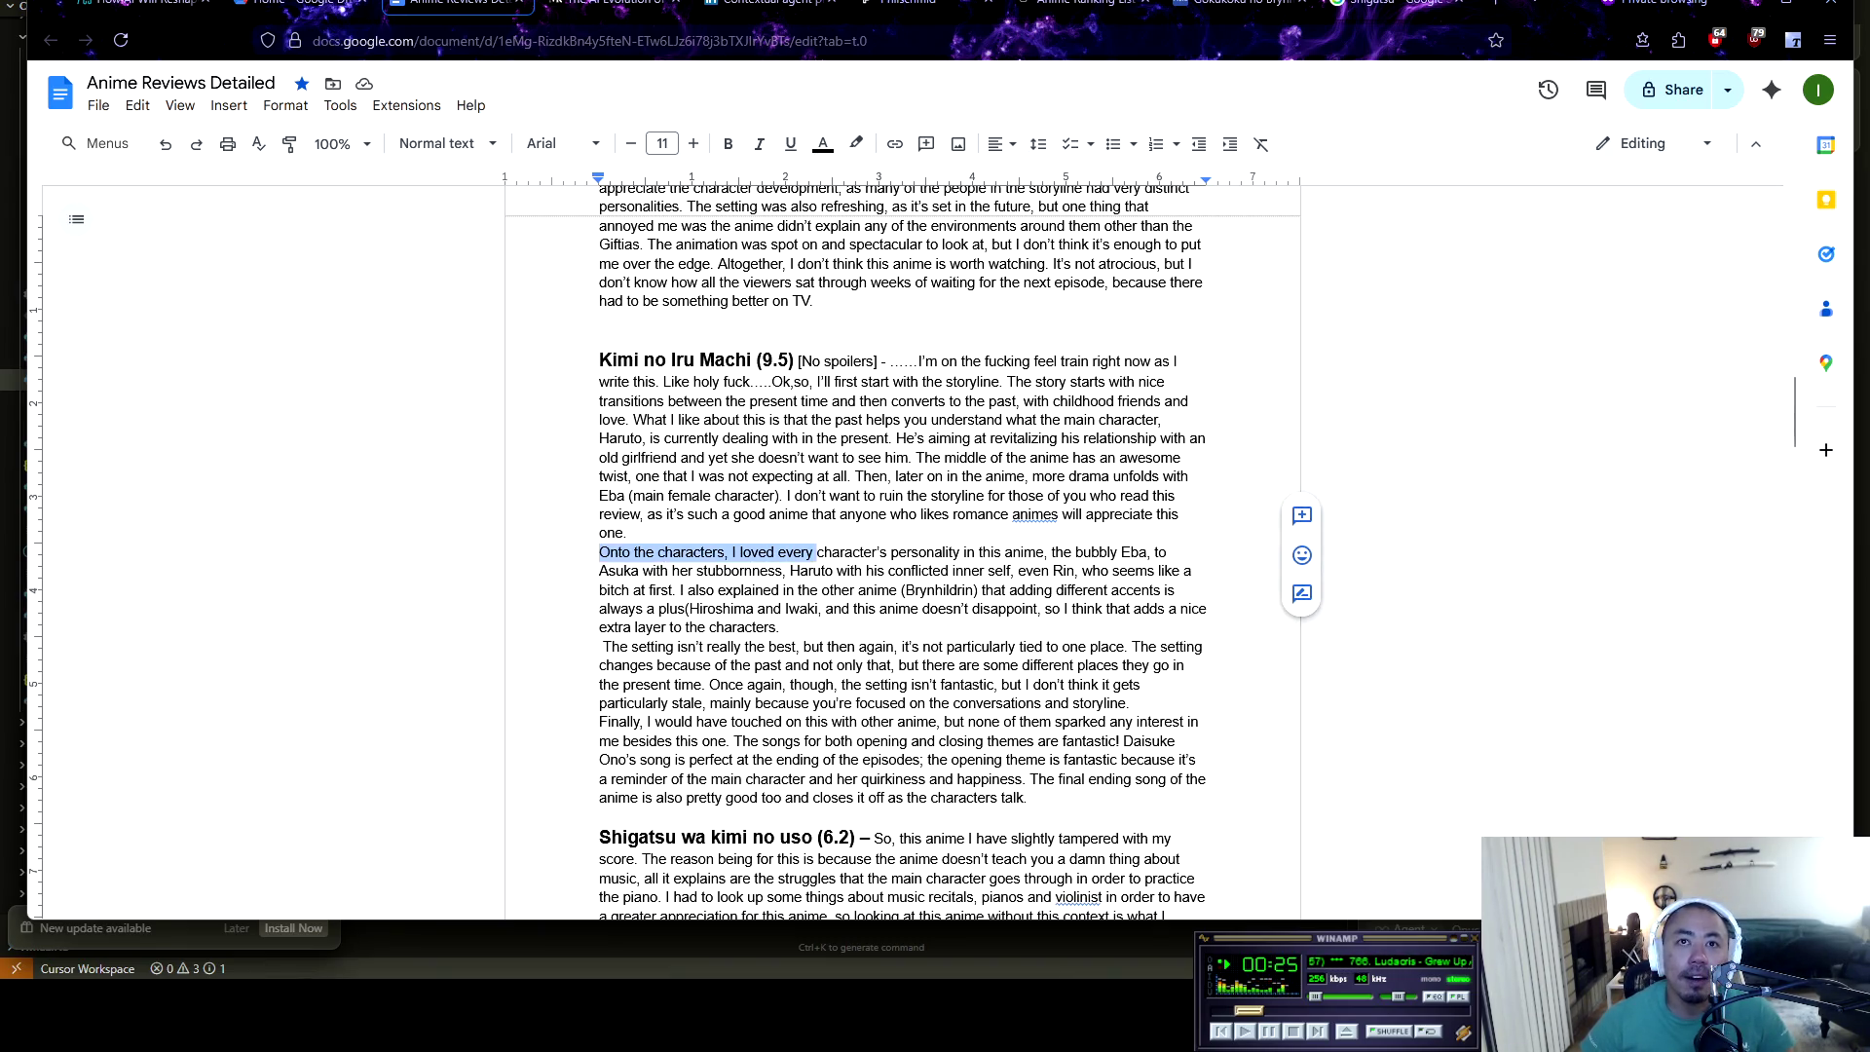
scroll(676, 552, "down", 2)
scroll(676, 552, "down", 2)
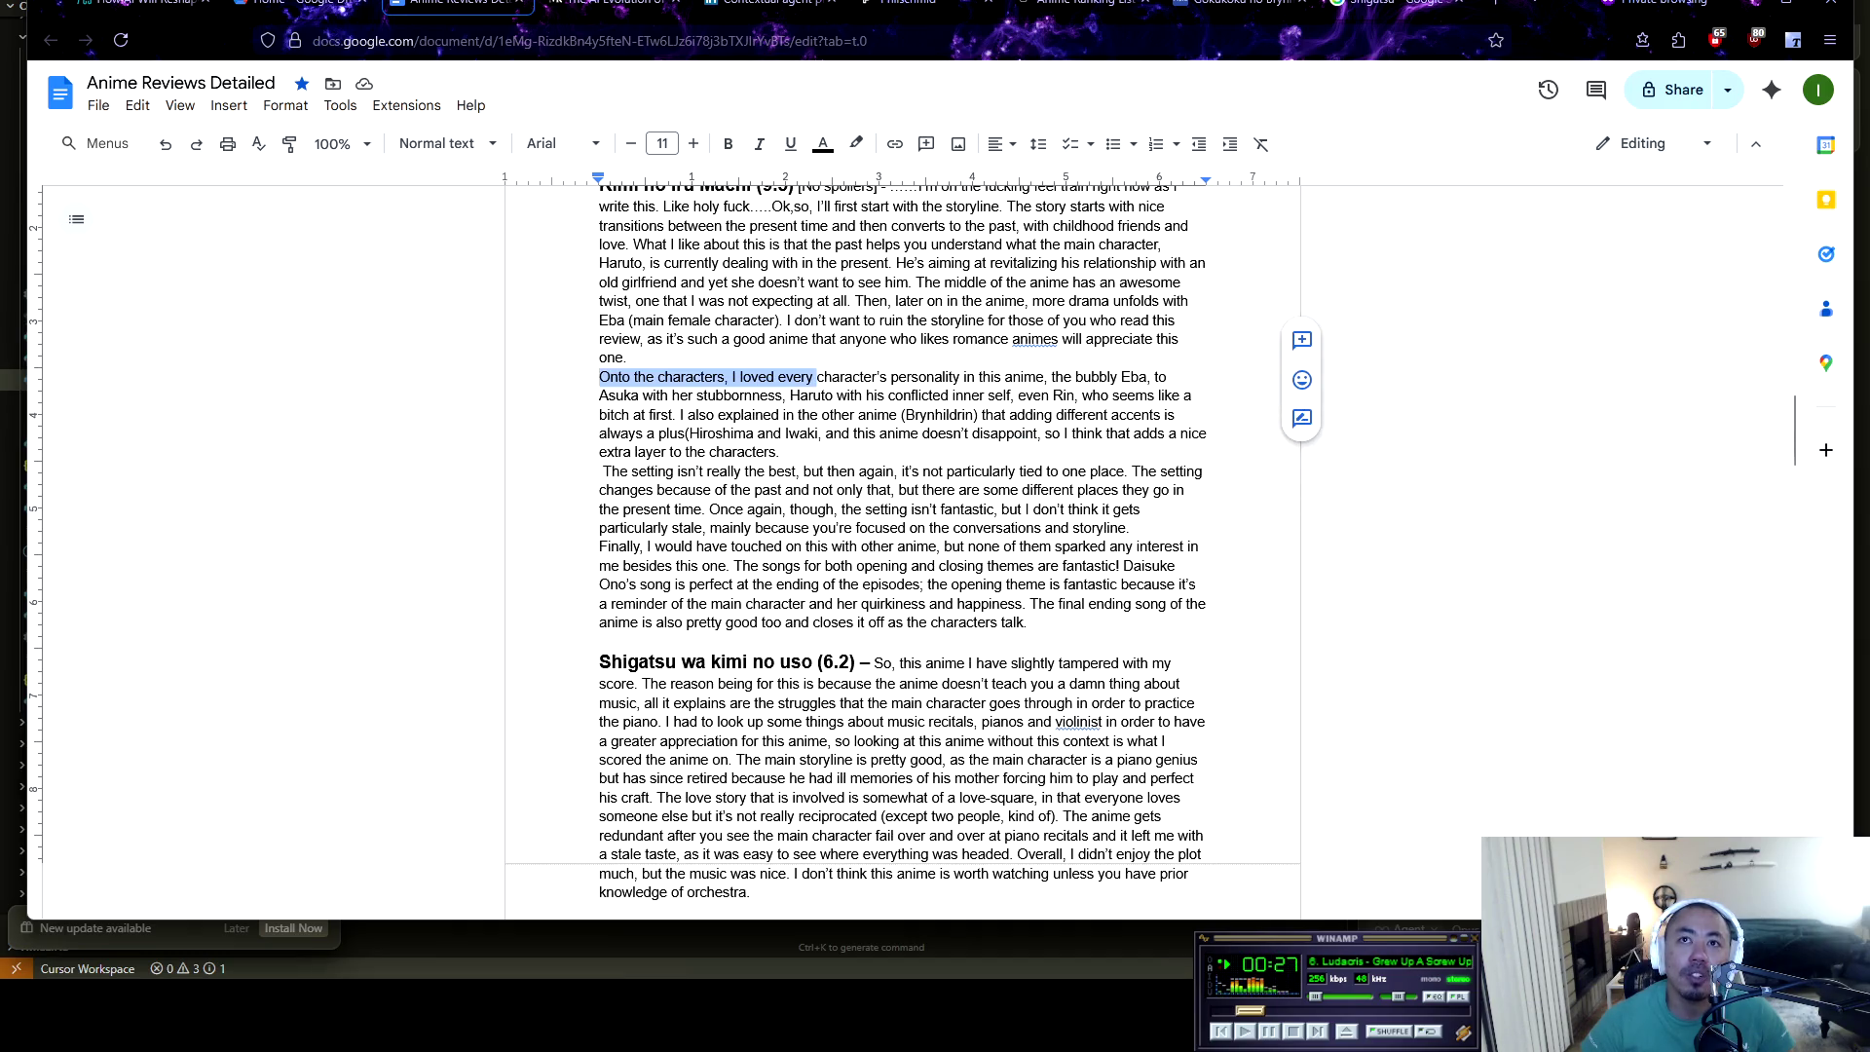
Highlight the paragraph's descriptions of Eba, Asuka, Haruto and Rin, then scroll on to the following reviews
left_click_drag(1073, 377, 1154, 377)
mouse_move(599, 395)
left_mouse_down()
mouse_move(672, 417)
mouse_move(813, 394)
left_mouse_up()
left_click(913, 394)
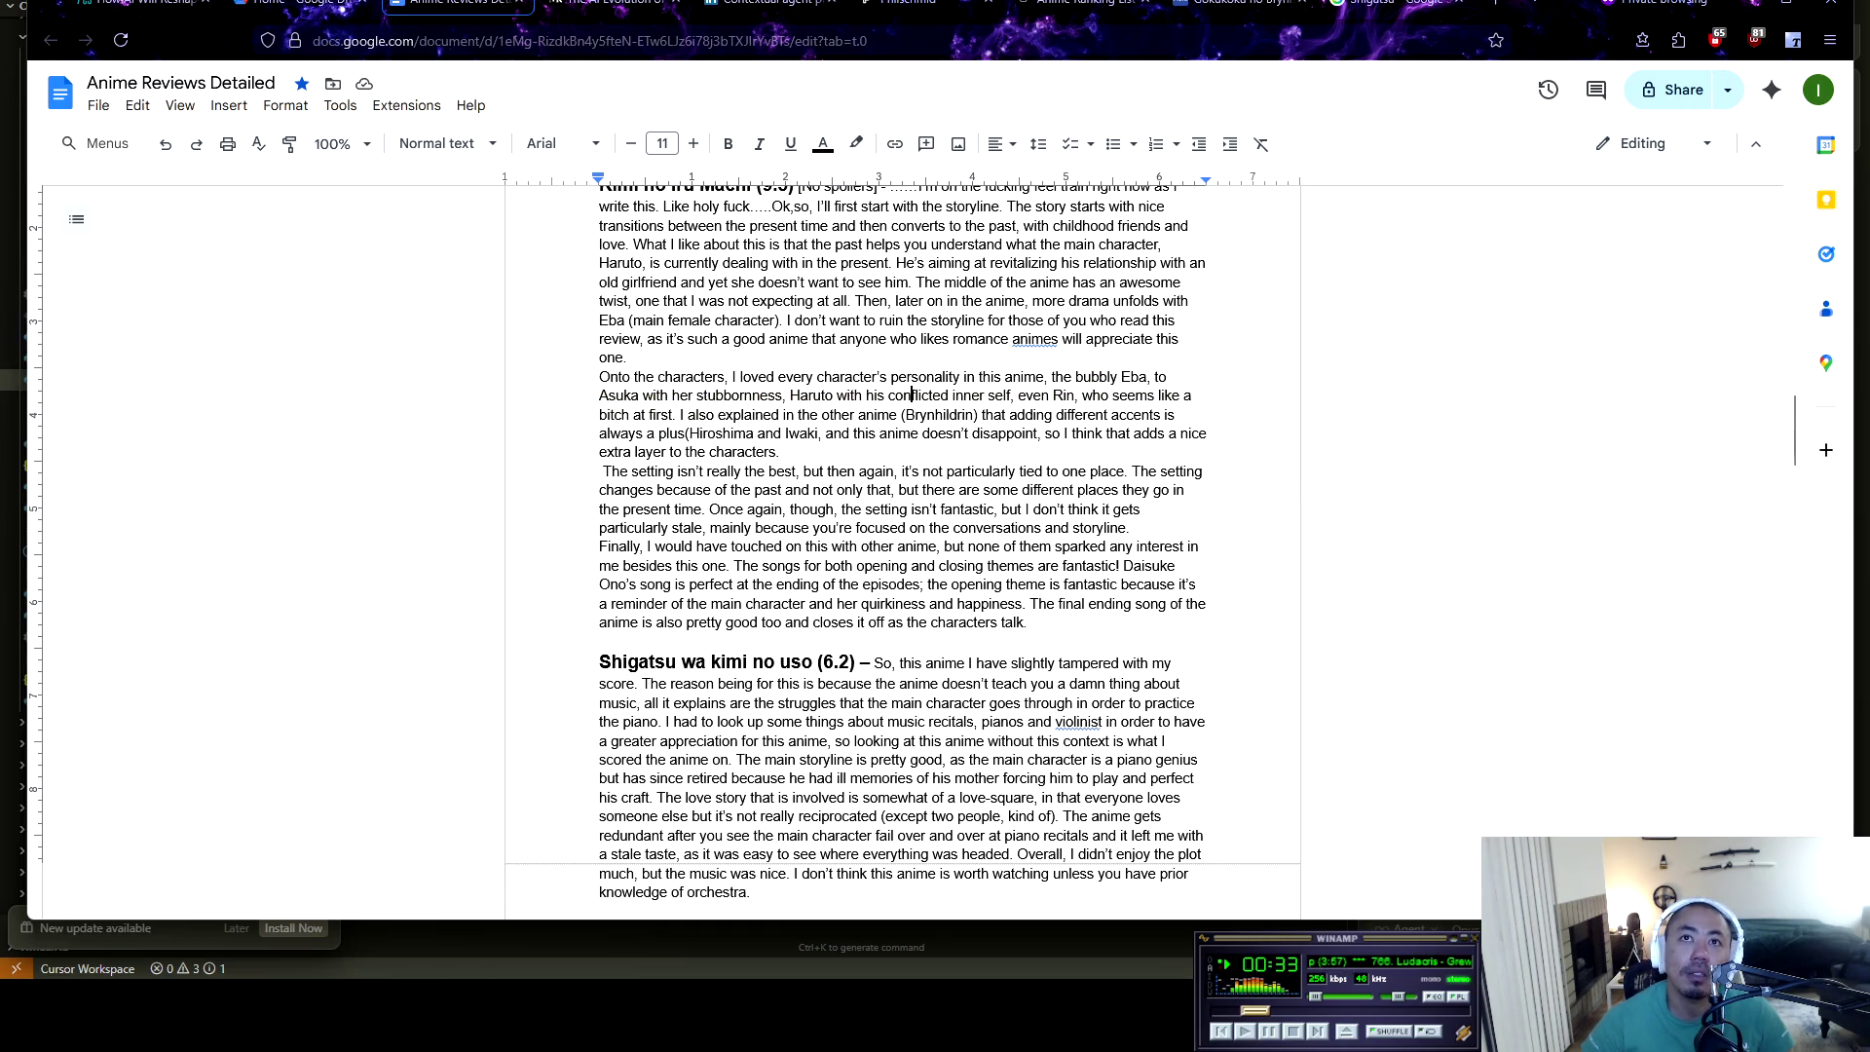
left_click_drag(866, 394, 1149, 394)
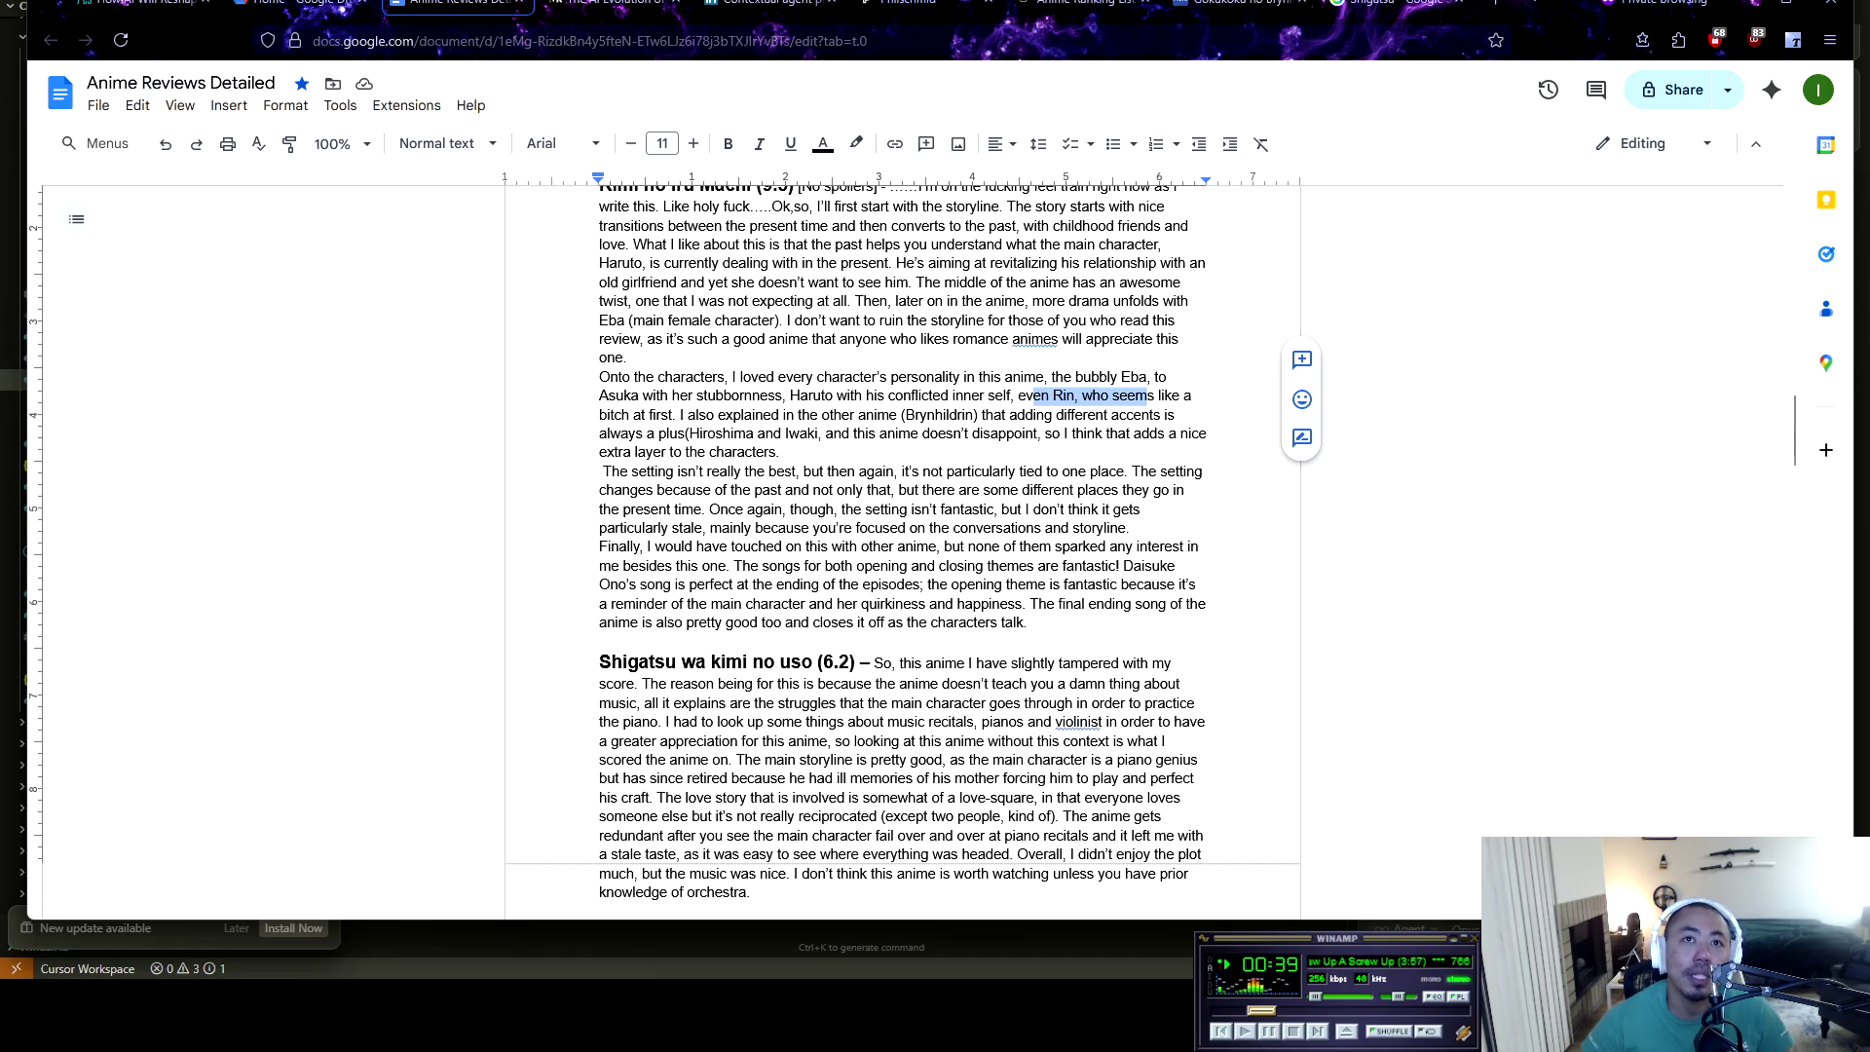
left_click(1149, 395)
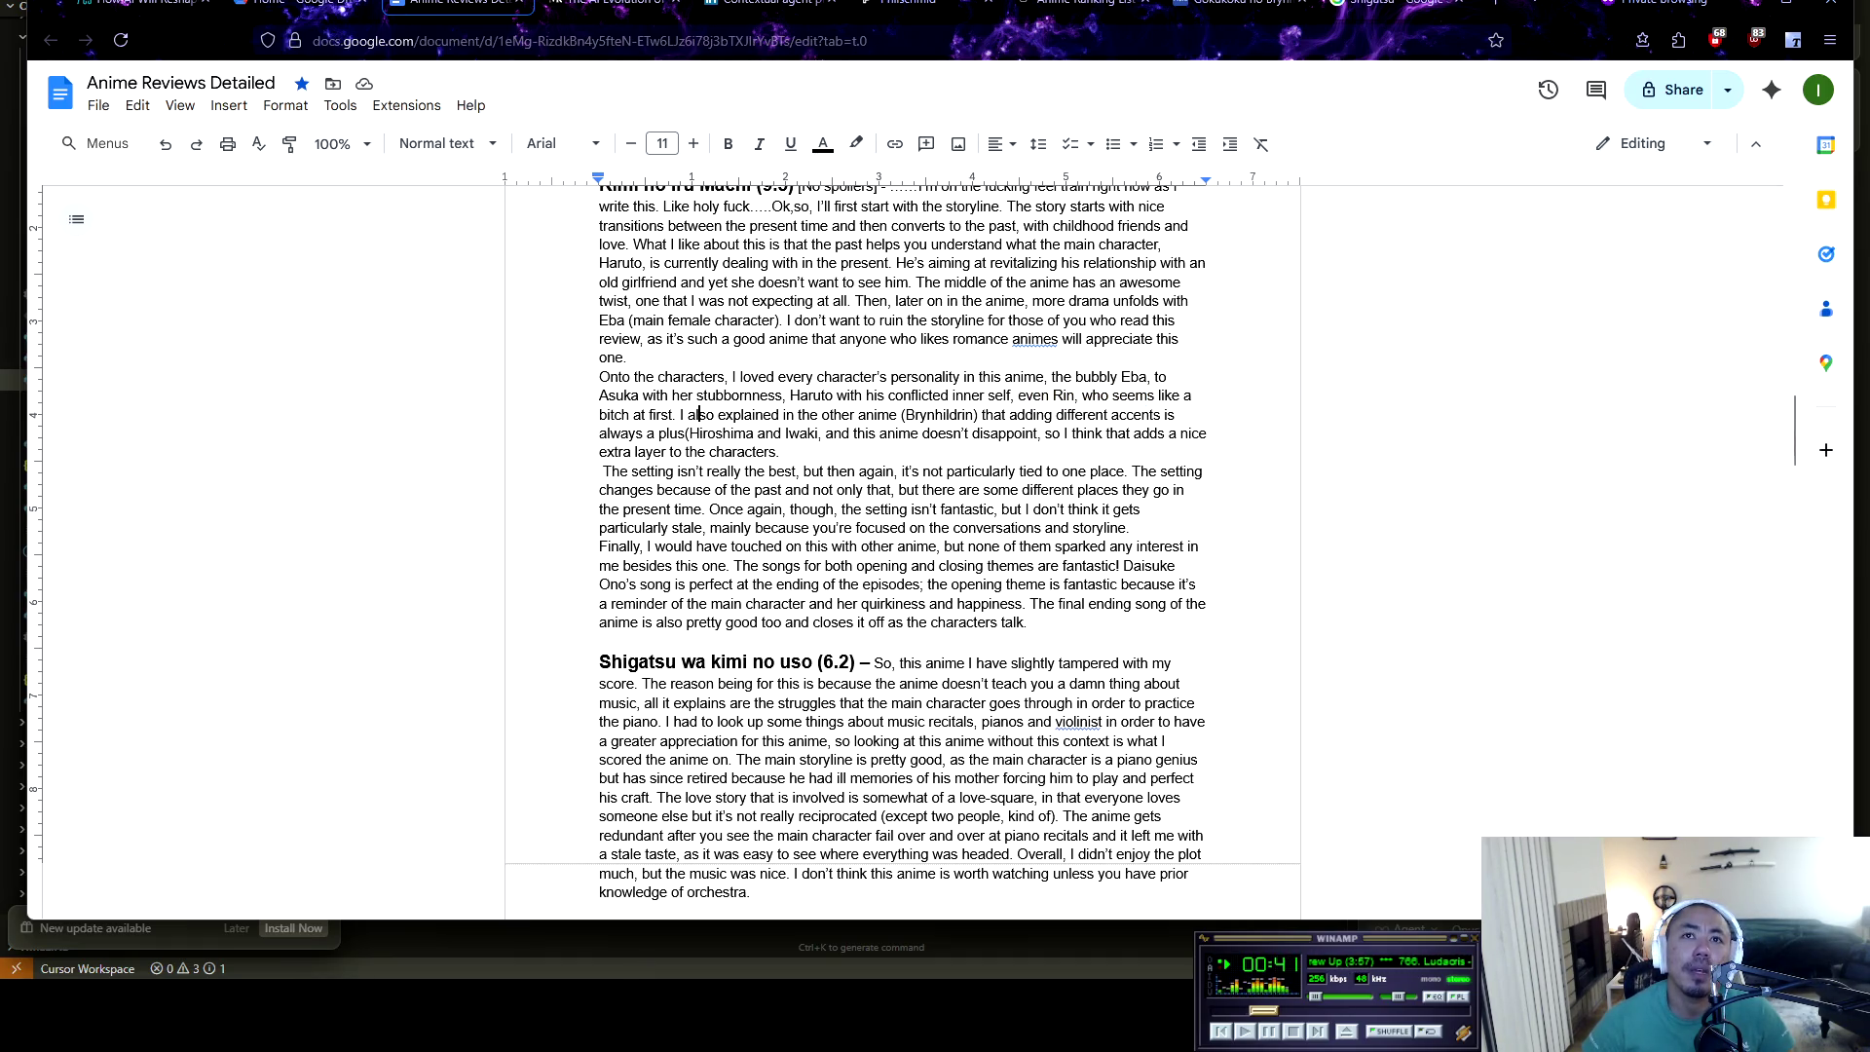
scroll(699, 327, "down", 2)
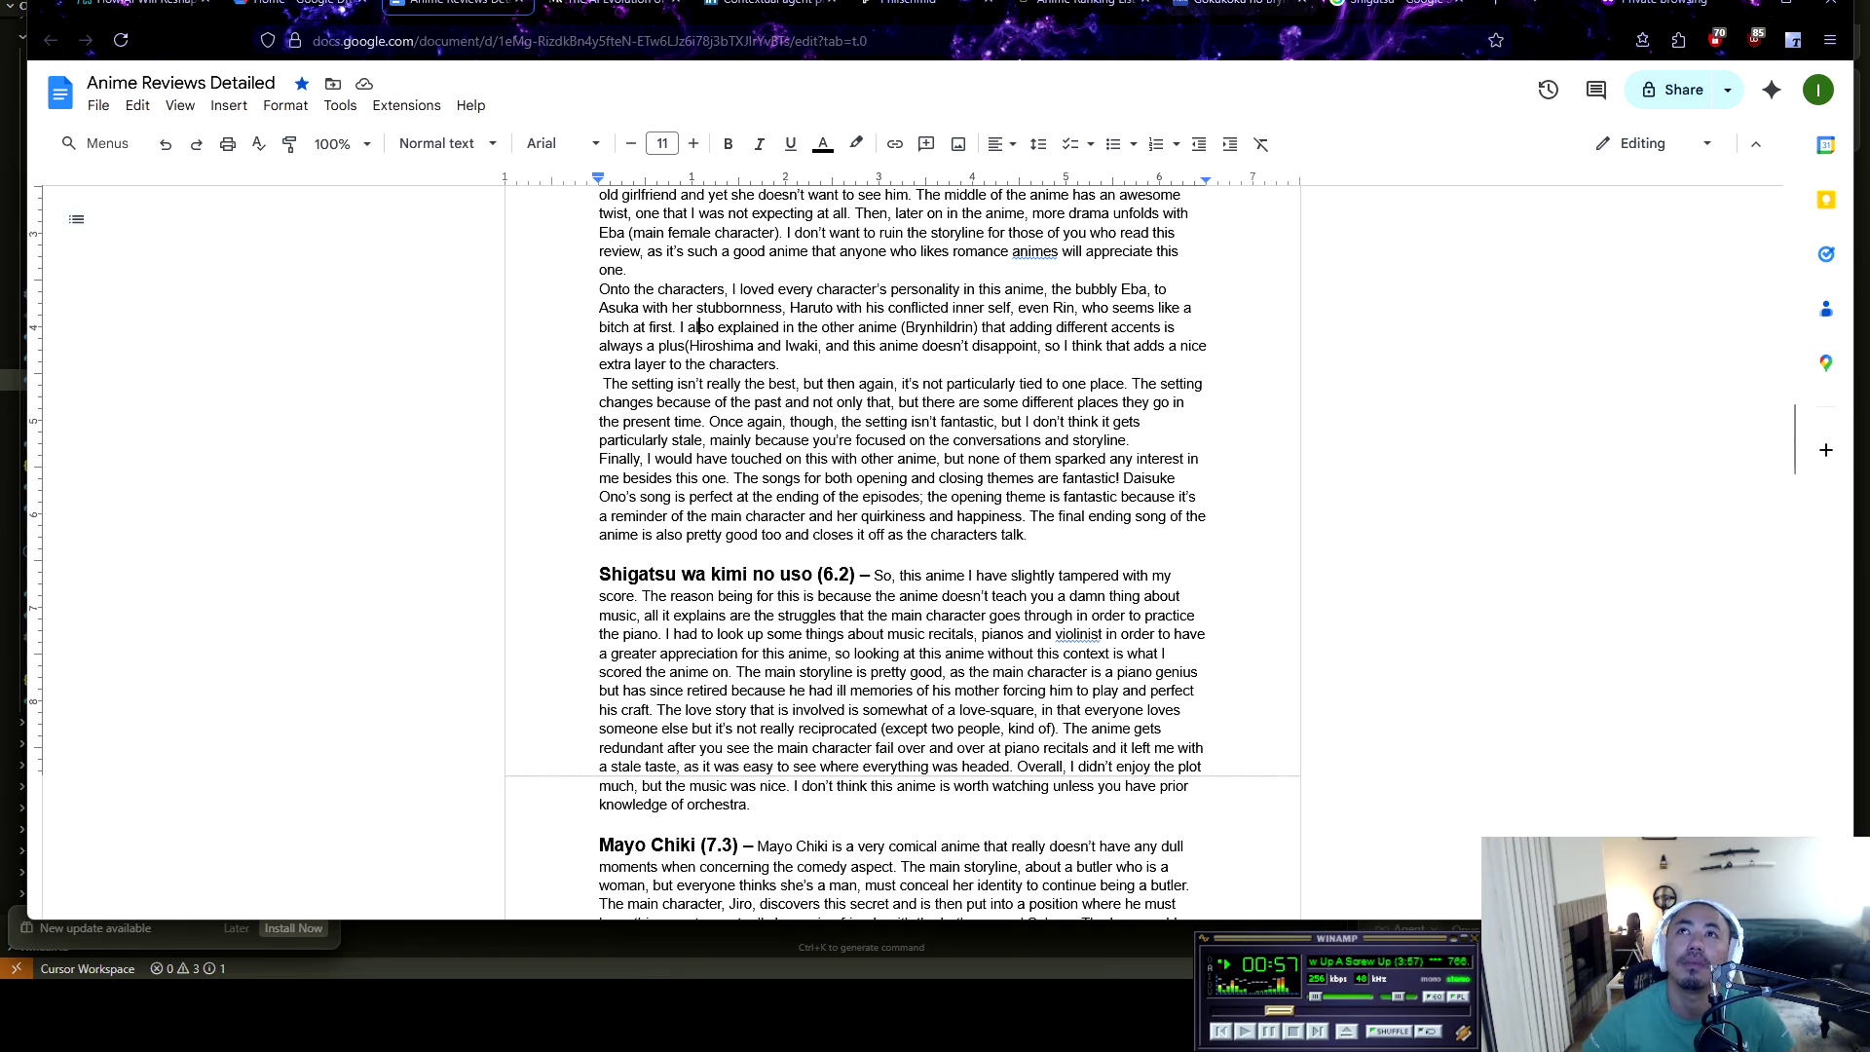
scroll(903, 546, "up", 2)
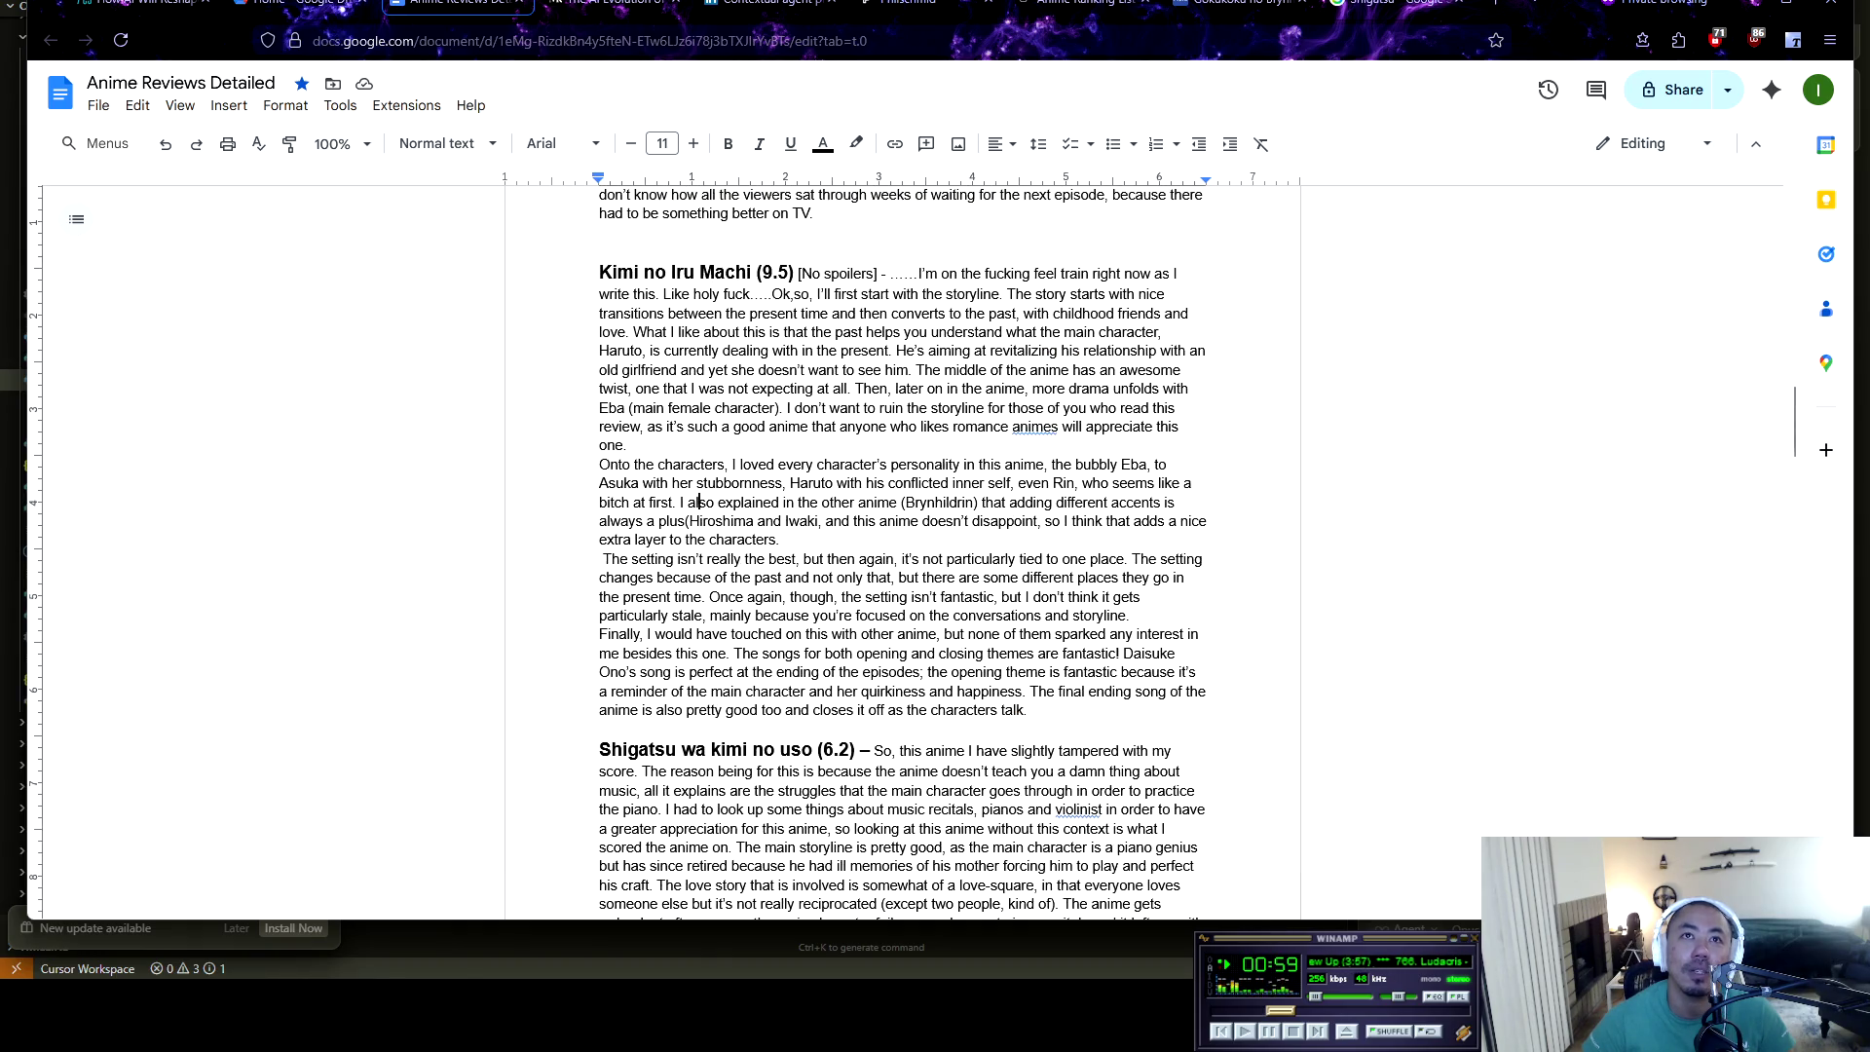
scroll(903, 546, "up", 1)
scroll(903, 545, "down", 5)
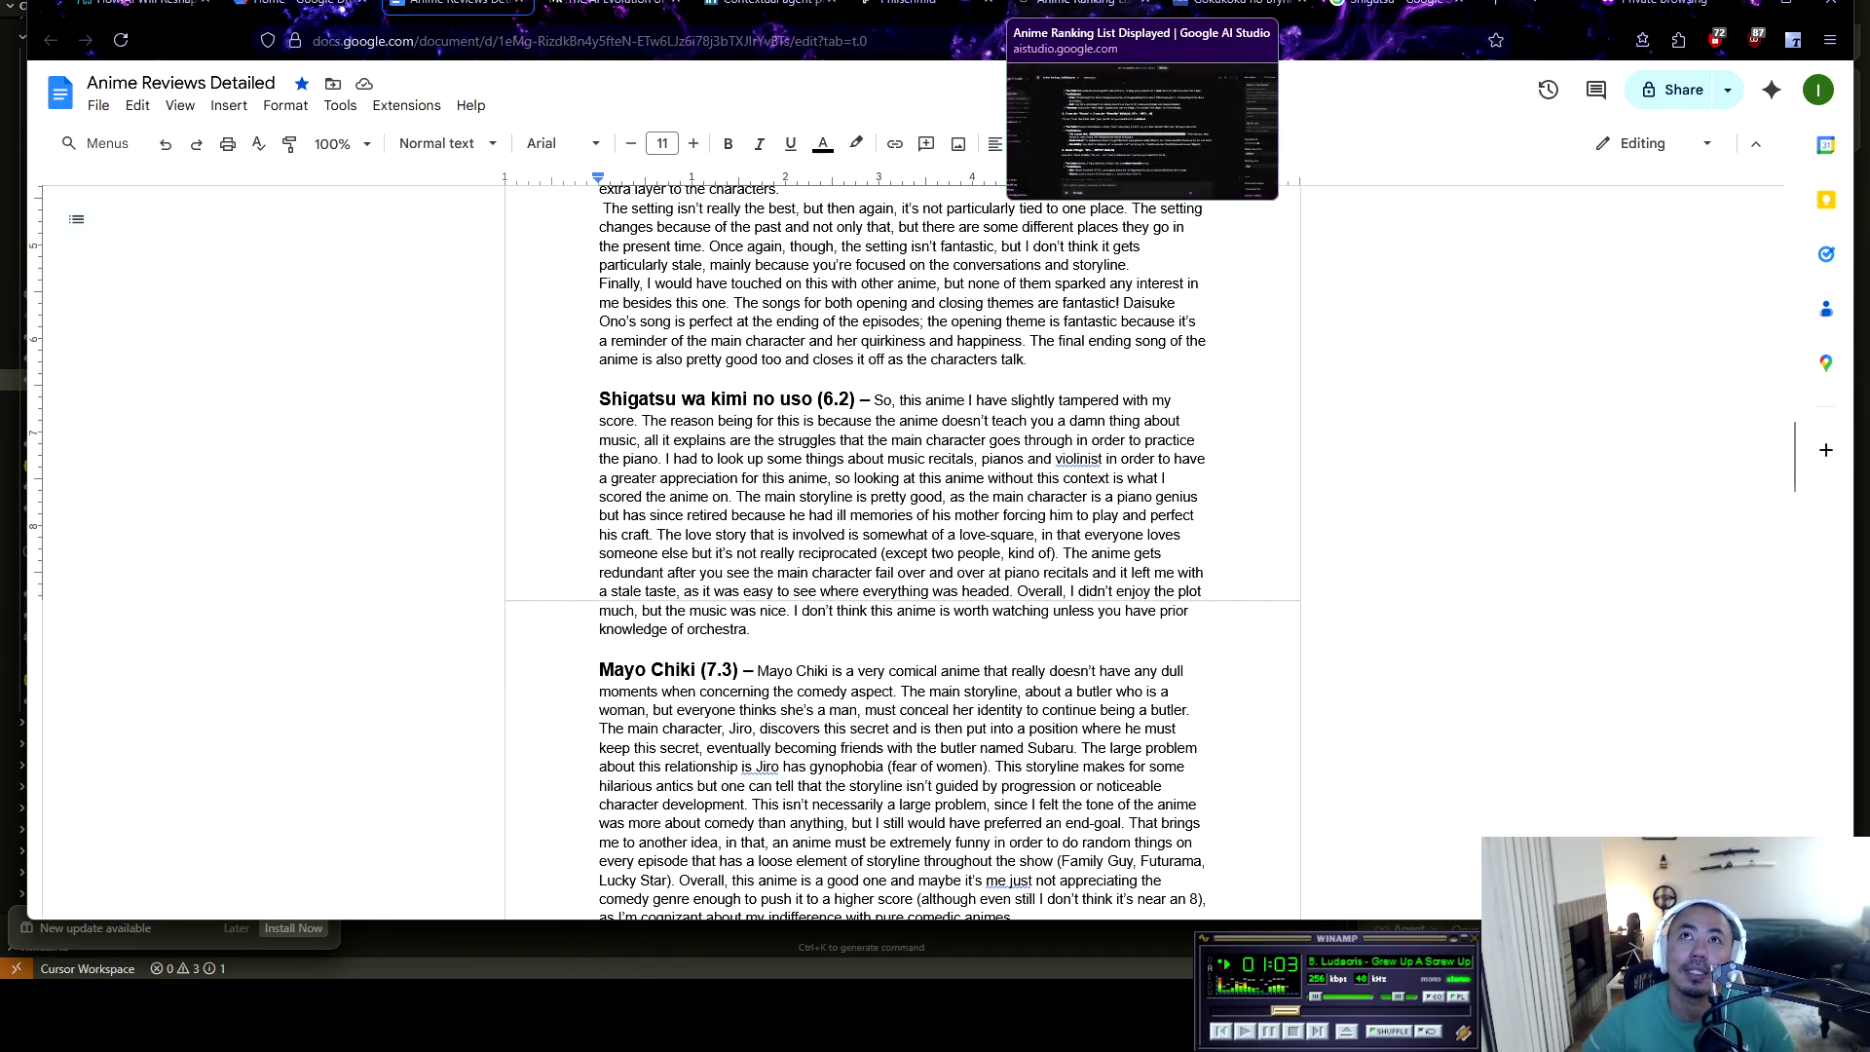
Glance at the taste profile chat, then highlight the Kimi no Iru Machi heading and characters paragraph
left_click(1081, 4)
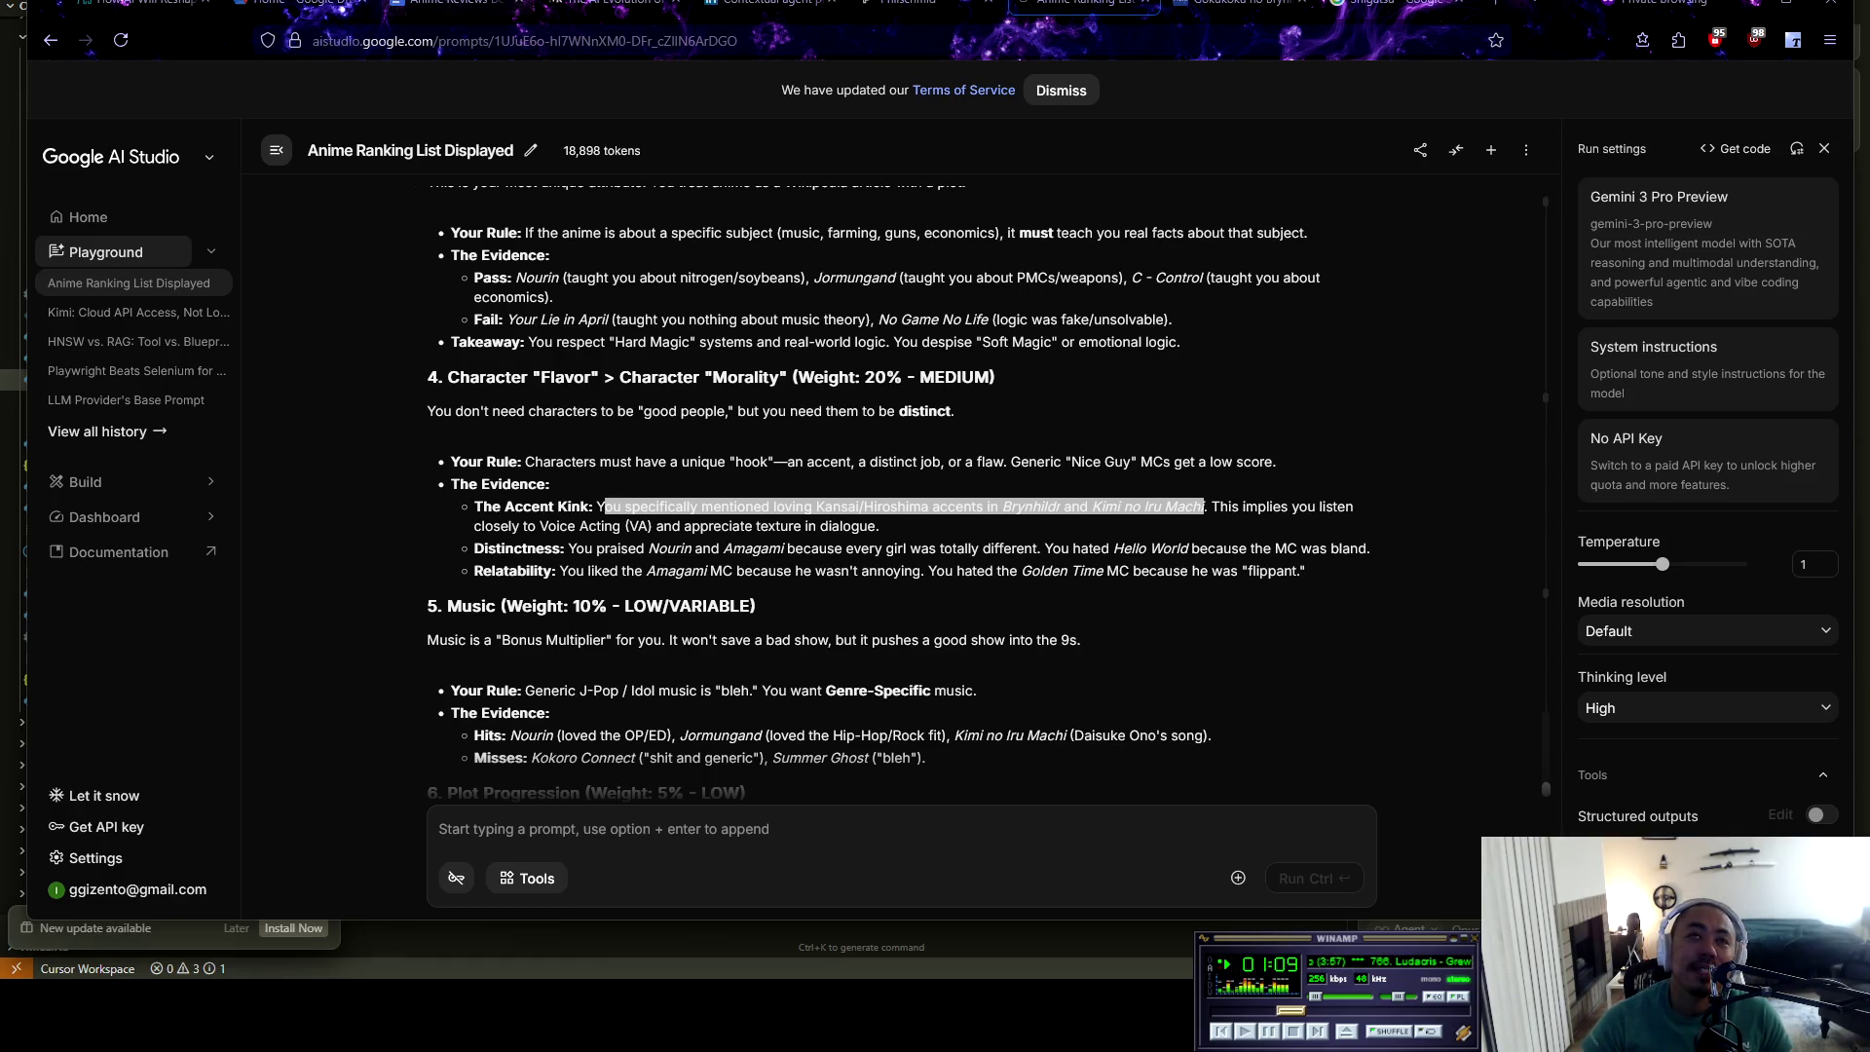
left_click(453, 3)
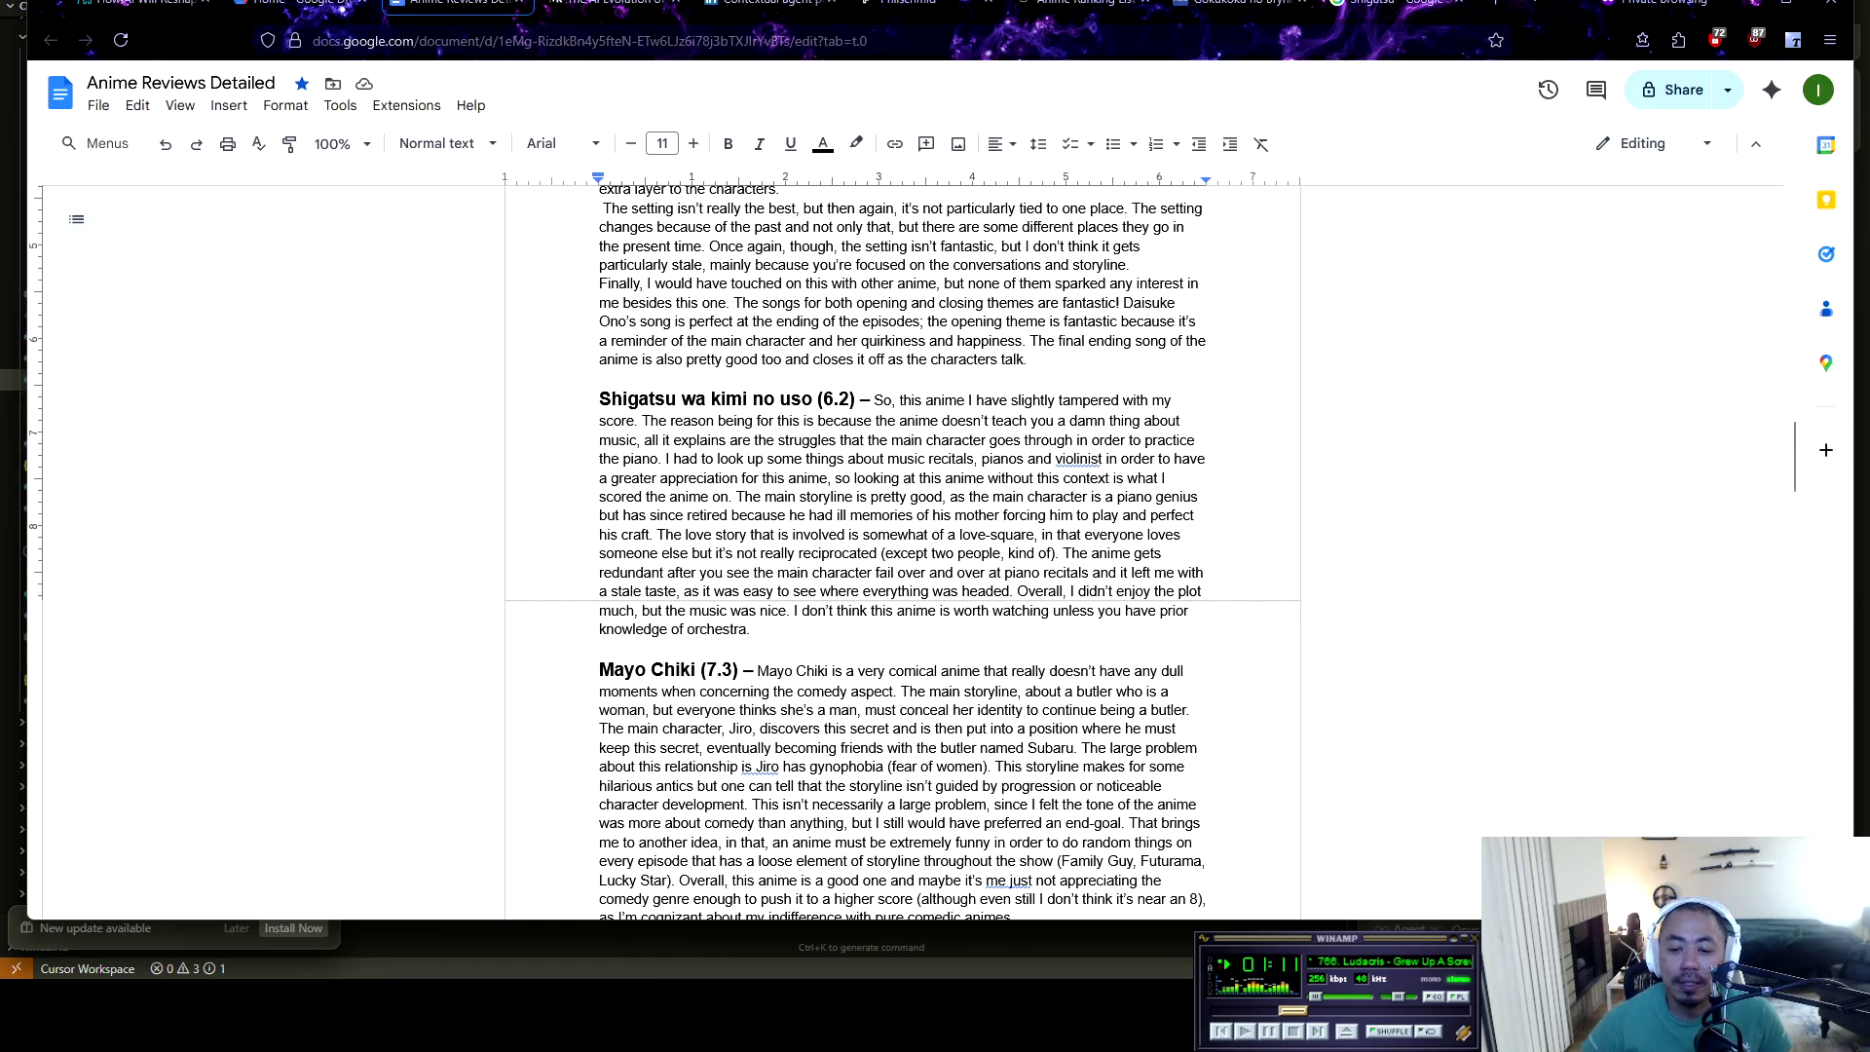
mouse_move(750, 629)
left_mouse_down()
mouse_move(599, 478)
mouse_move(682, 565)
left_mouse_up()
scroll(902, 545, "up", 5)
left_click_drag(599, 361, 920, 402)
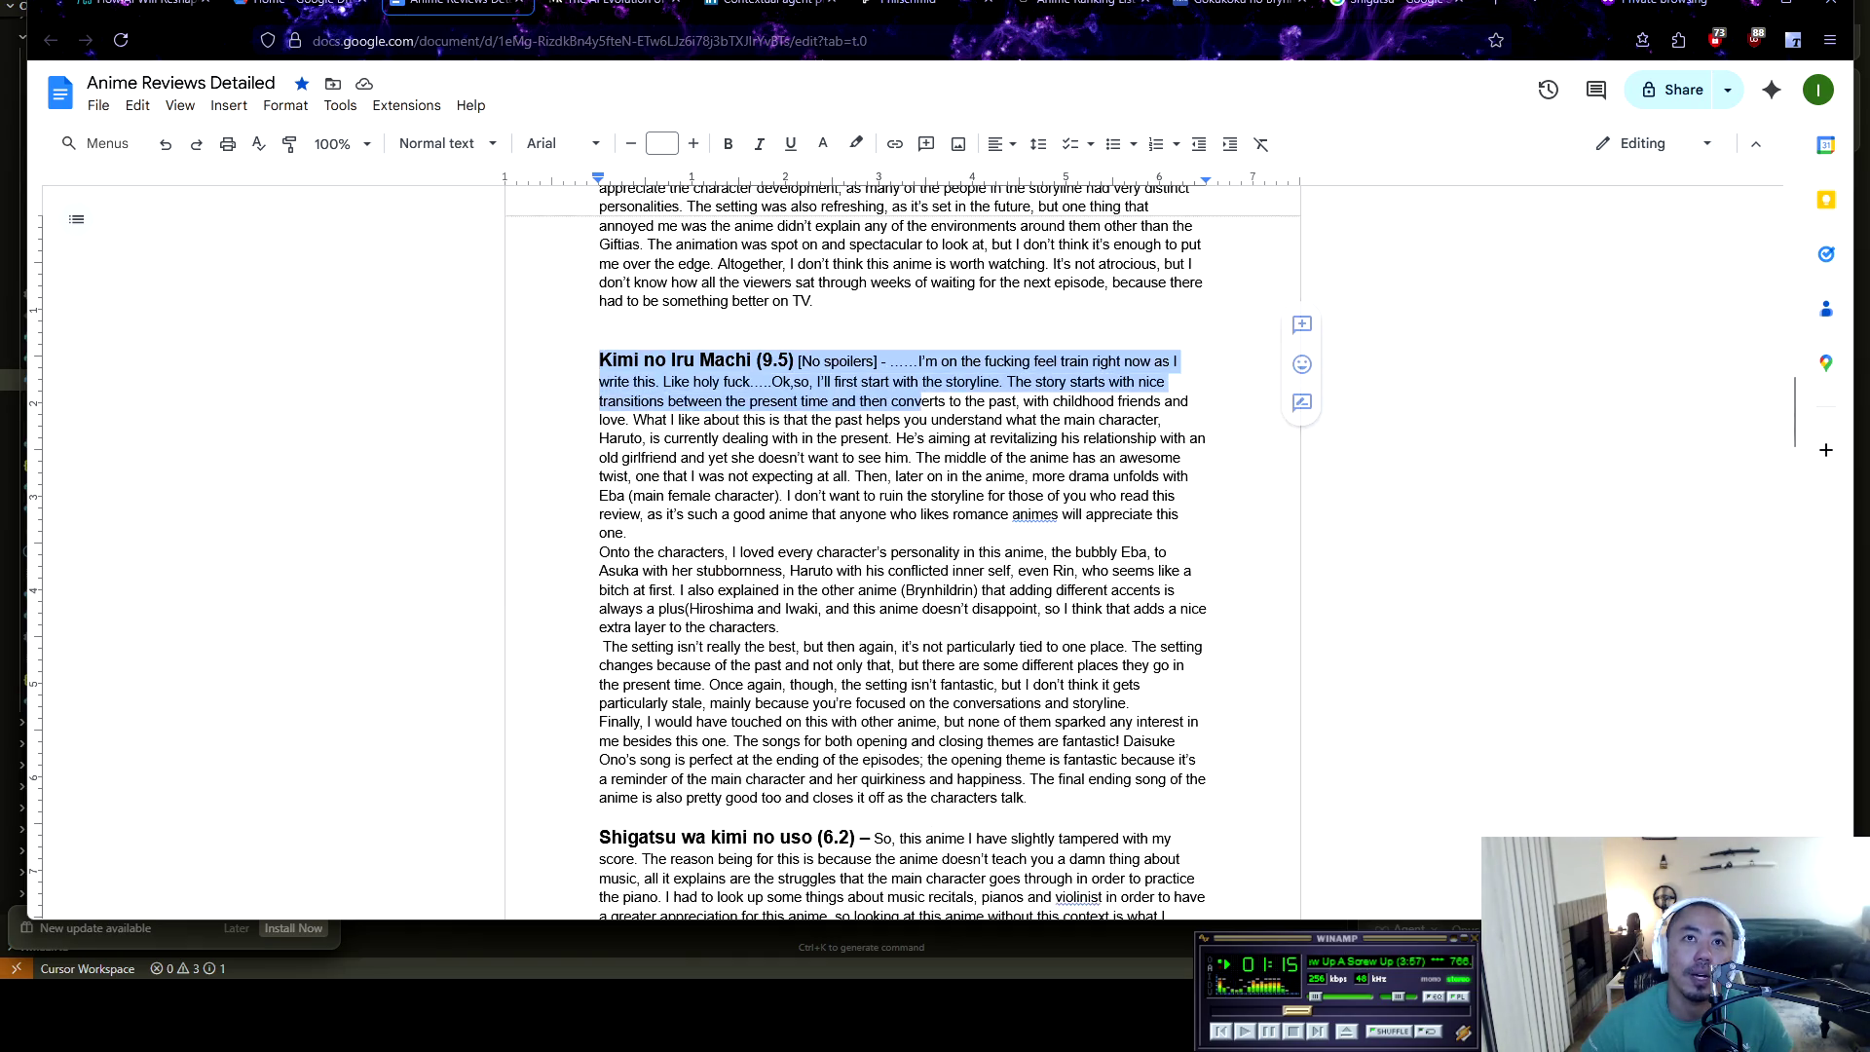
left_click(1033, 798)
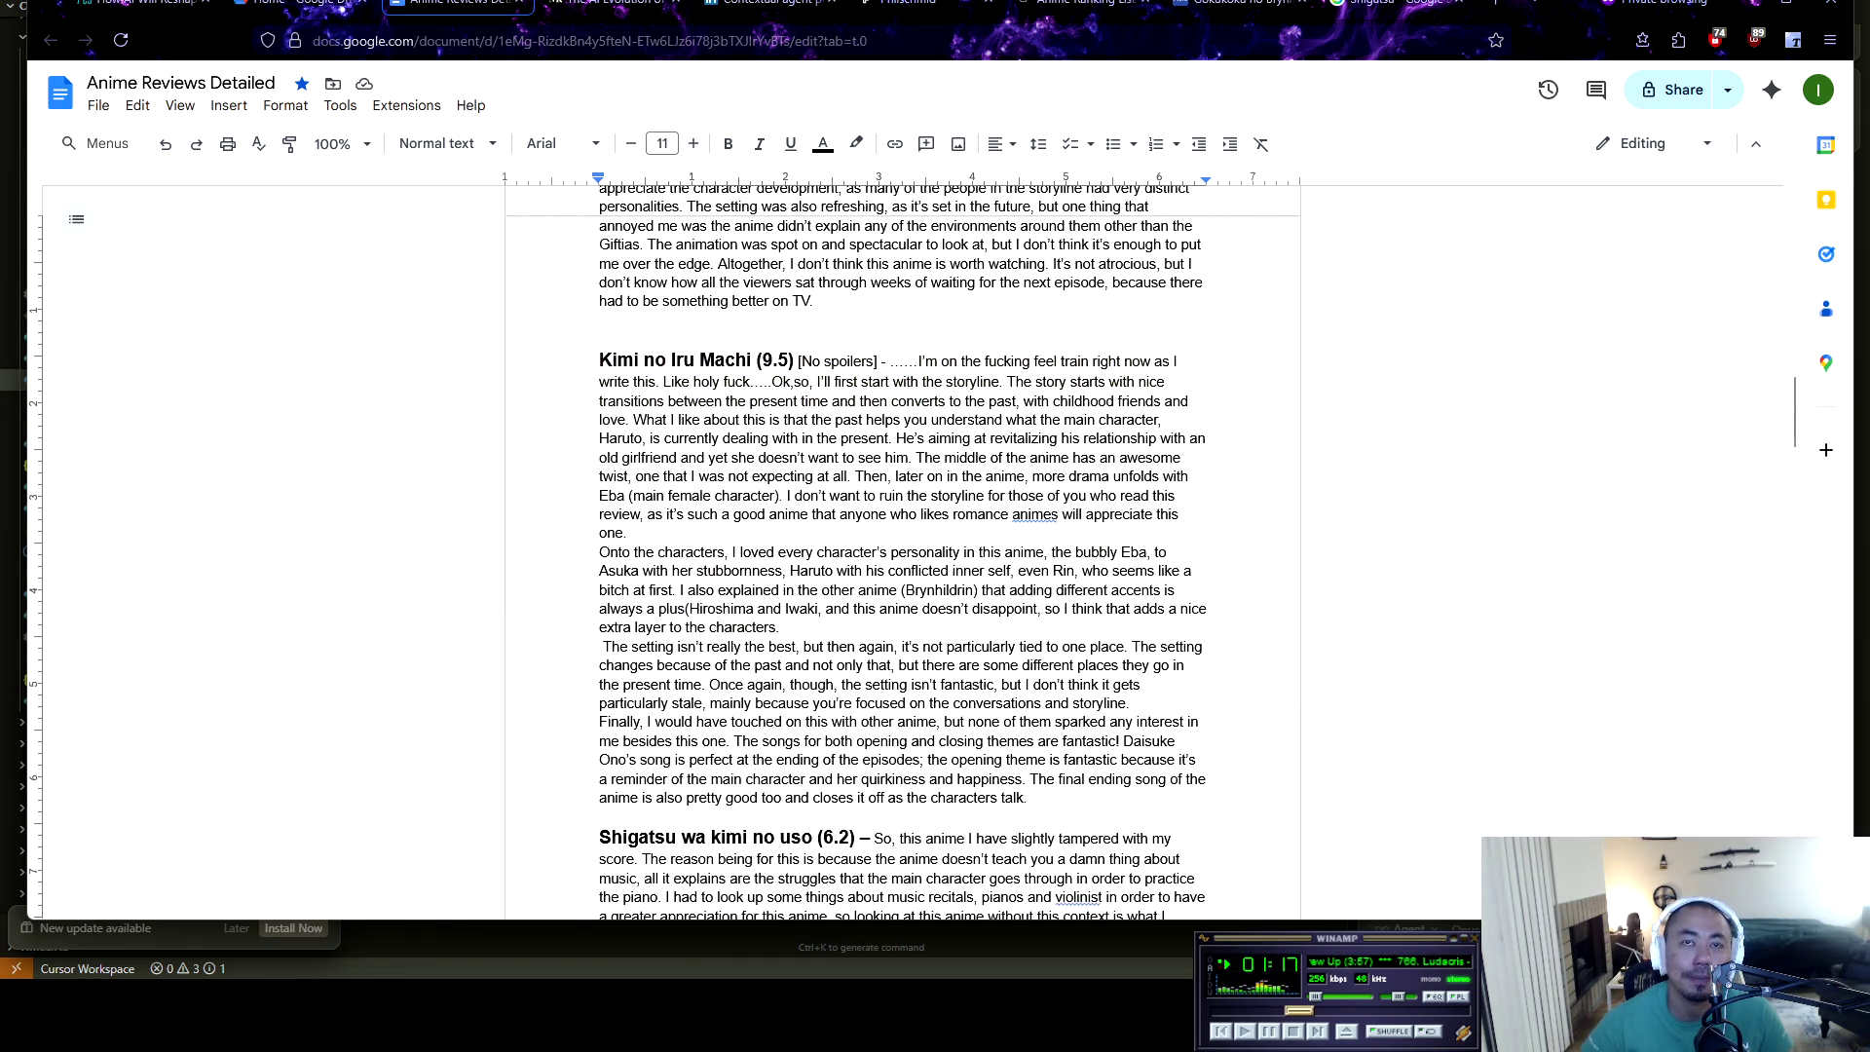
mouse_move(599, 551)
left_mouse_down()
mouse_move(828, 570)
mouse_move(940, 608)
left_mouse_up()
left_click(780, 627)
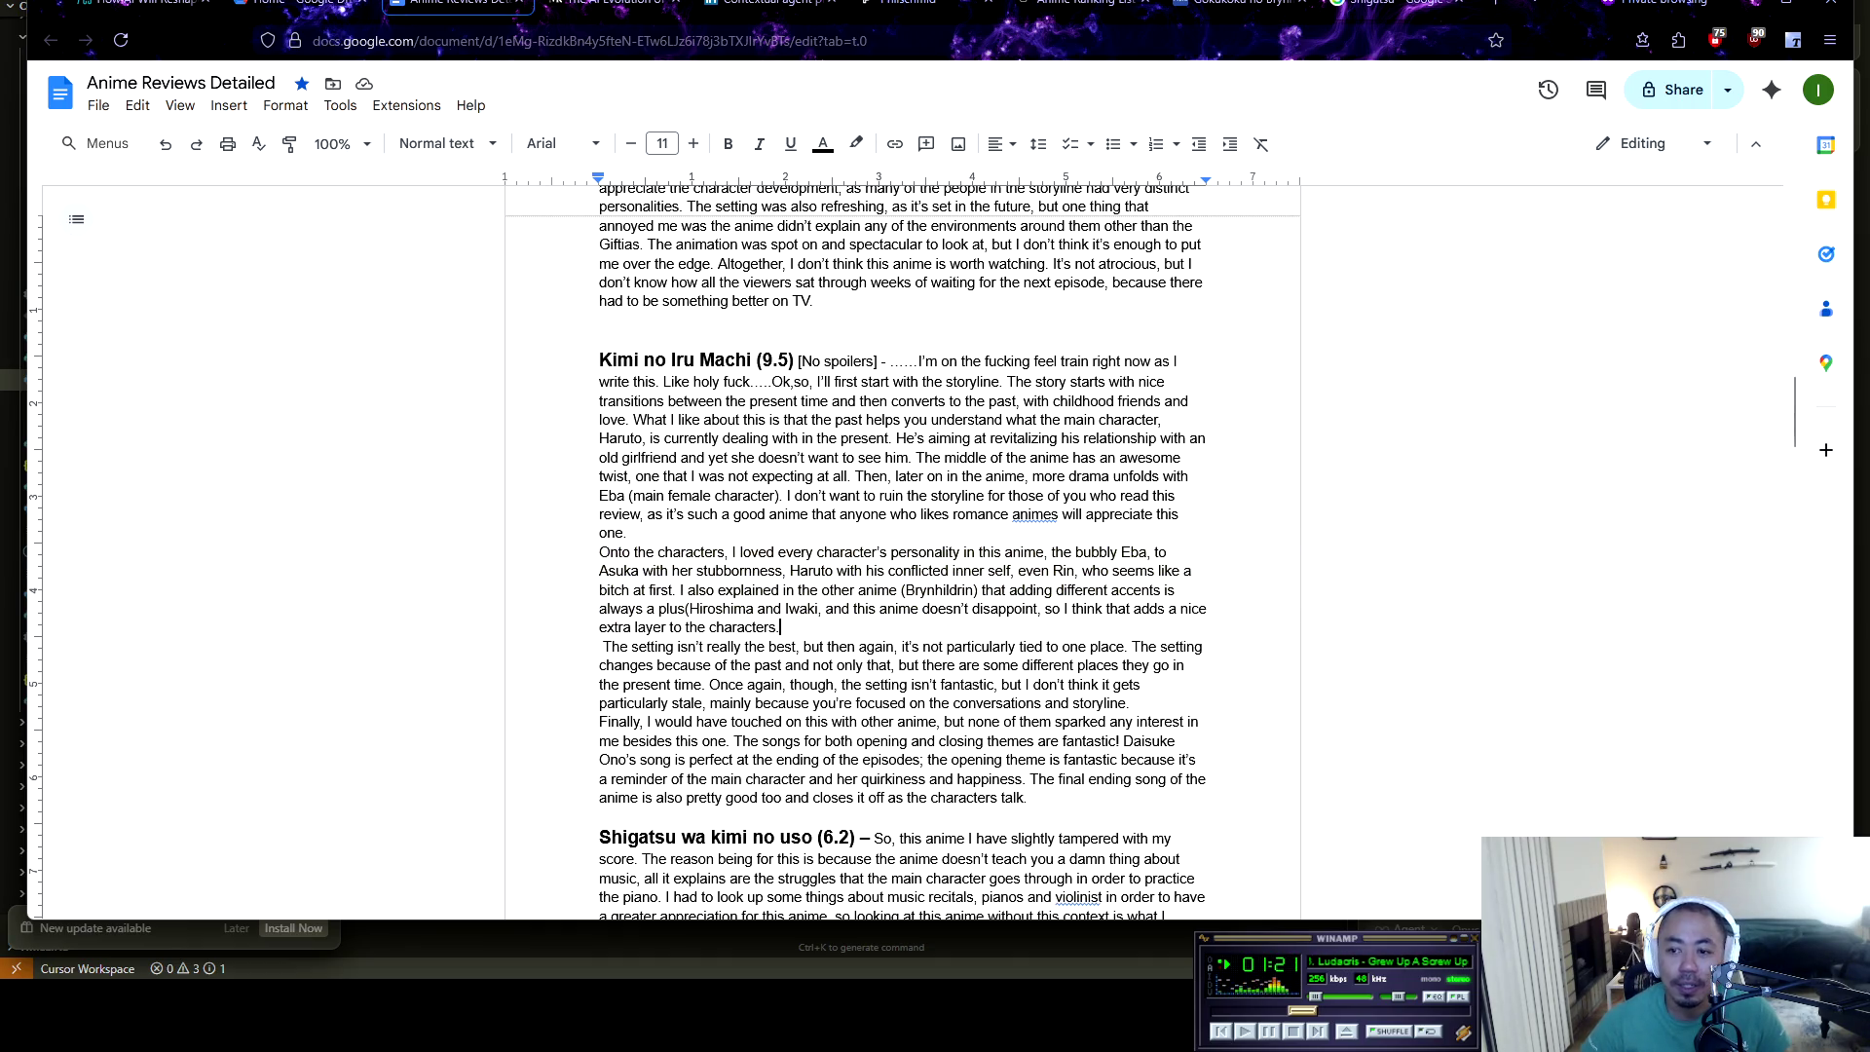
Highlight the mention of Hiroshima and Iwaki accents, then move to the Gokukoku no Brynhildr MyAnimeList page
scroll(903, 551, "down", 2)
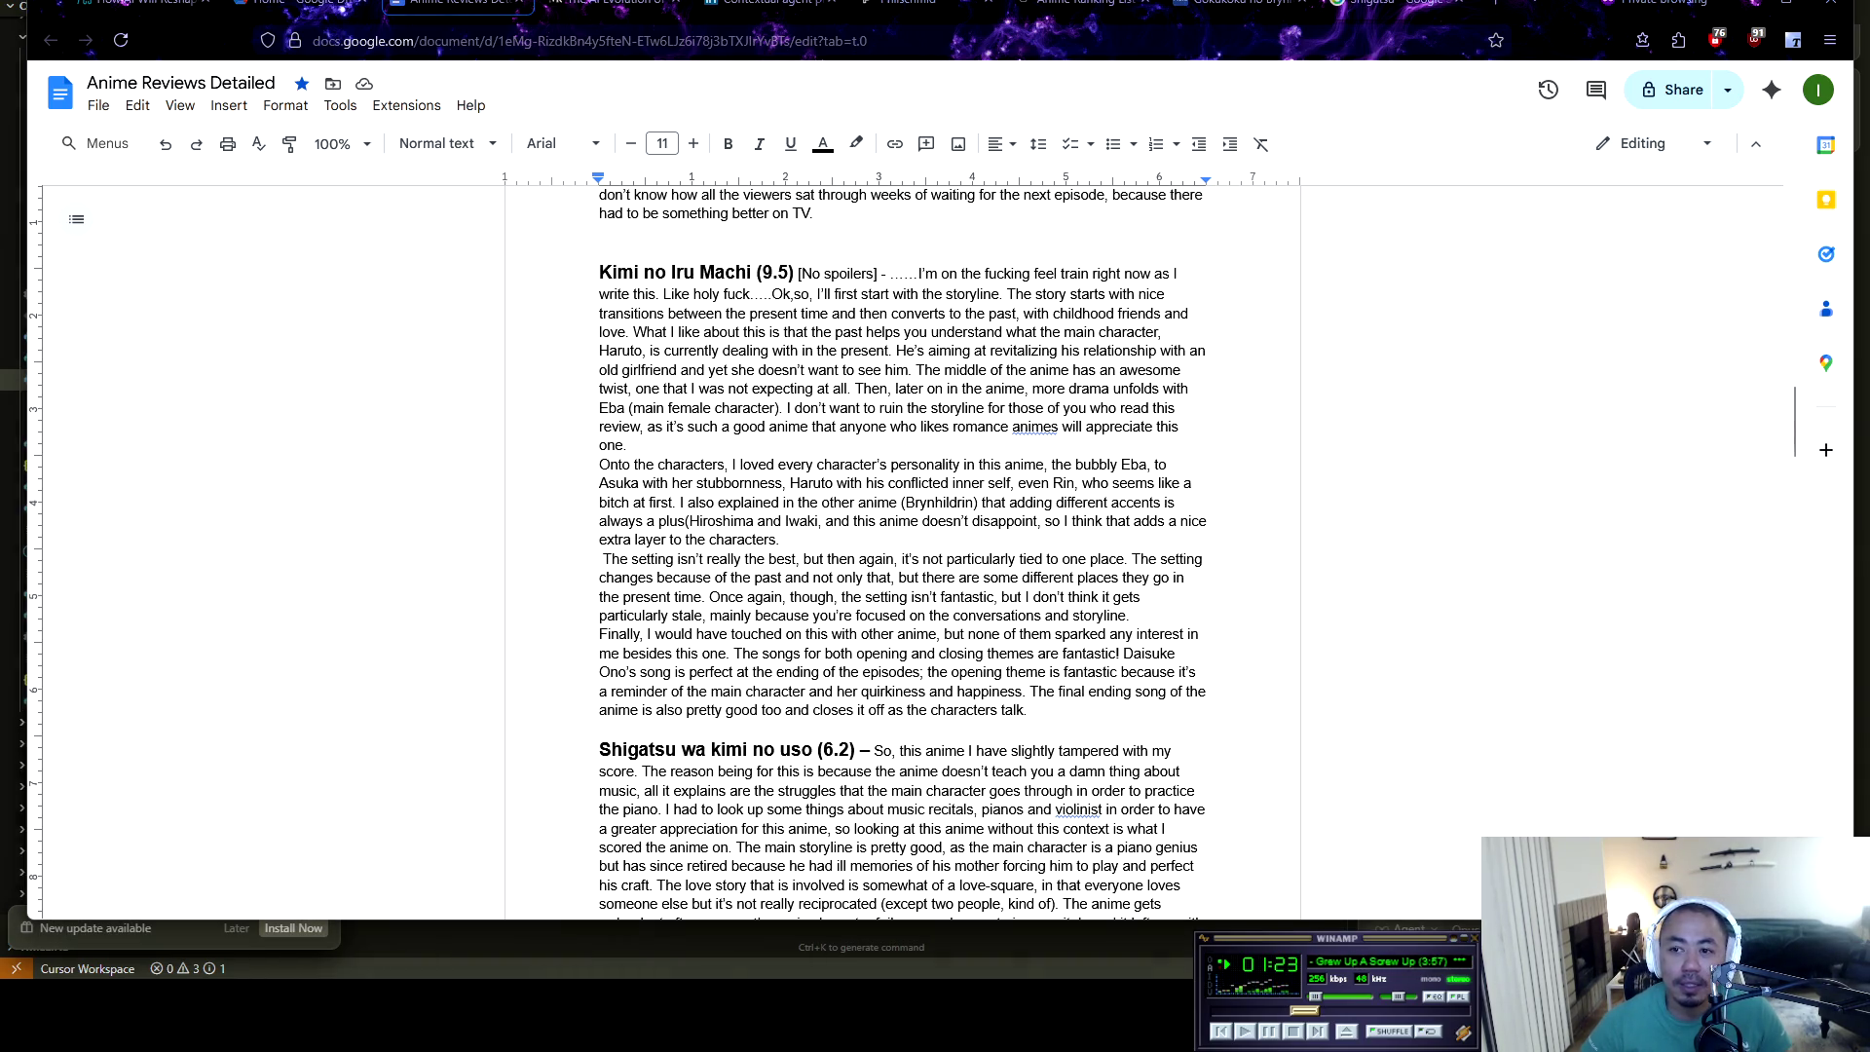
mouse_move(599, 465)
left_mouse_down()
mouse_move(974, 522)
mouse_move(784, 541)
left_mouse_up()
left_click(784, 540)
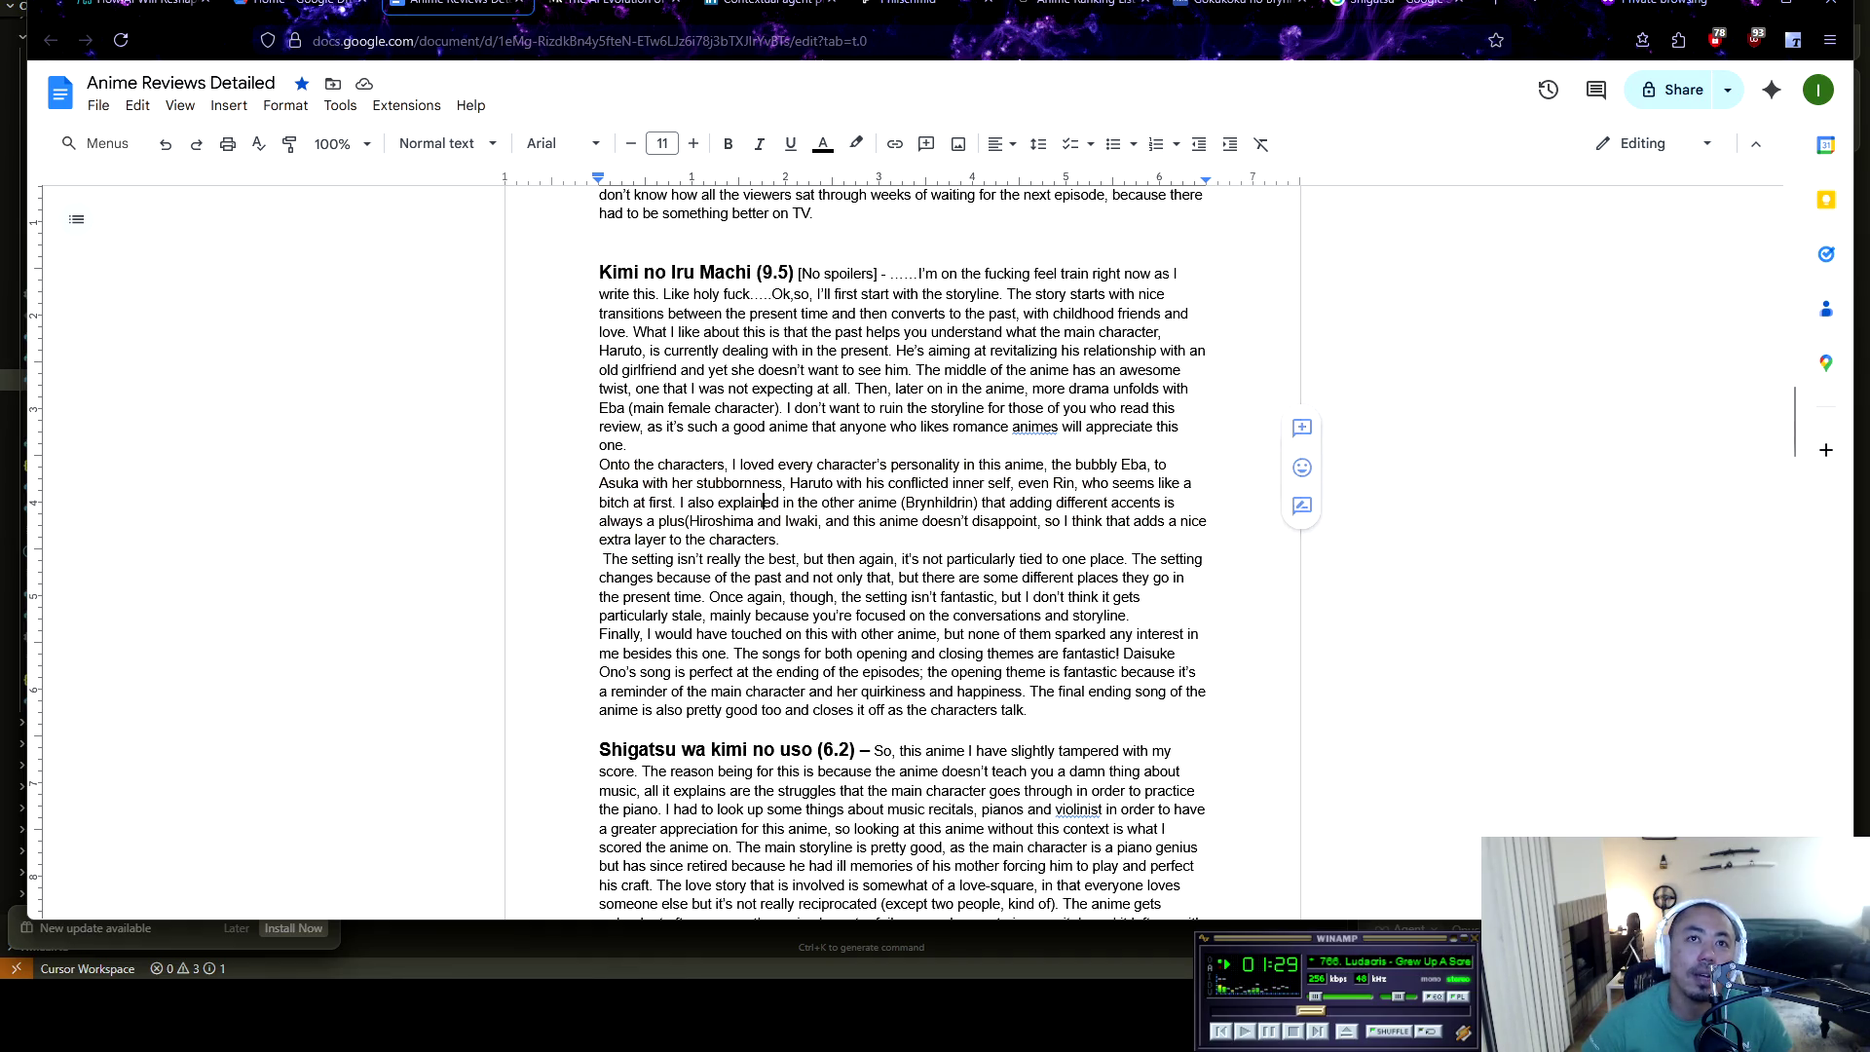
mouse_move(690, 521)
left_mouse_down()
mouse_move(800, 523)
mouse_move(745, 523)
left_mouse_up()
left_click(920, 503)
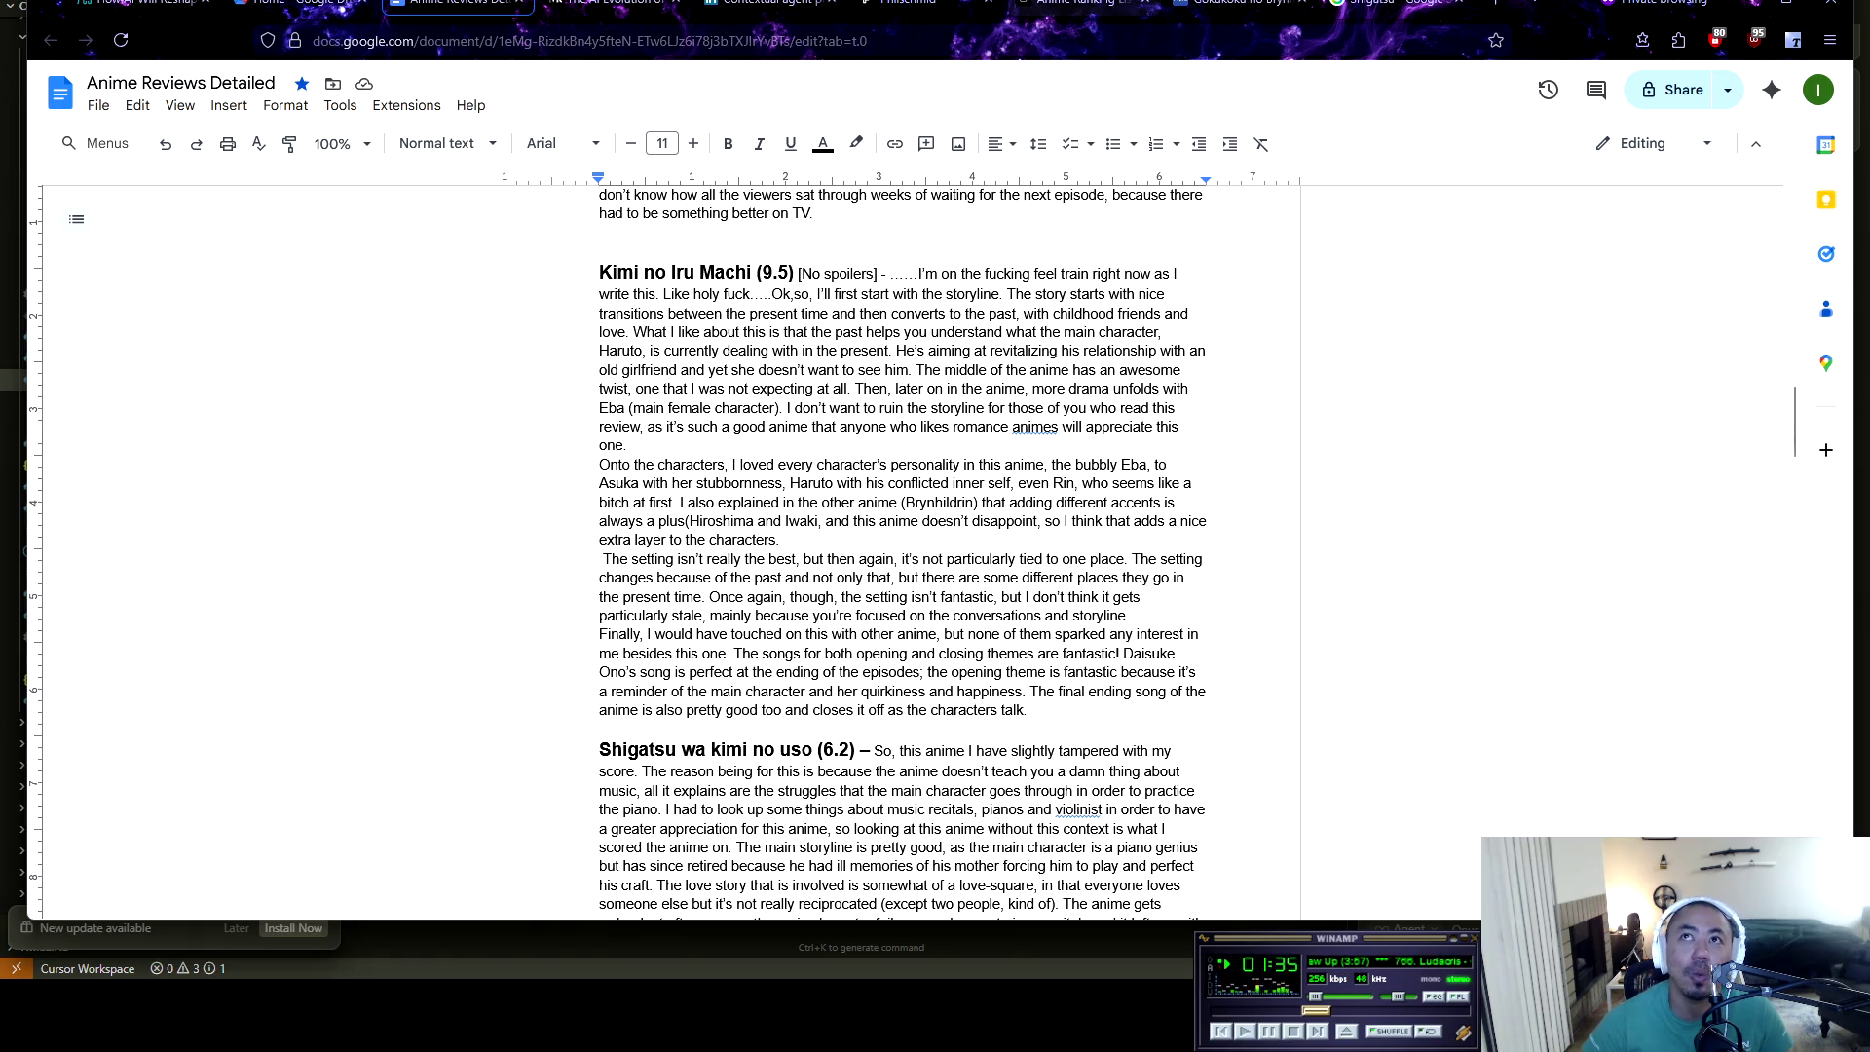
left_click(1077, 4)
key("ctrl+Tab")
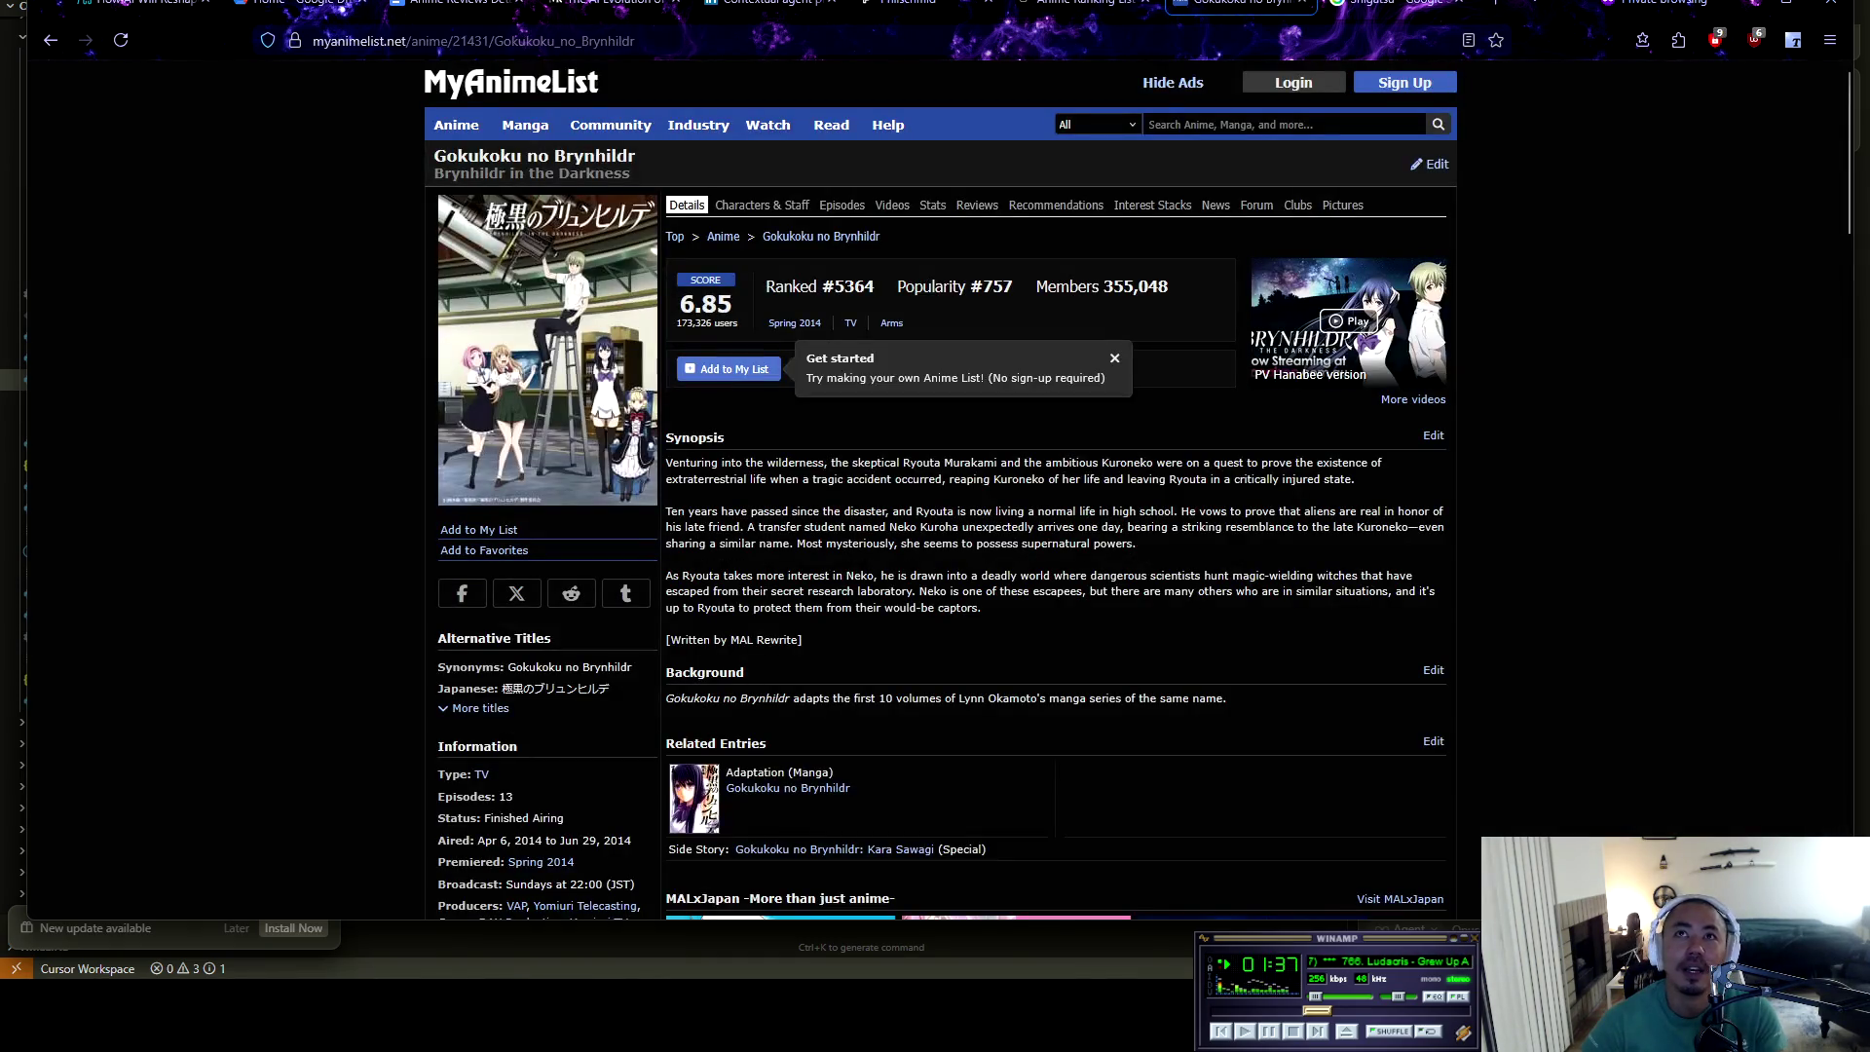
Search MyAnimeList for 'kimi no iru machi' and open the Kimi no Iru Machi (TV) page
type("kim")
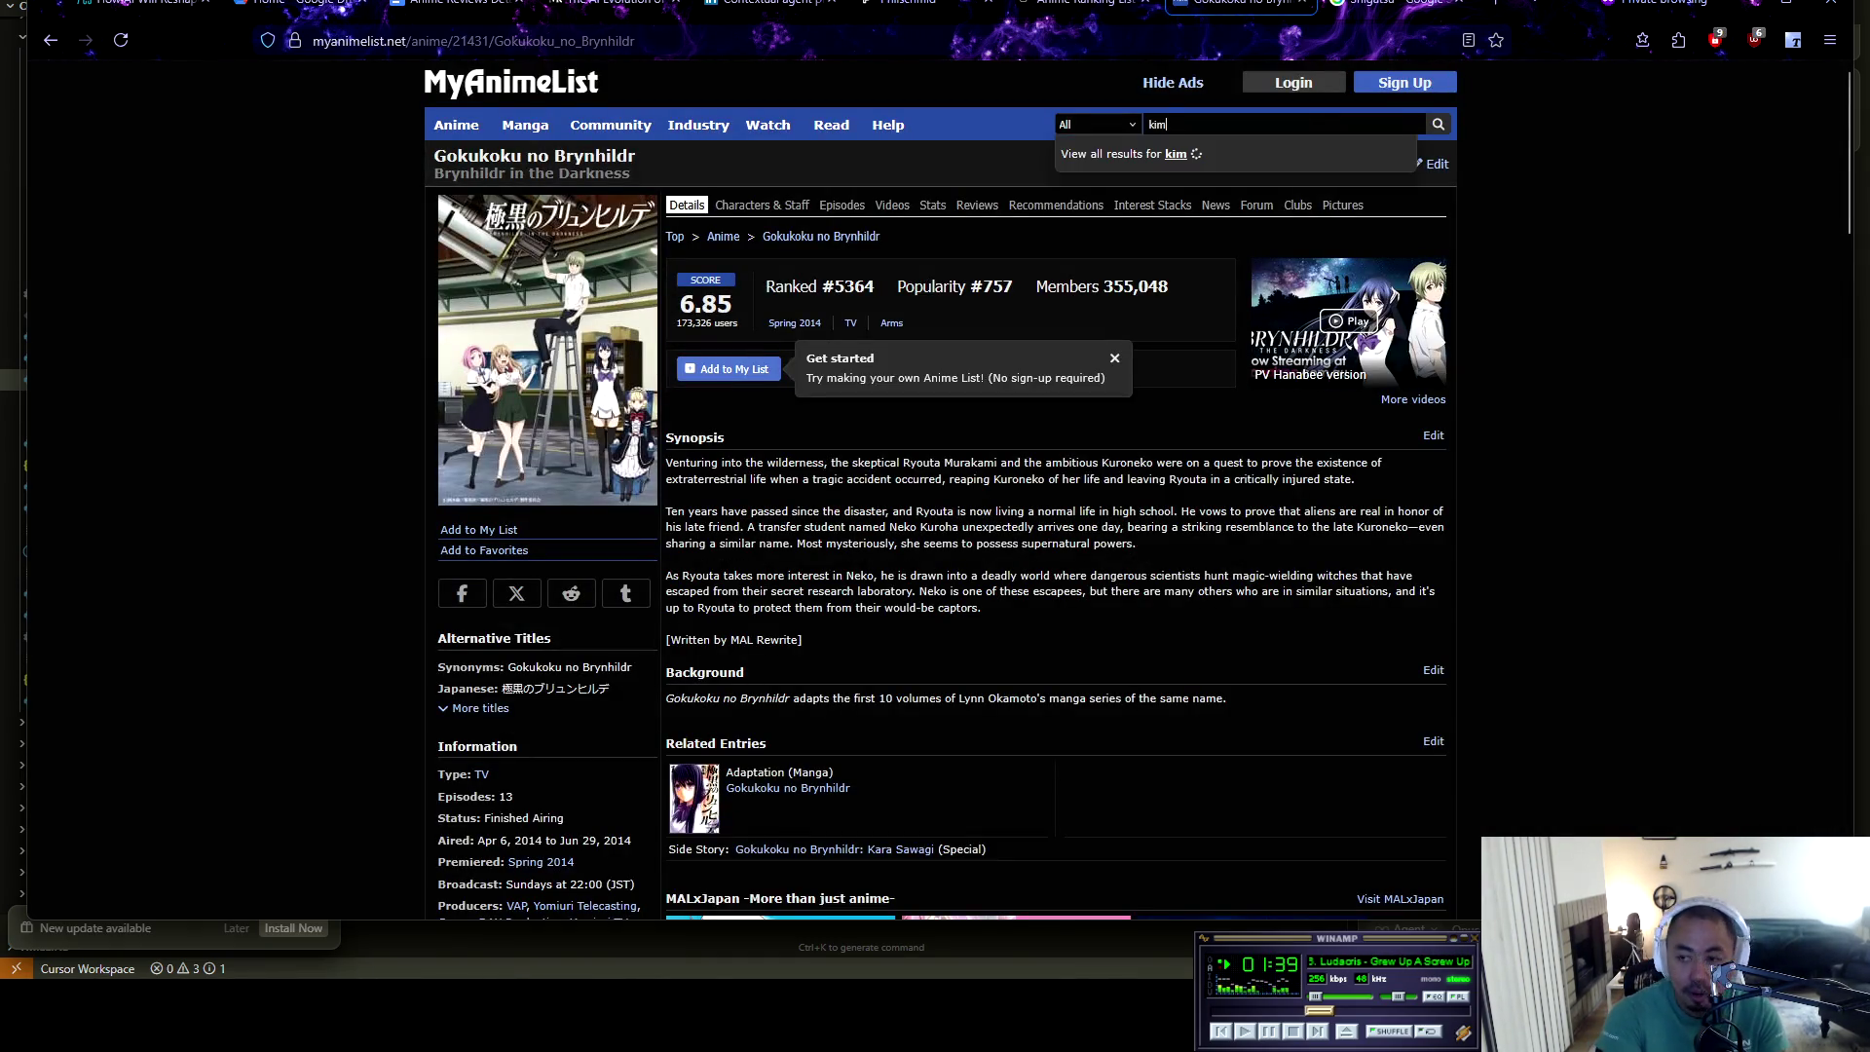
type("i no iru")
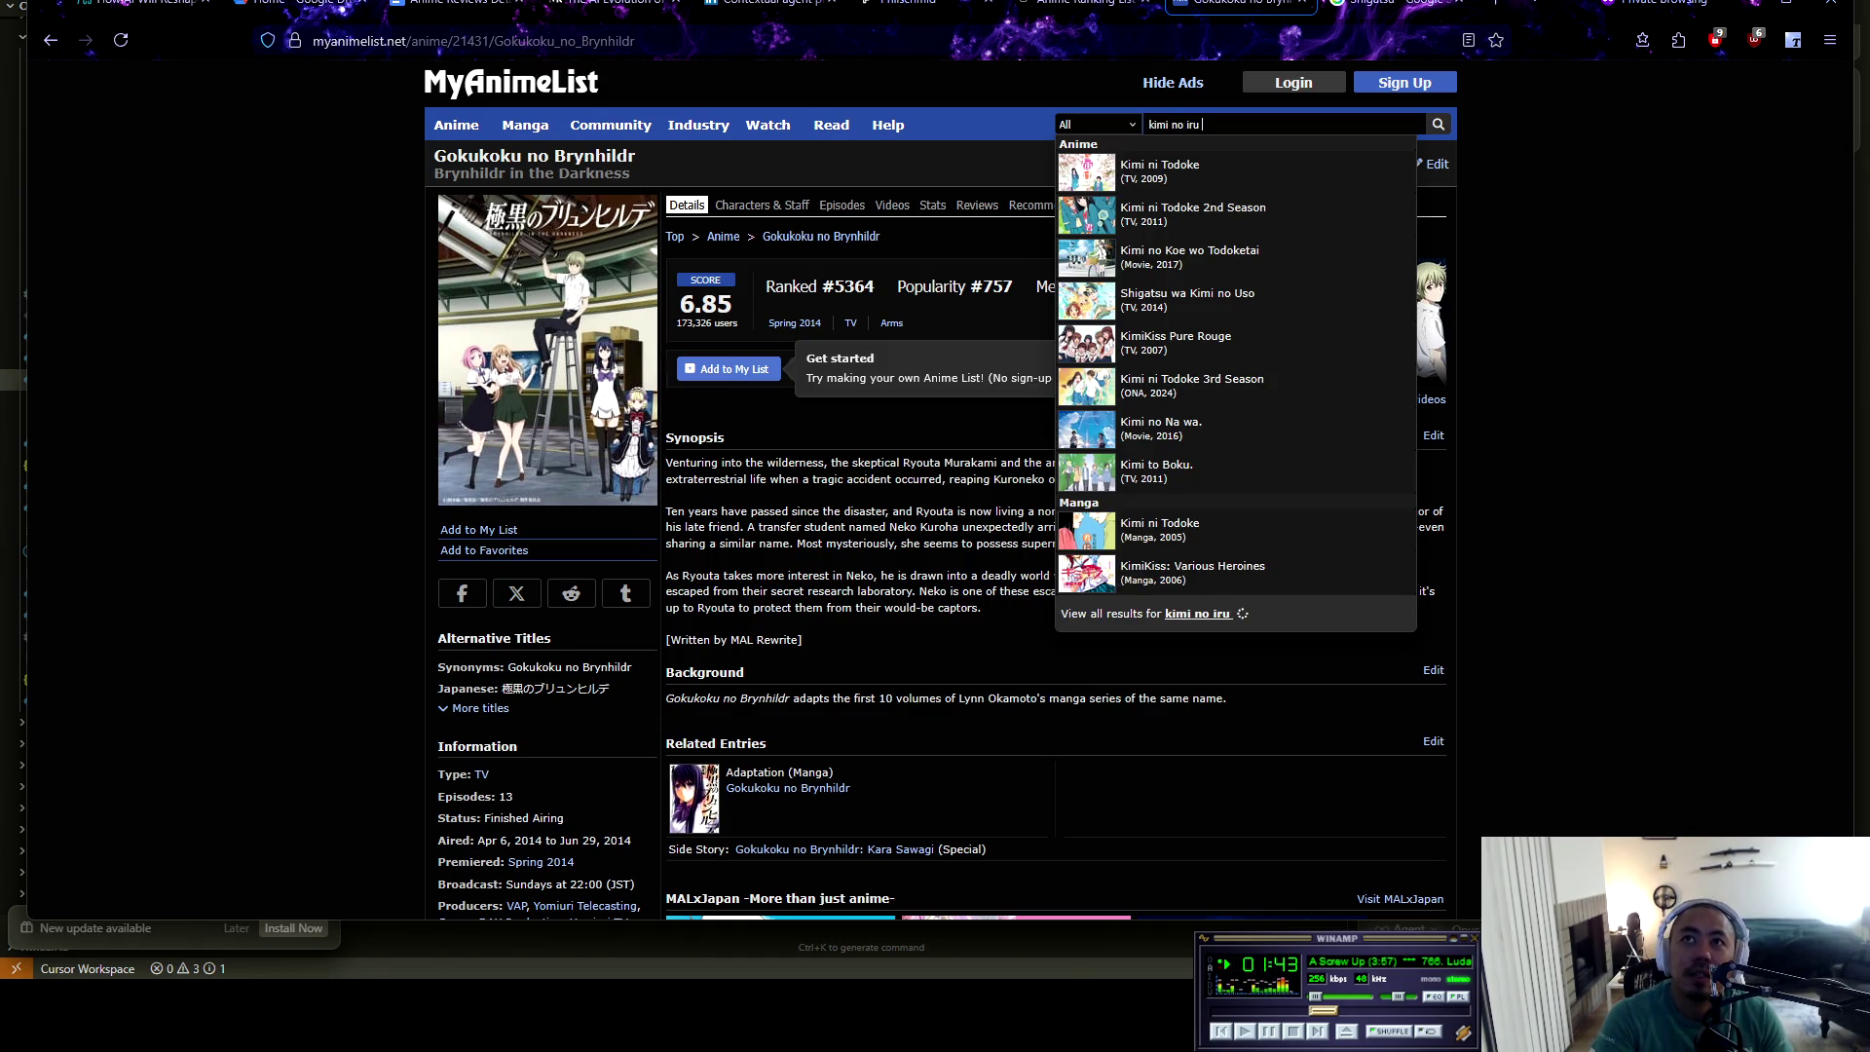
type(" m")
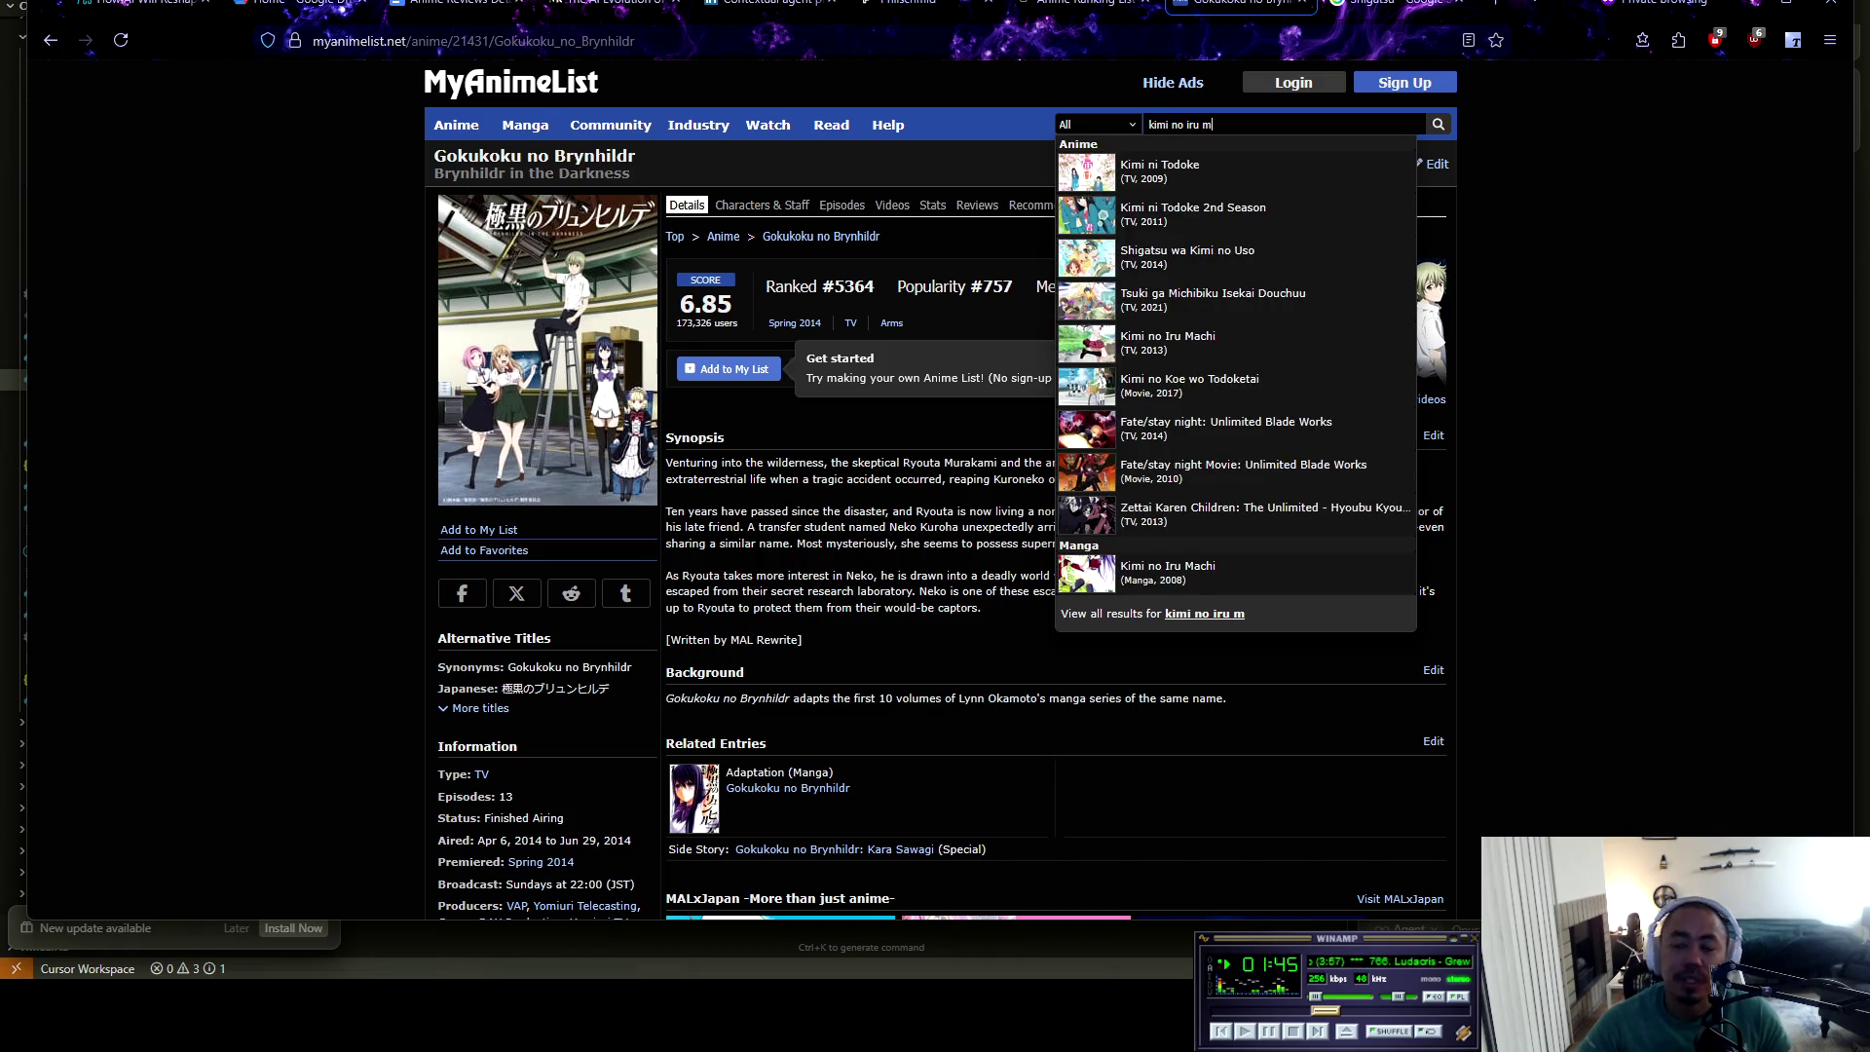
key("Up")
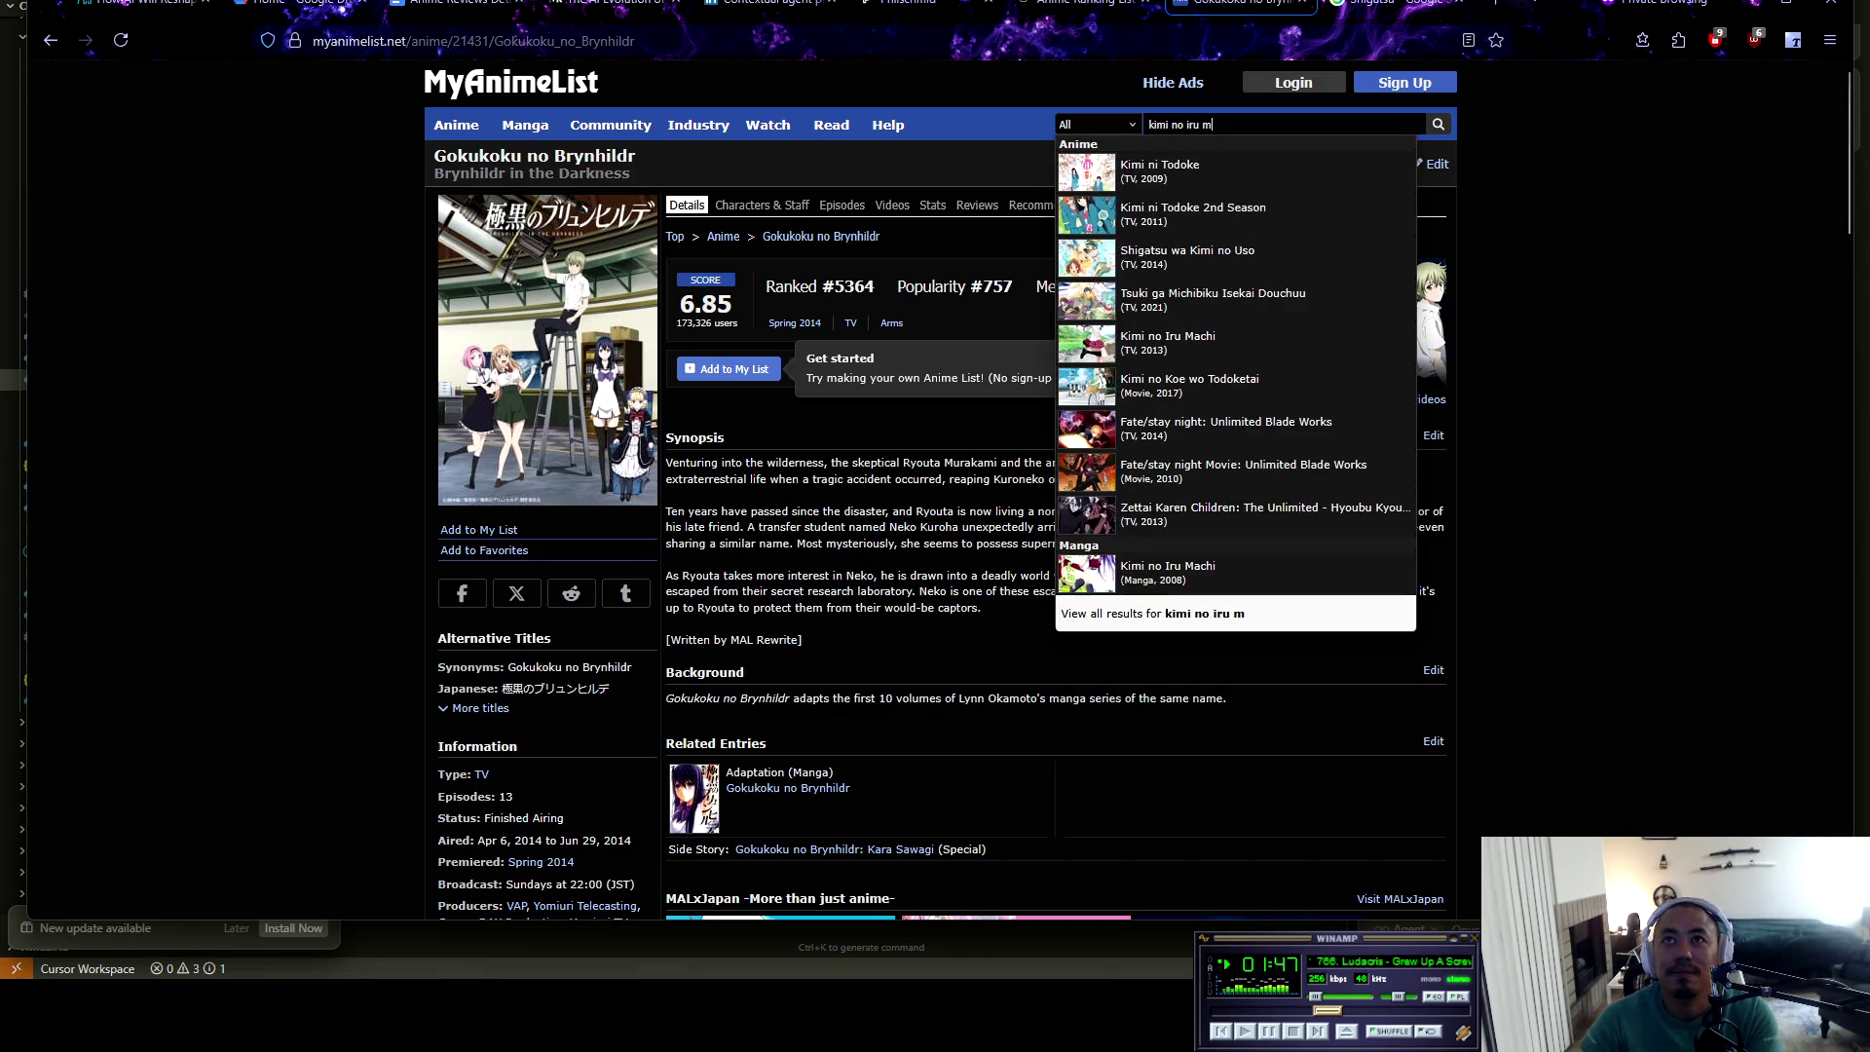
type("achi")
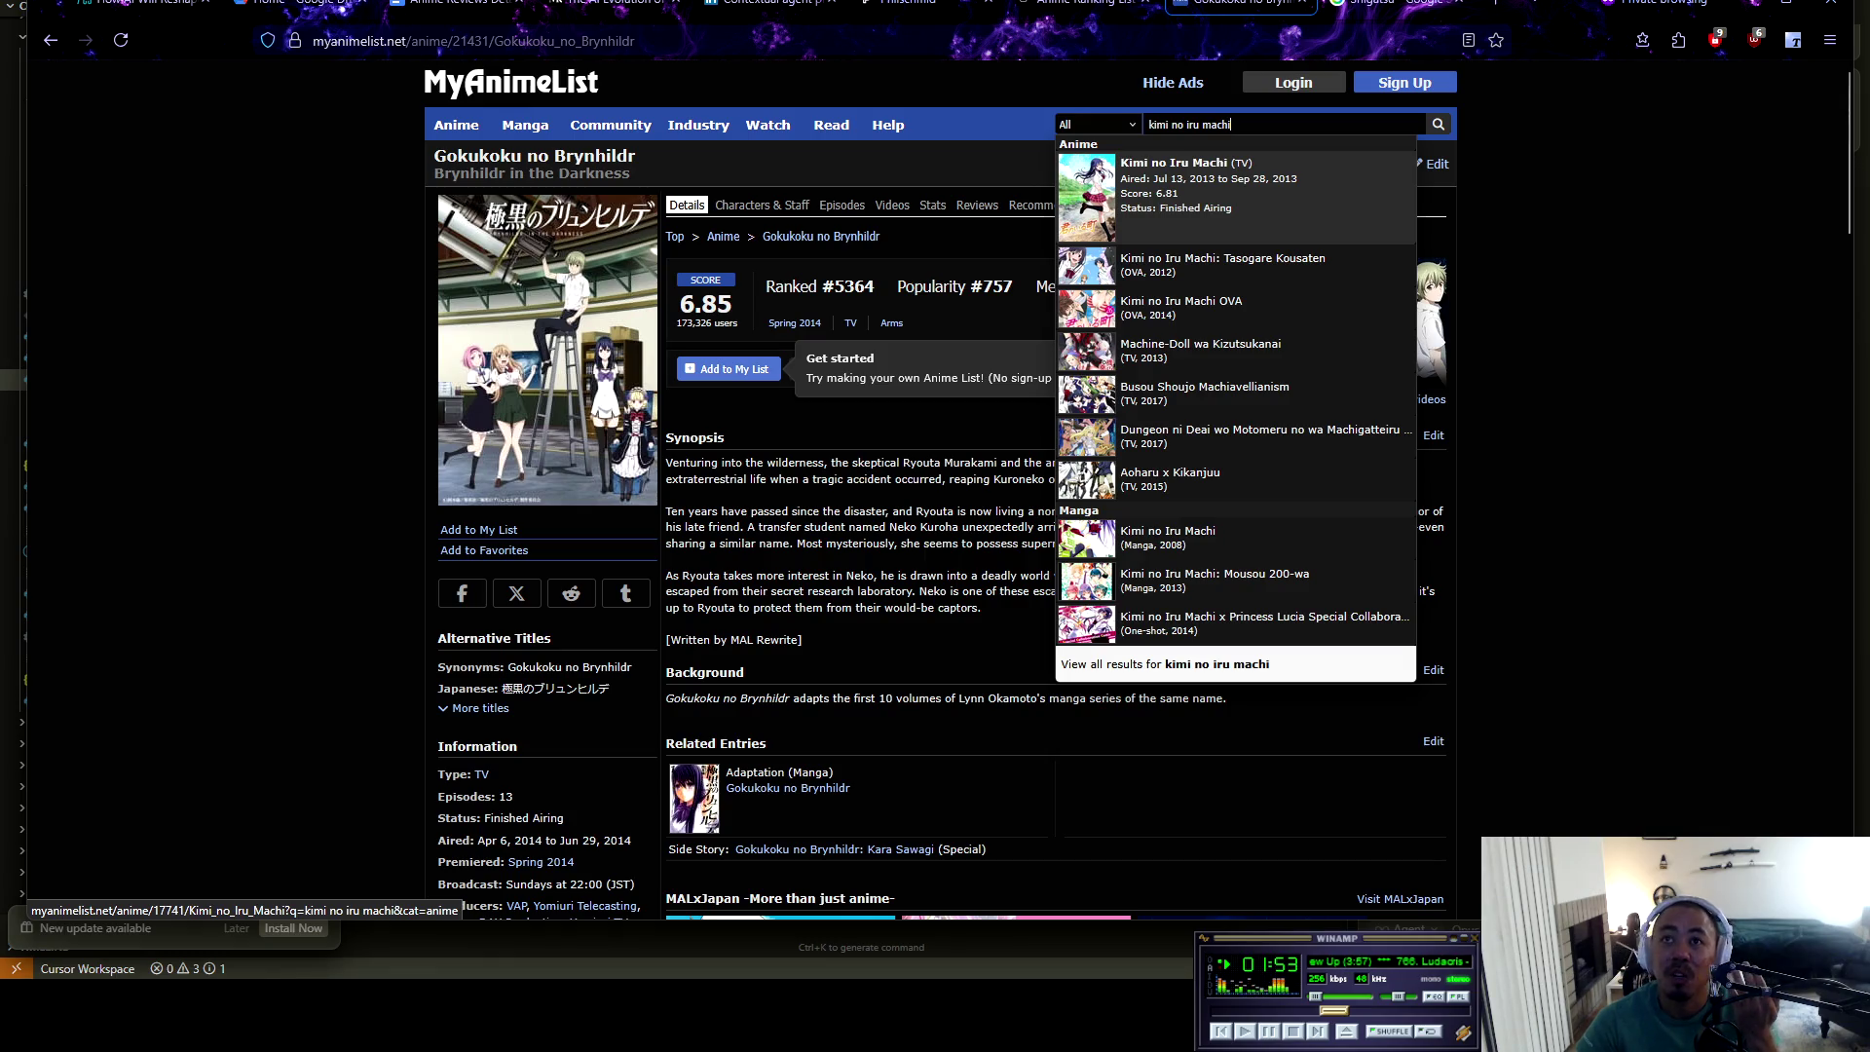
key("Return")
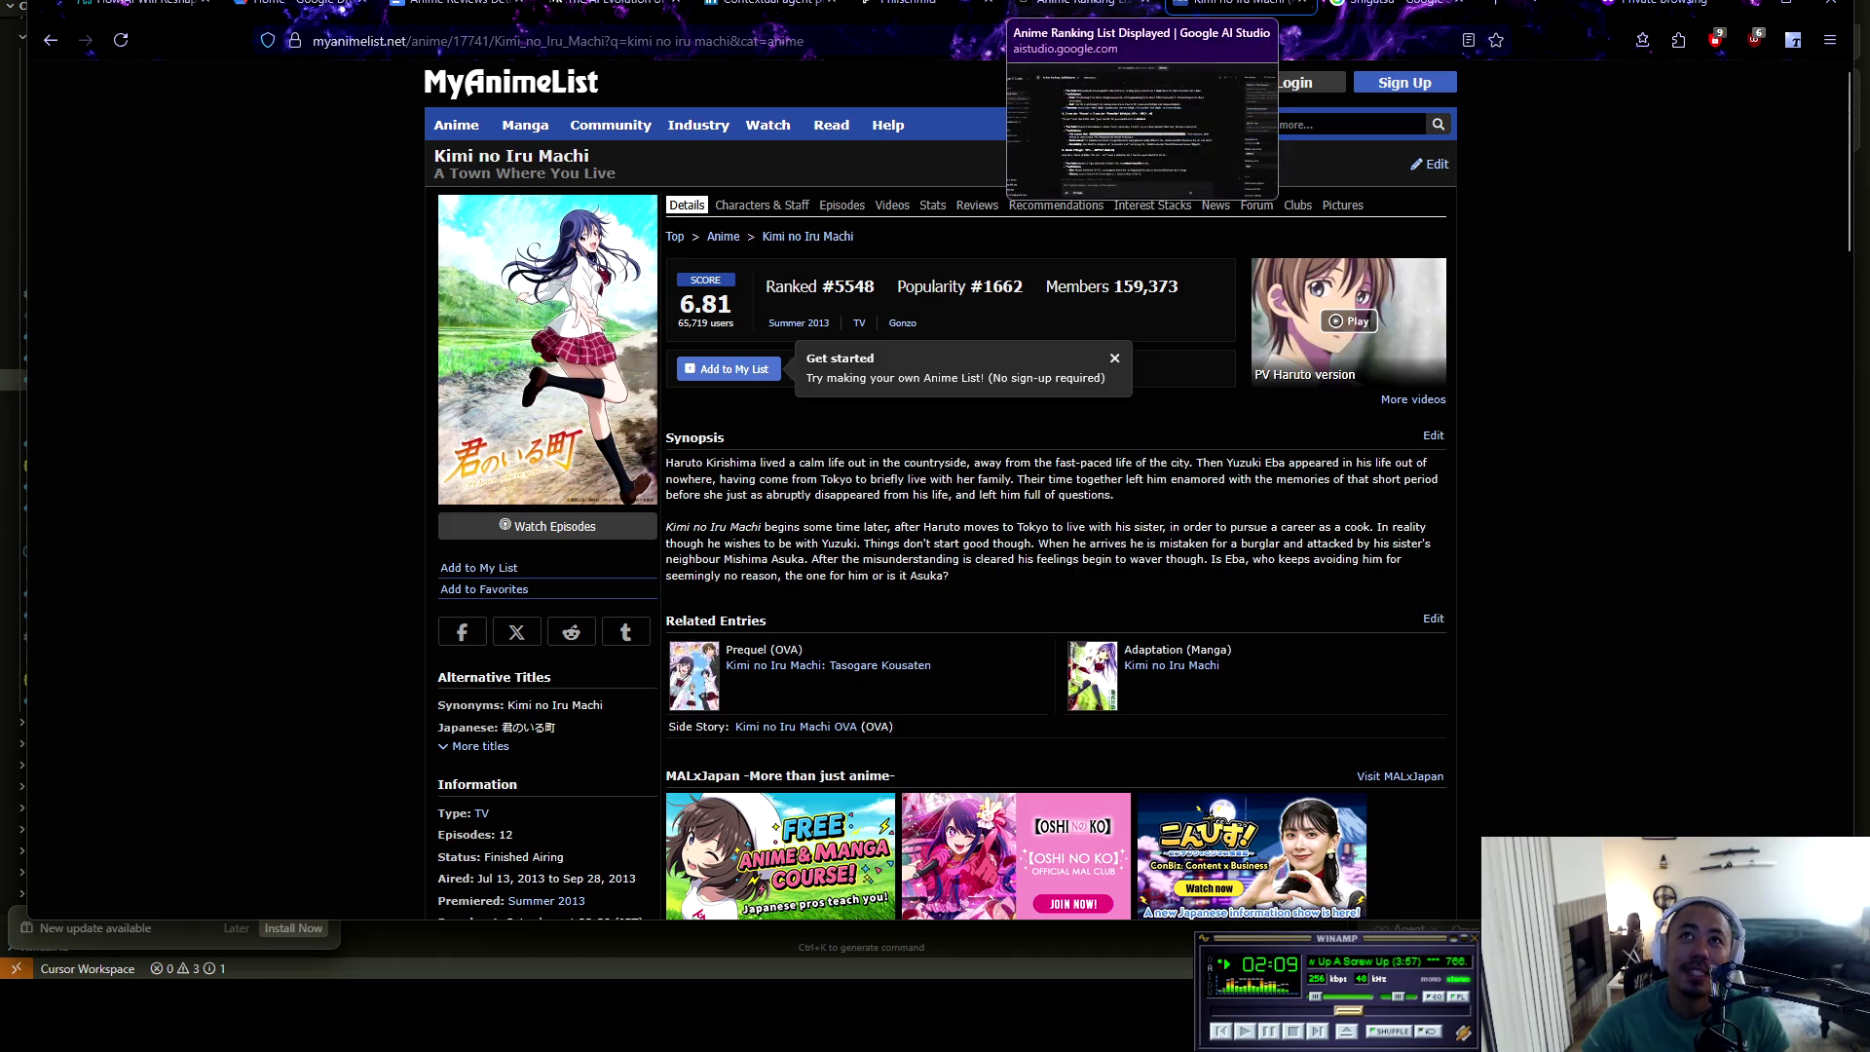
key("alt+Left")
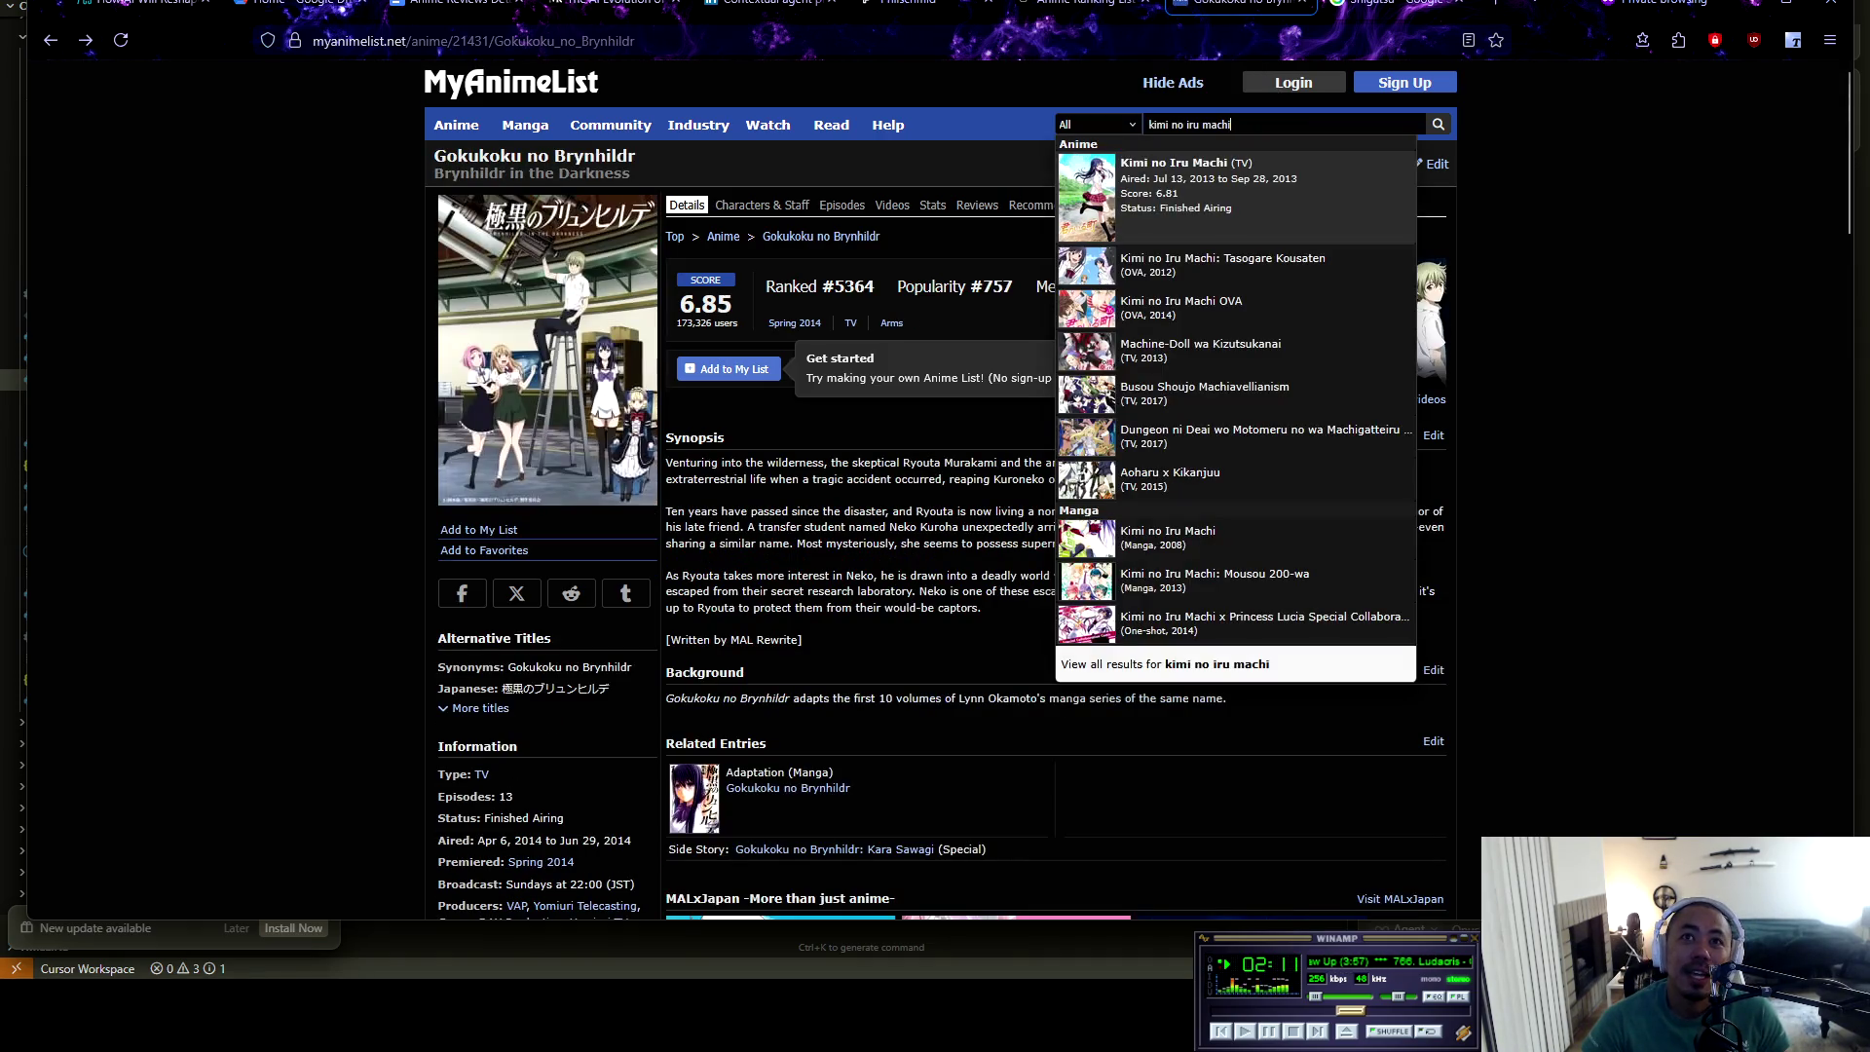
left_click(1174, 163)
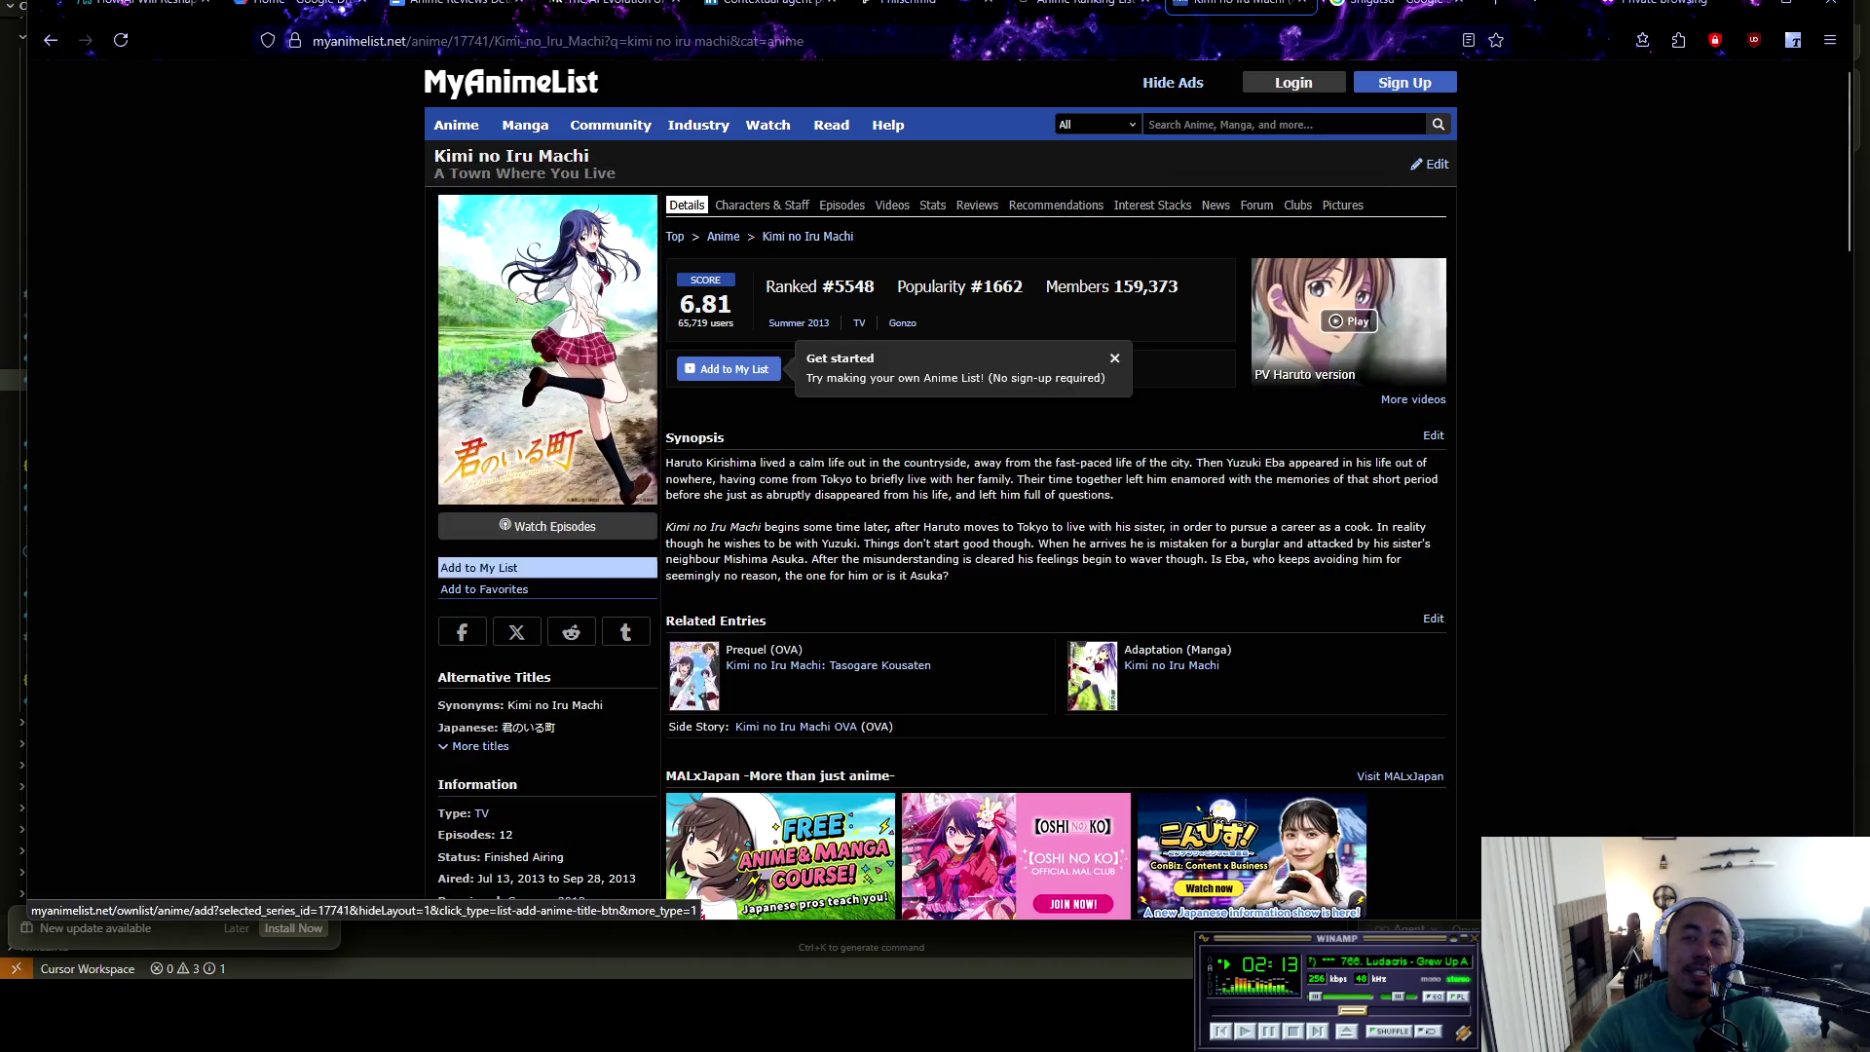
Visit the prequel Tasogare Kousaten page, return via its Sequel link, then go back to AI Studio
scroll(477, 568, "down", 2)
scroll(477, 568, "down", 1)
scroll(478, 568, "up", 3)
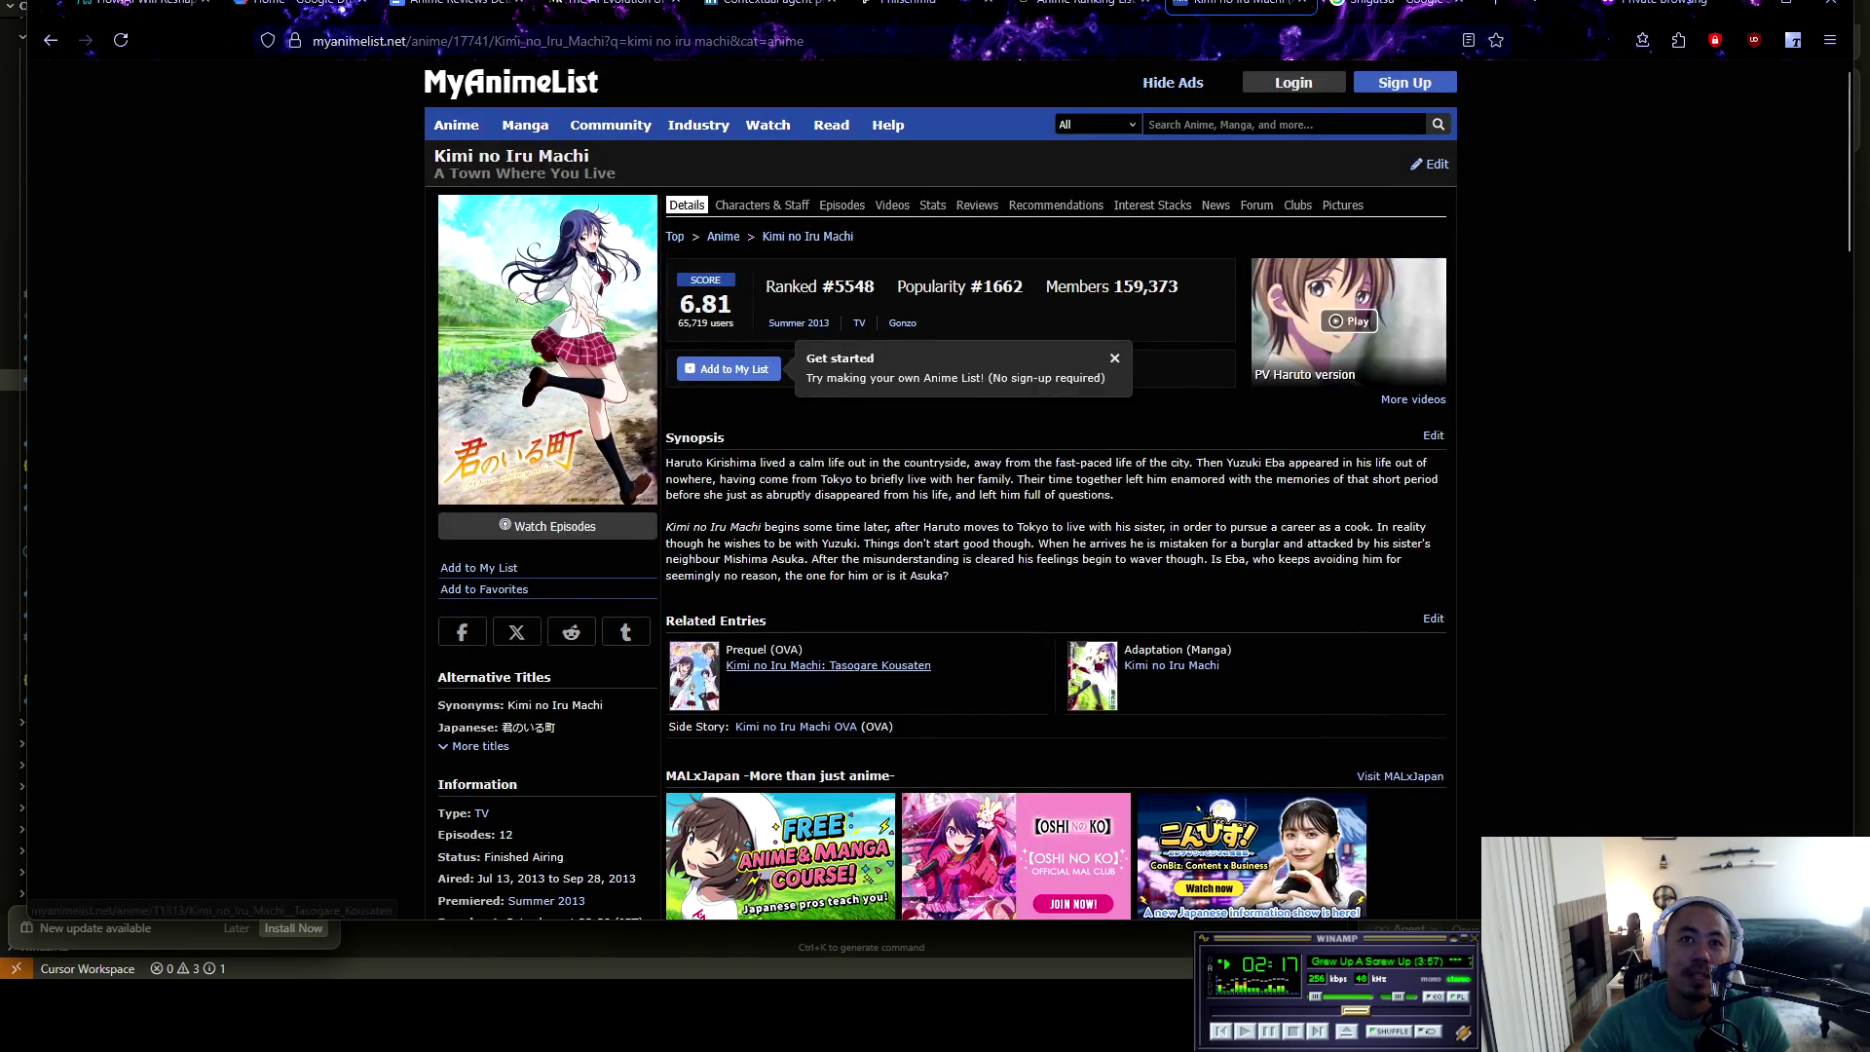
left_click(828, 665)
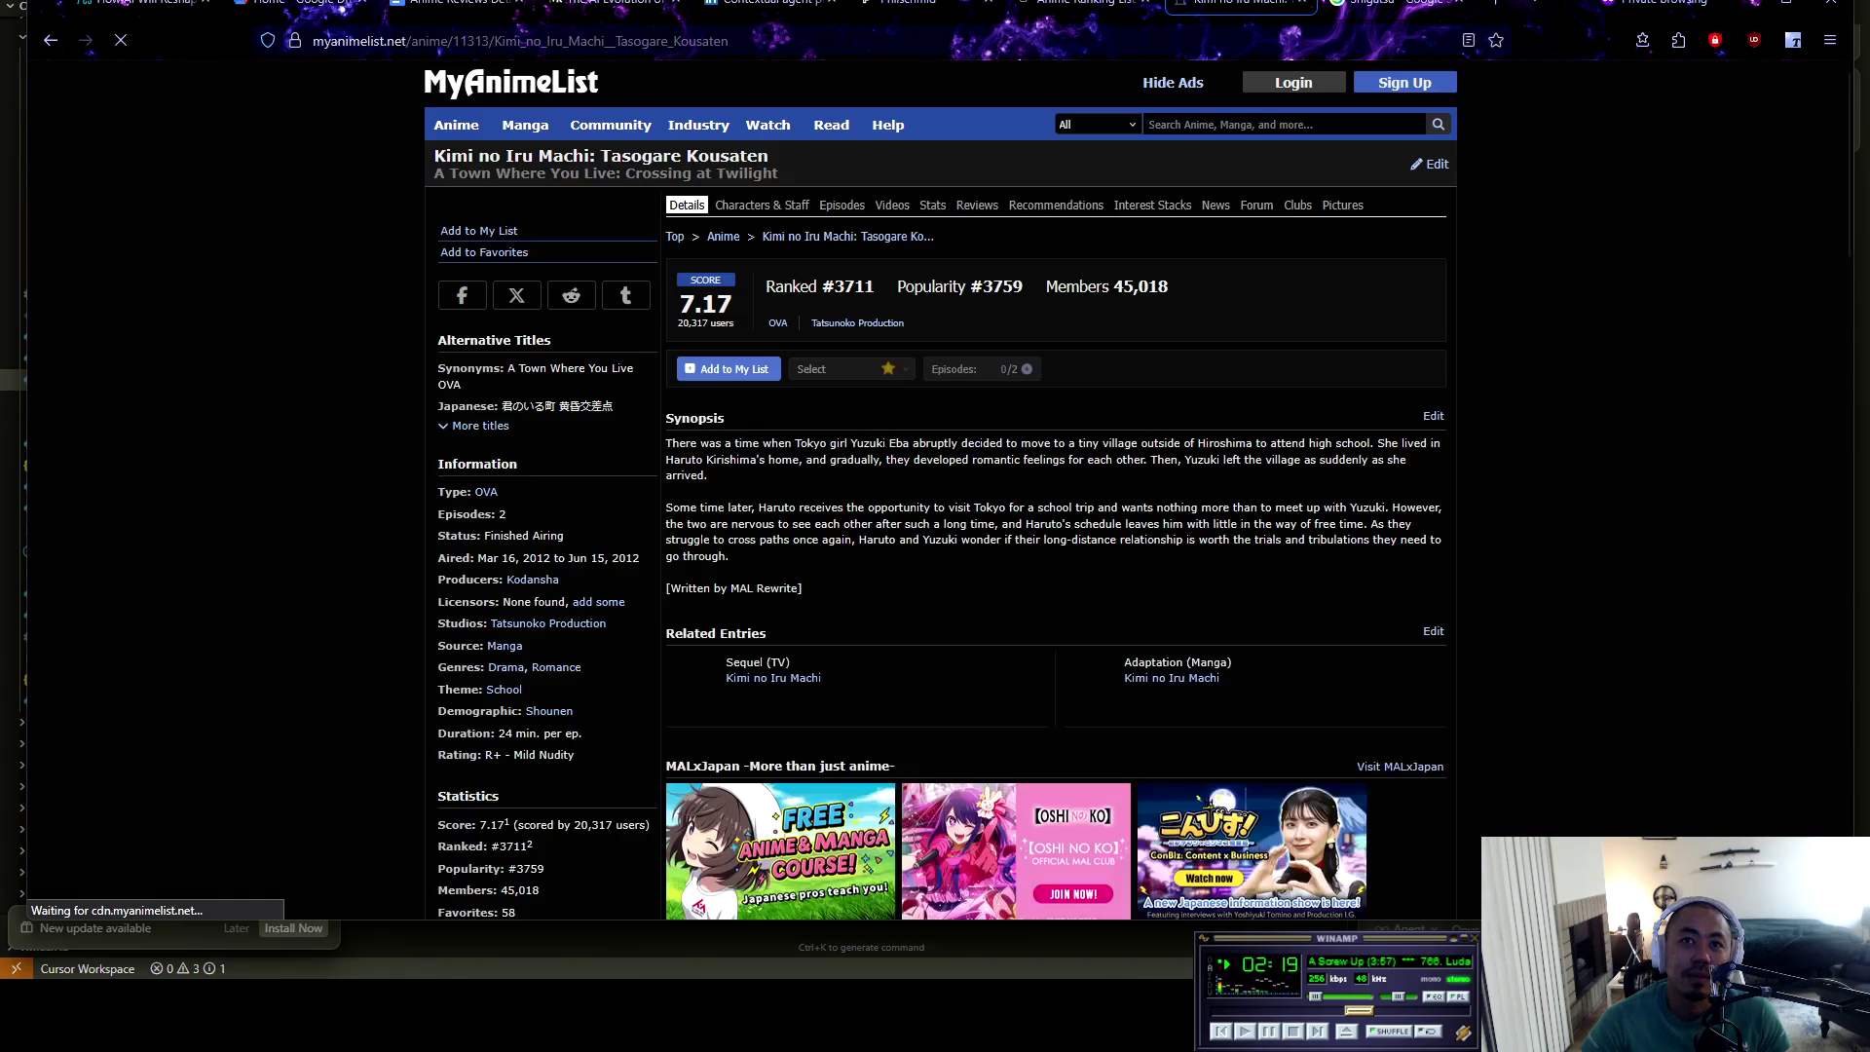
scroll(773, 579, "down", 1)
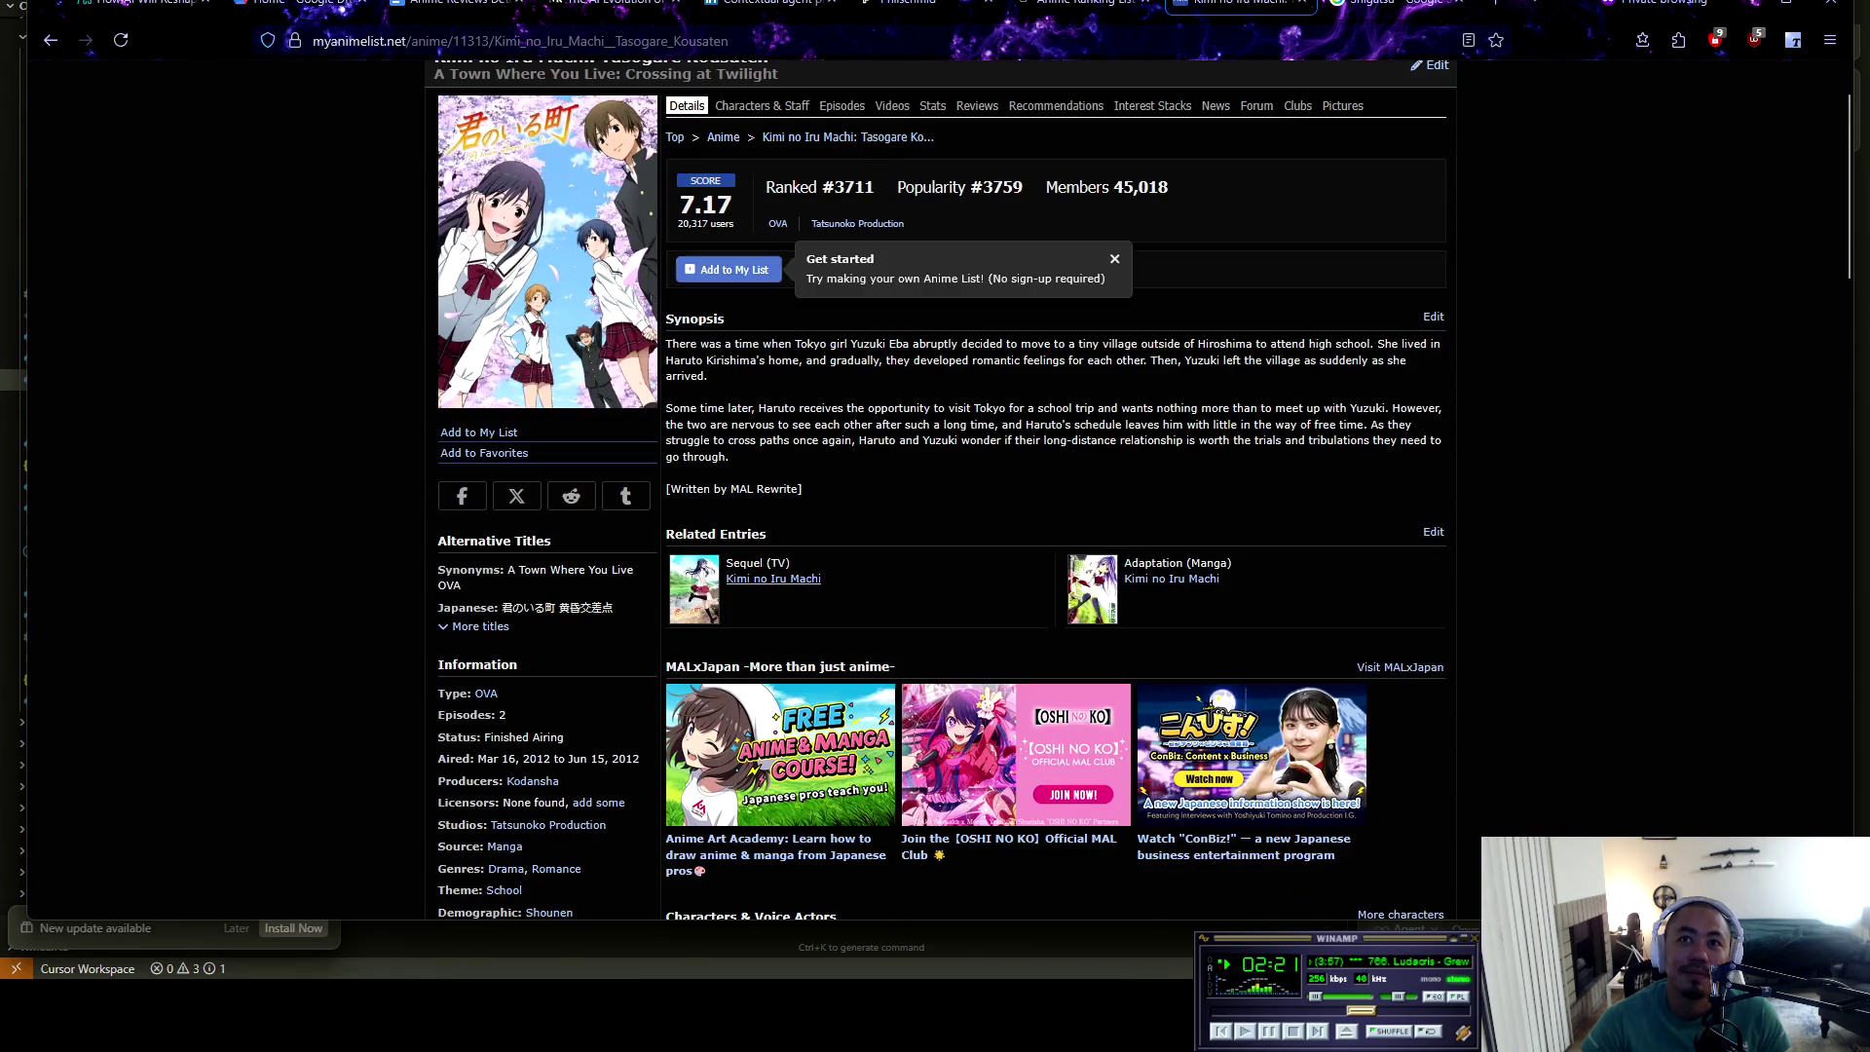
left_click(773, 578)
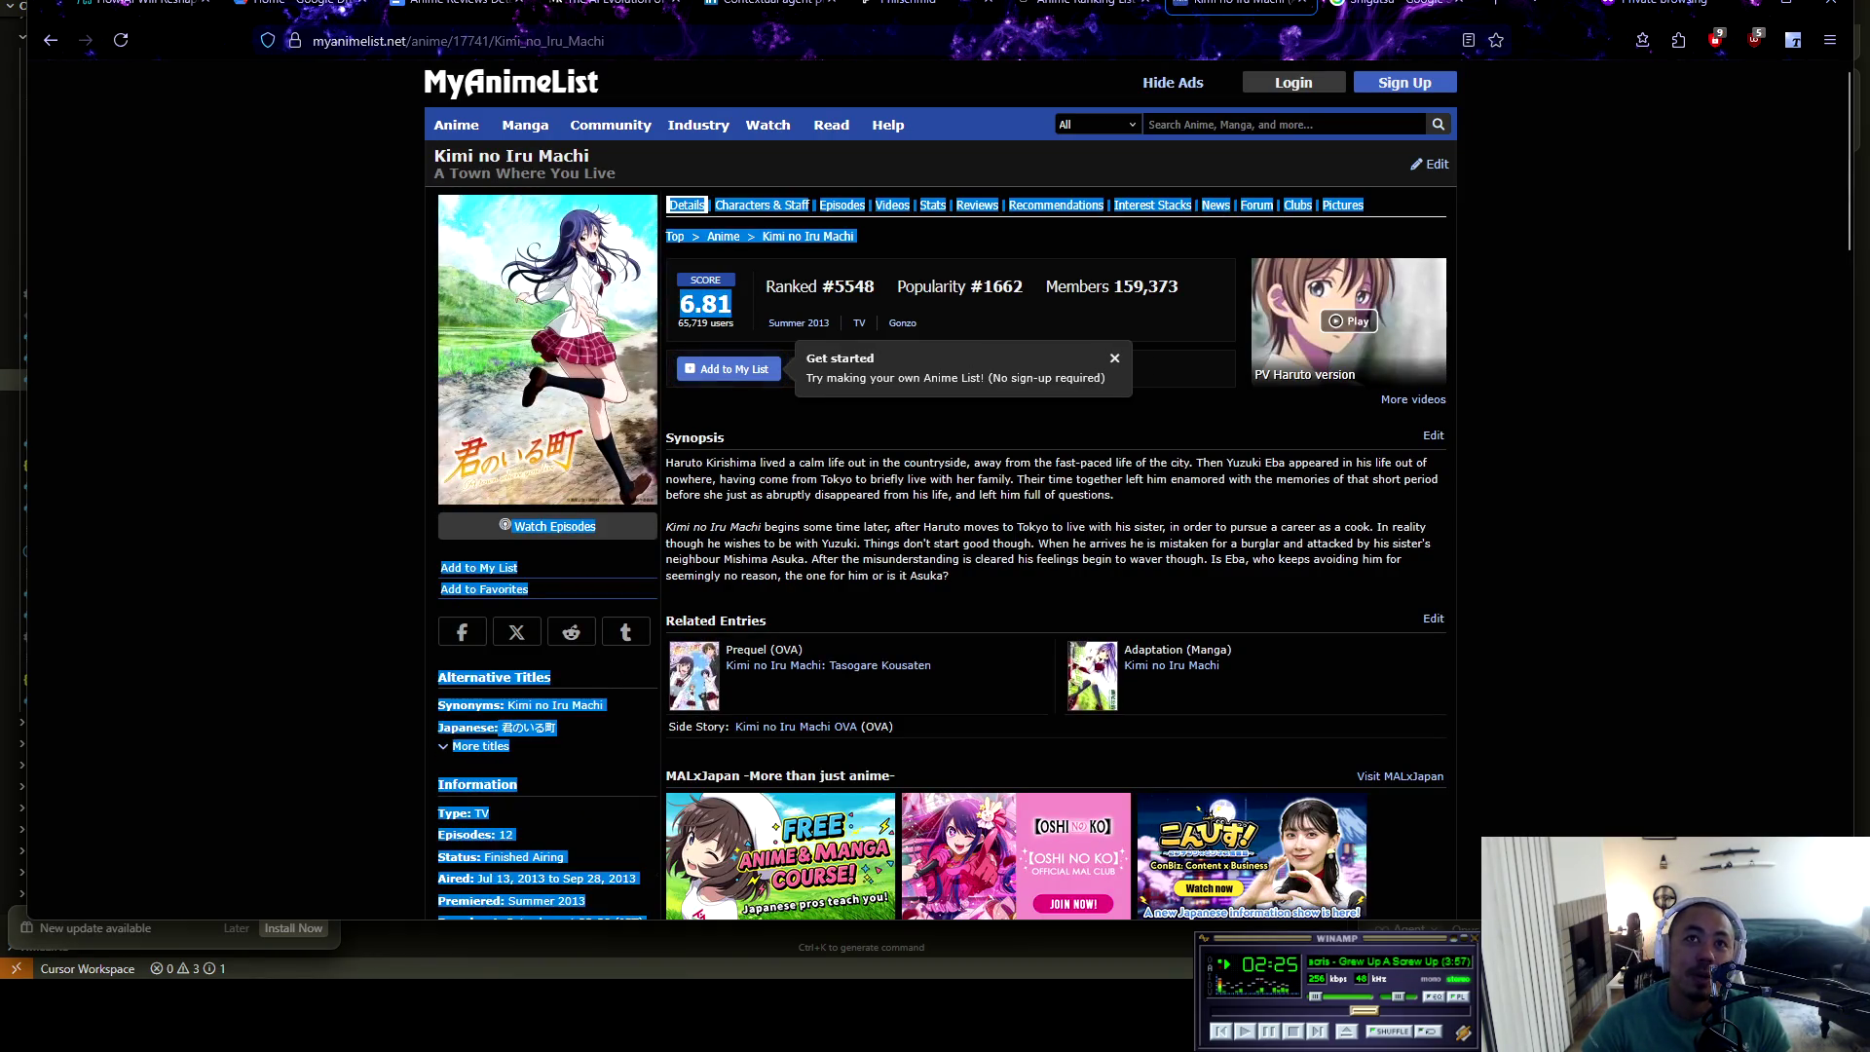
key("ctrl+shift+Tab")
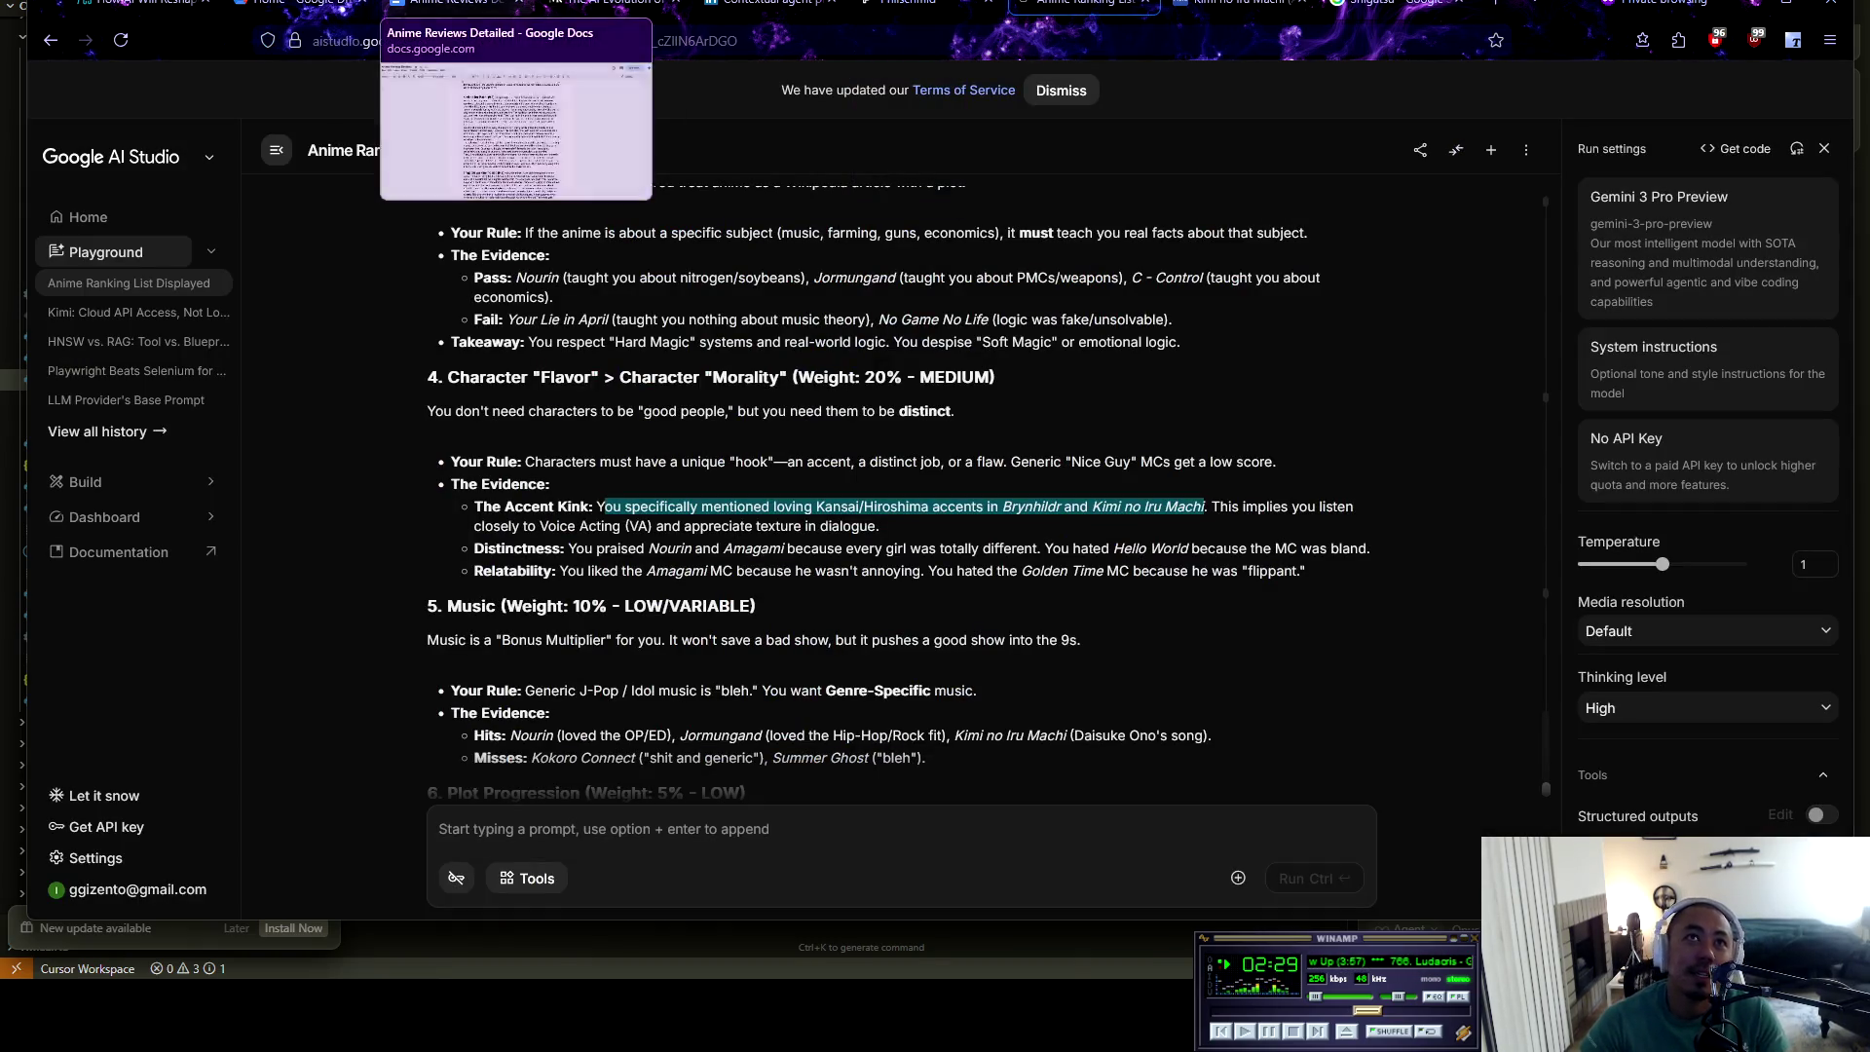
In the reviews document, highlight the Kimi no Iru Machi review's opening line and story-transitions sentence
left_click(453, 3)
left_click_drag(1181, 274, 780, 273)
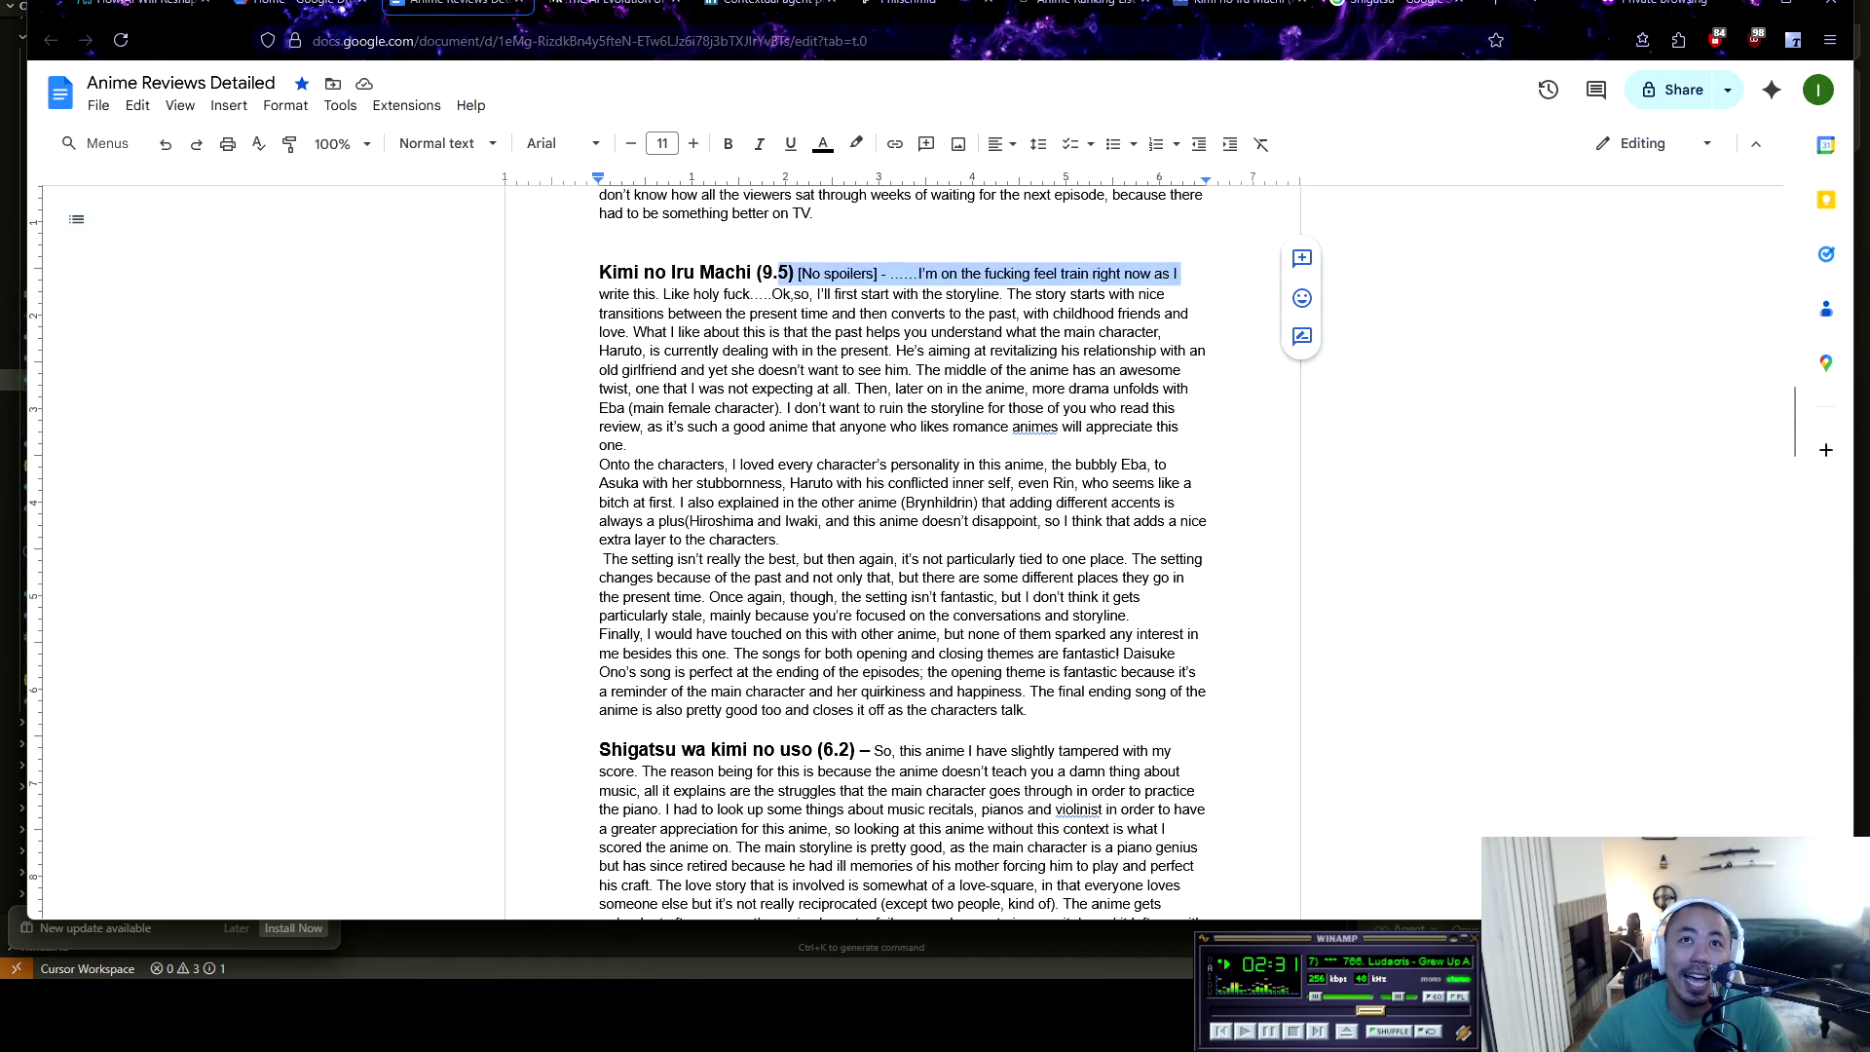
left_click(791, 408)
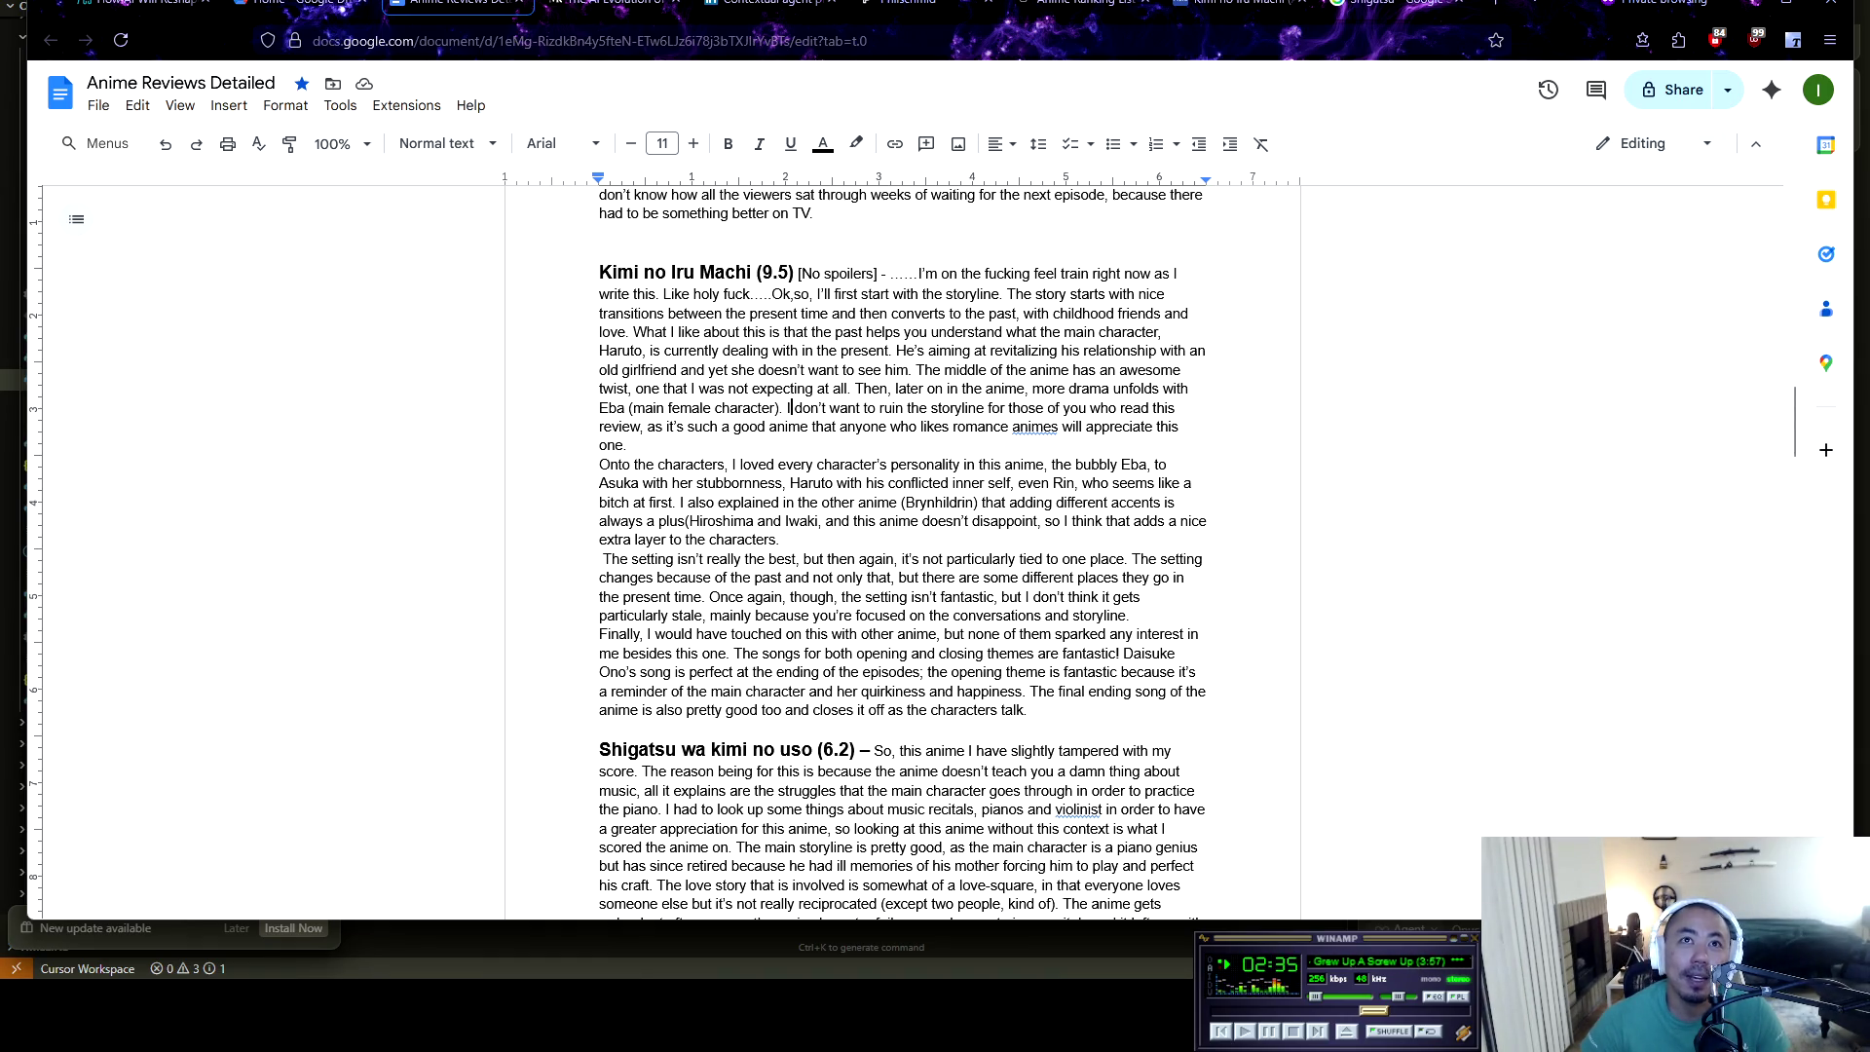
mouse_move(1025, 294)
left_mouse_down()
mouse_move(1169, 294)
mouse_move(626, 294)
mouse_move(689, 313)
mouse_move(1191, 313)
mouse_move(689, 332)
mouse_move(1078, 351)
mouse_move(1164, 336)
mouse_move(635, 350)
mouse_move(1208, 353)
mouse_move(677, 370)
mouse_move(897, 370)
mouse_move(897, 352)
mouse_move(915, 370)
mouse_move(1181, 371)
mouse_move(629, 370)
mouse_move(651, 389)
mouse_move(1190, 389)
mouse_move(643, 407)
mouse_move(789, 407)
mouse_move(748, 407)
left_mouse_up()
left_click(748, 407)
scroll(748, 408, "down", 1)
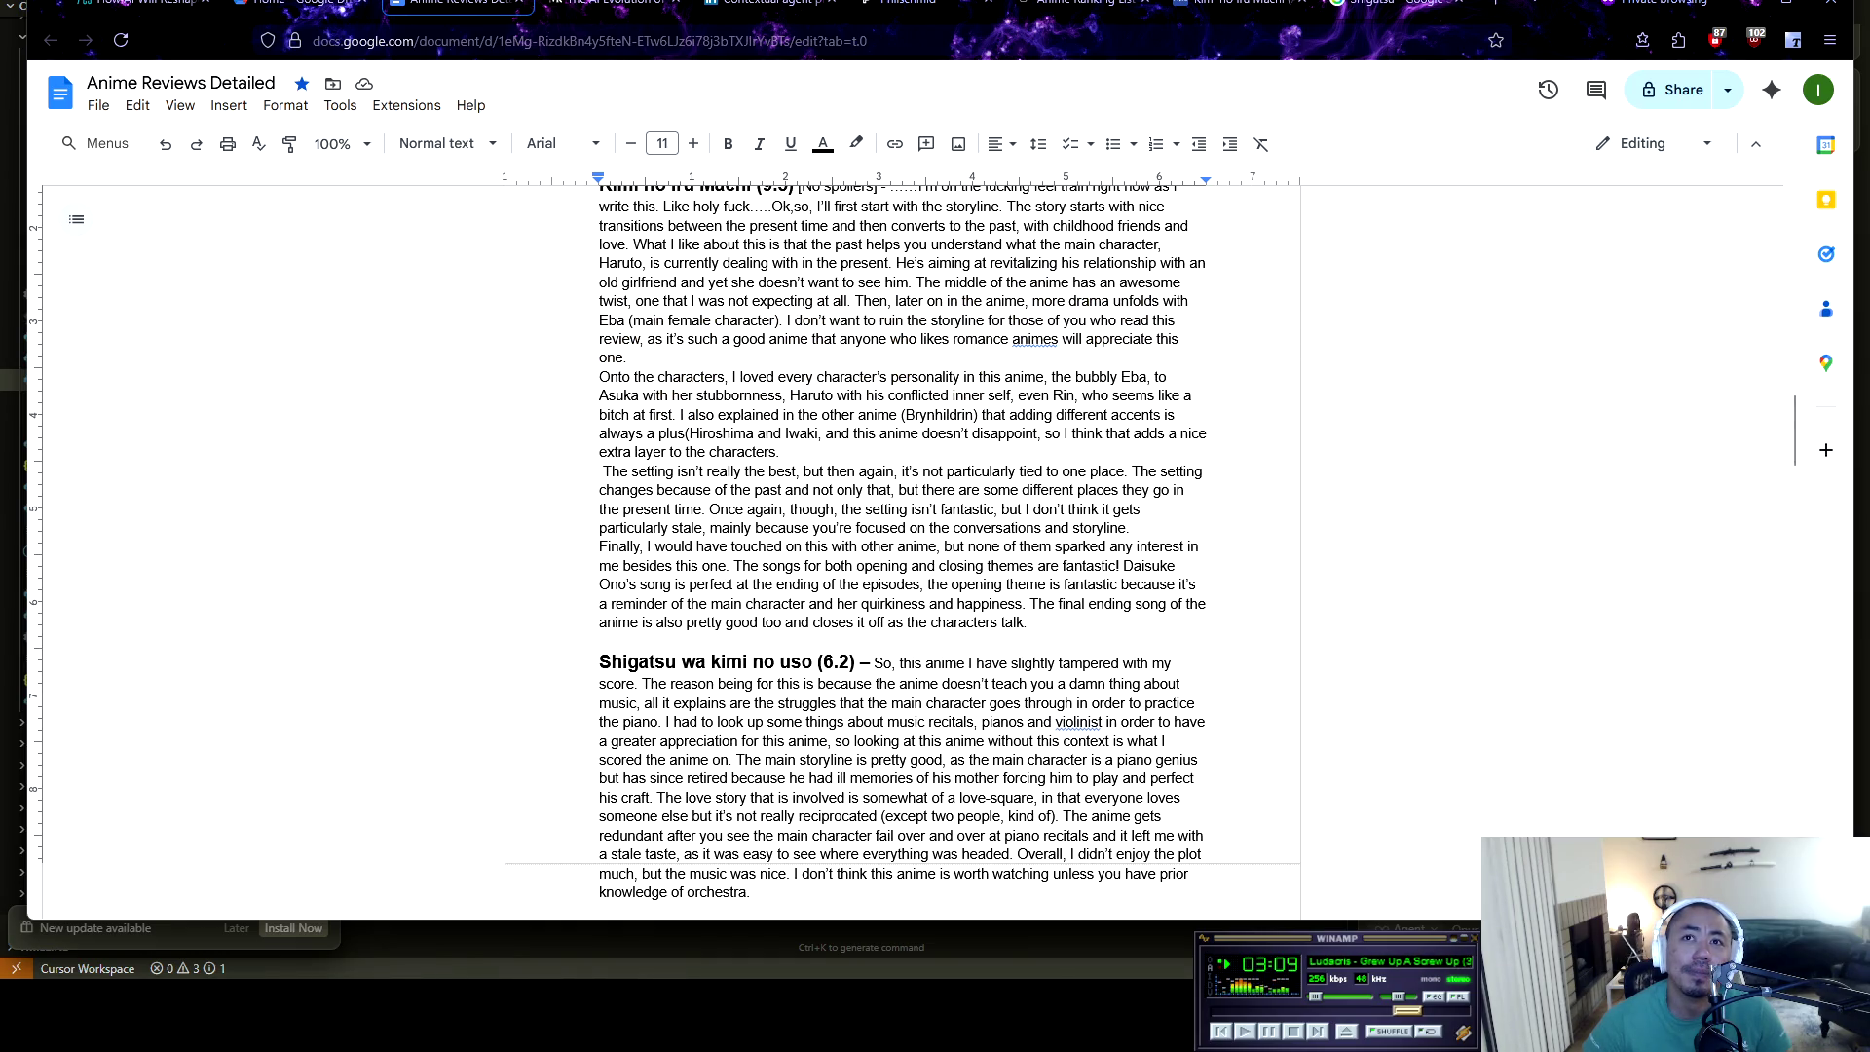
Select through the review's setting paragraph with Shift+arrow keys, then deselect it
mouse_move(600, 471)
left_mouse_down()
mouse_move(1064, 471)
mouse_move(1133, 491)
mouse_move(1205, 472)
mouse_move(622, 509)
mouse_move(795, 491)
left_mouse_up()
key("shift+Right")
key("shift+Right")
key("shift+Right")
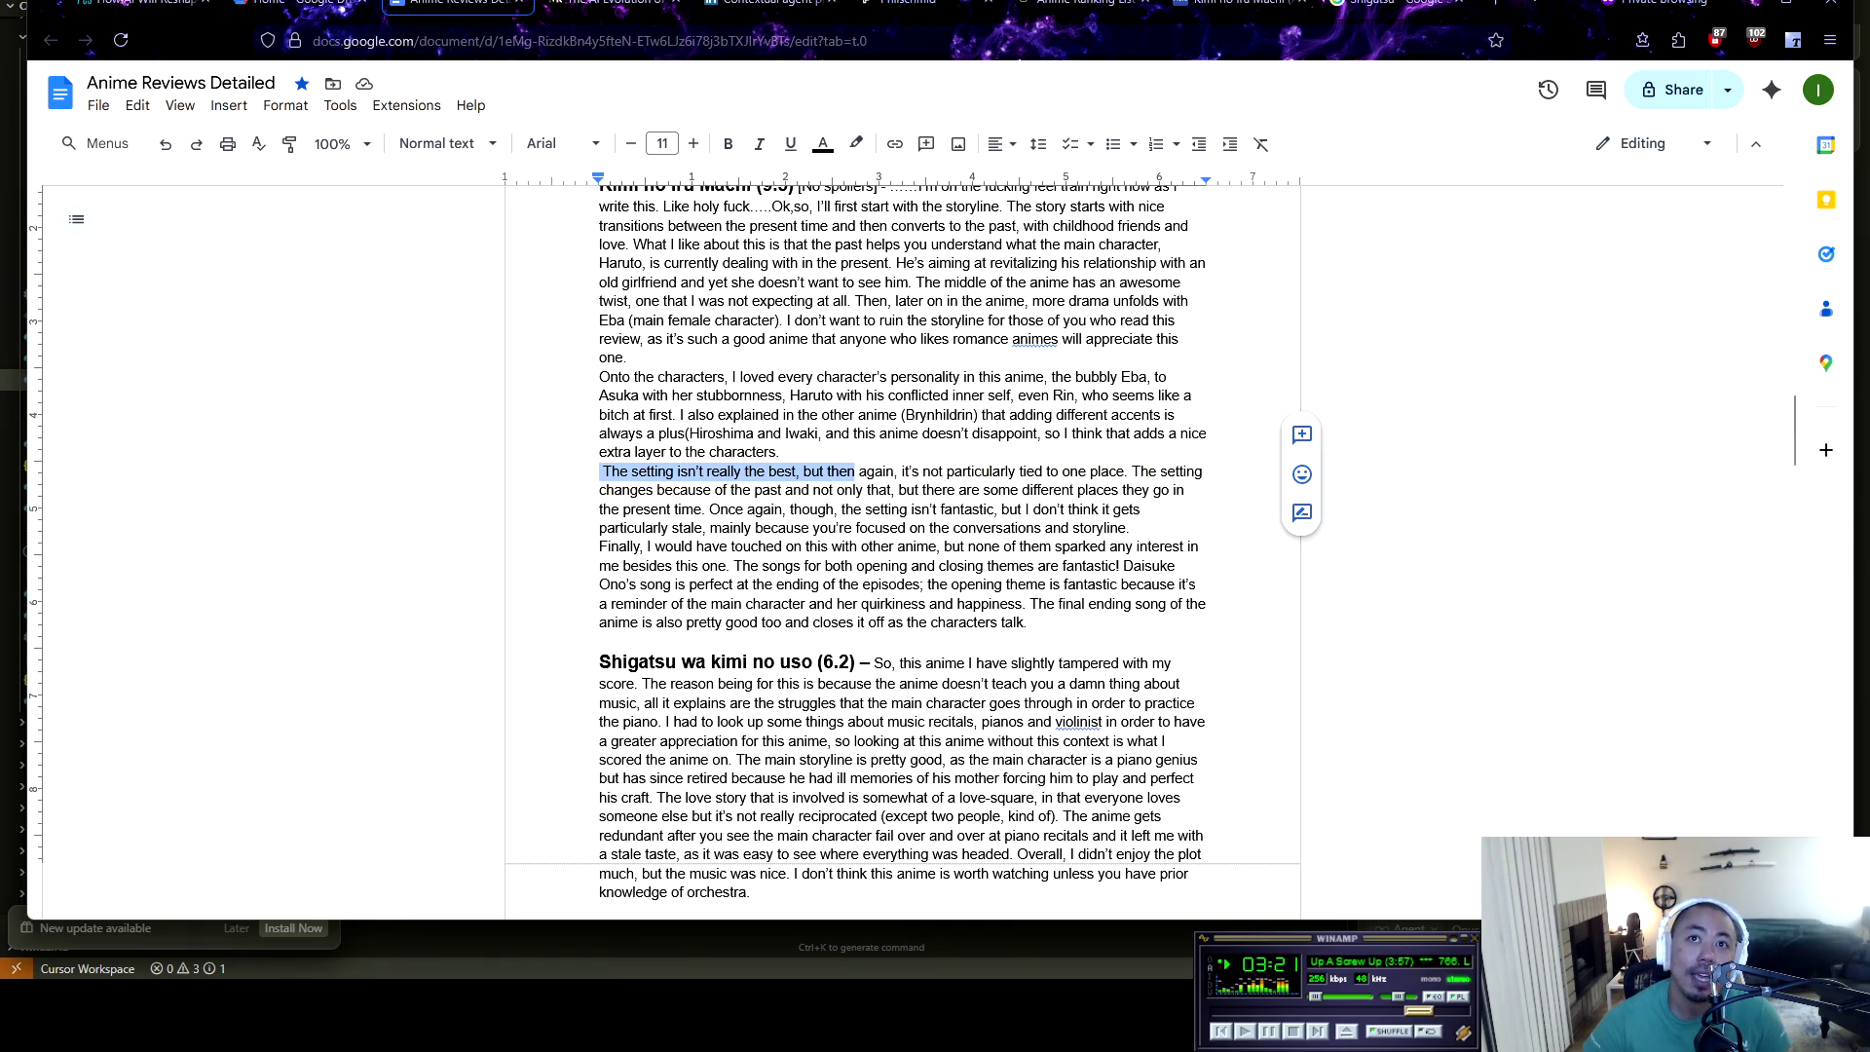
key("shift+Right")
key("shift+Right")
key("shift+Right")
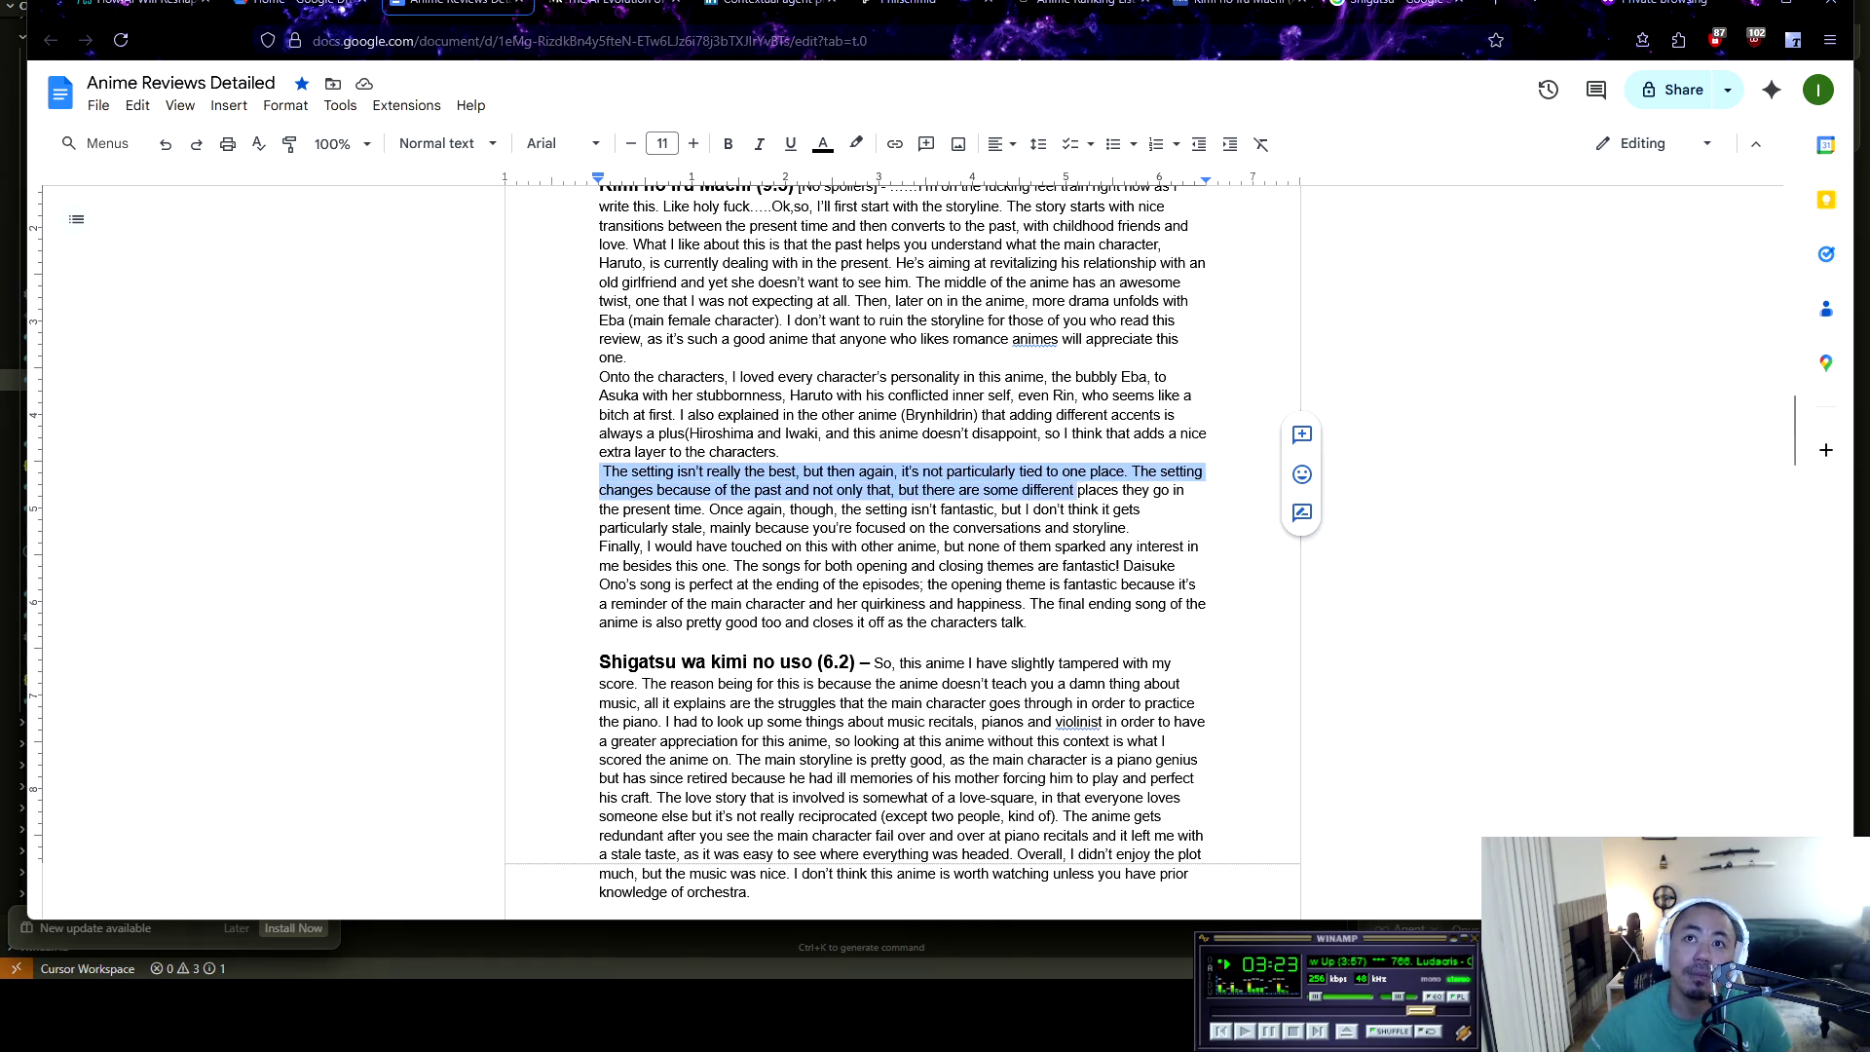
key("shift+Right")
key("shift+Right")
key("shift+Right")
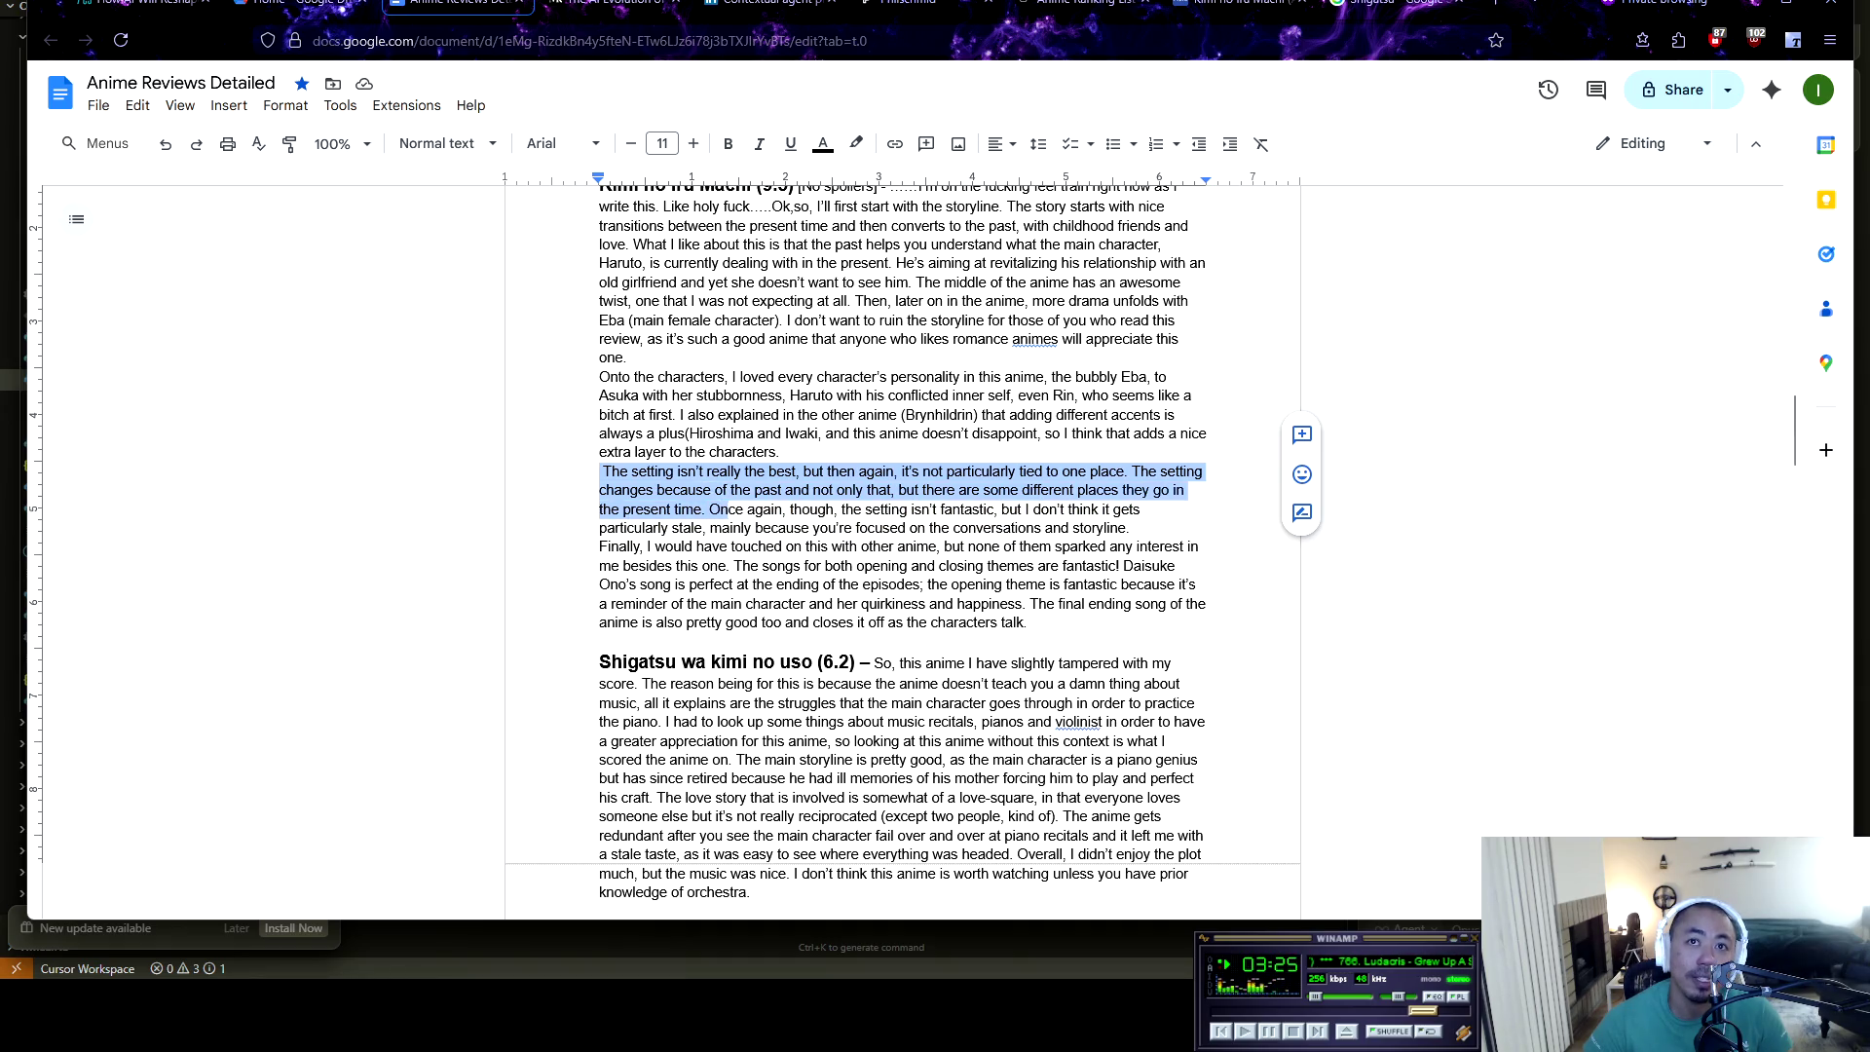
key("shift+Right")
key("shift+Right")
key("shift+Right")
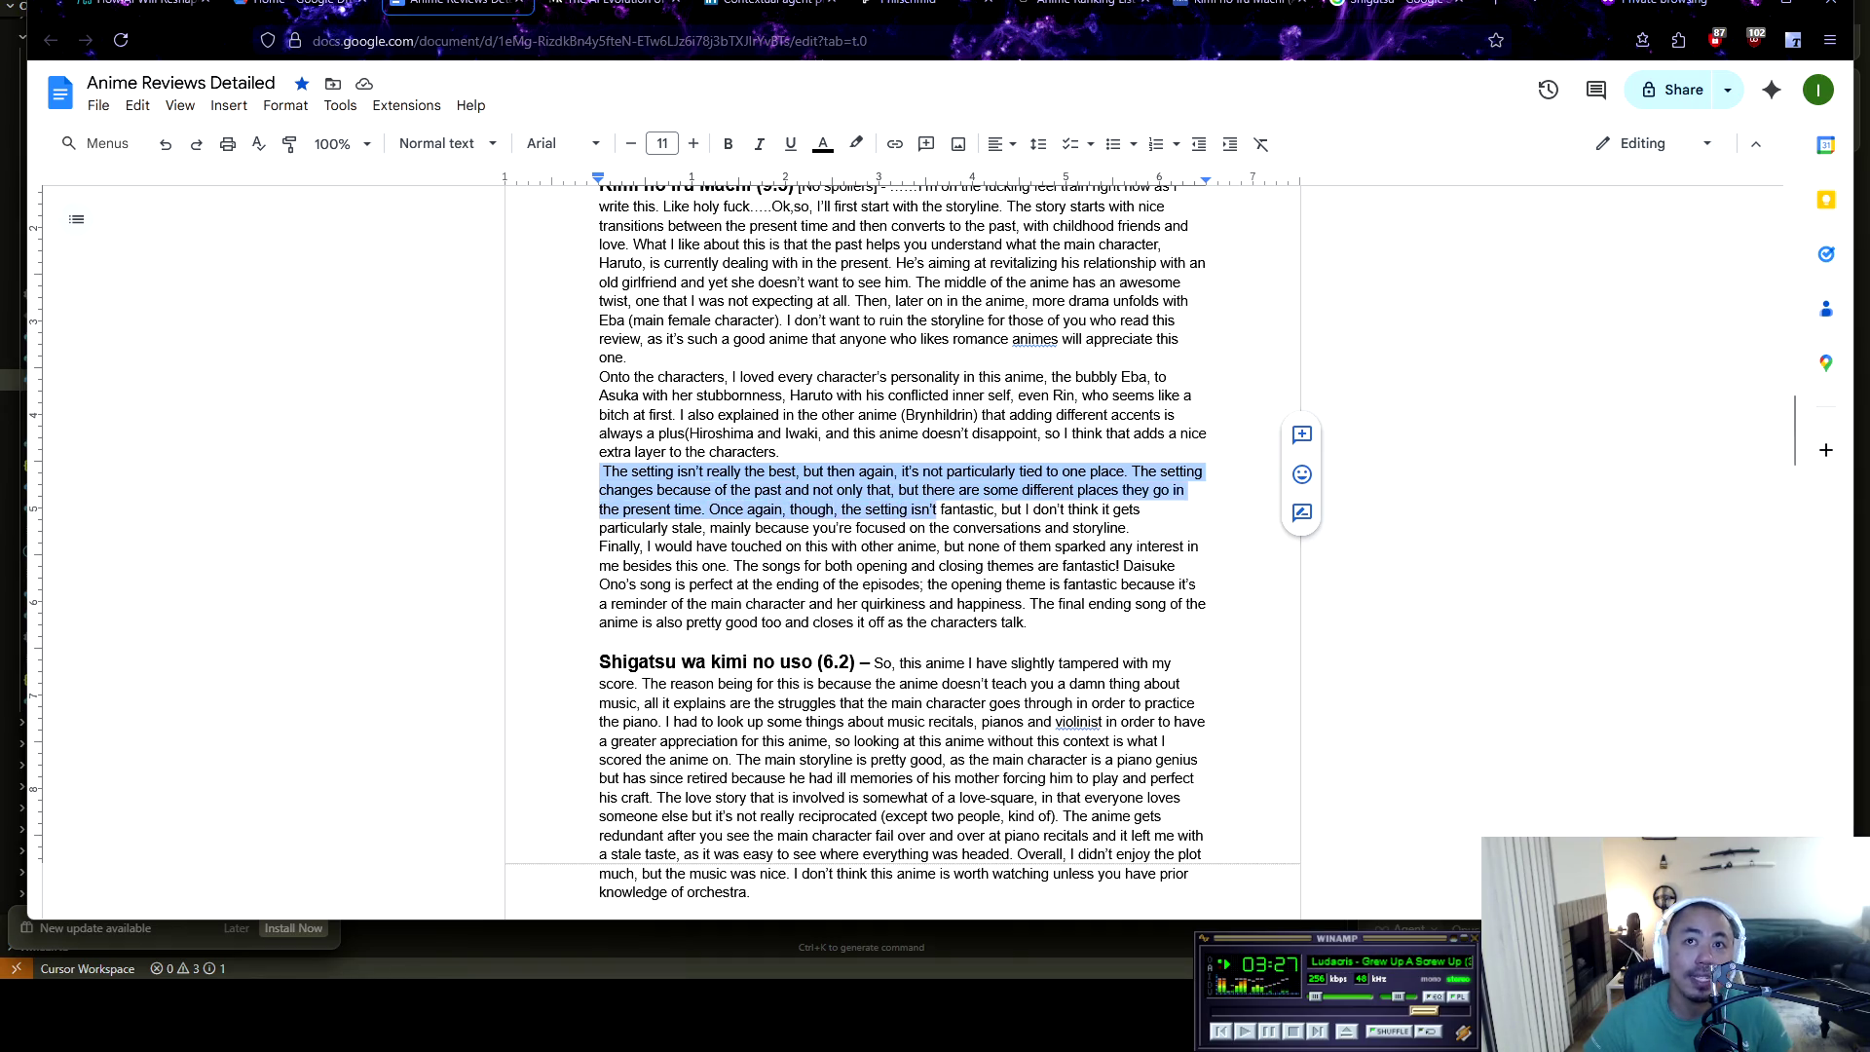
key("shift+Right")
key("shift+Down")
key("ctrl+shift+Left")
key("ctrl+shift+Left")
key("ctrl+shift+Left")
key("shift+Right")
key("shift+Right")
key("shift+Right")
key("shift+Right")
key("shift+Right")
key("shift+Right")
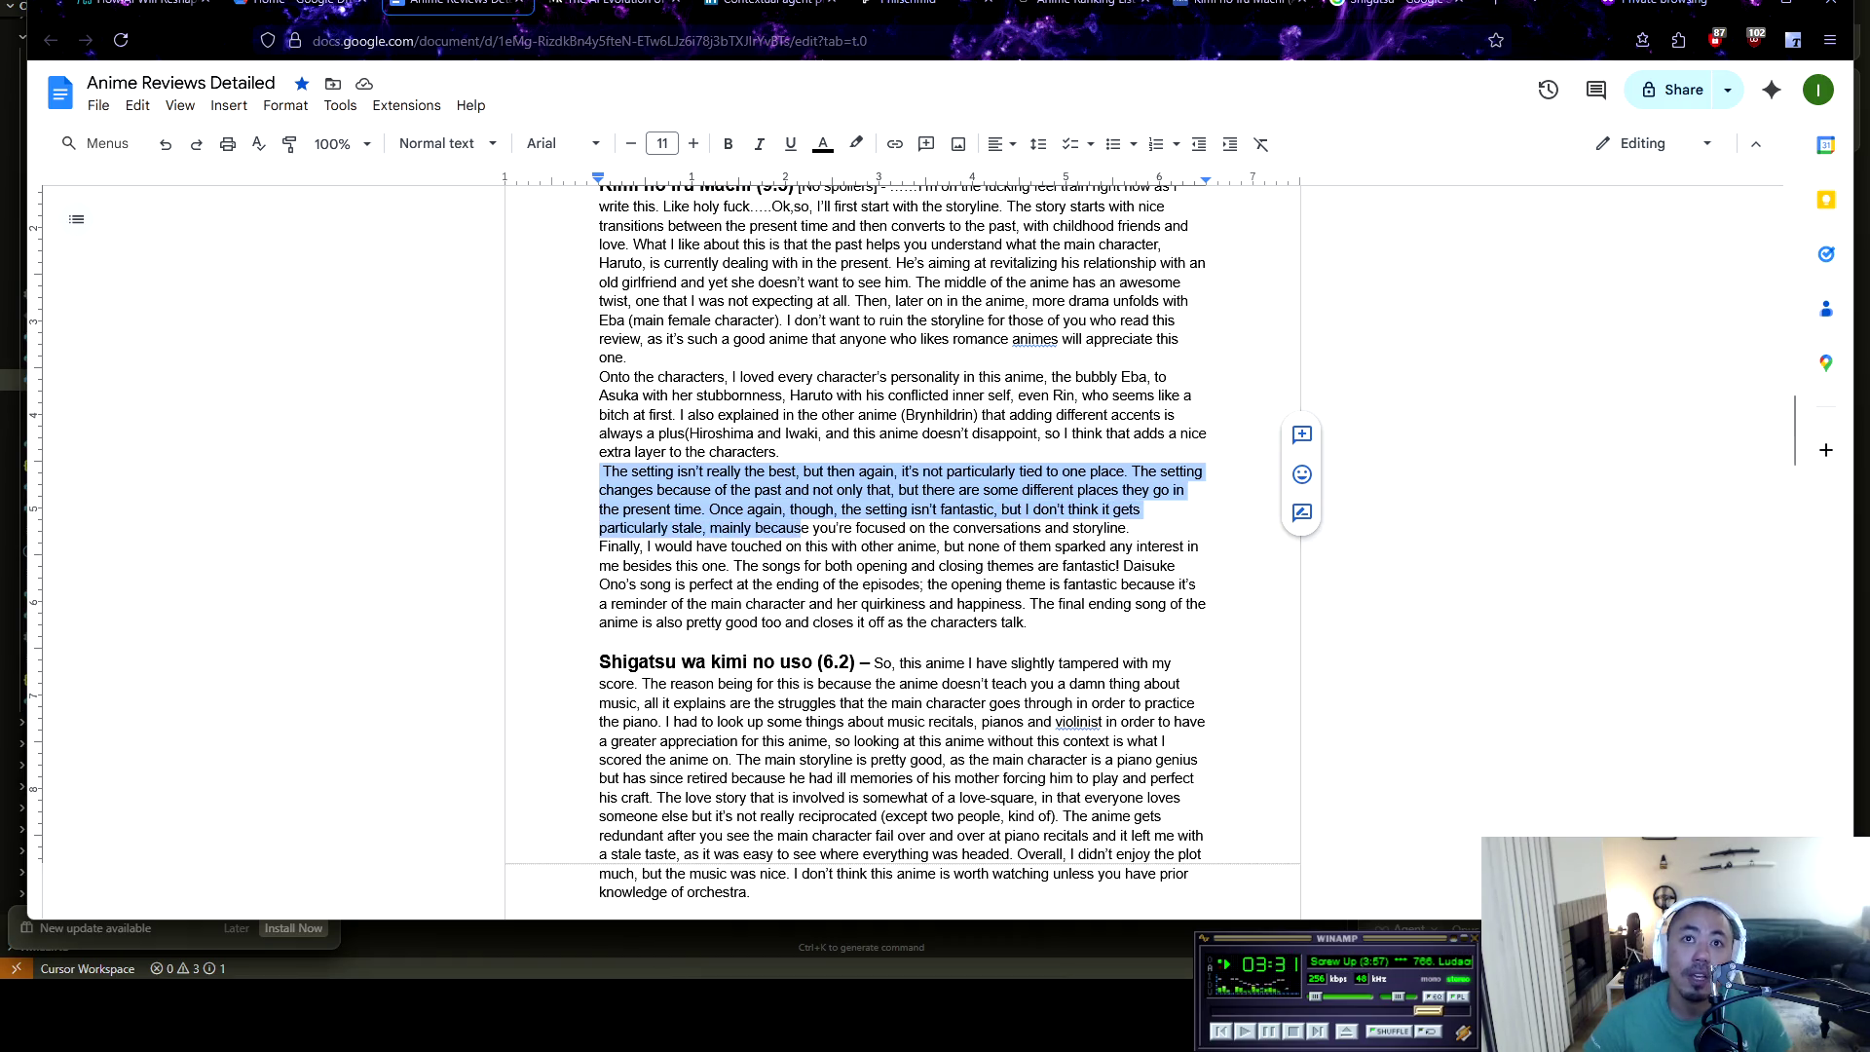
key("shift+Right")
key("shift+Right")
key("shift+Right")
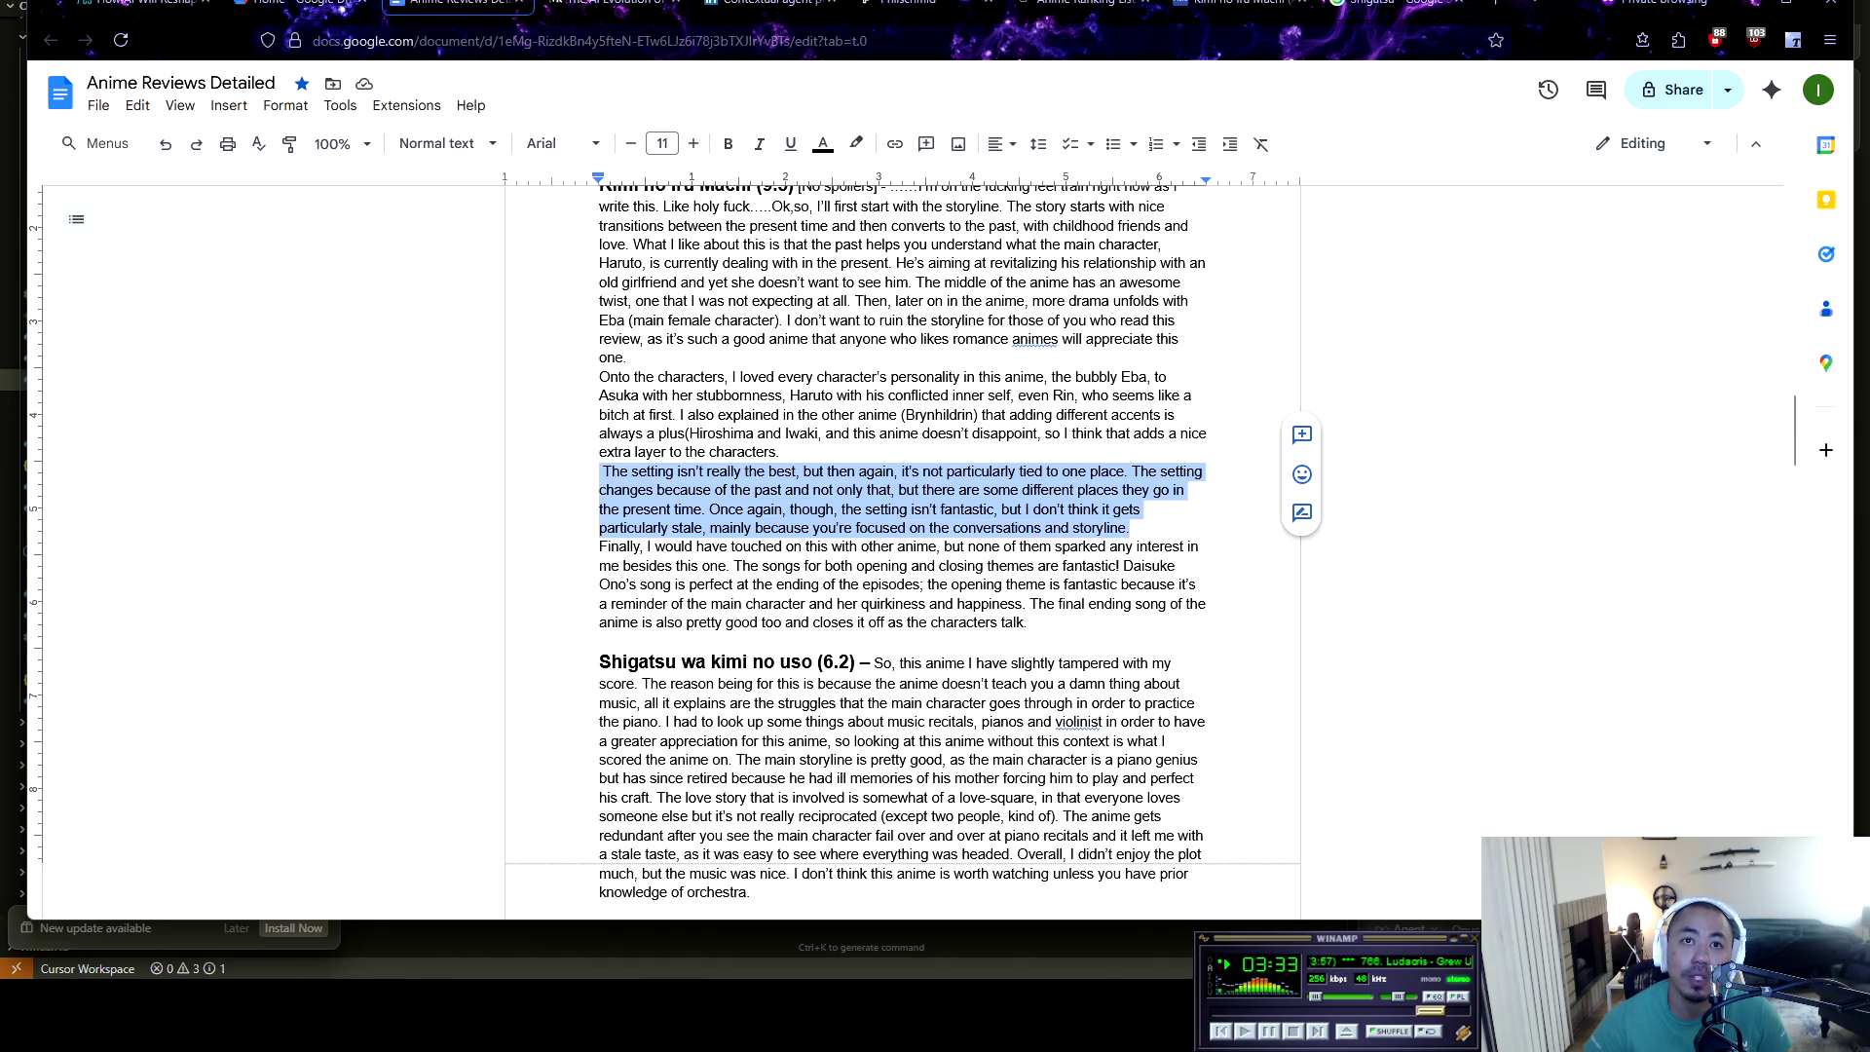
key("Left")
Highlight the sentence praising the opening and closing themes, then the words Daisuke Ono's
left_click(898, 432)
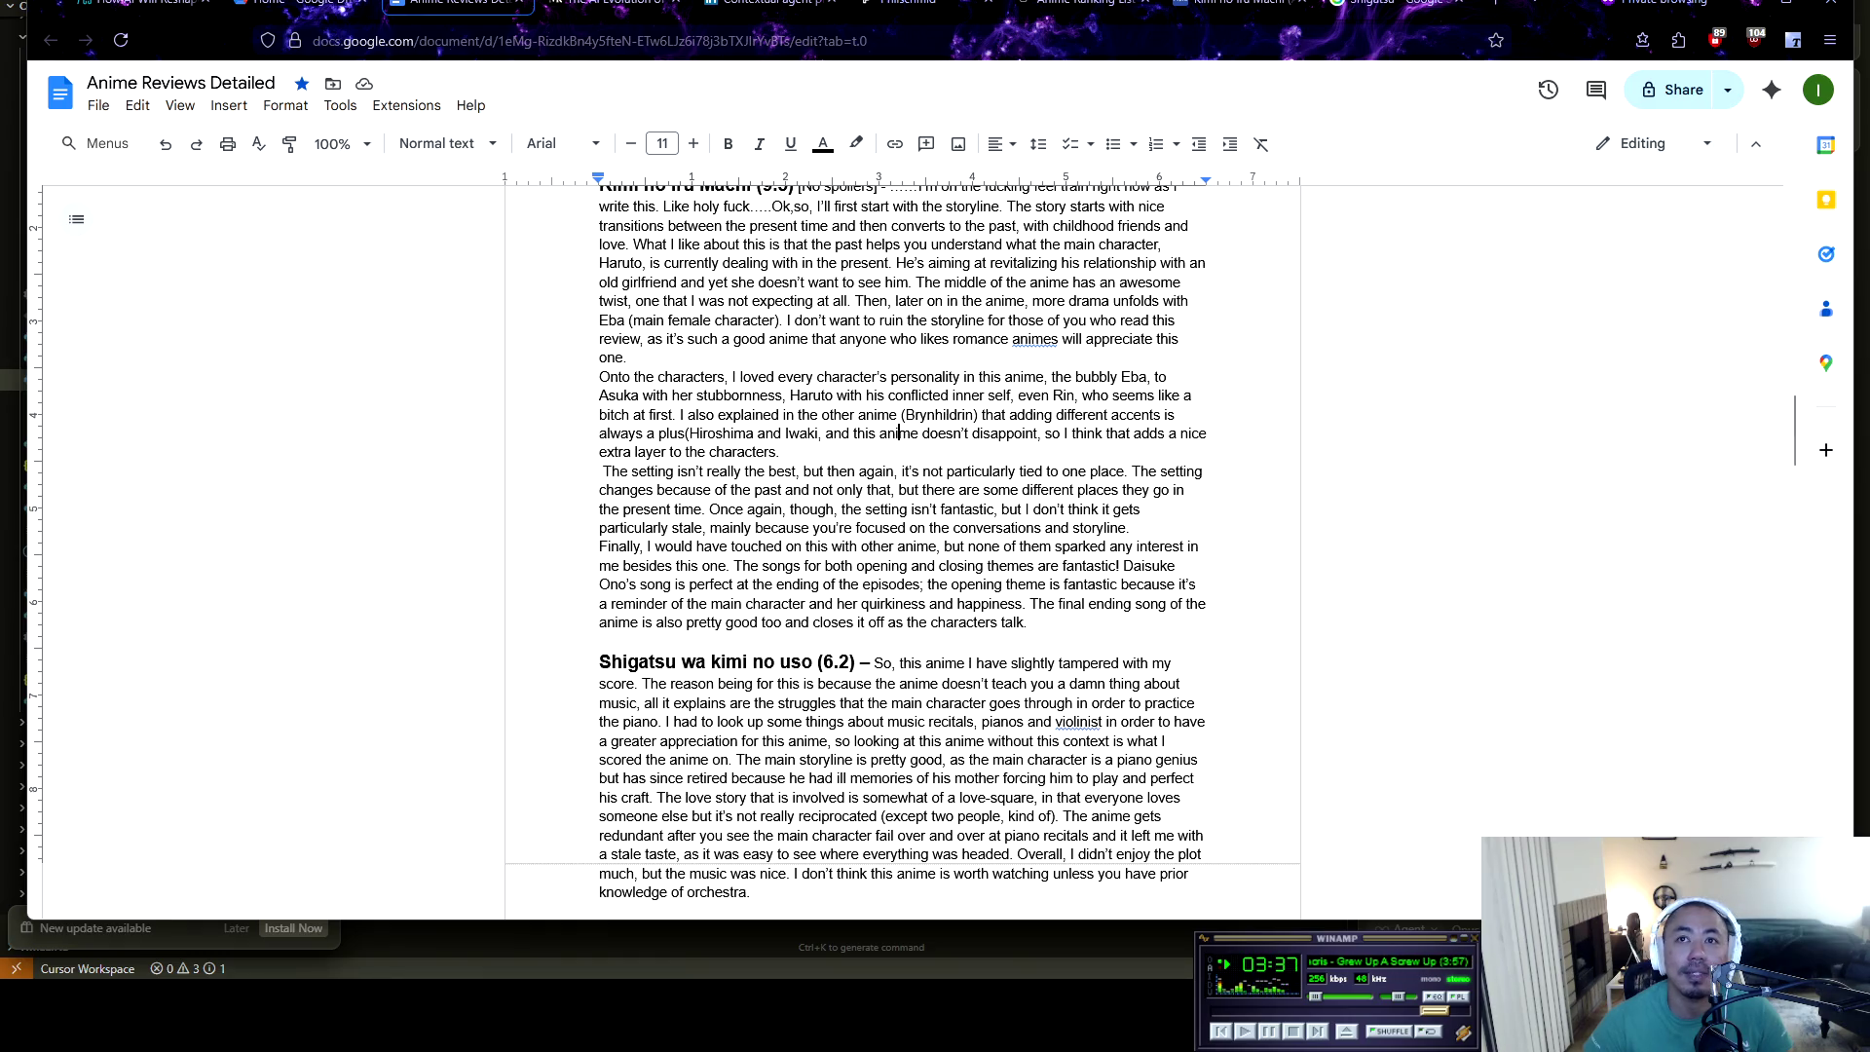
key("shift+Right")
key("shift+Right")
key("shift+Right")
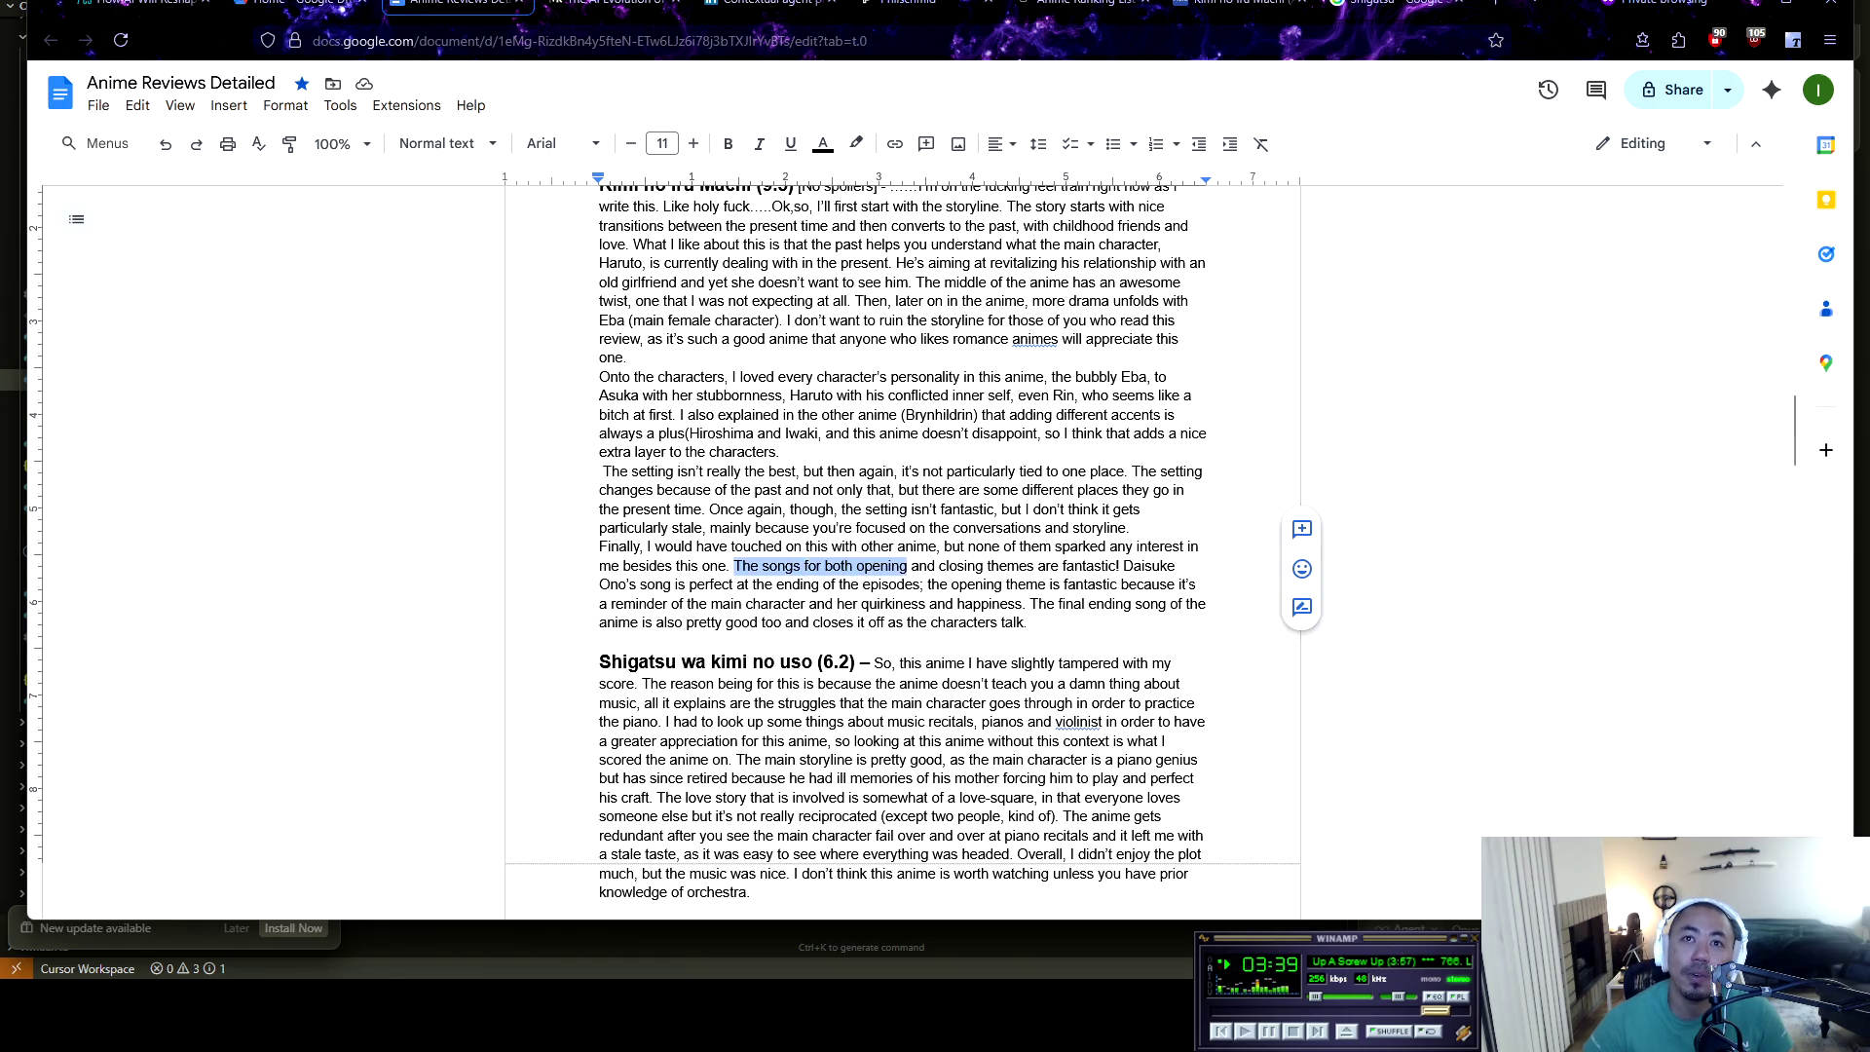
key("shift+Right")
key("shift+Right")
key("shift+Right")
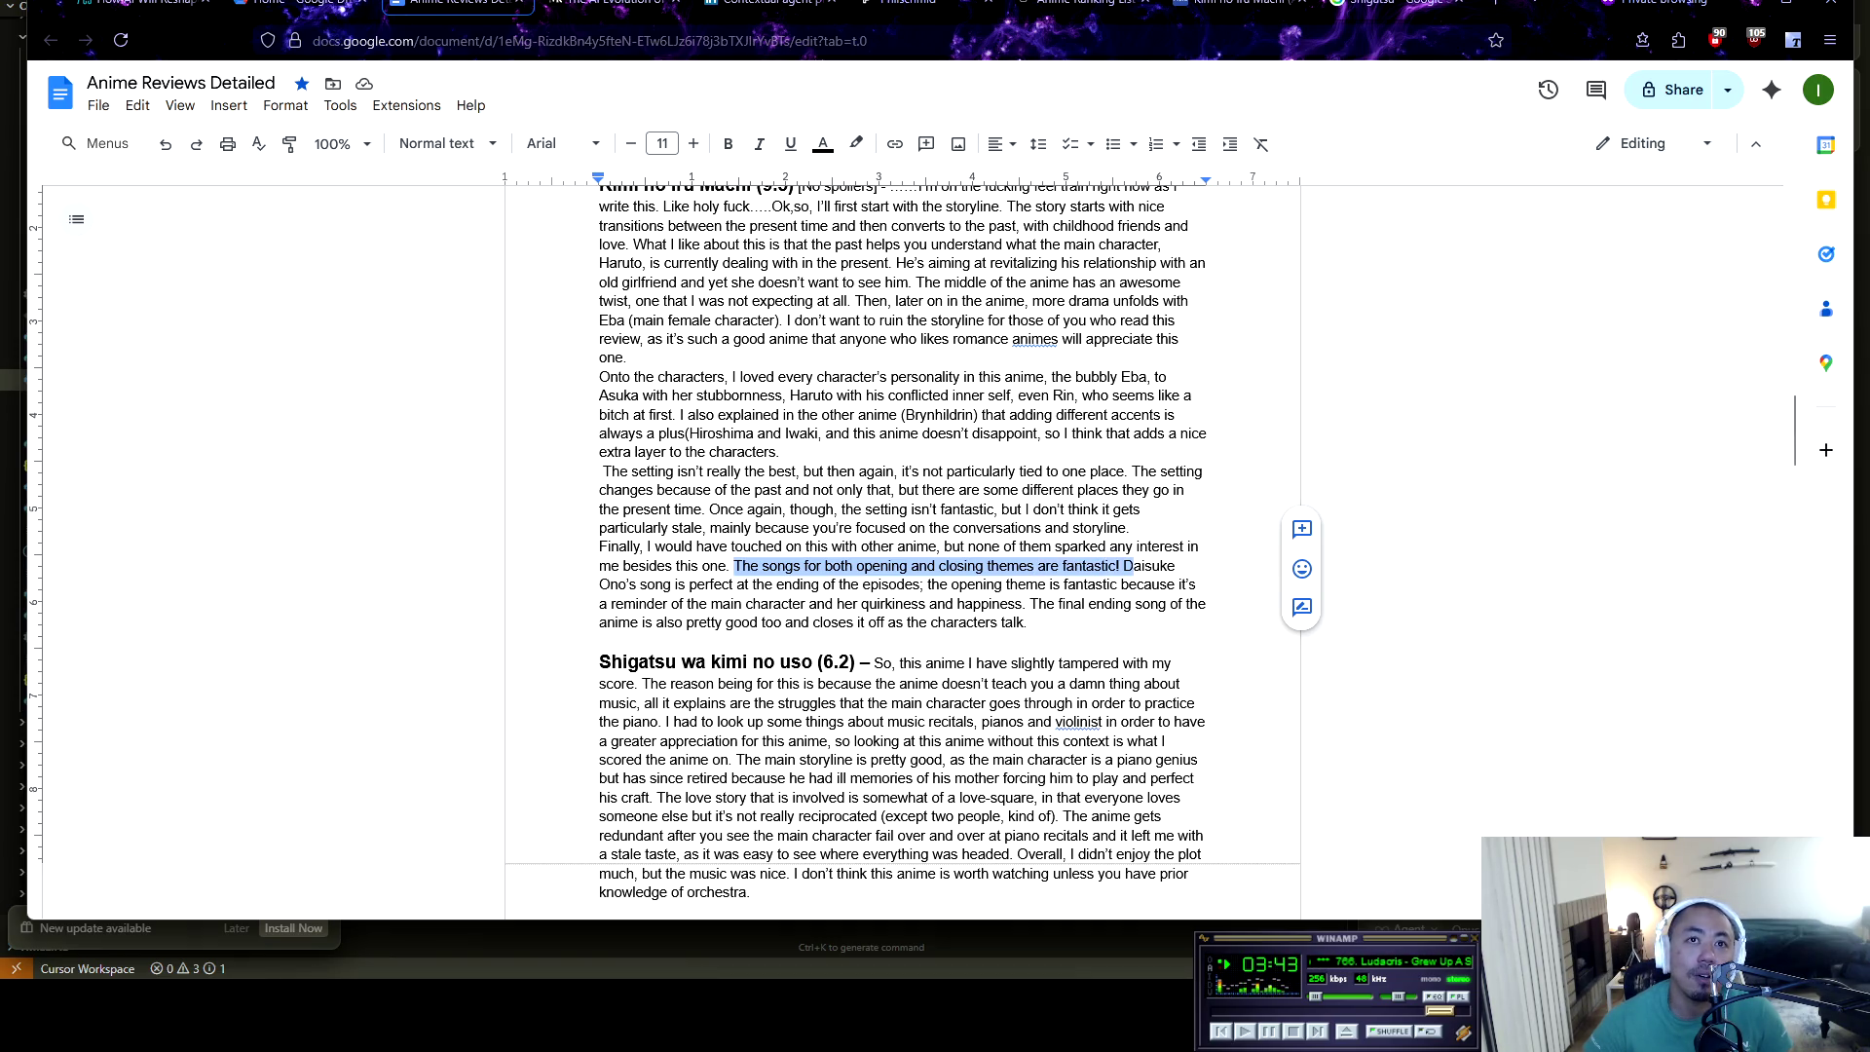
left_click(599, 585)
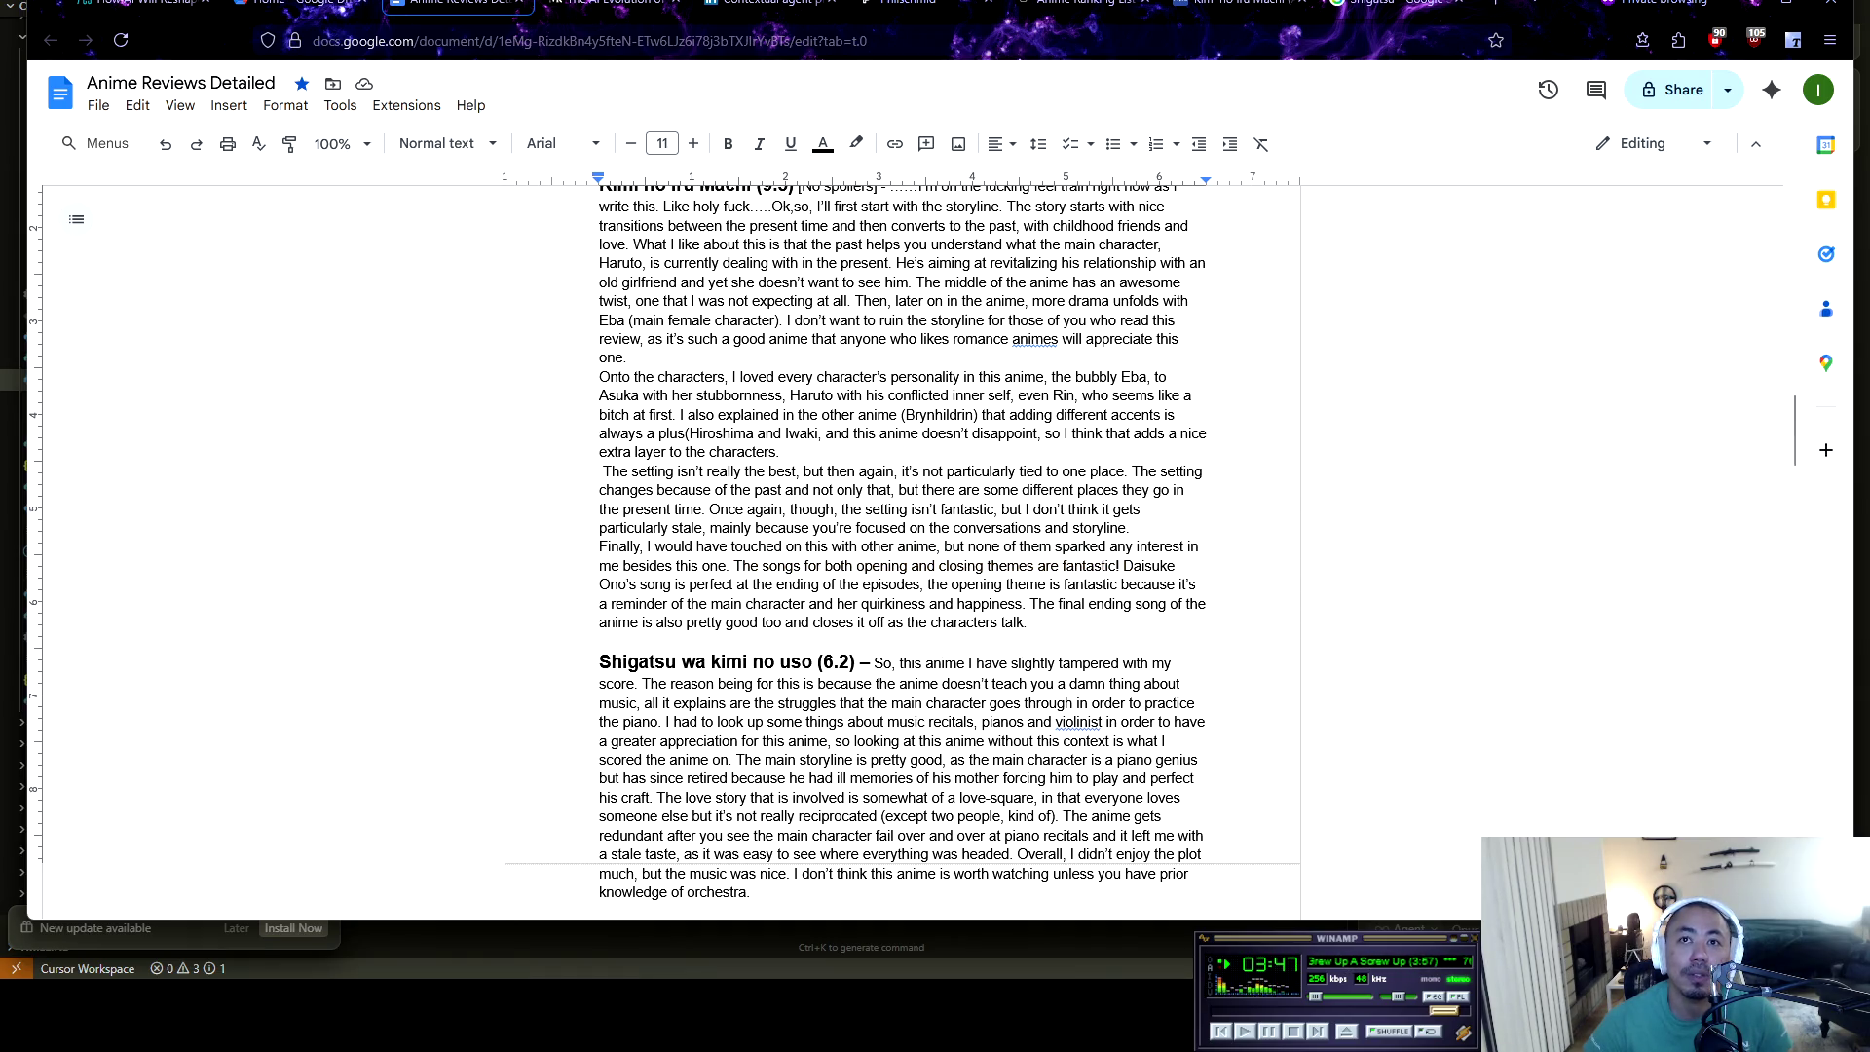
key("ctrl+Left")
key("ctrl+shift+Right")
key("ctrl+shift+Right")
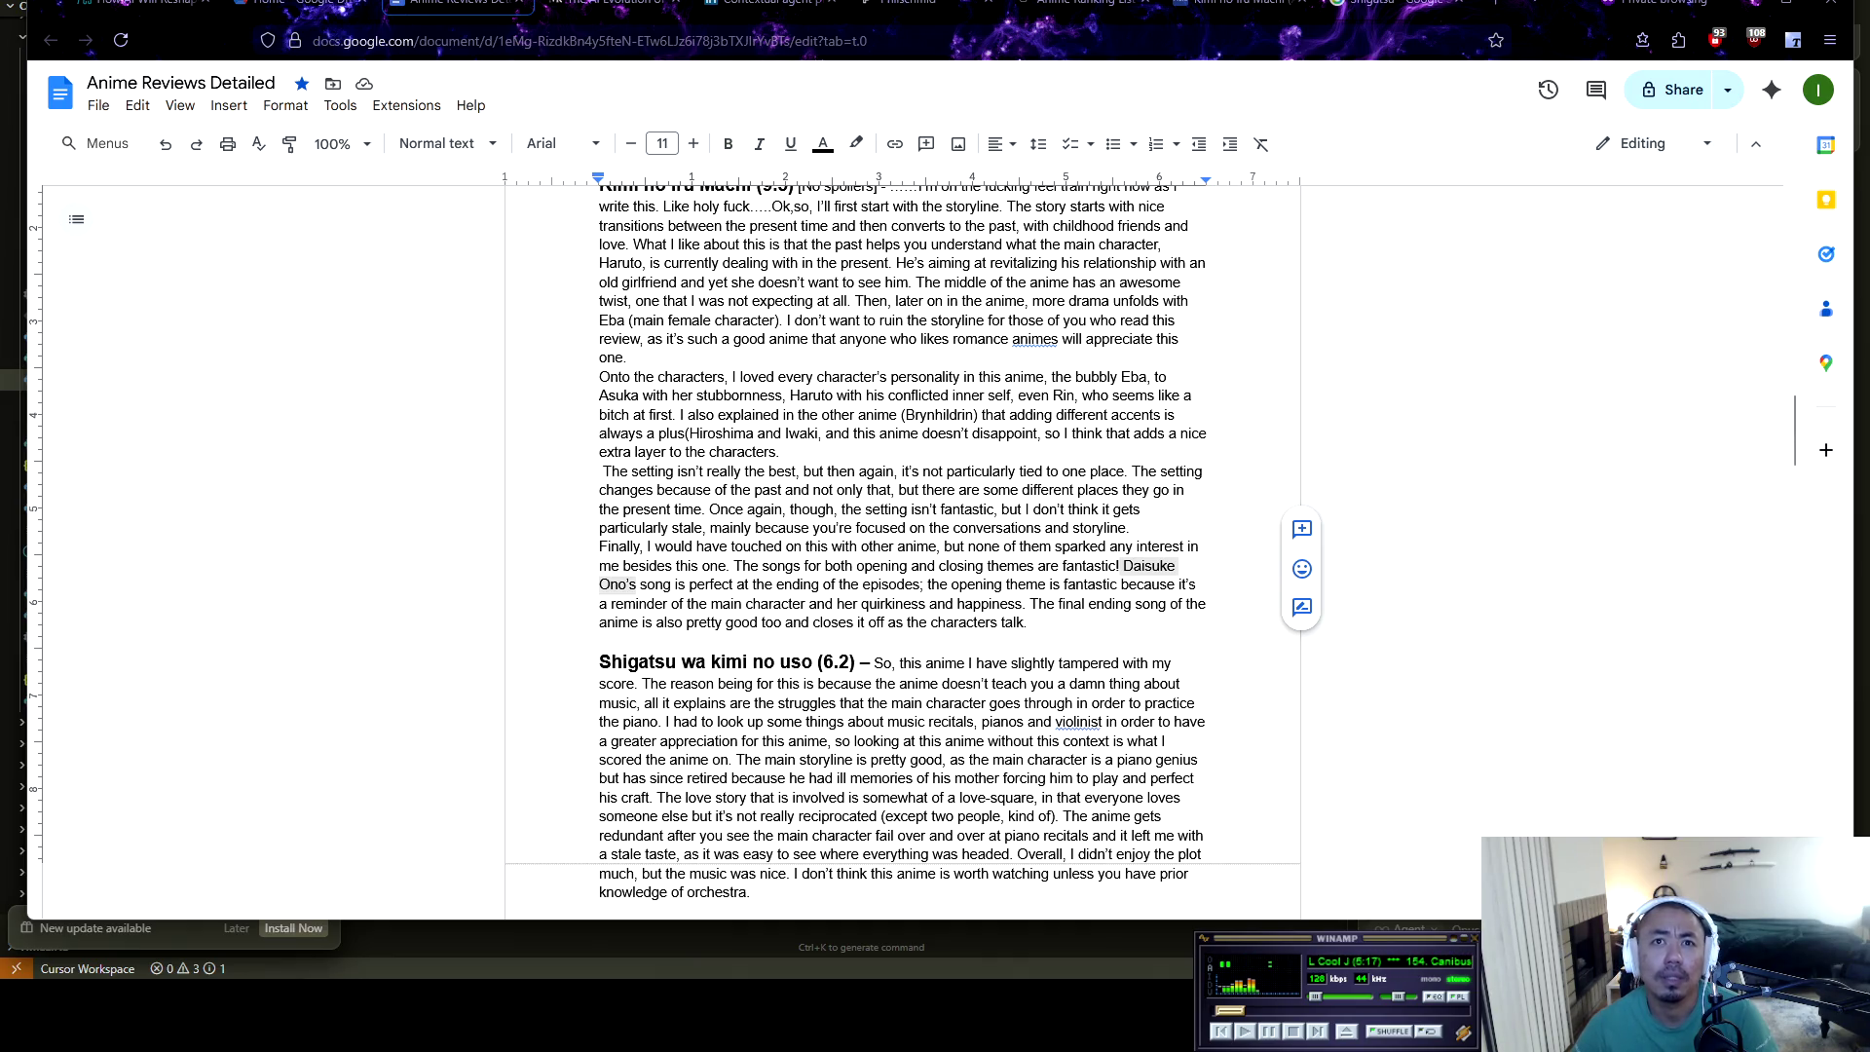
left_click(600, 640)
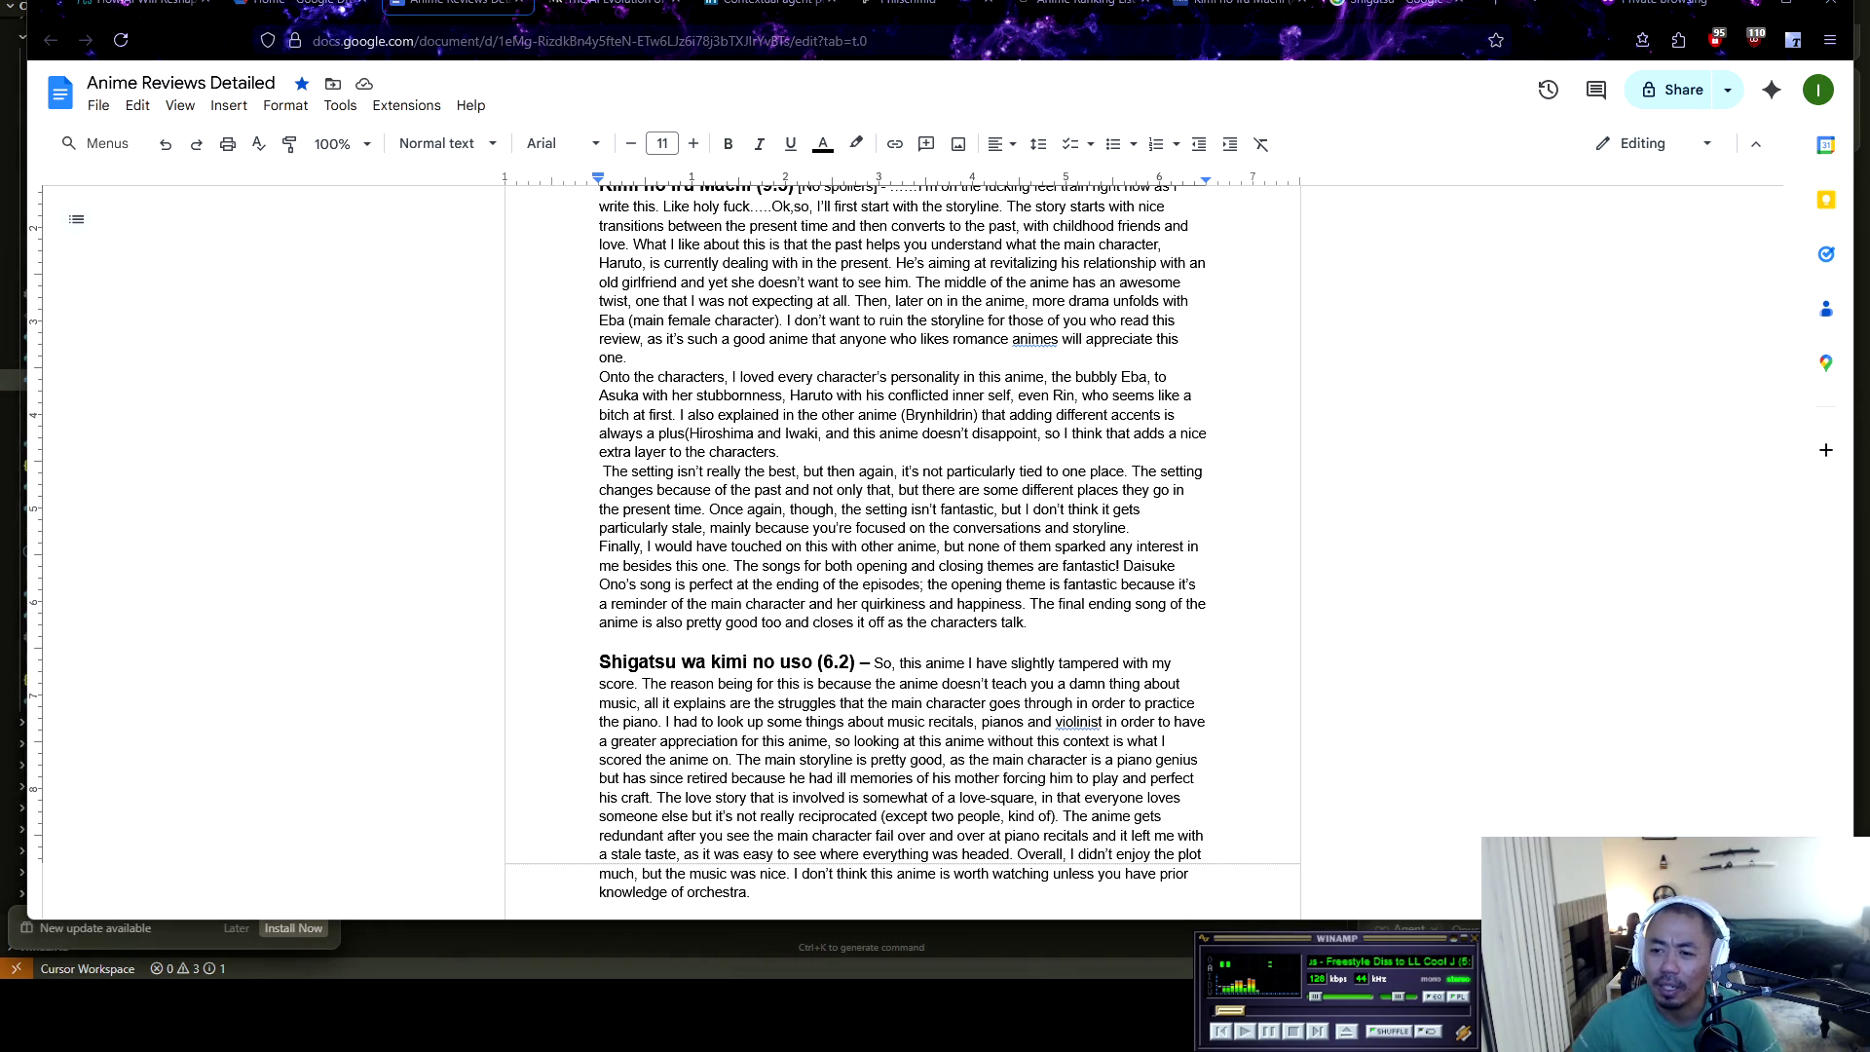
left_click(1316, 941)
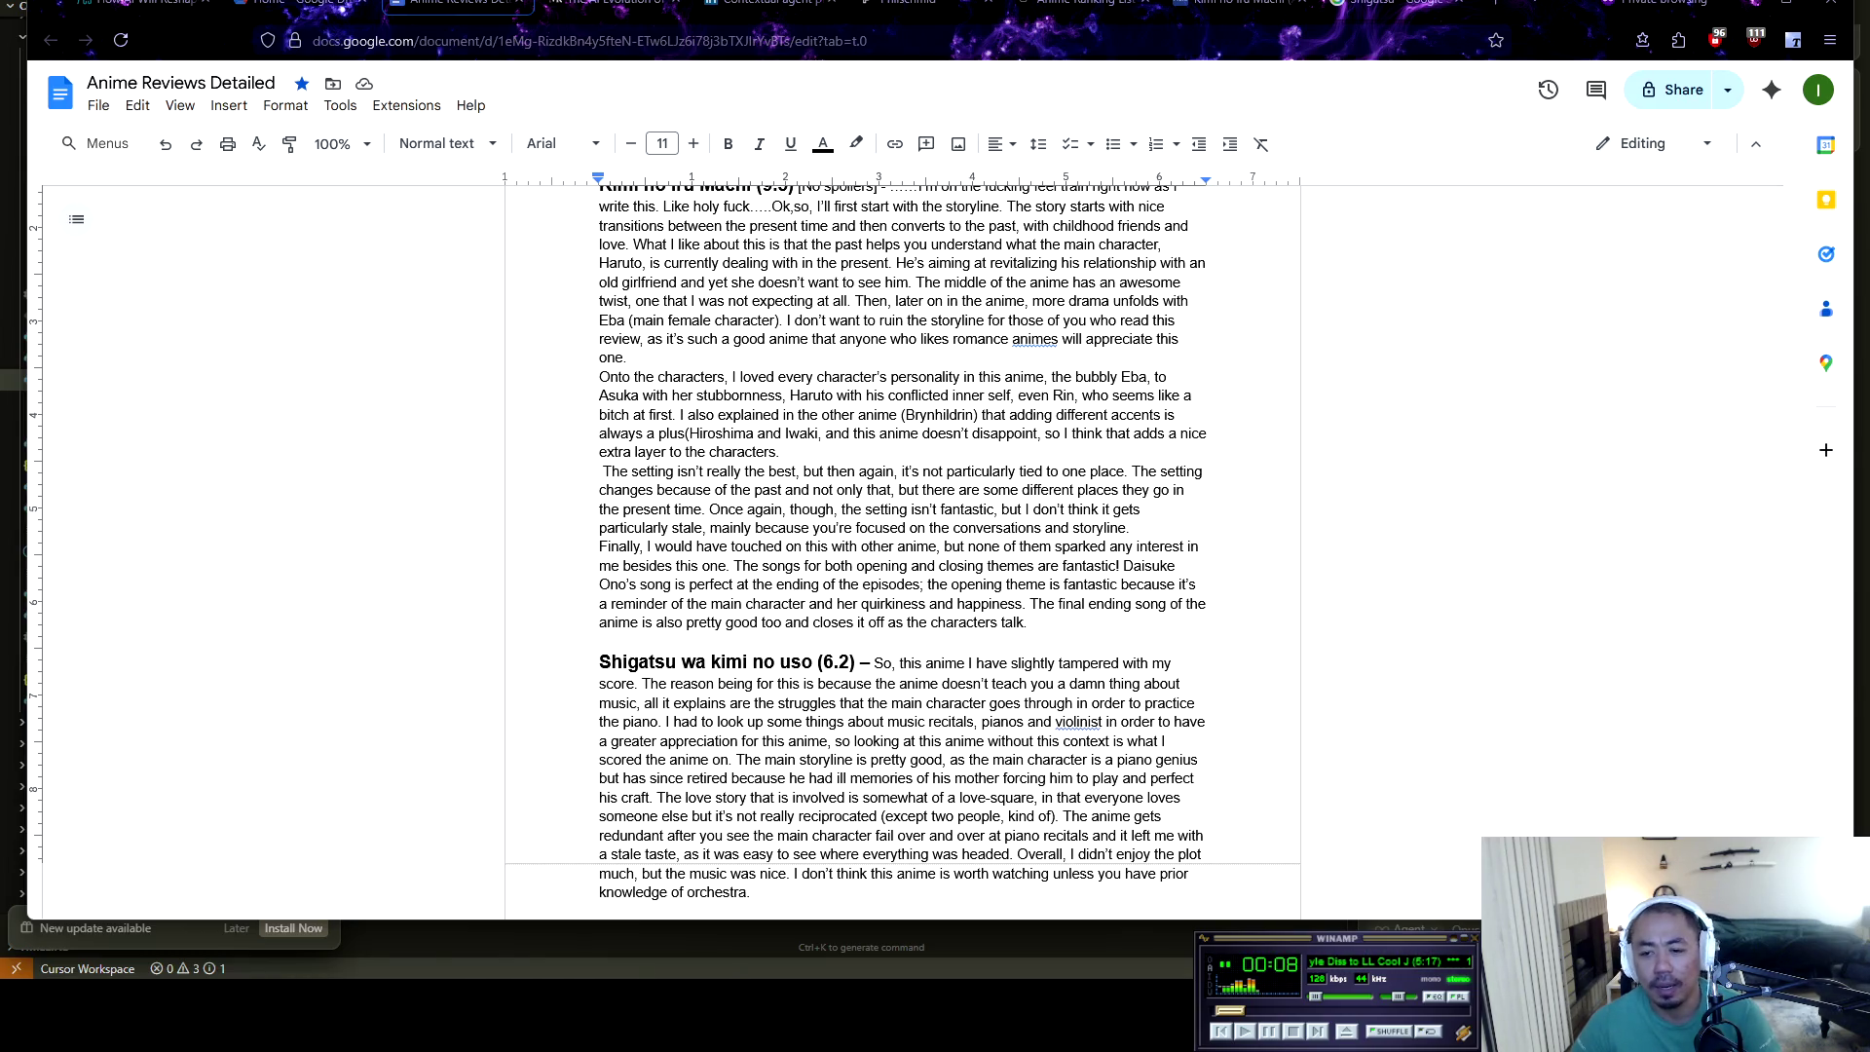
left_click(1245, 1032)
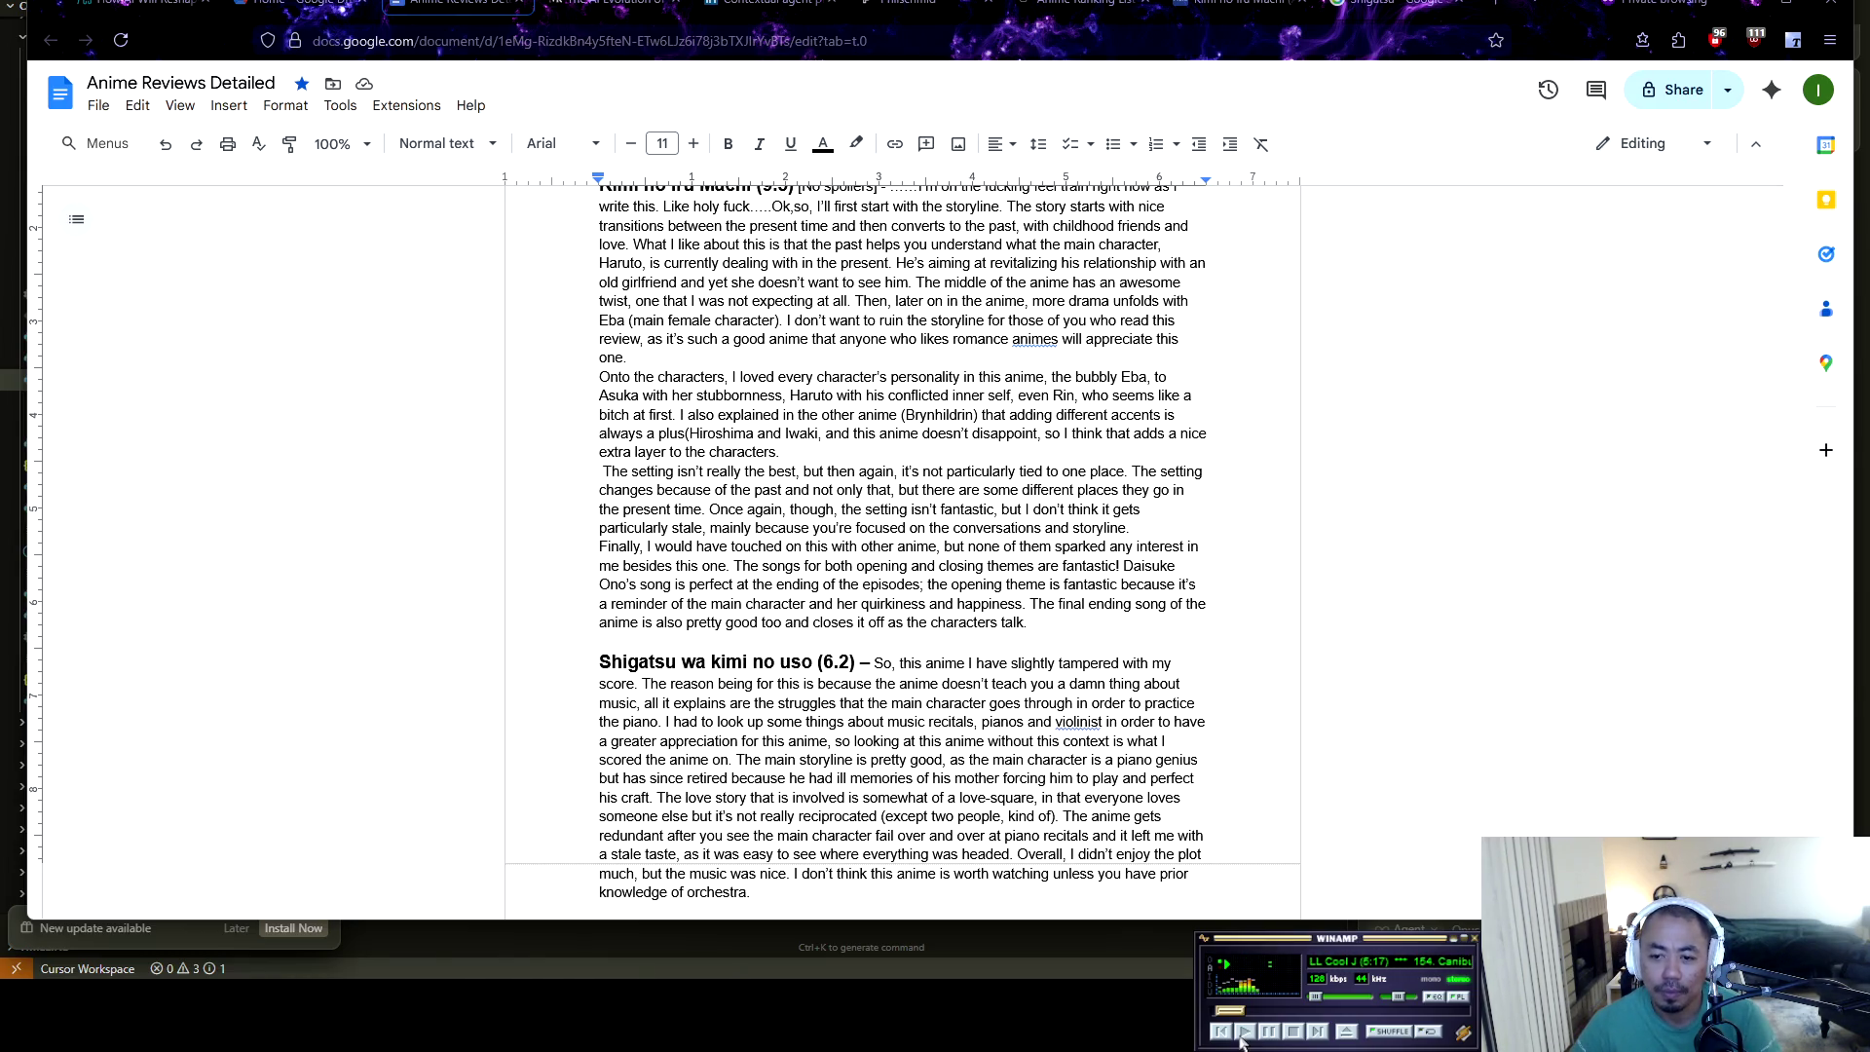
key("b")
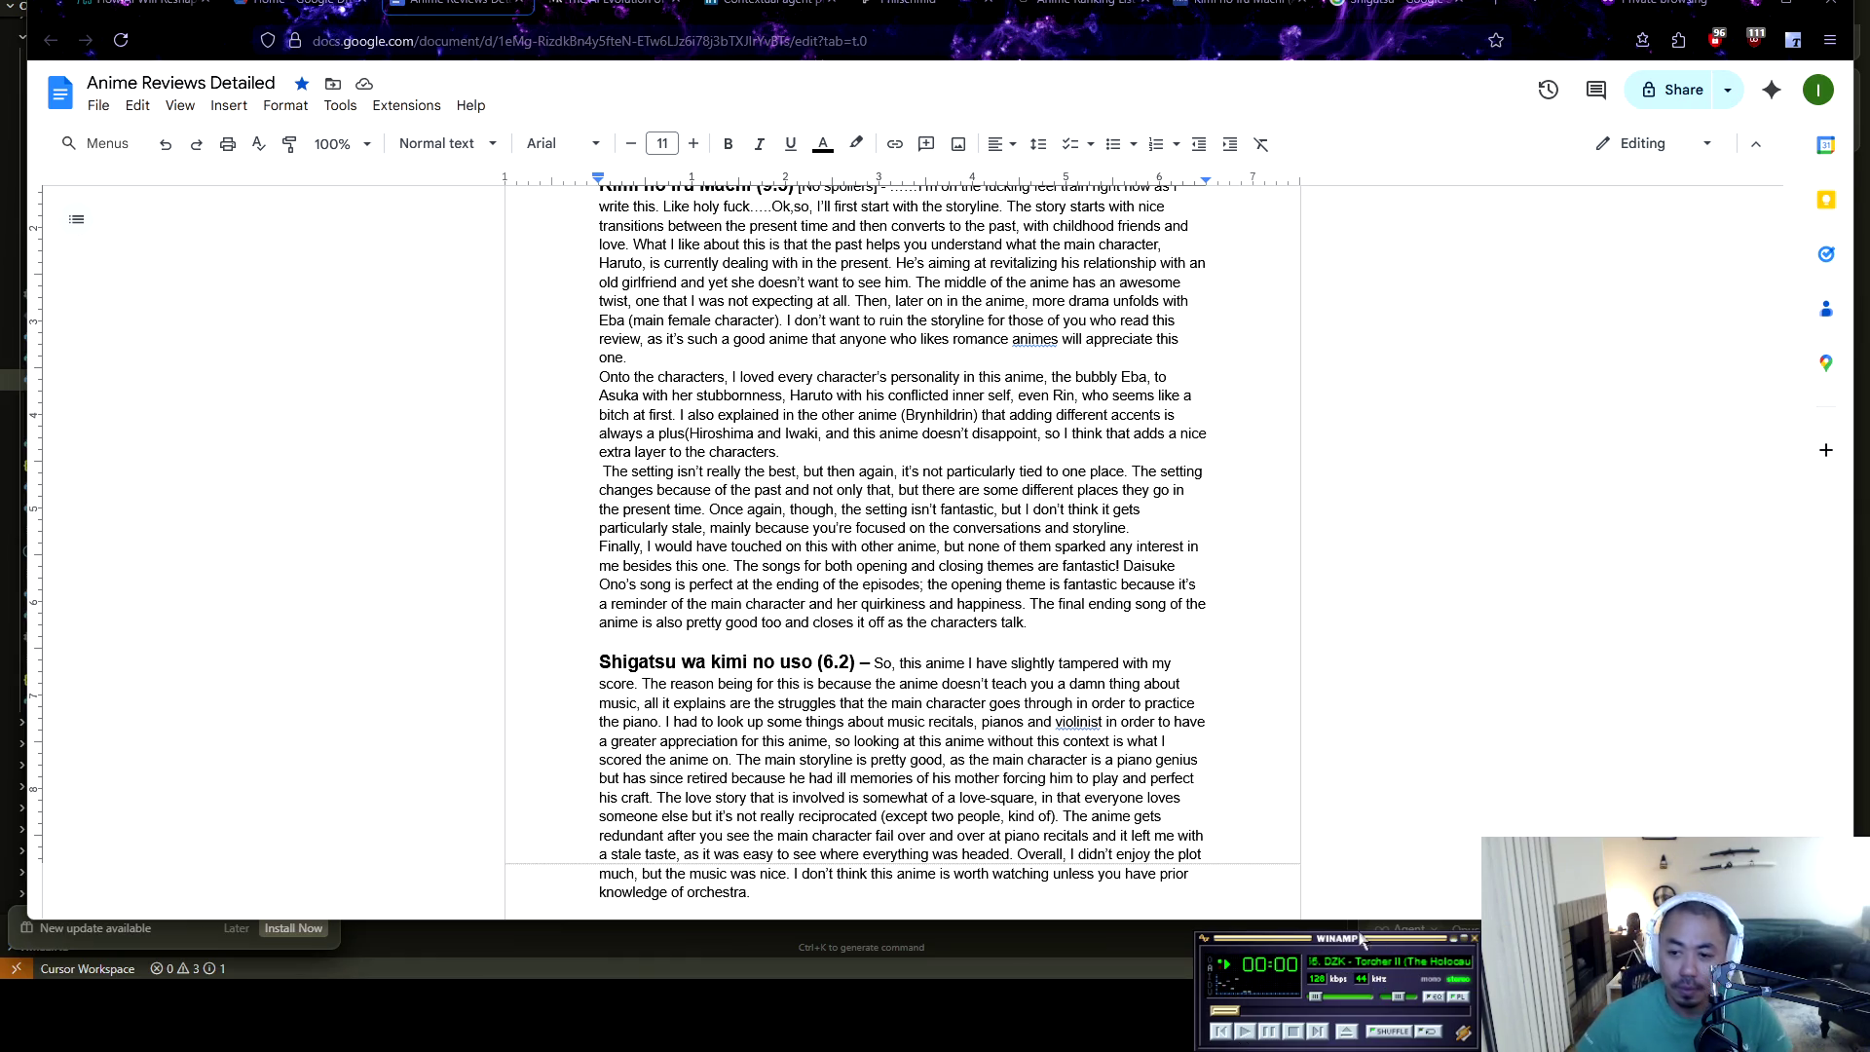
key("z")
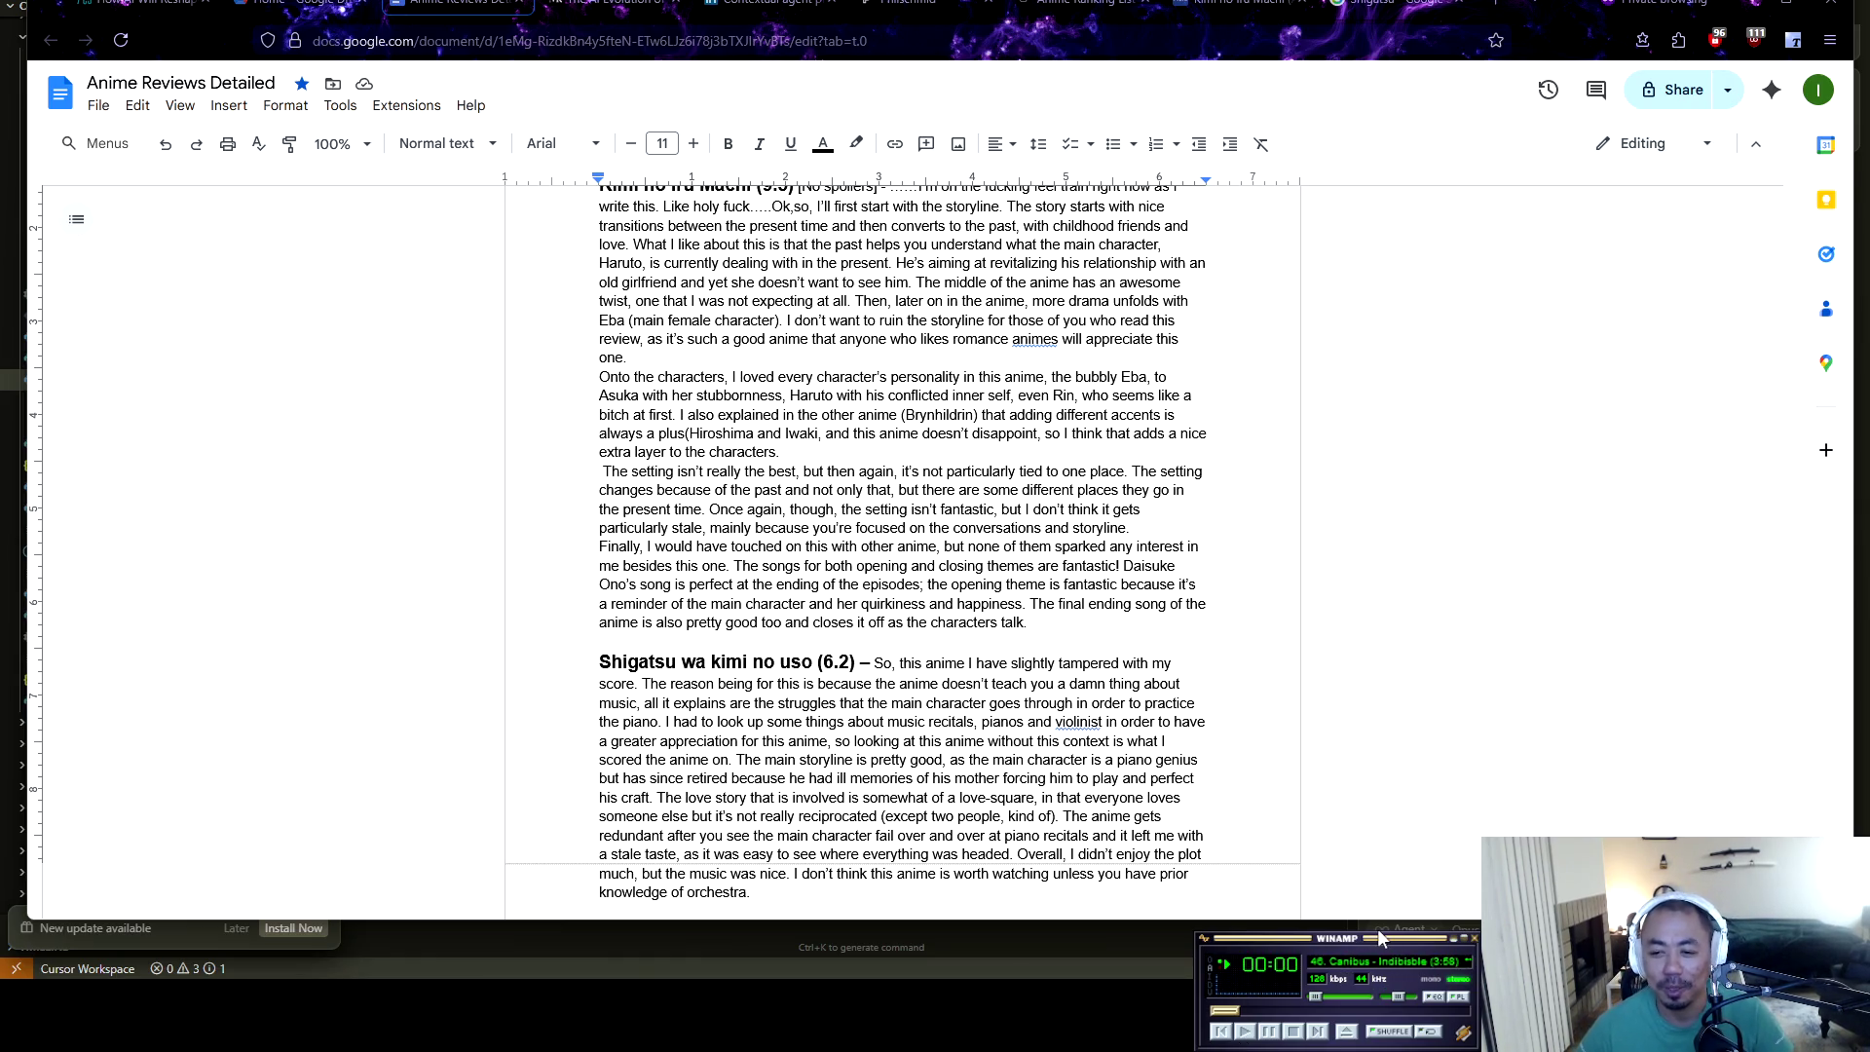
key("b")
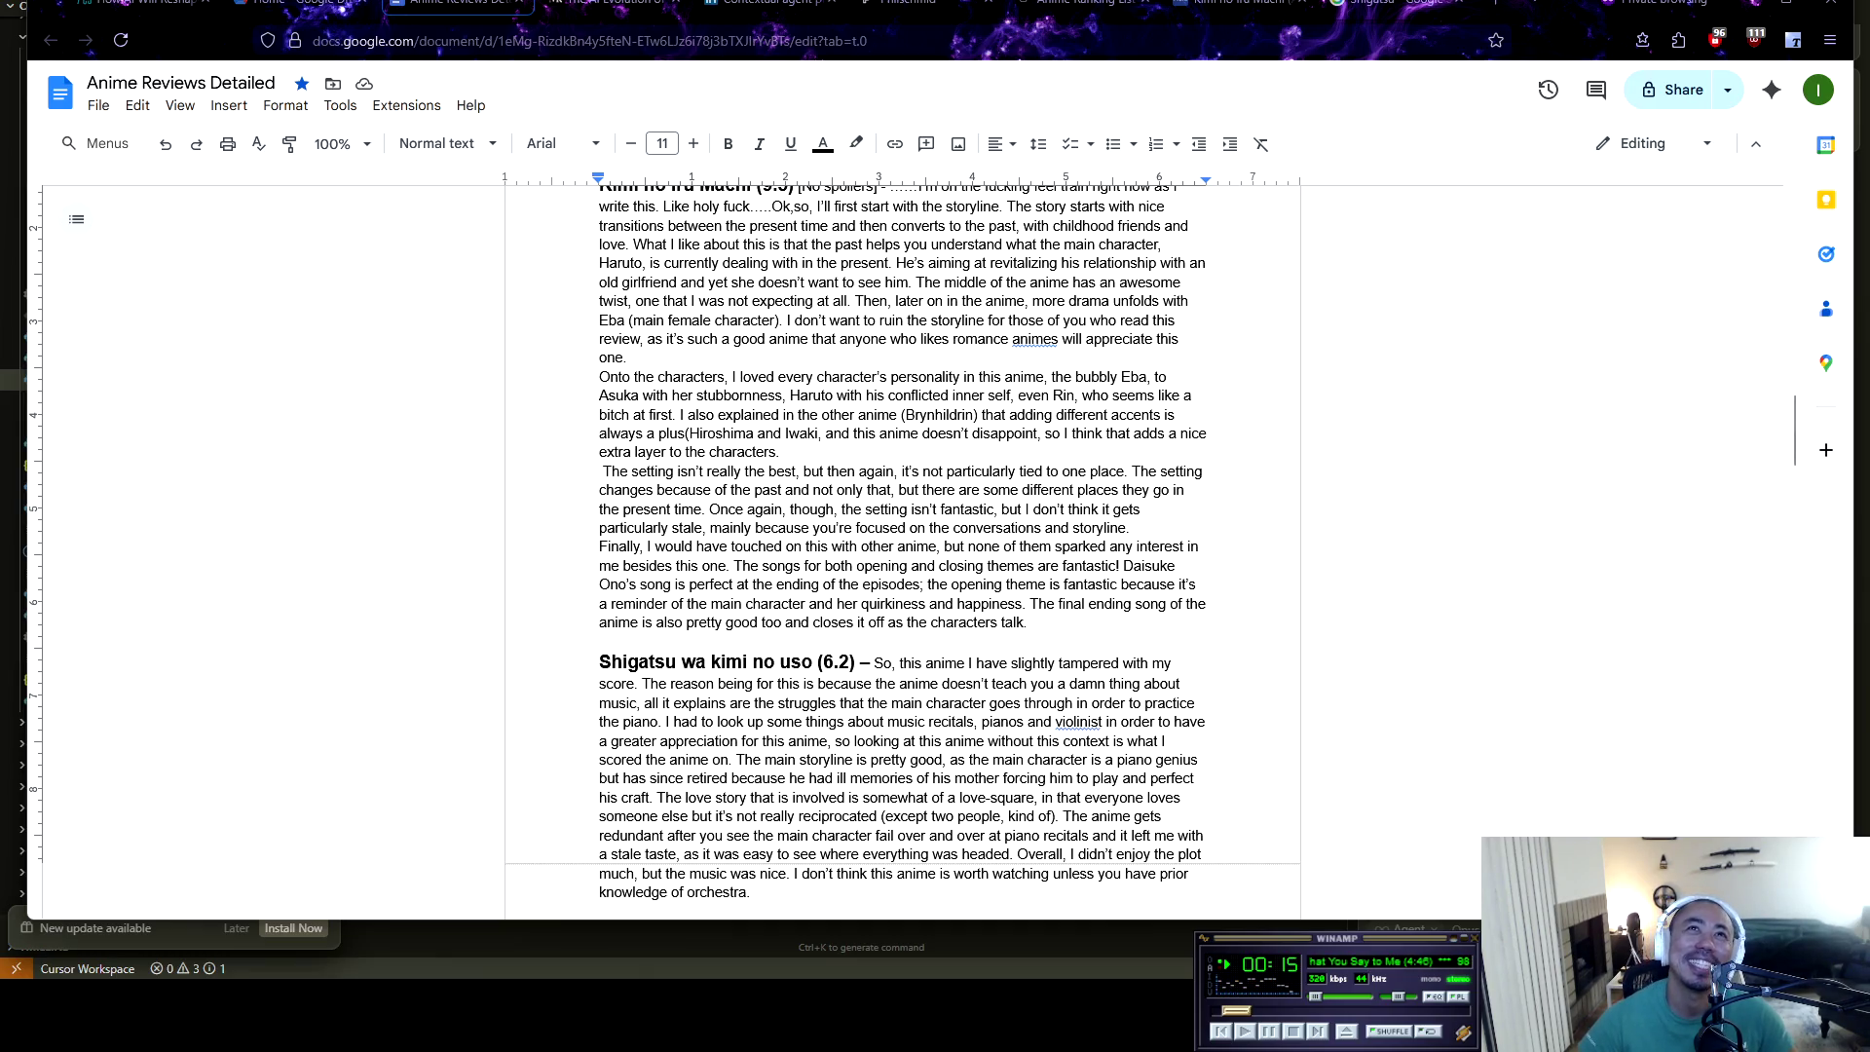
left_click(1072, 4)
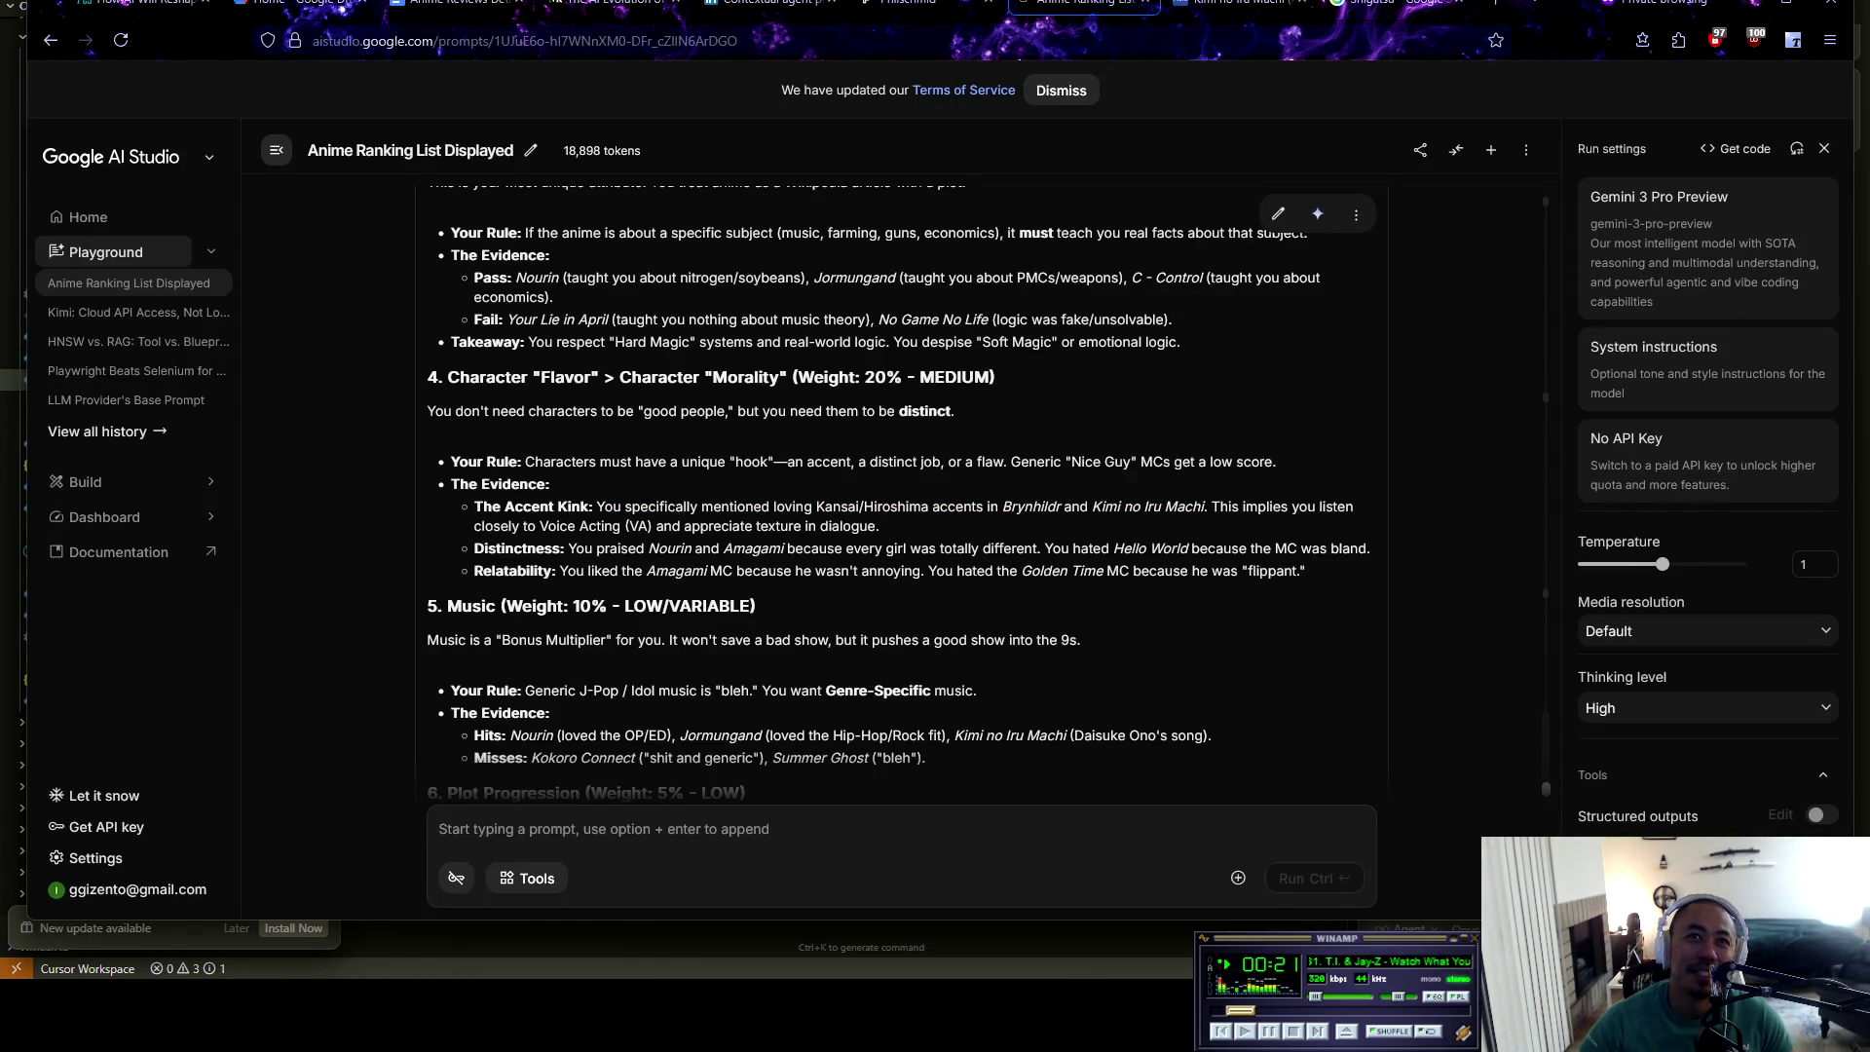
Scroll the taste profile, highlighting Kimi no Iru Machi and Kansai/Hiroshima in the accent evidence
scroll(898, 494, "down", 1)
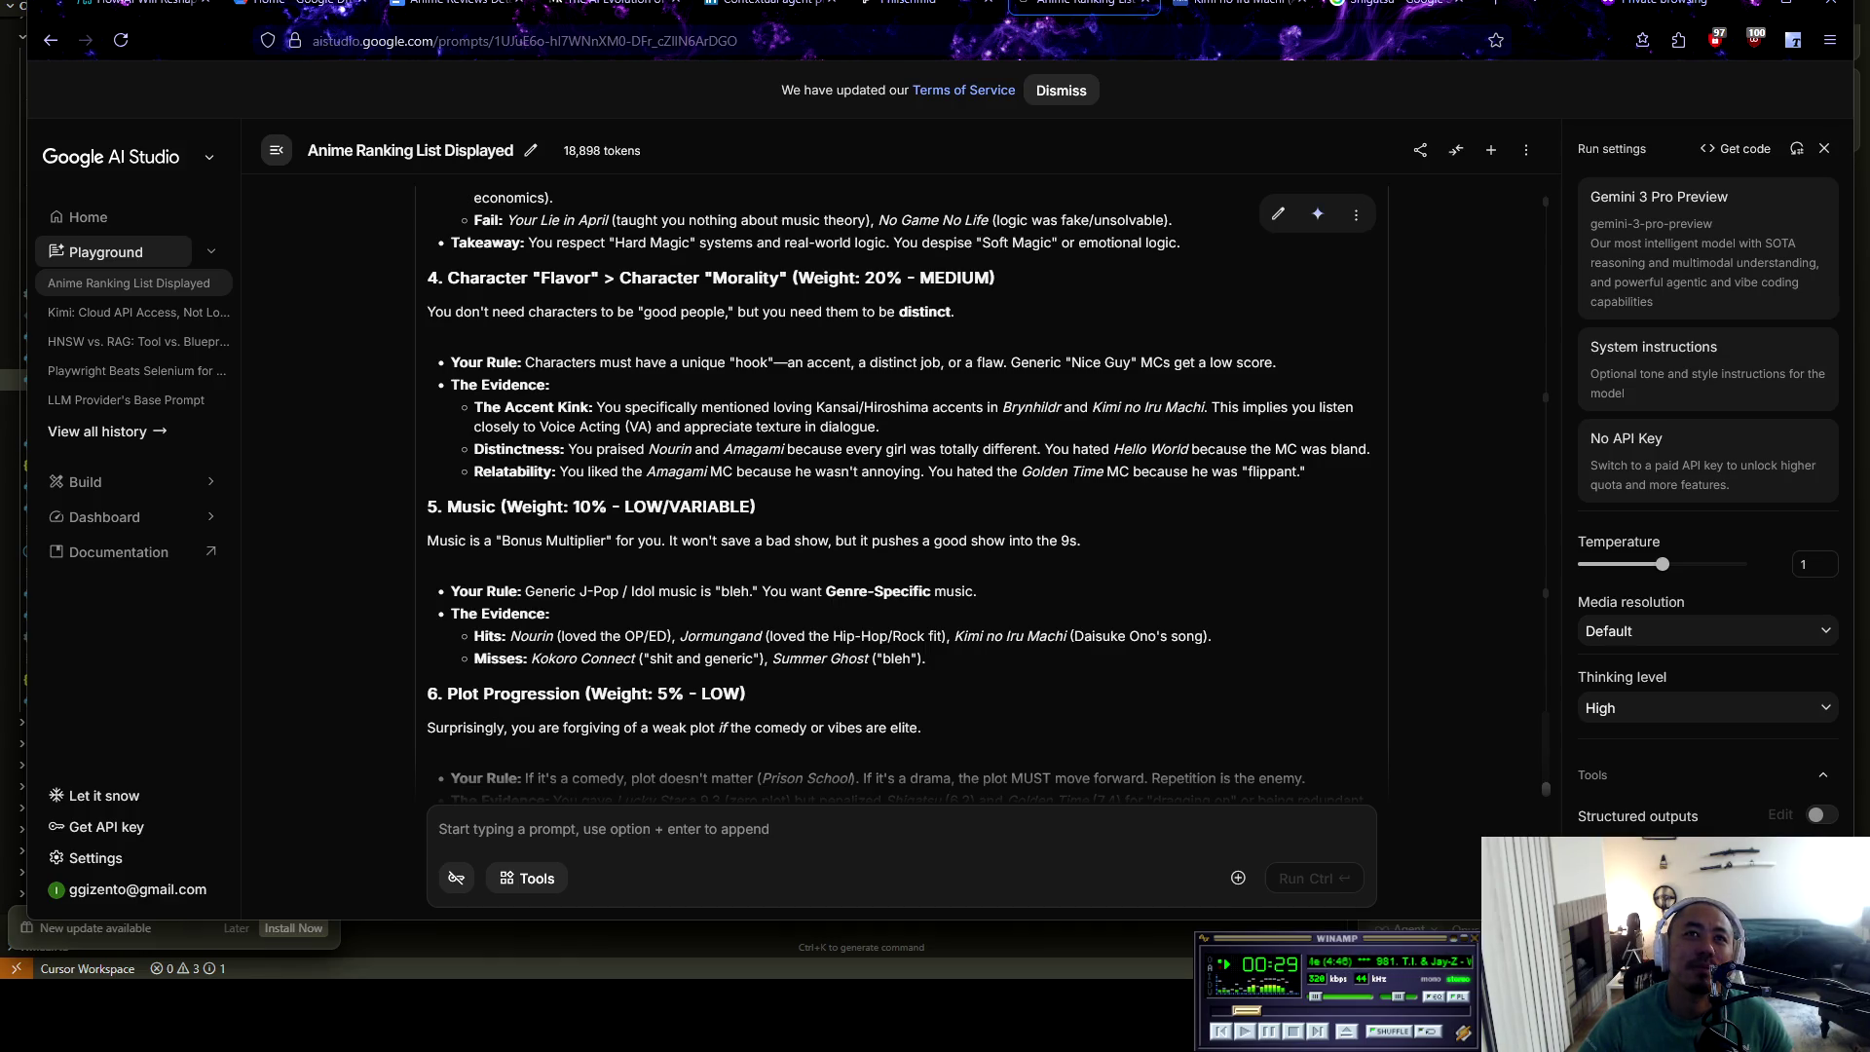
left_click_drag(1152, 406, 1260, 407)
left_click(1259, 407)
left_click_drag(814, 407, 930, 407)
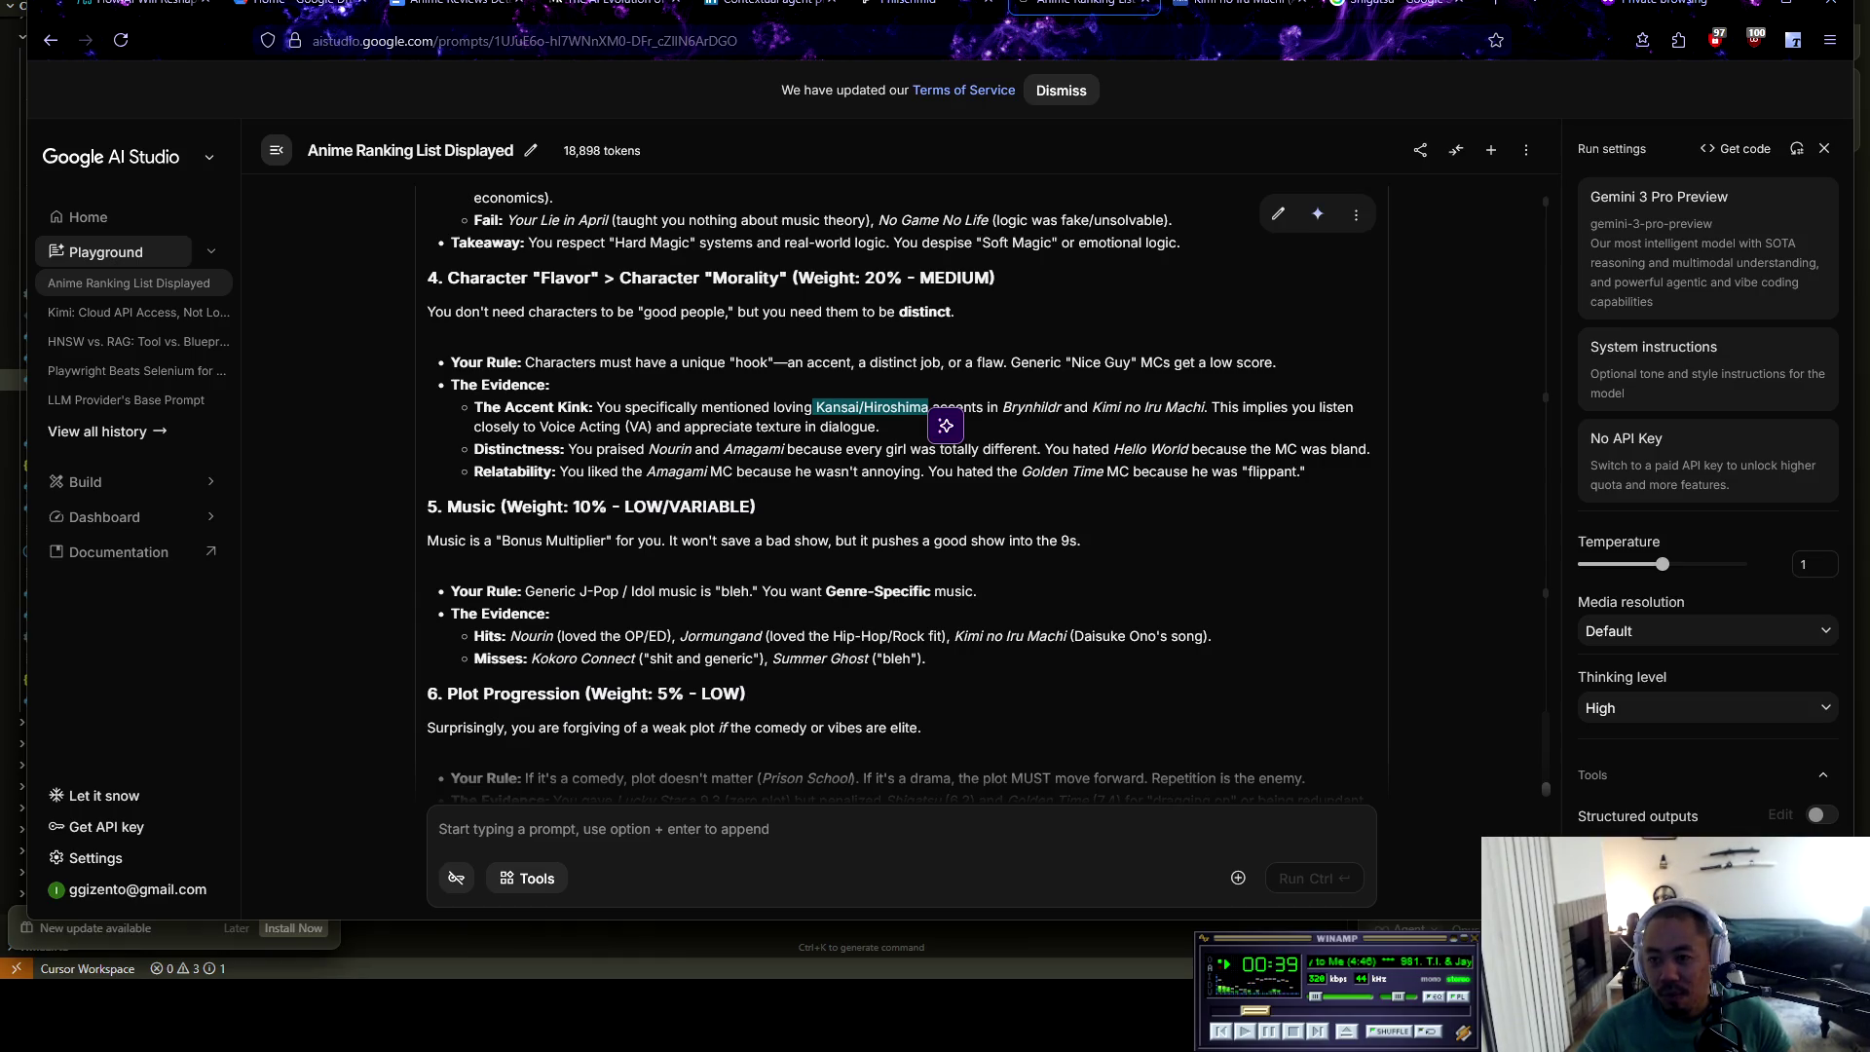
key("Escape")
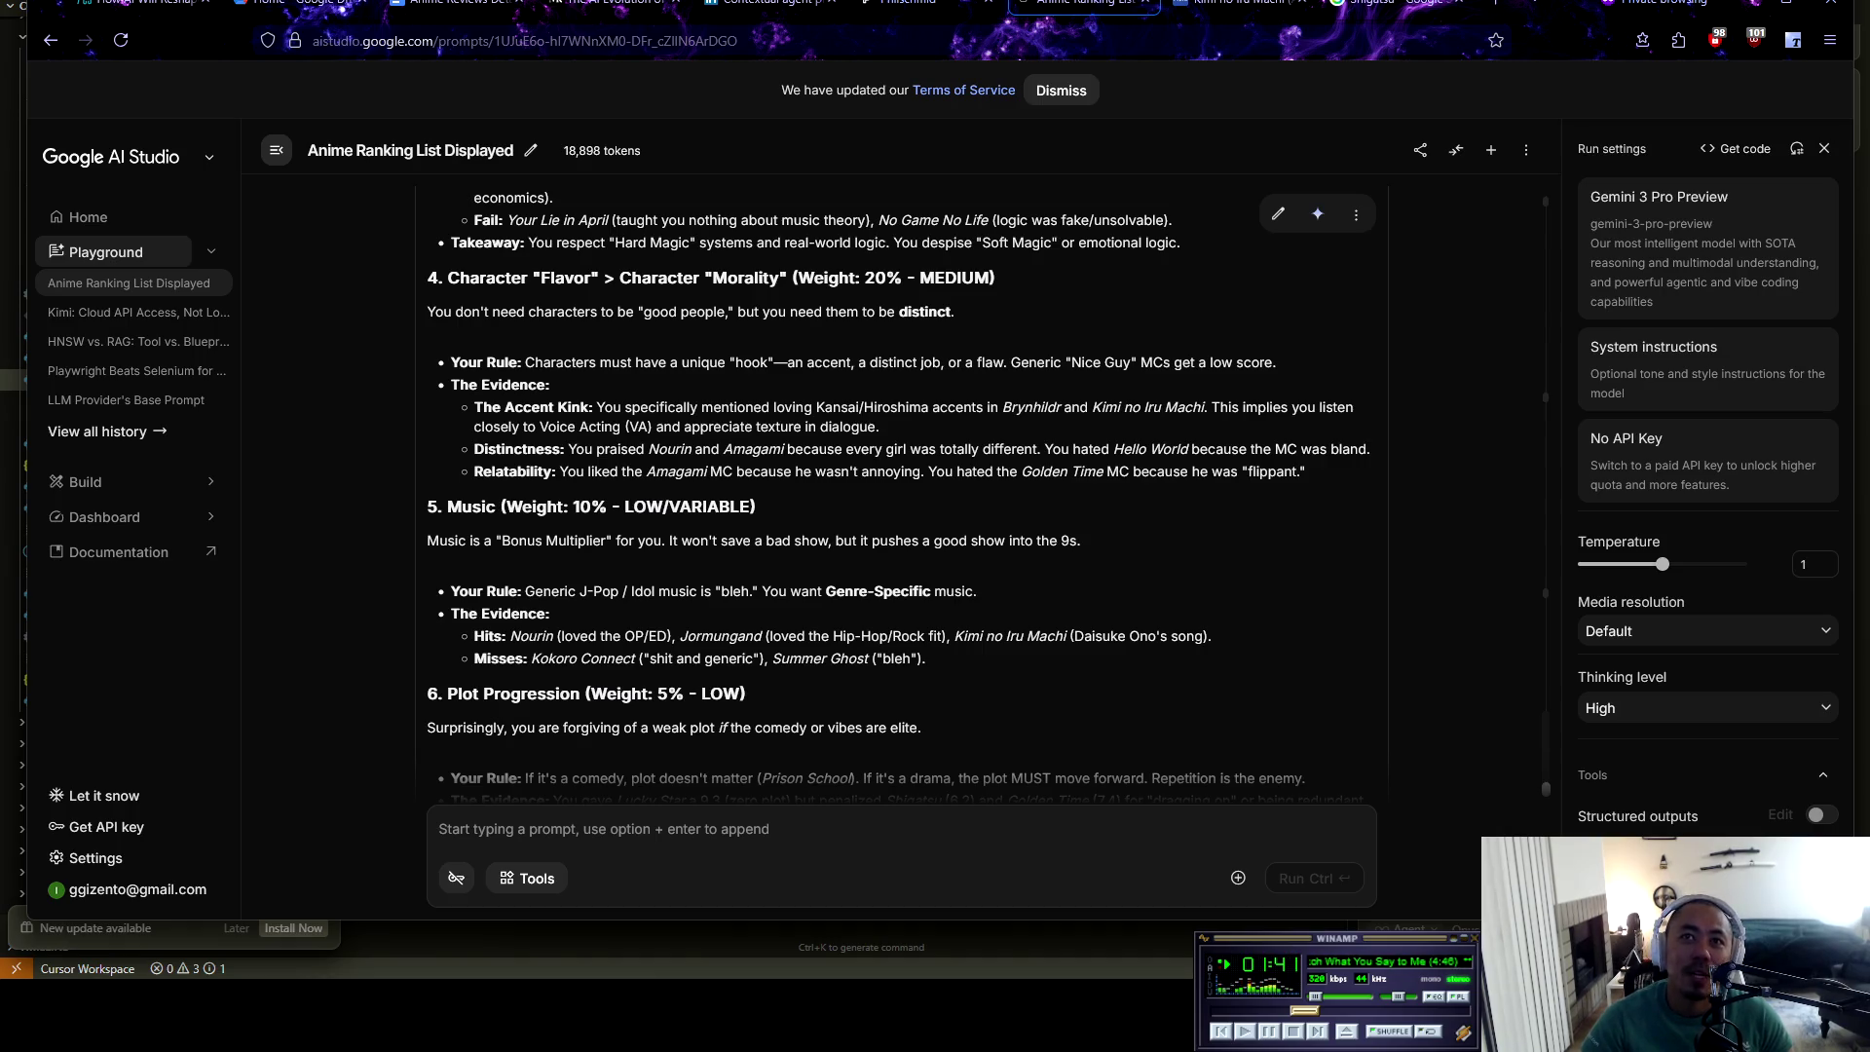
scroll(901, 487, "down", 1)
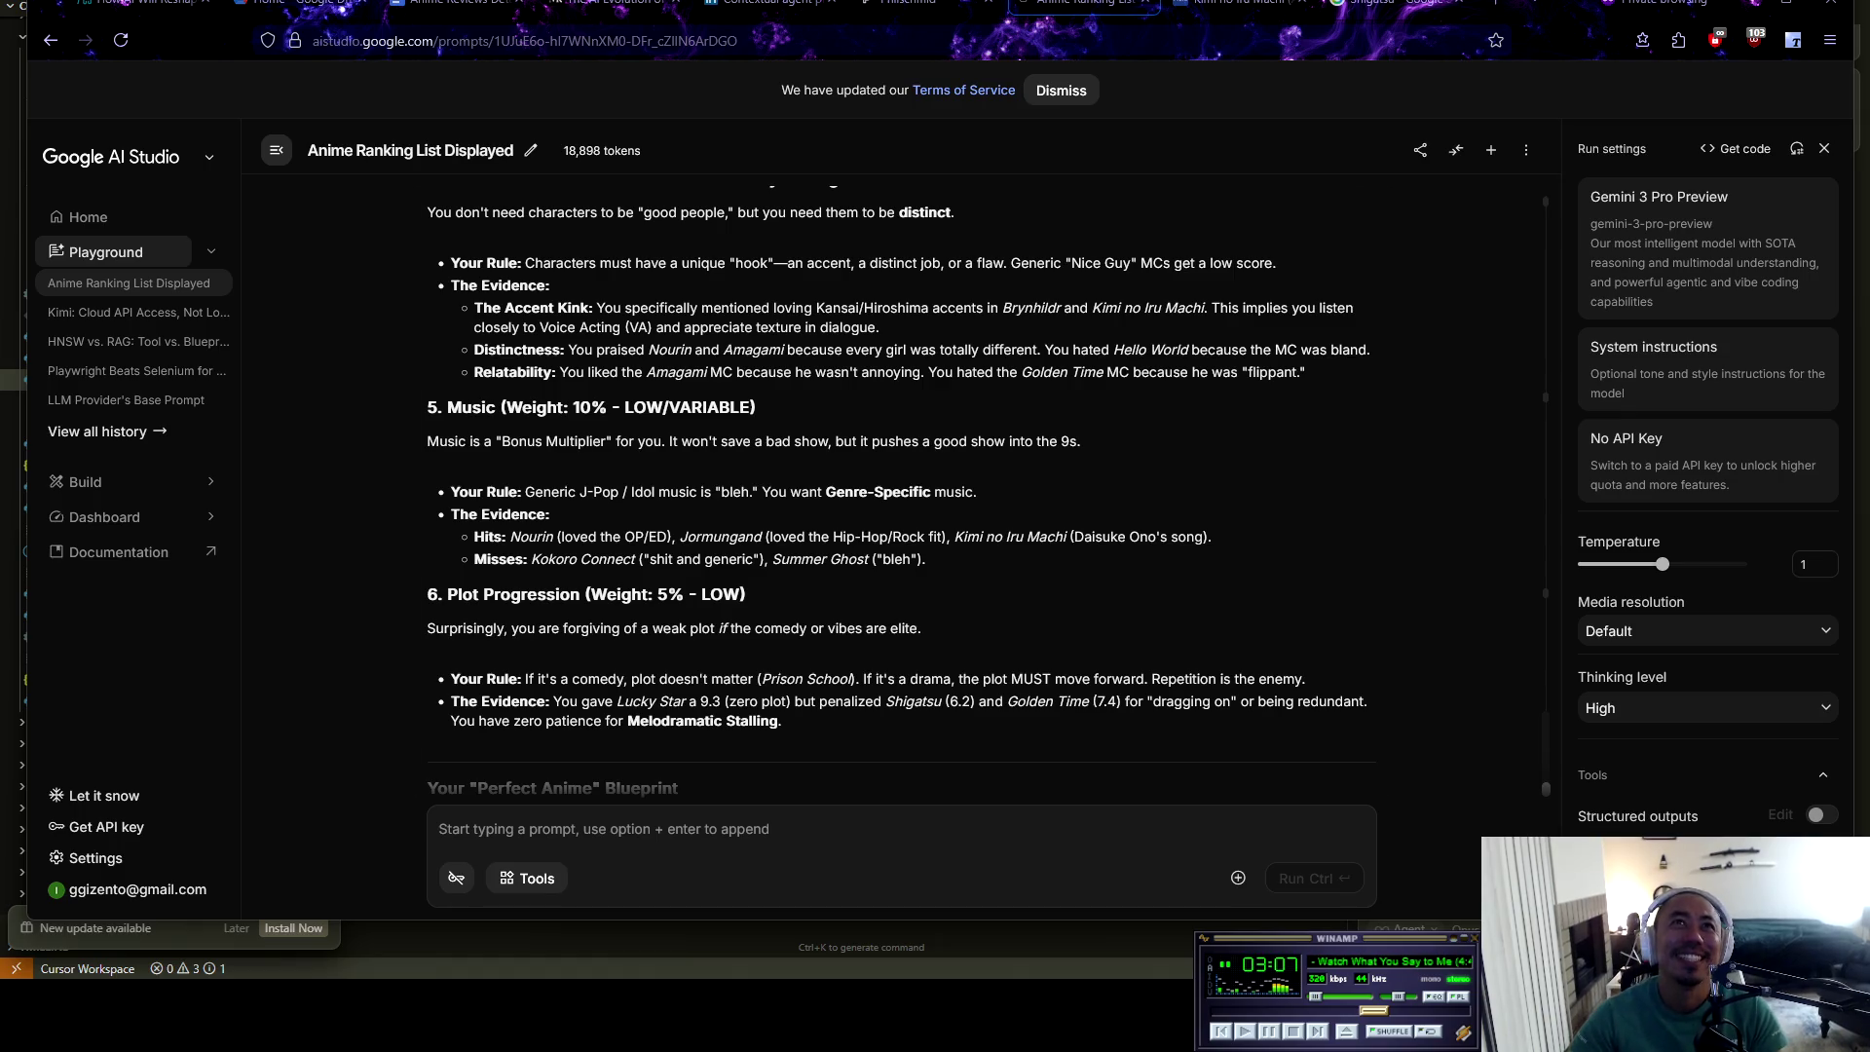
Open a private Firefox window and load the pasted address of the Frieza YouTube Short
key("ctrl+shift+p")
type("https://www.youtube.com/shorts/vZD05xm15Kc")
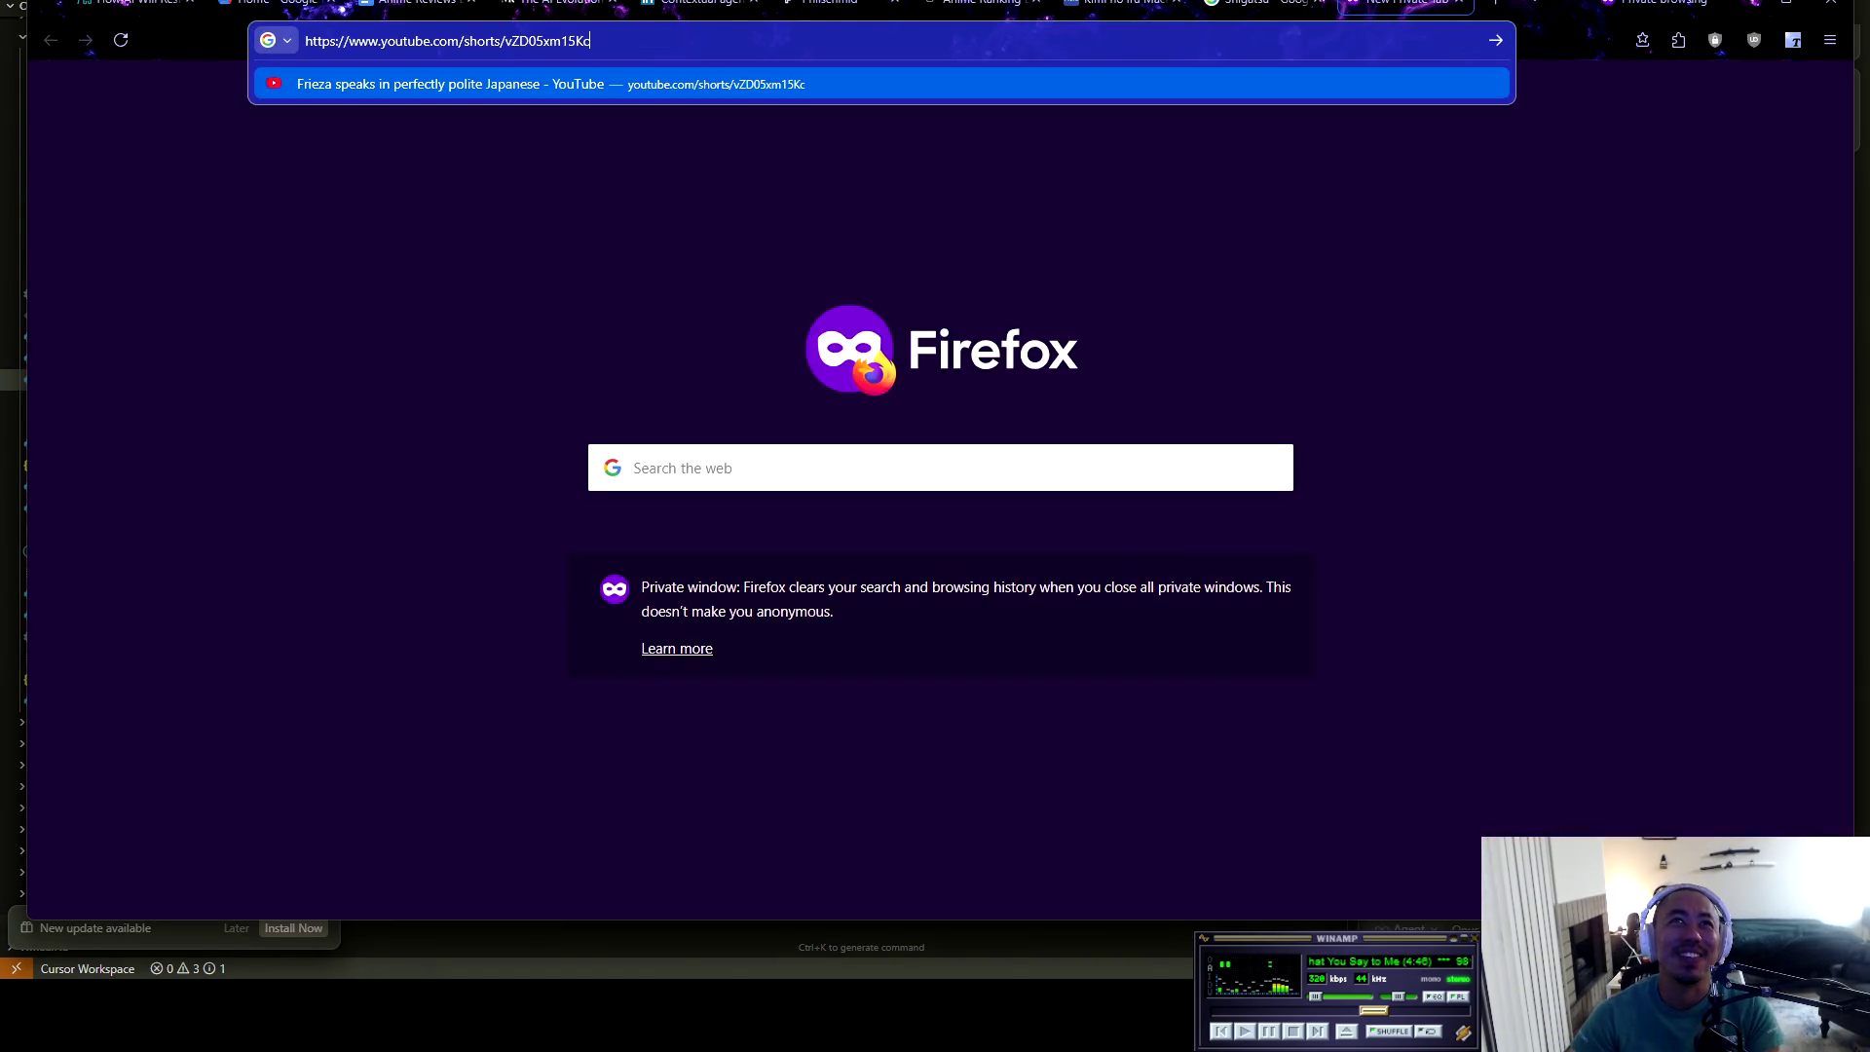
key("Return")
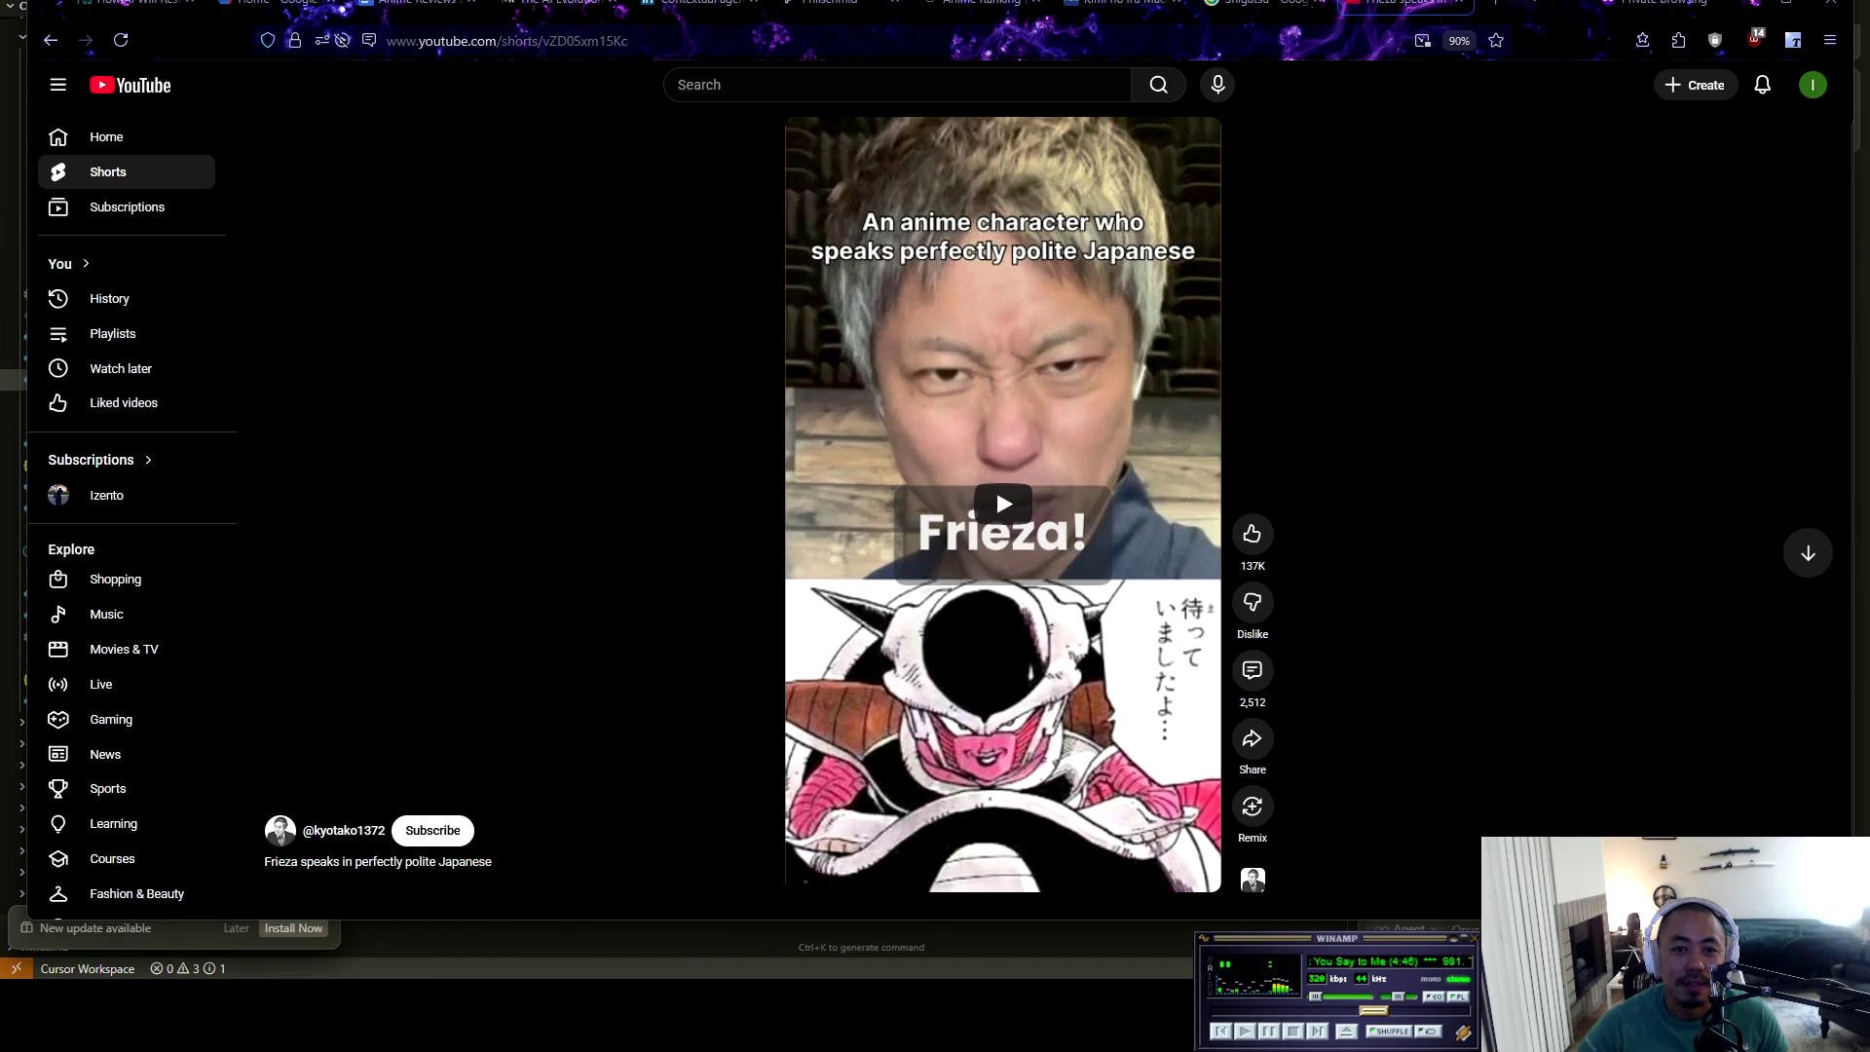
Play the Short's opening and pause it at the 'socially acceptable' caption
key("space")
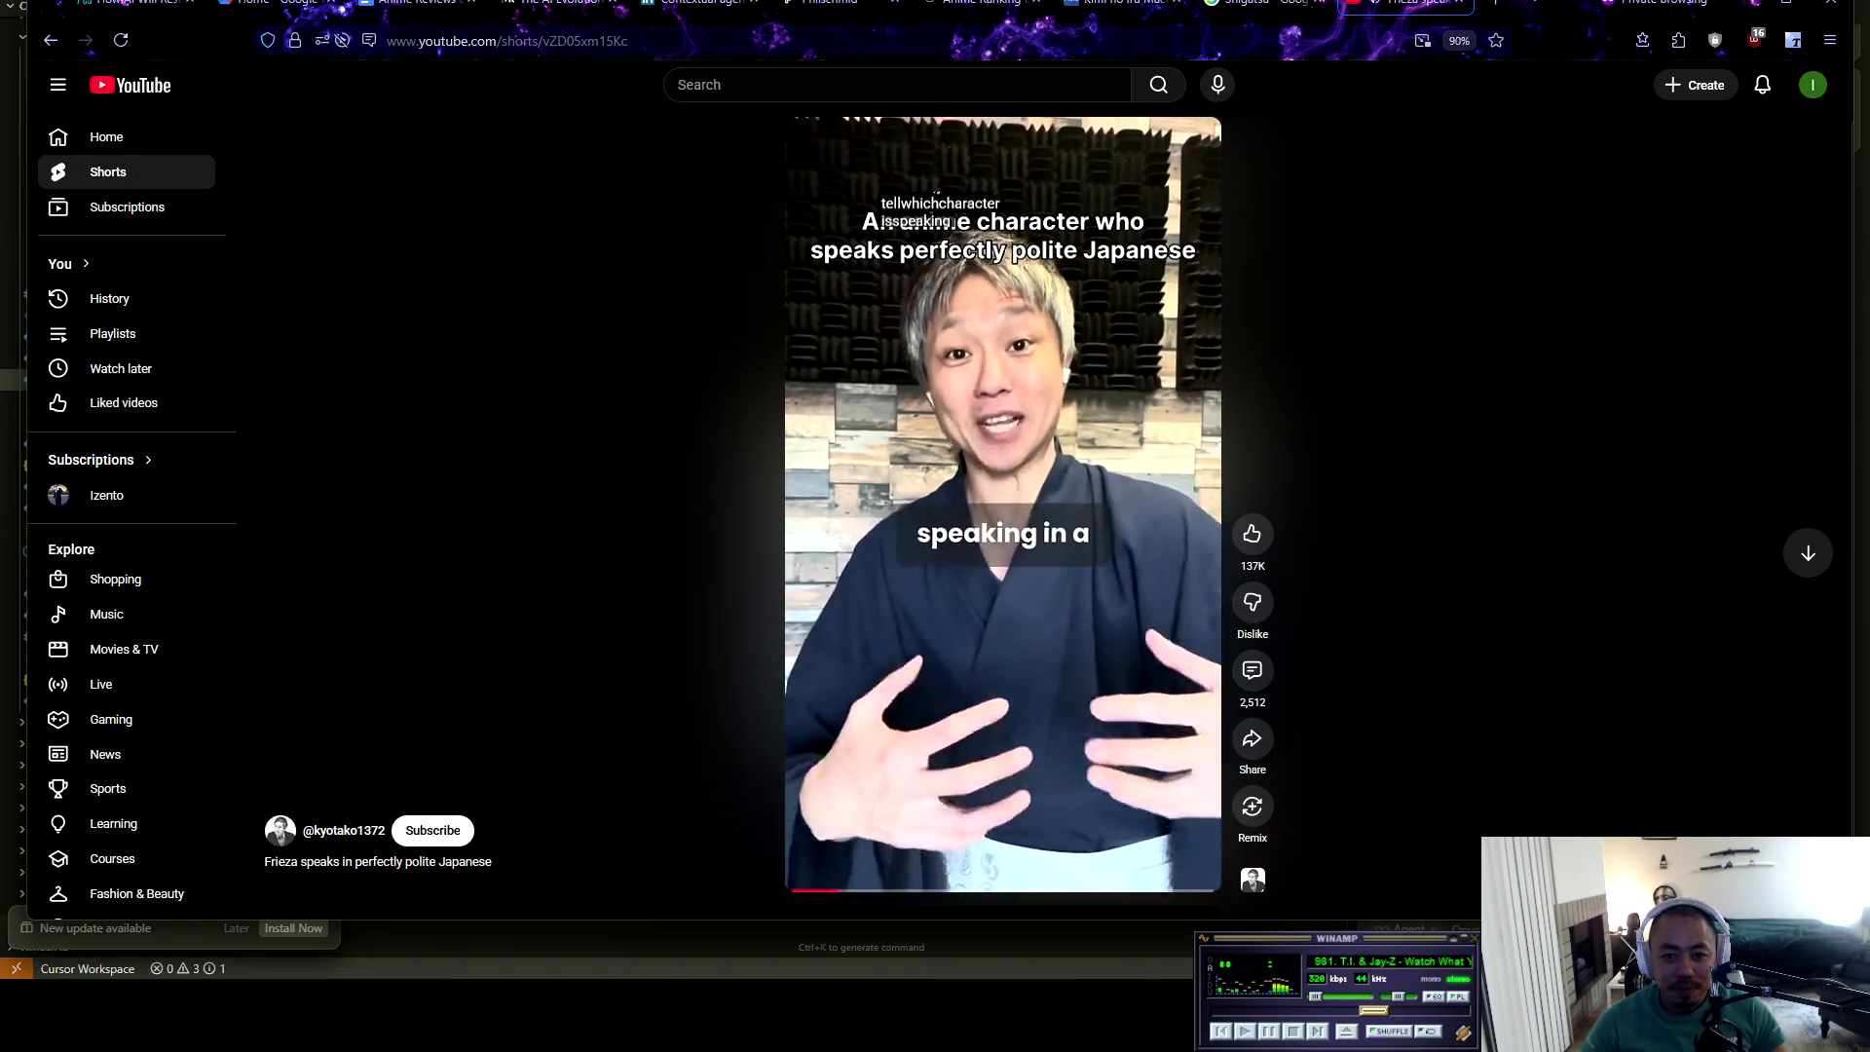
key("space")
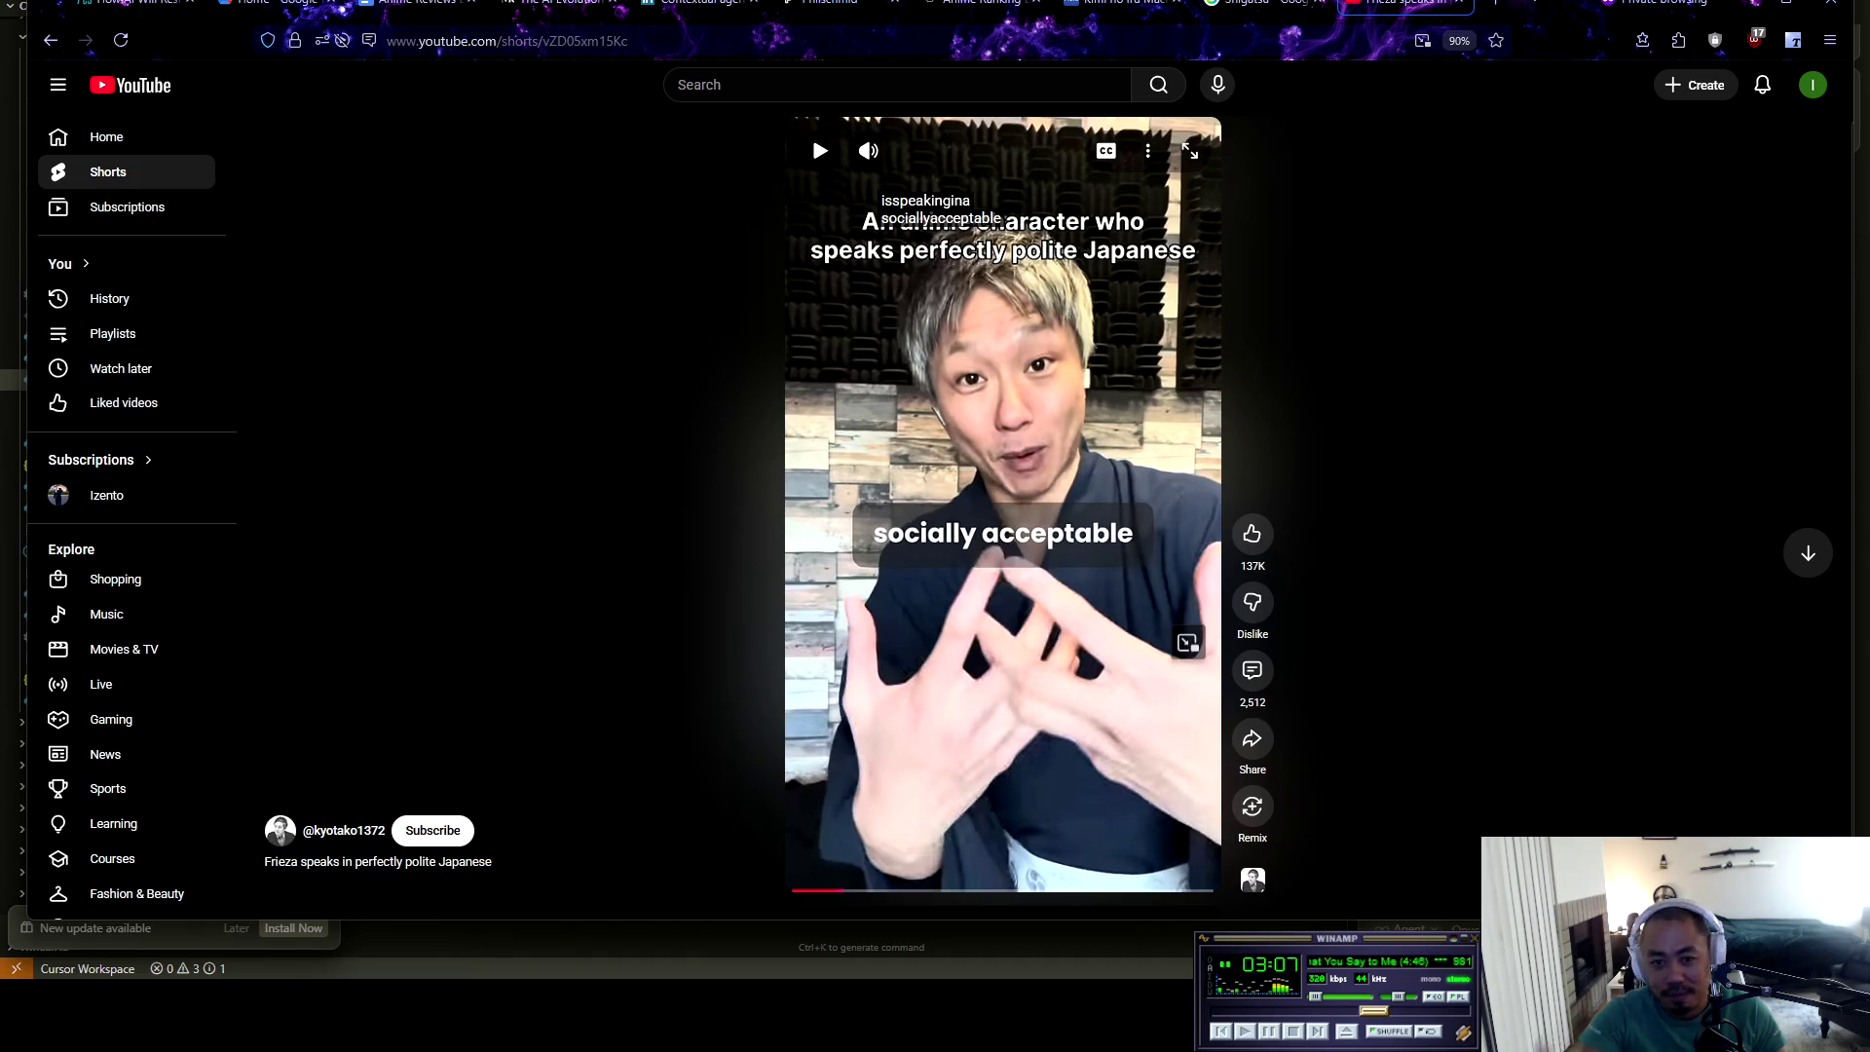
Play through the Teineigo polite-form explanation, pausing at the 'all change every form.' caption
key("space")
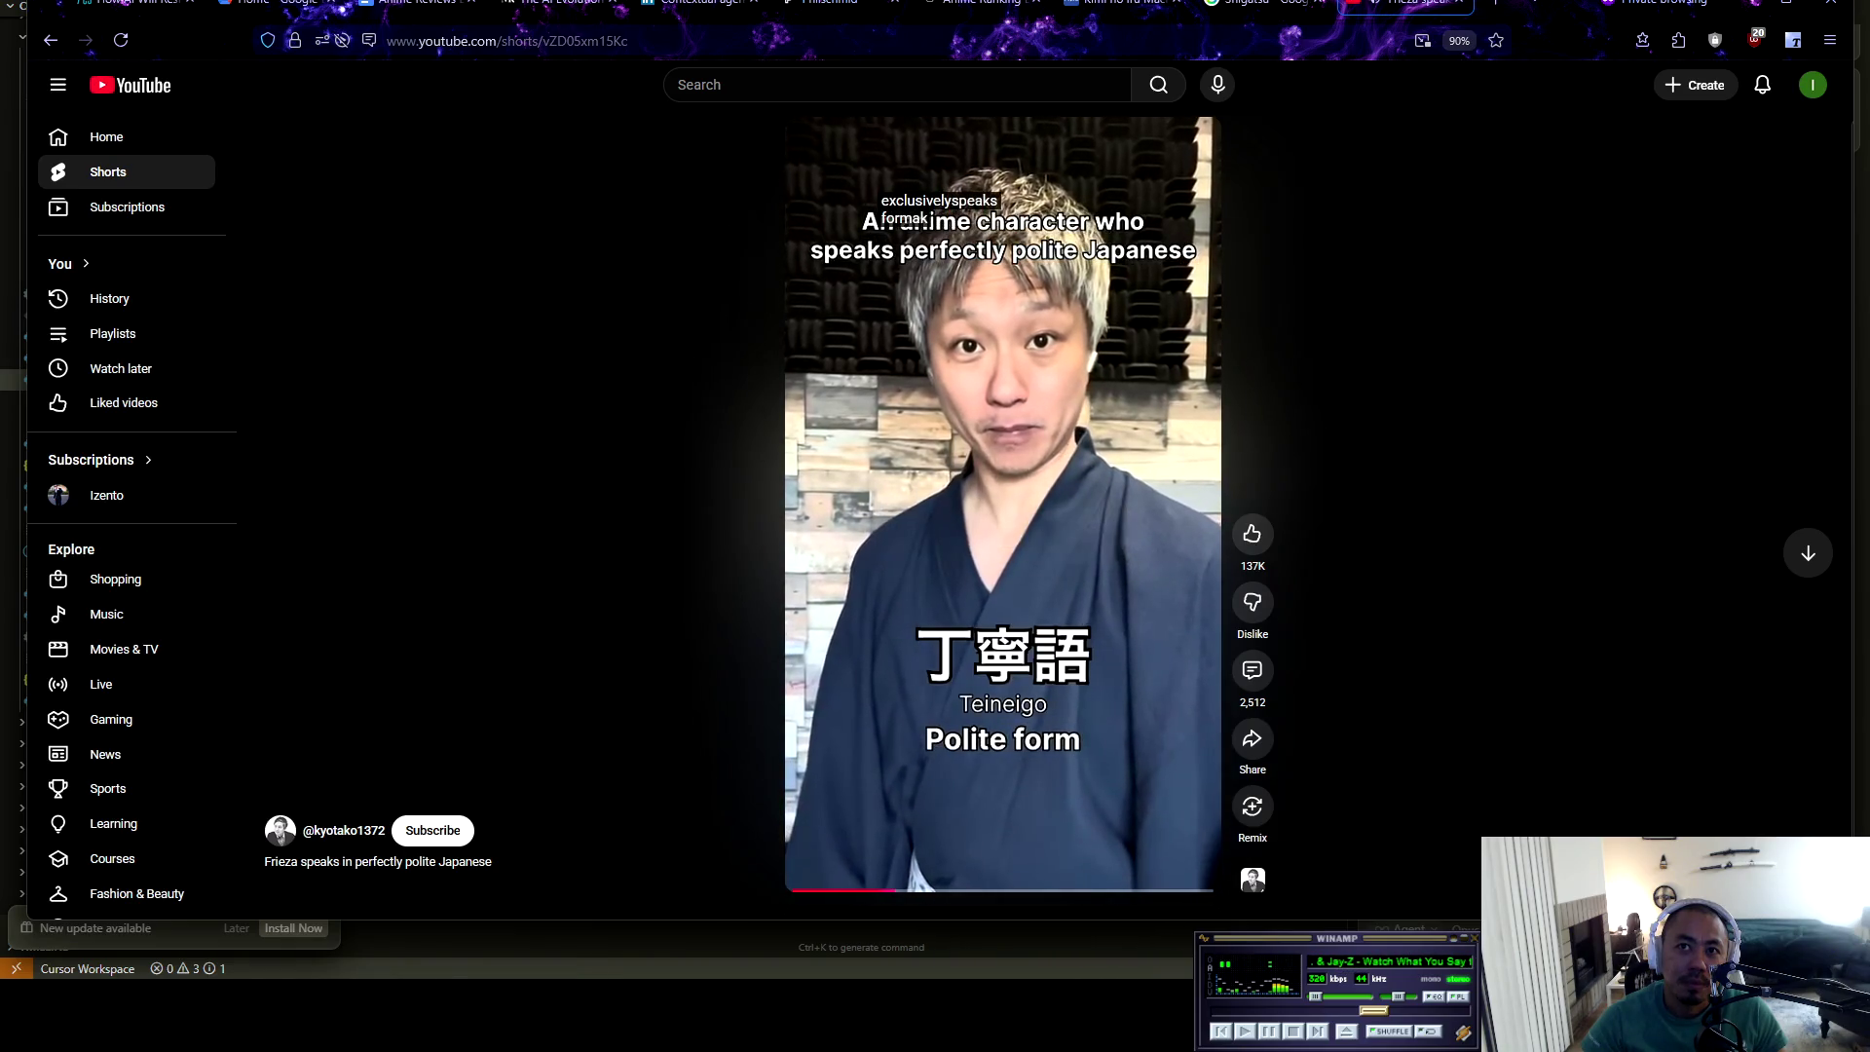
key("space")
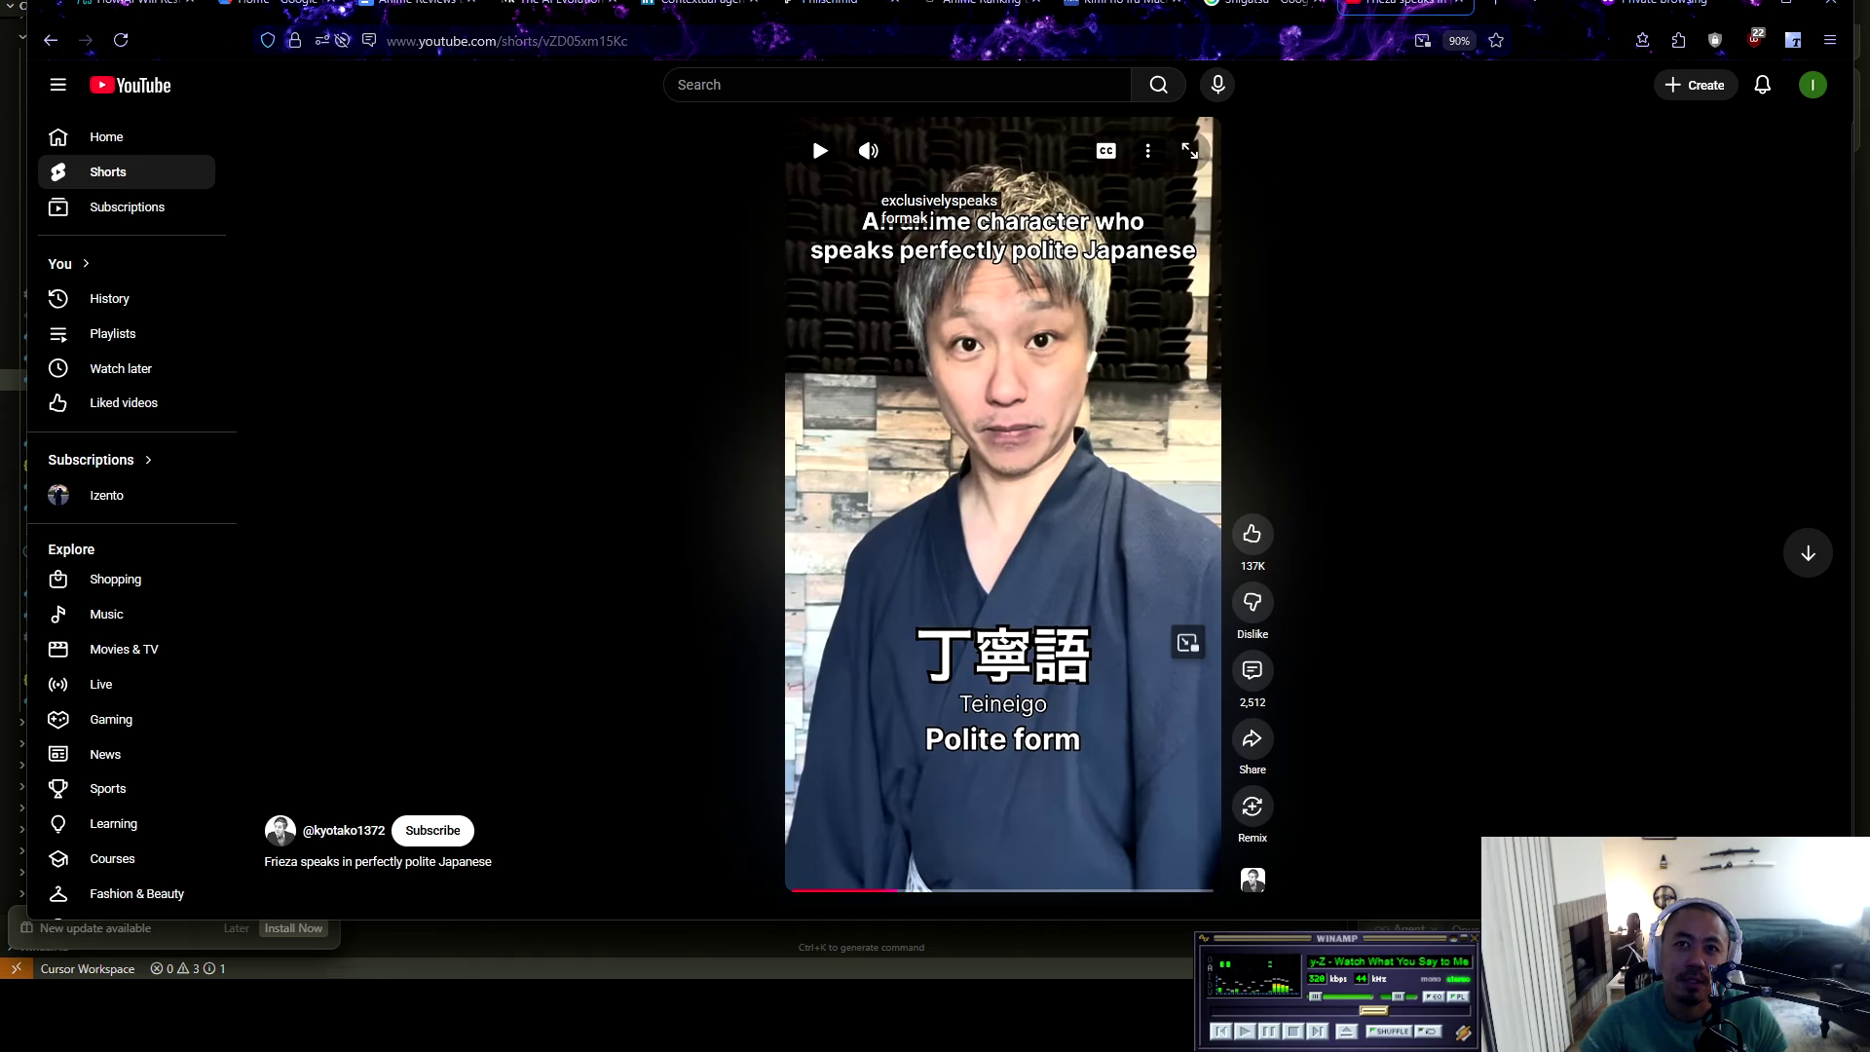
key("space")
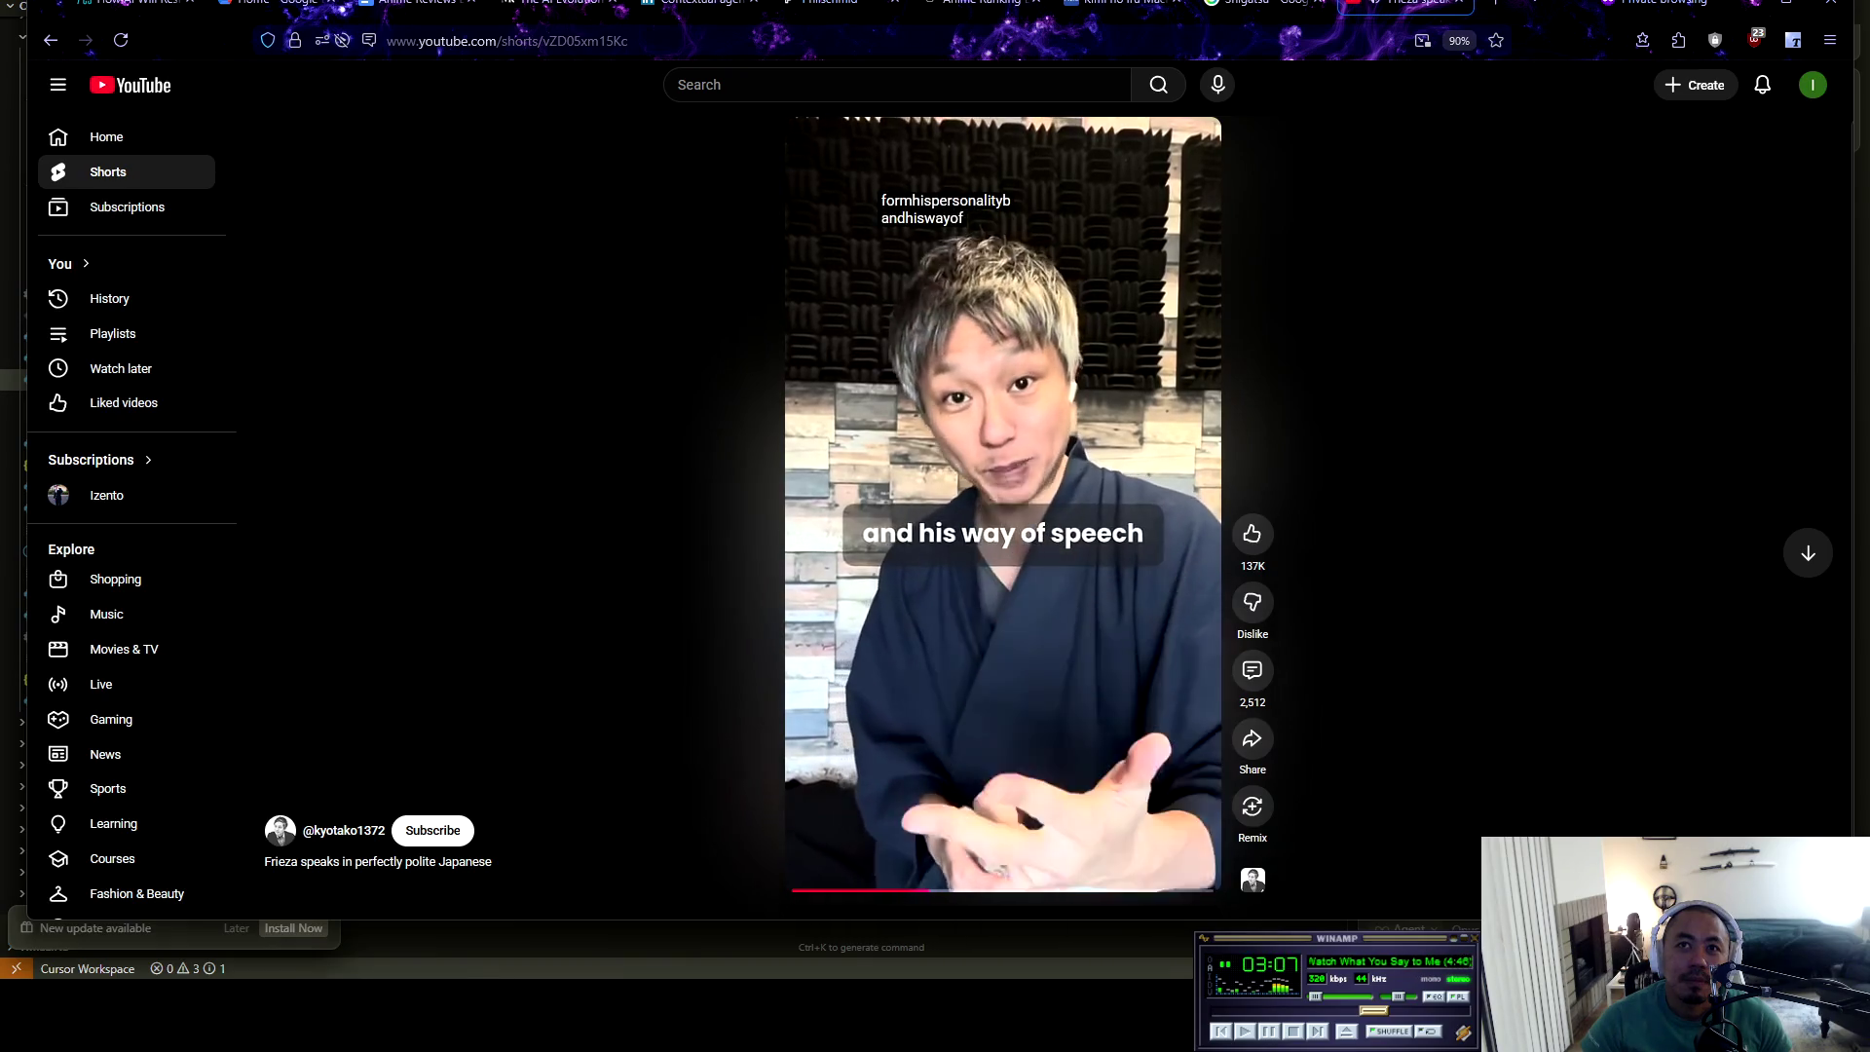
key("space")
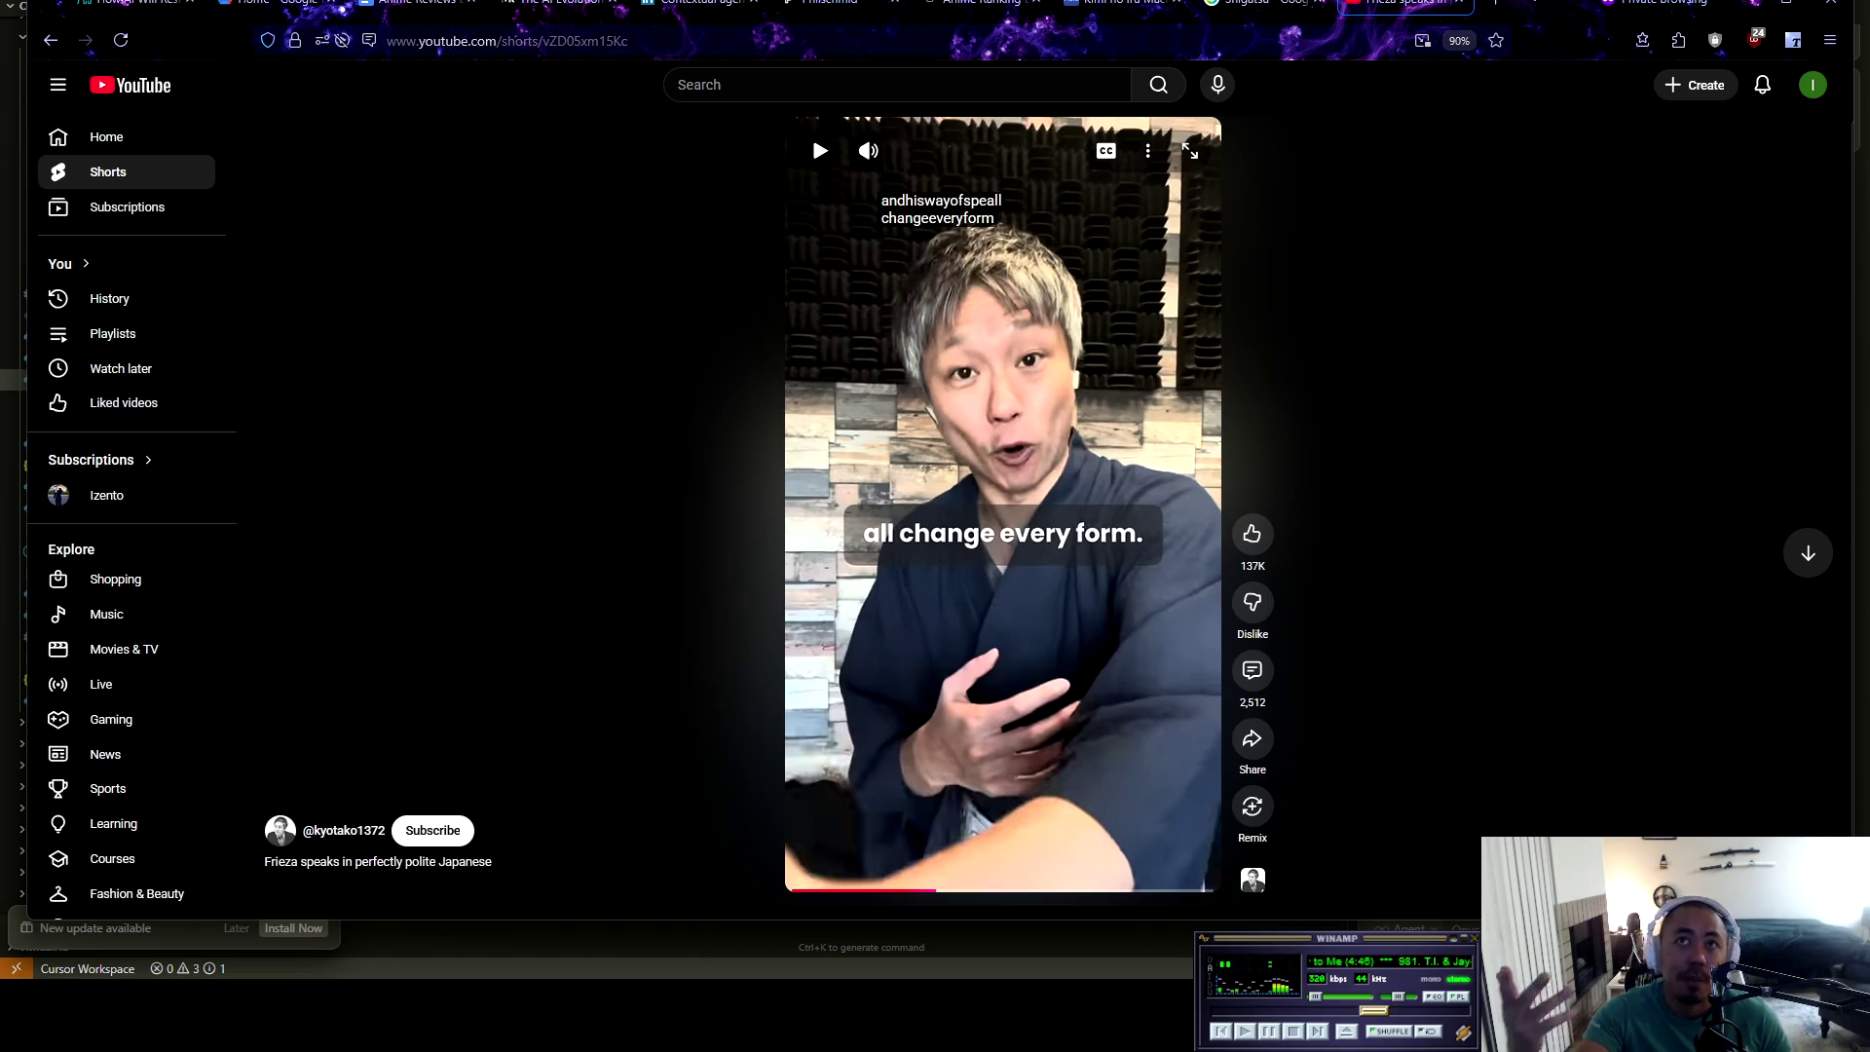
Resume the Short past Frieza's first form to the 'so he calls himself' caption
key("space")
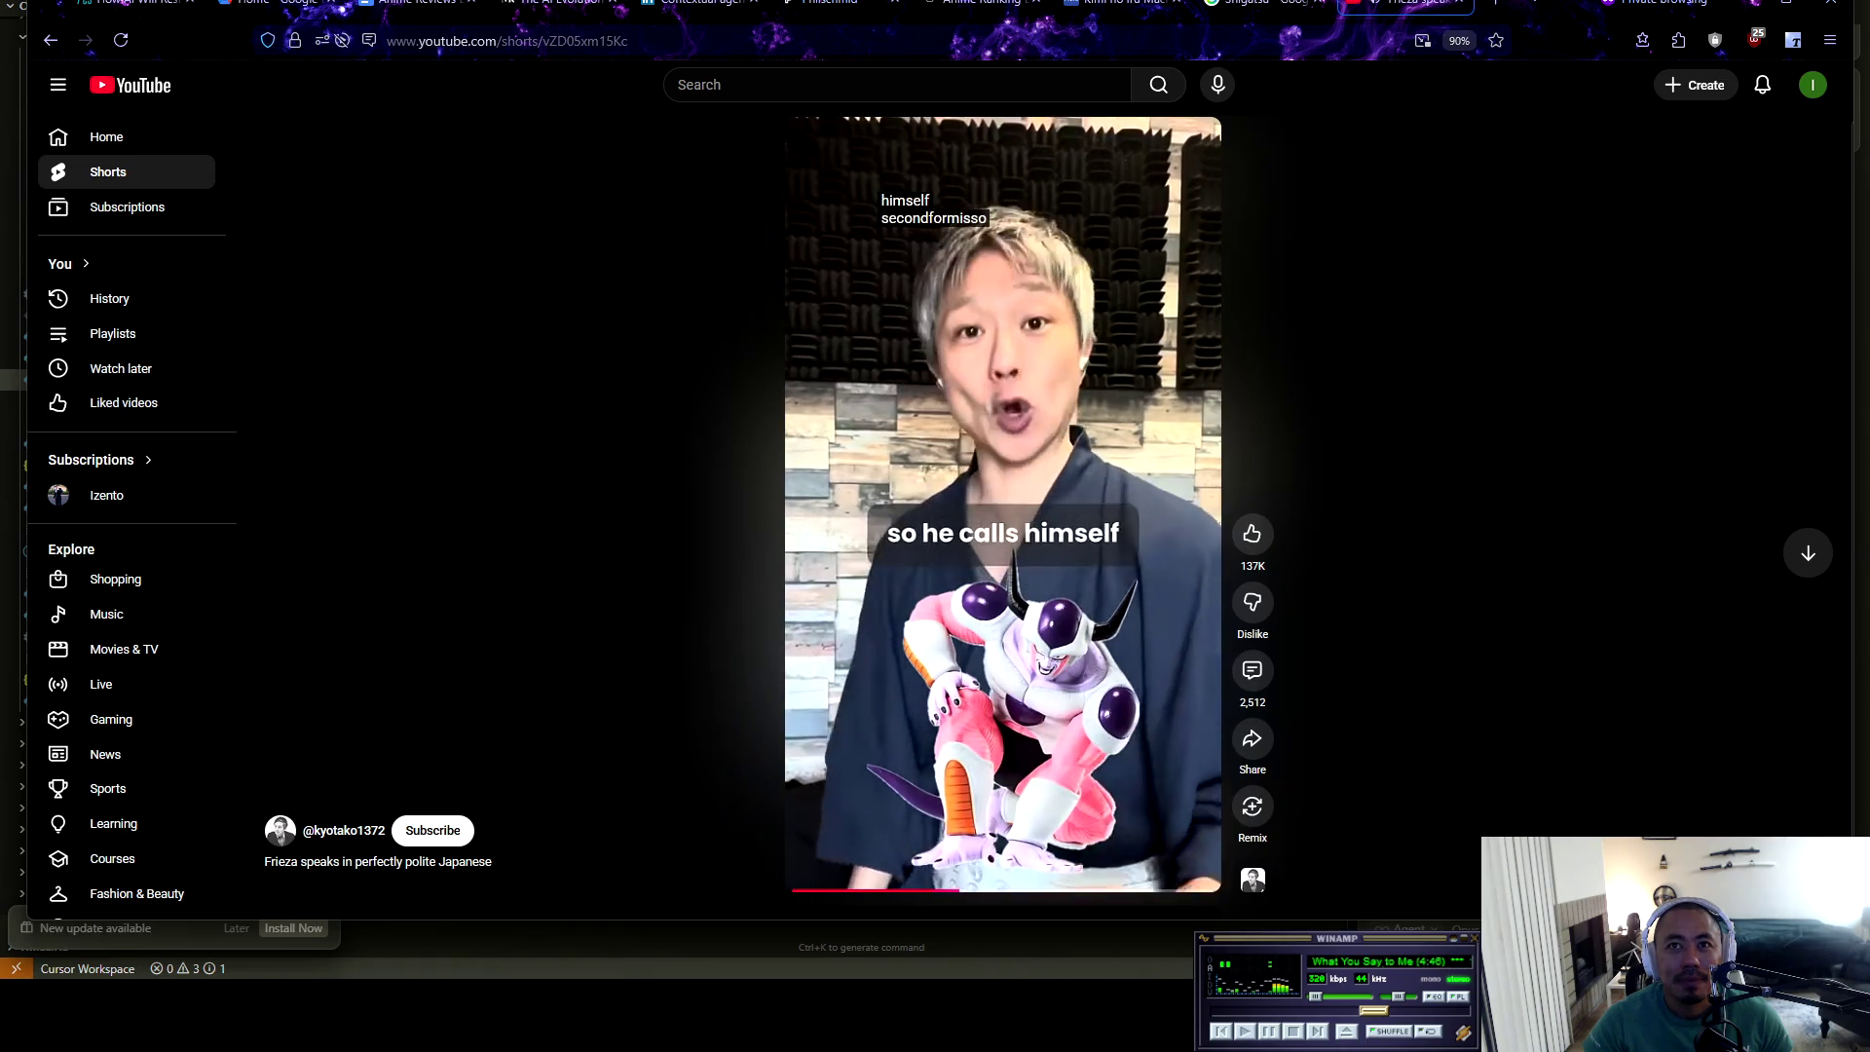
Pause at the 'and there's no more' caption showing the second form's 'オレ (Ore)'
key("space")
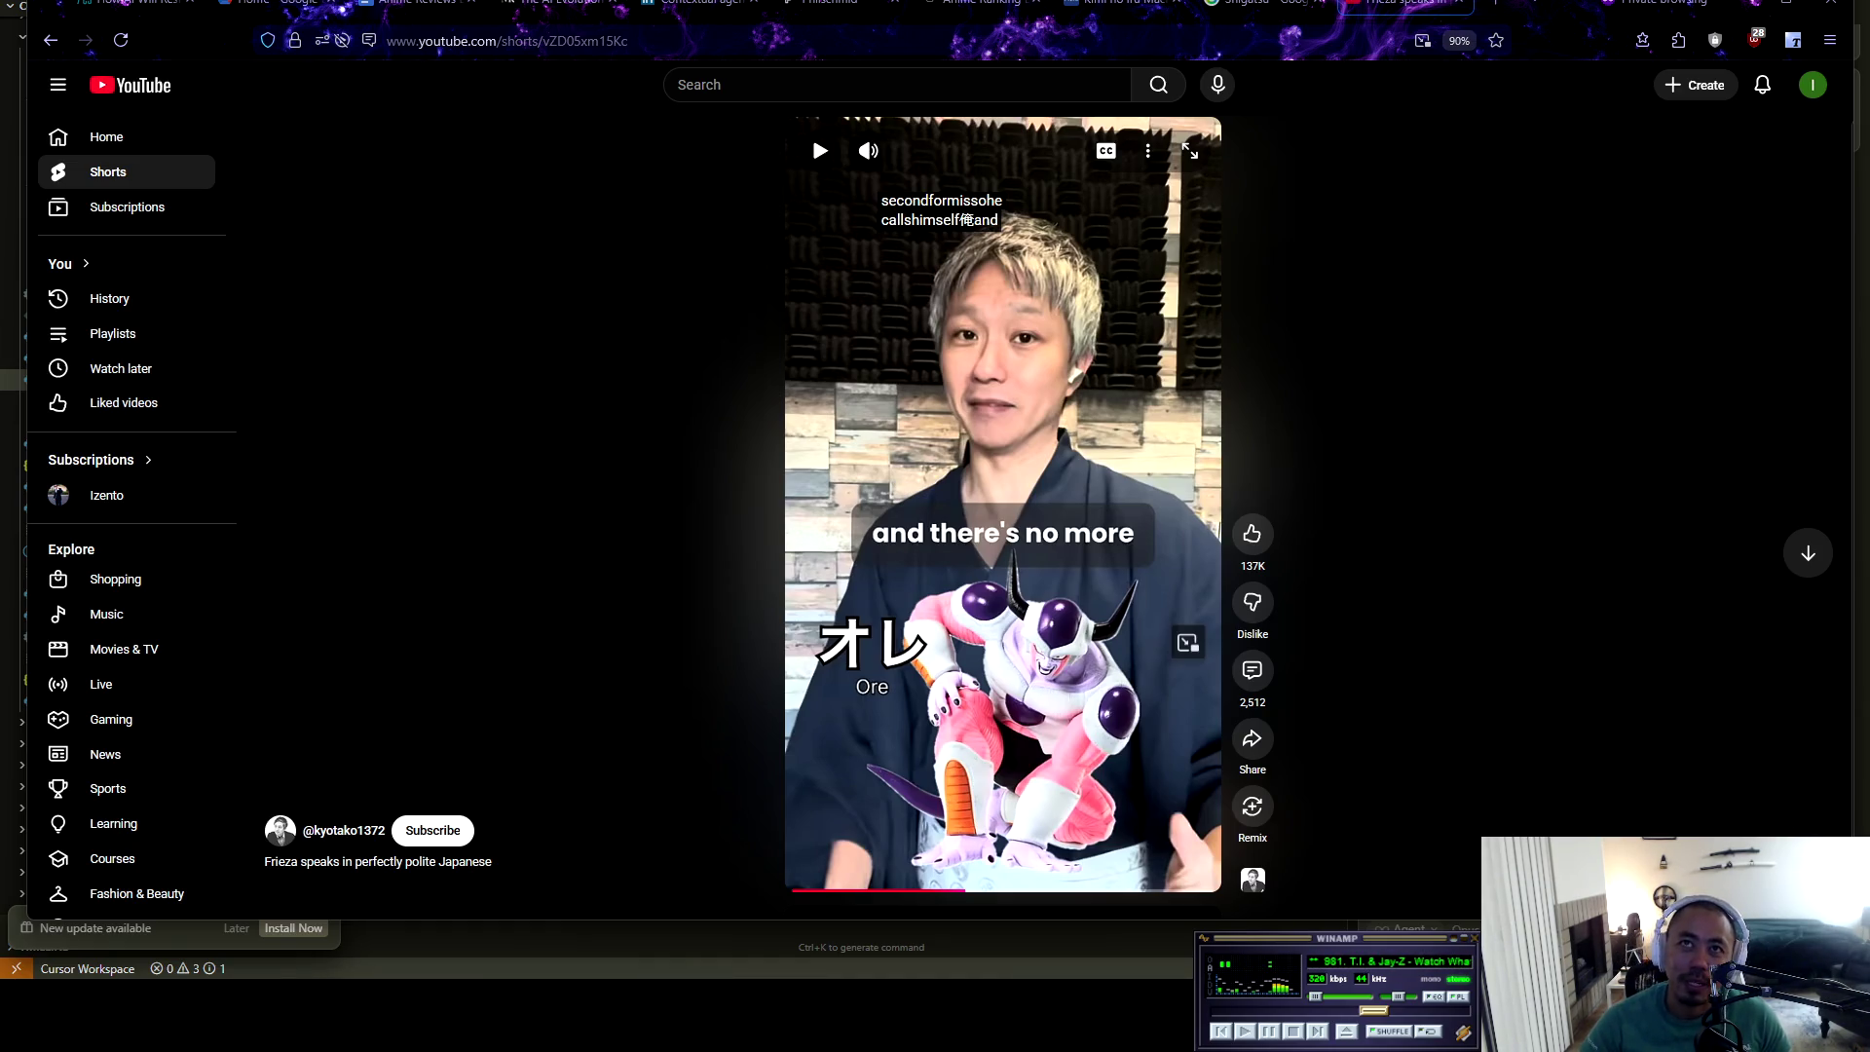
Let the Short play past the ideal-boss ranking to its 'Alright everybody' outro
key("space")
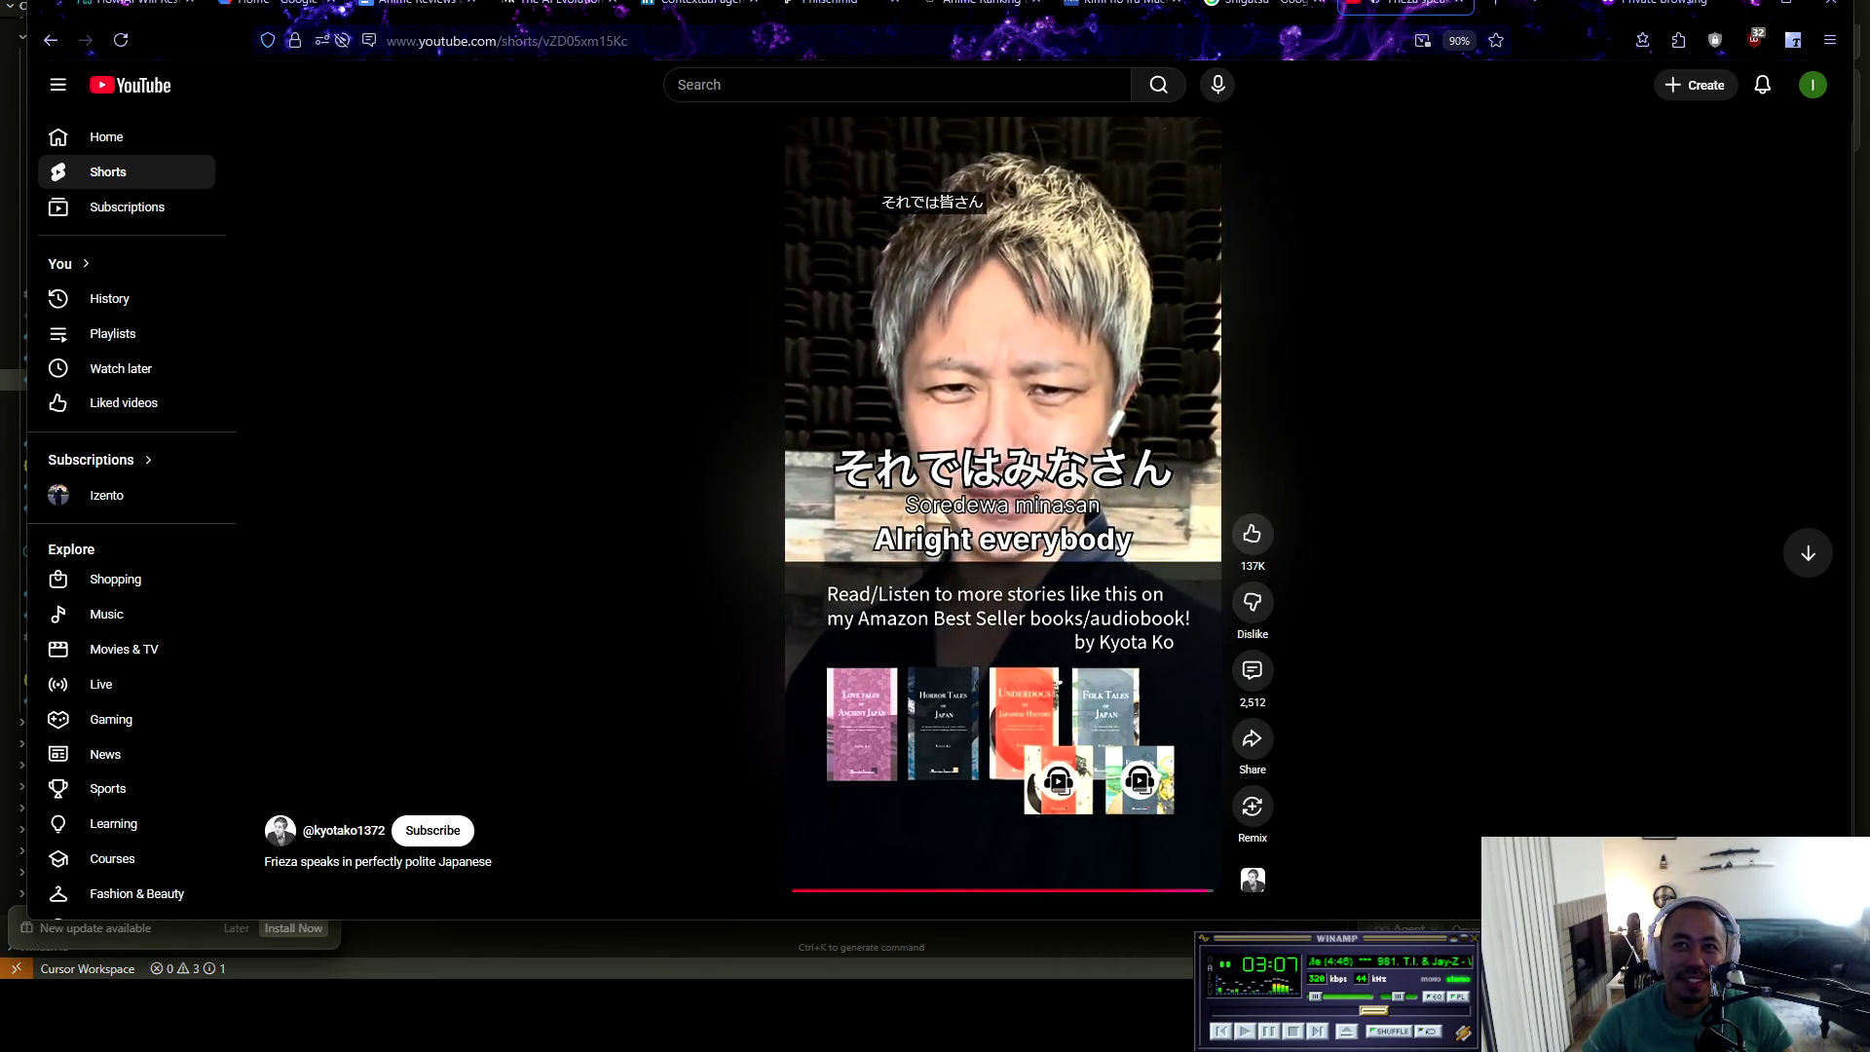
Stop the looping Short and close its tab to return to Gemini's taste profile
key("space")
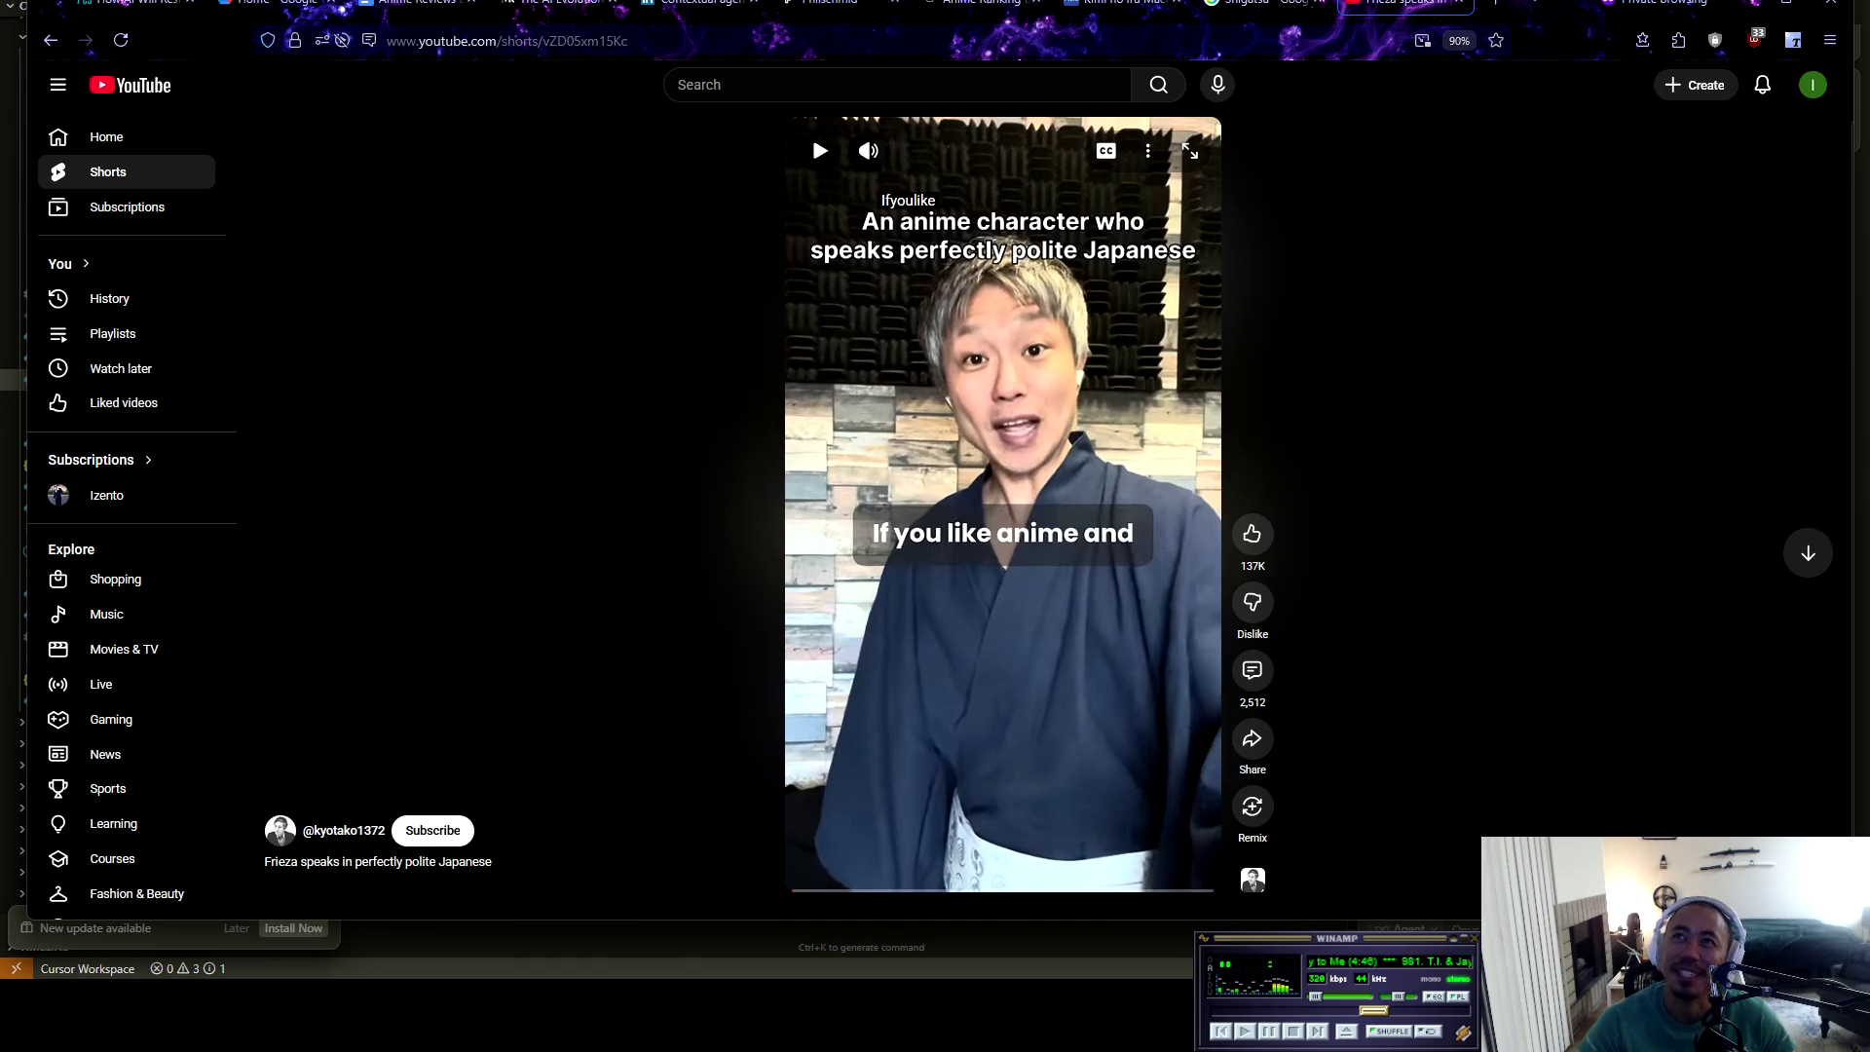
key("ctrl+w")
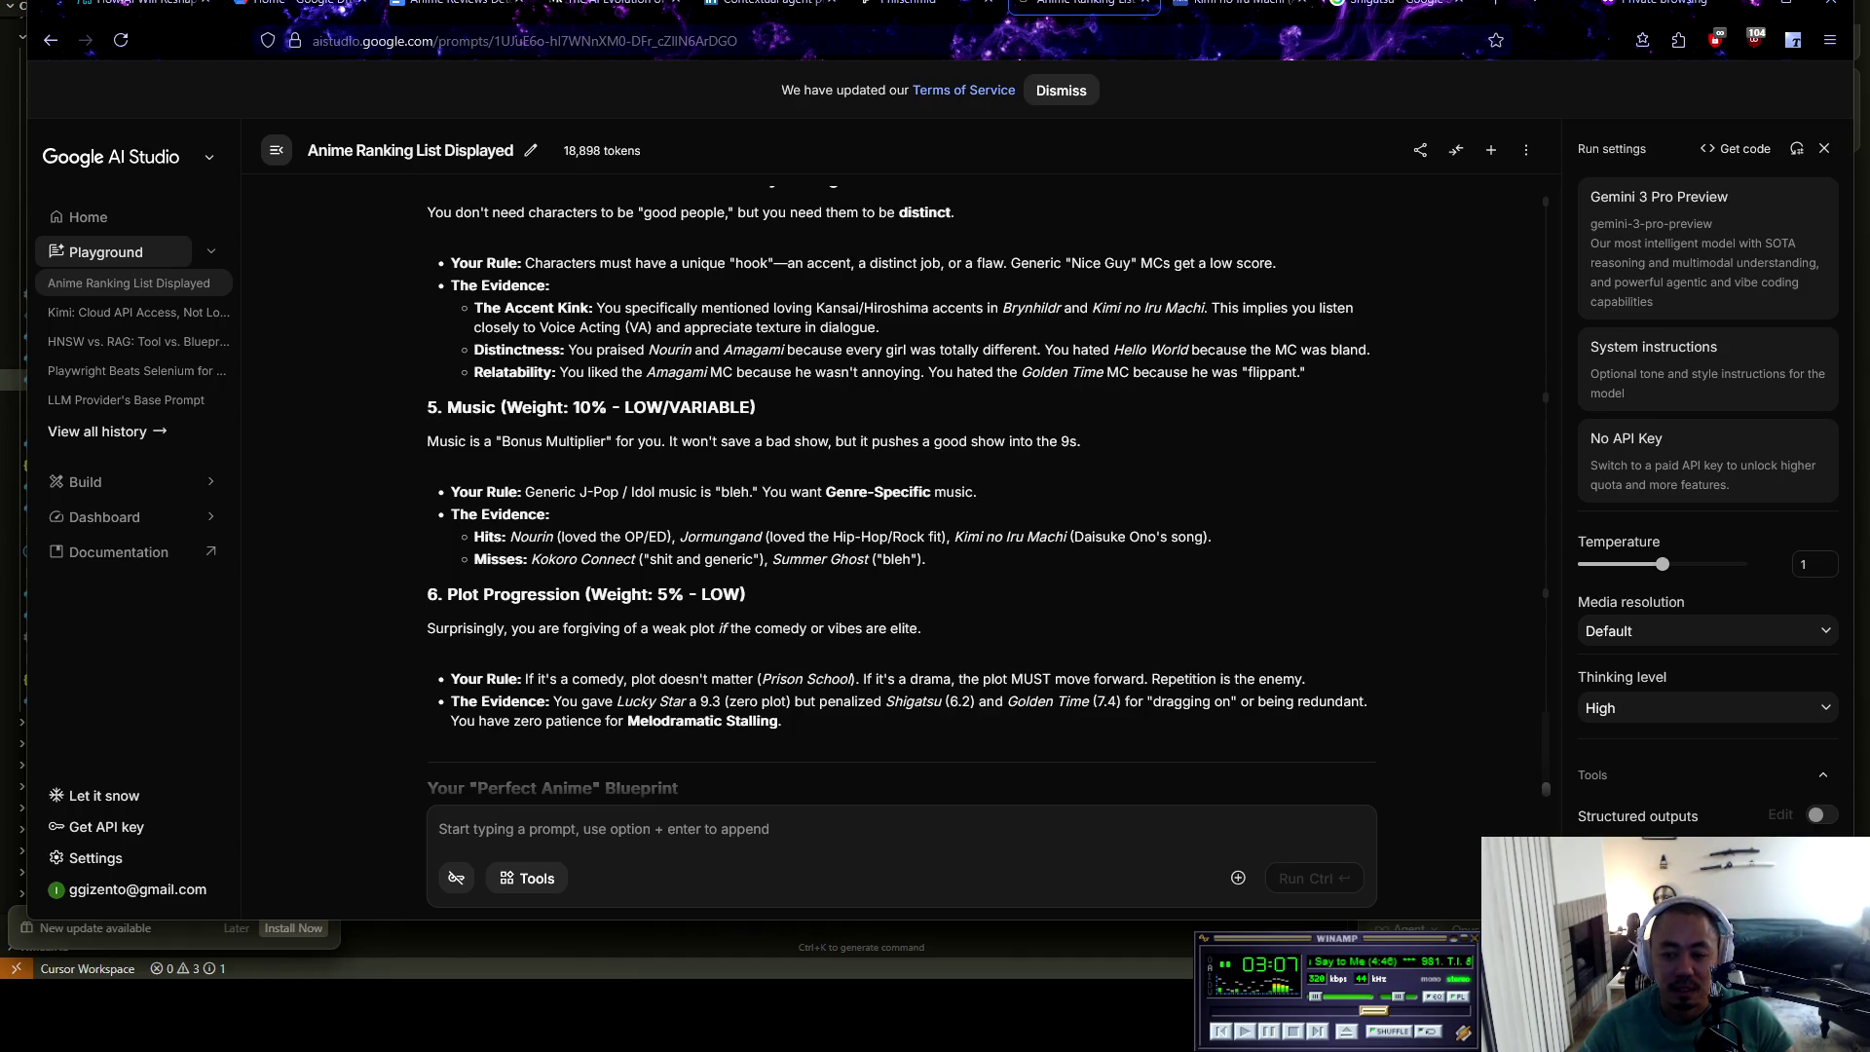
key("XF86AudioPlay")
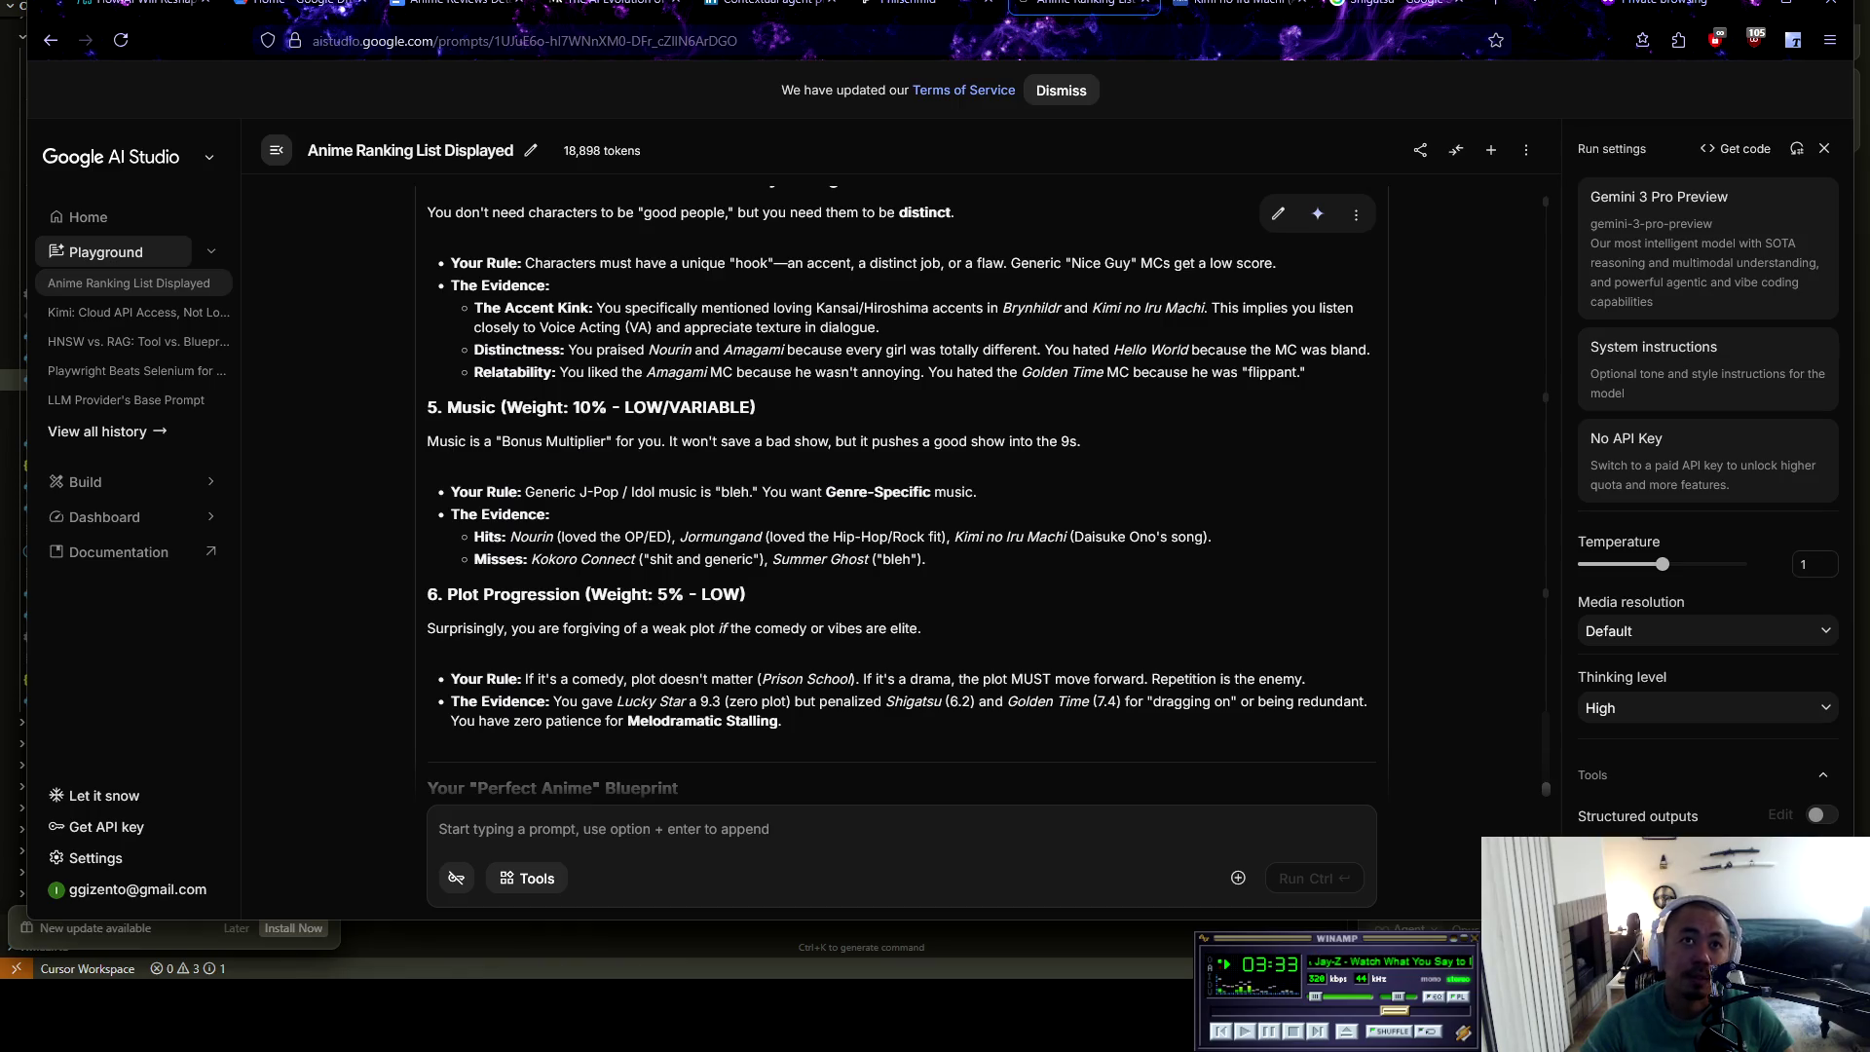
scroll(989, 492, "down", 2)
left_click_drag(506, 308, 757, 308)
left_click(757, 308)
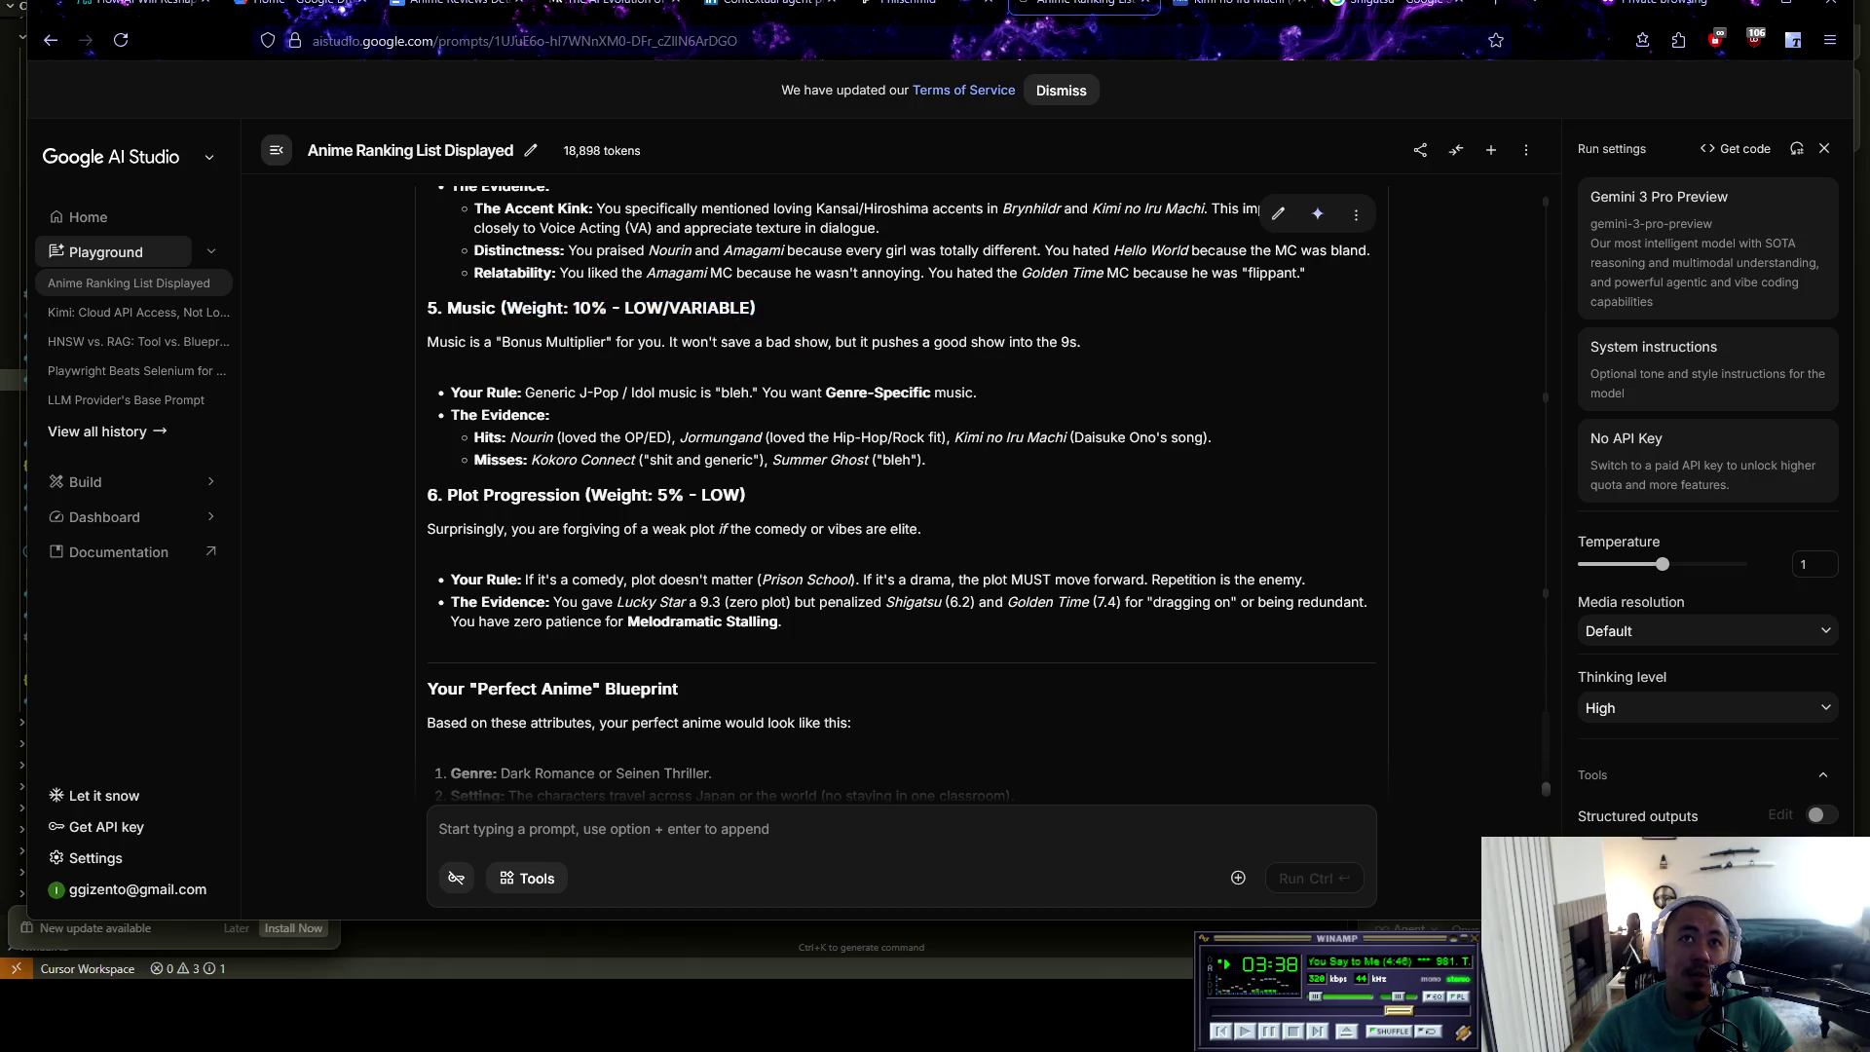
left_click_drag(438, 342, 1081, 342)
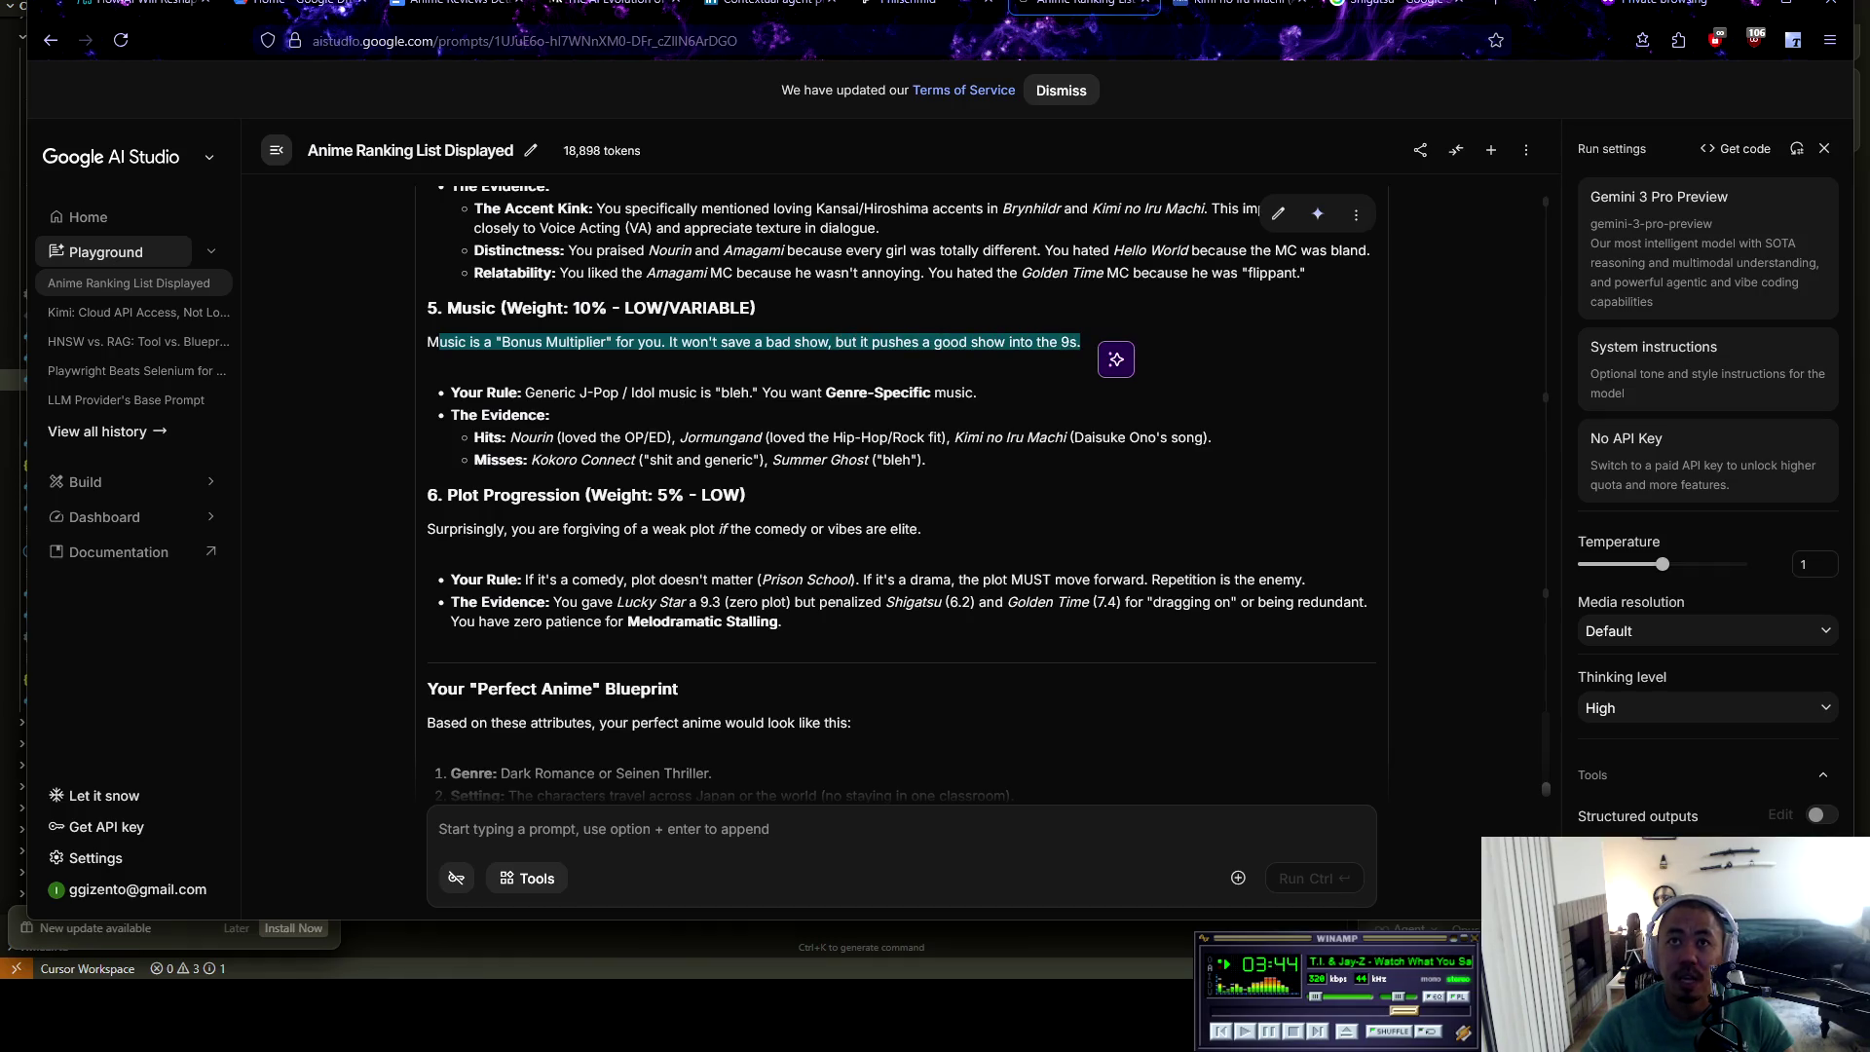
left_click(1081, 342)
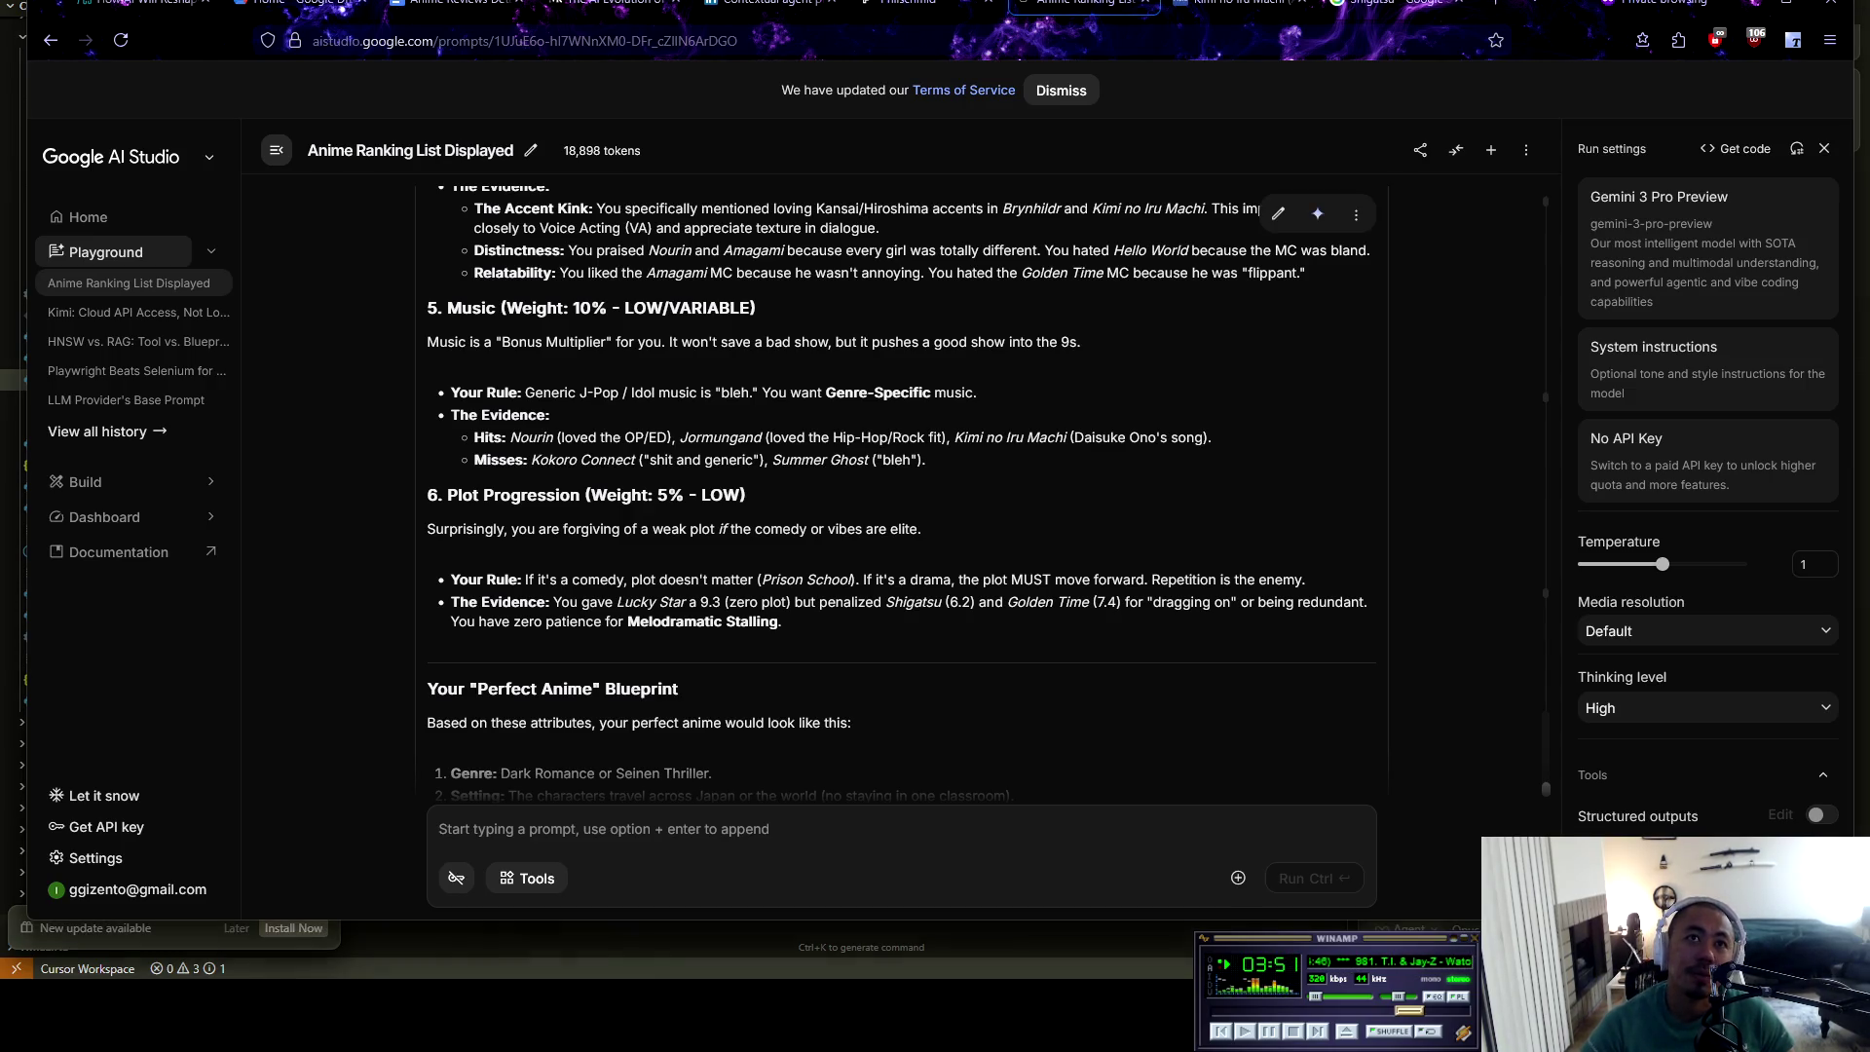
left_click_drag(534, 392, 978, 391)
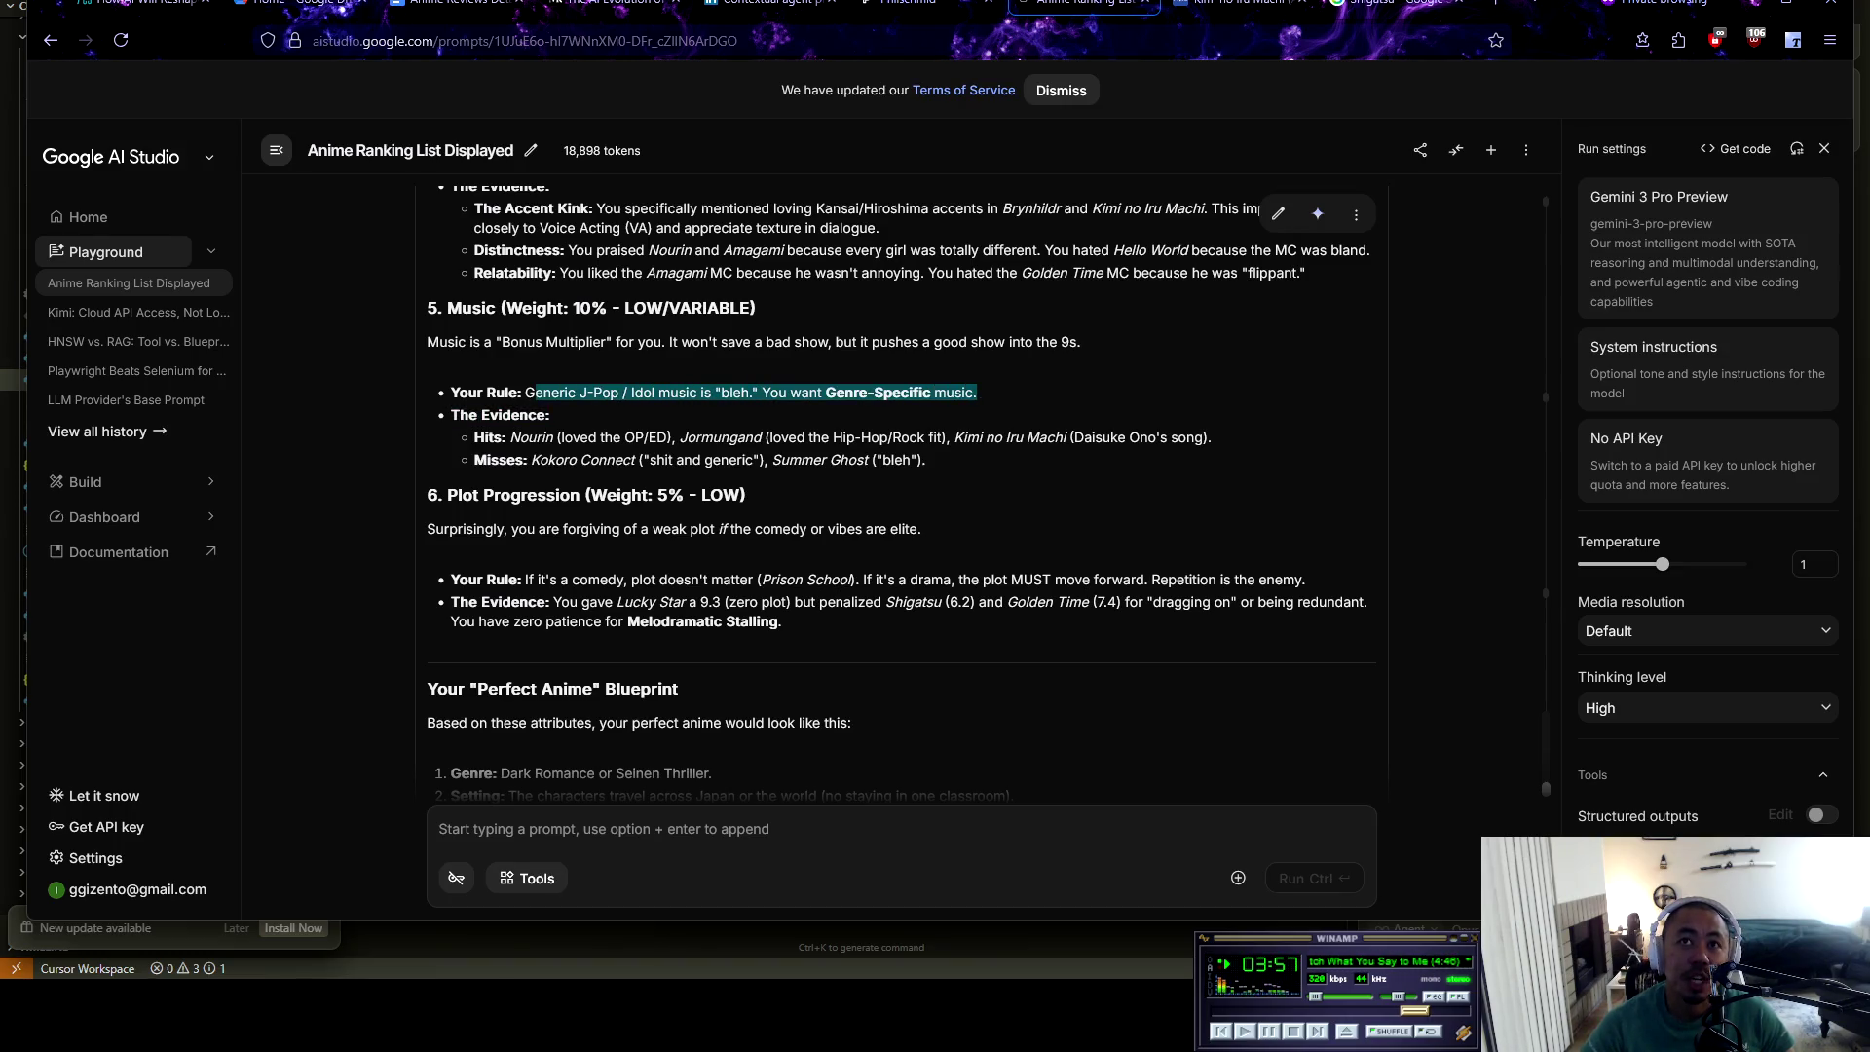
mouse_move(509, 436)
left_mouse_down()
mouse_move(746, 436)
mouse_move(770, 456)
mouse_move(1213, 437)
left_mouse_up()
left_click(769, 456)
left_click(1213, 436)
left_click_drag(530, 459, 926, 459)
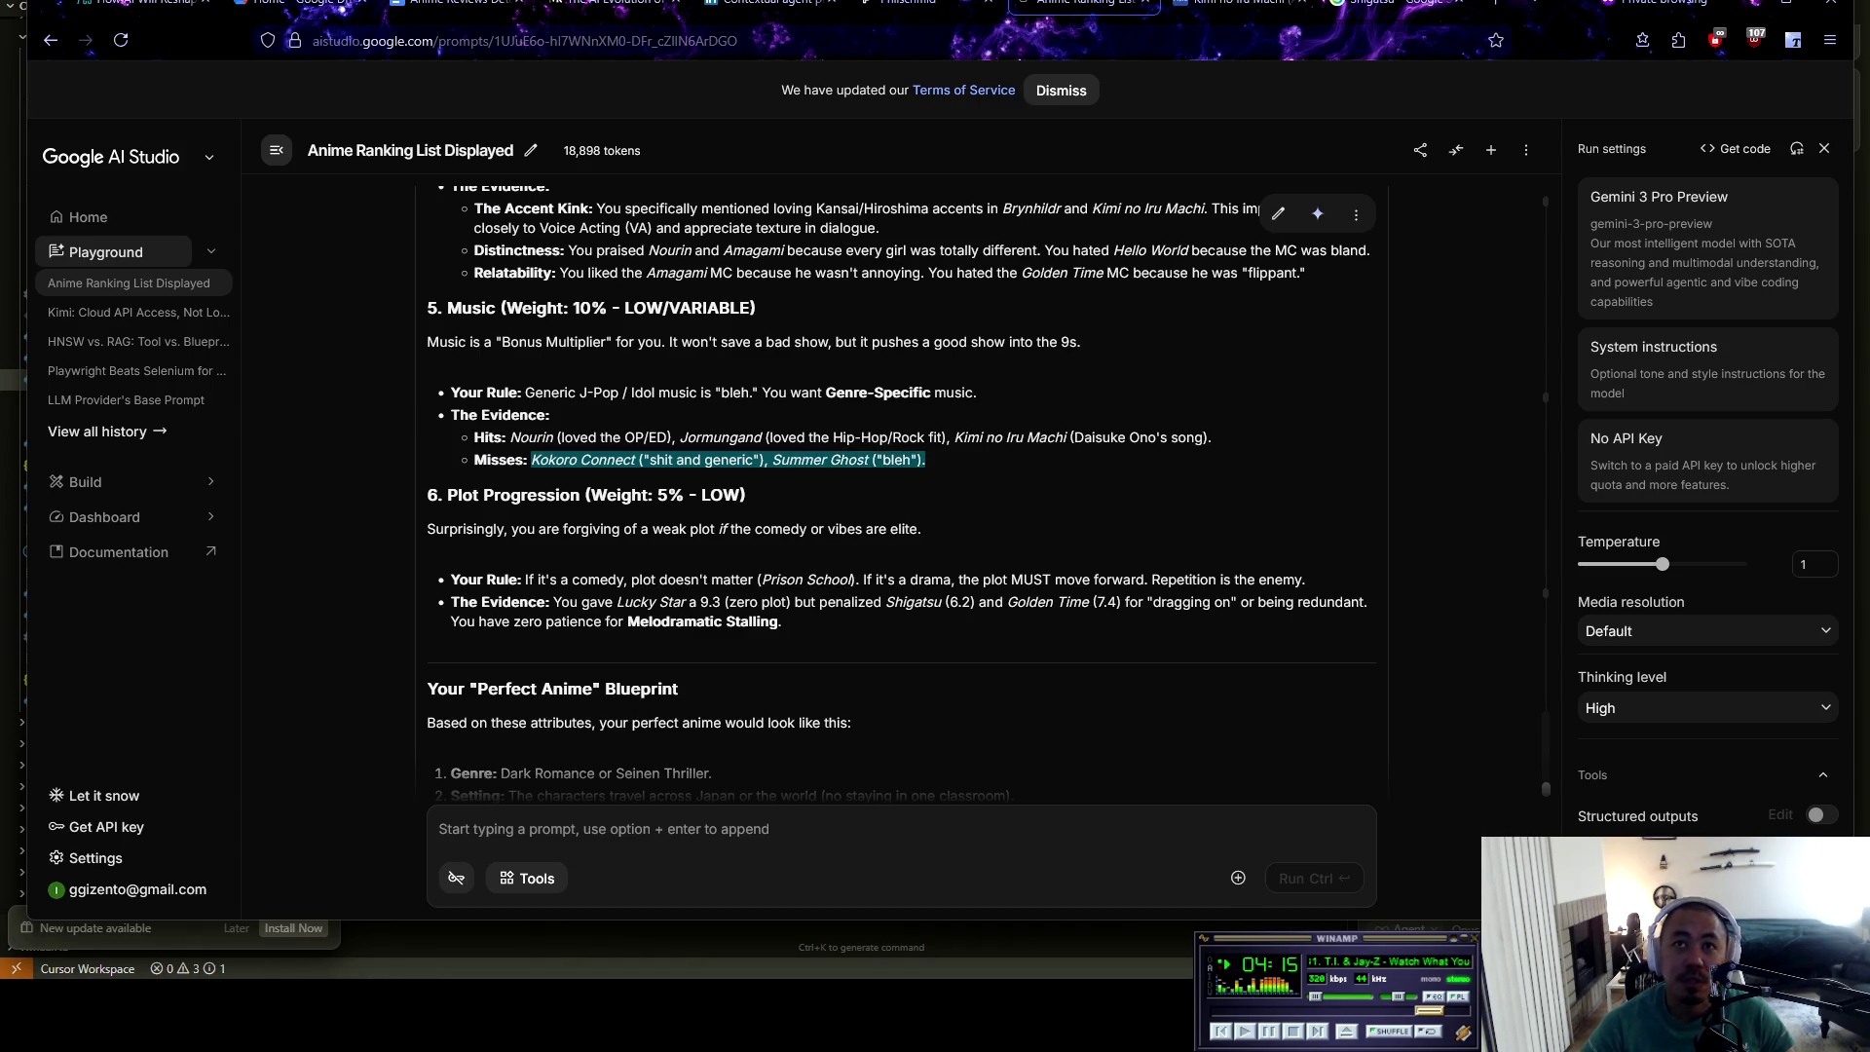
left_click(926, 458)
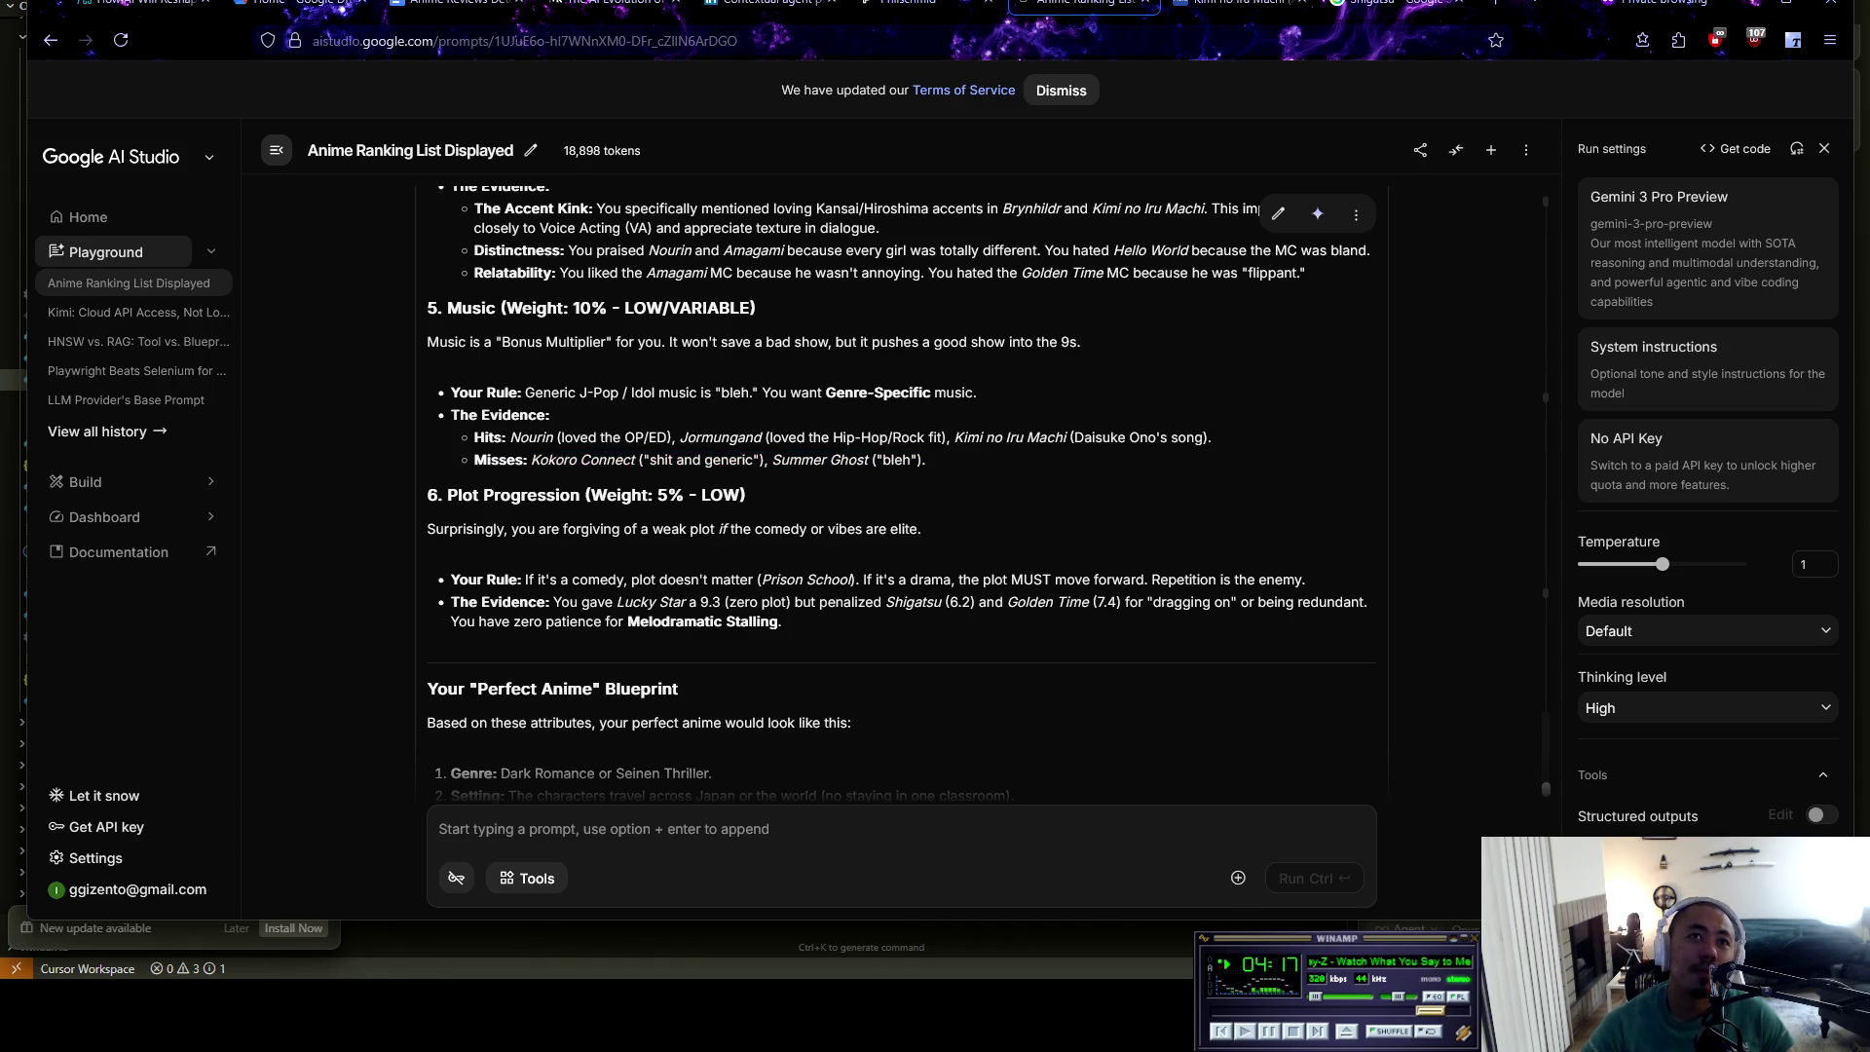
left_click_drag(447, 495, 748, 495)
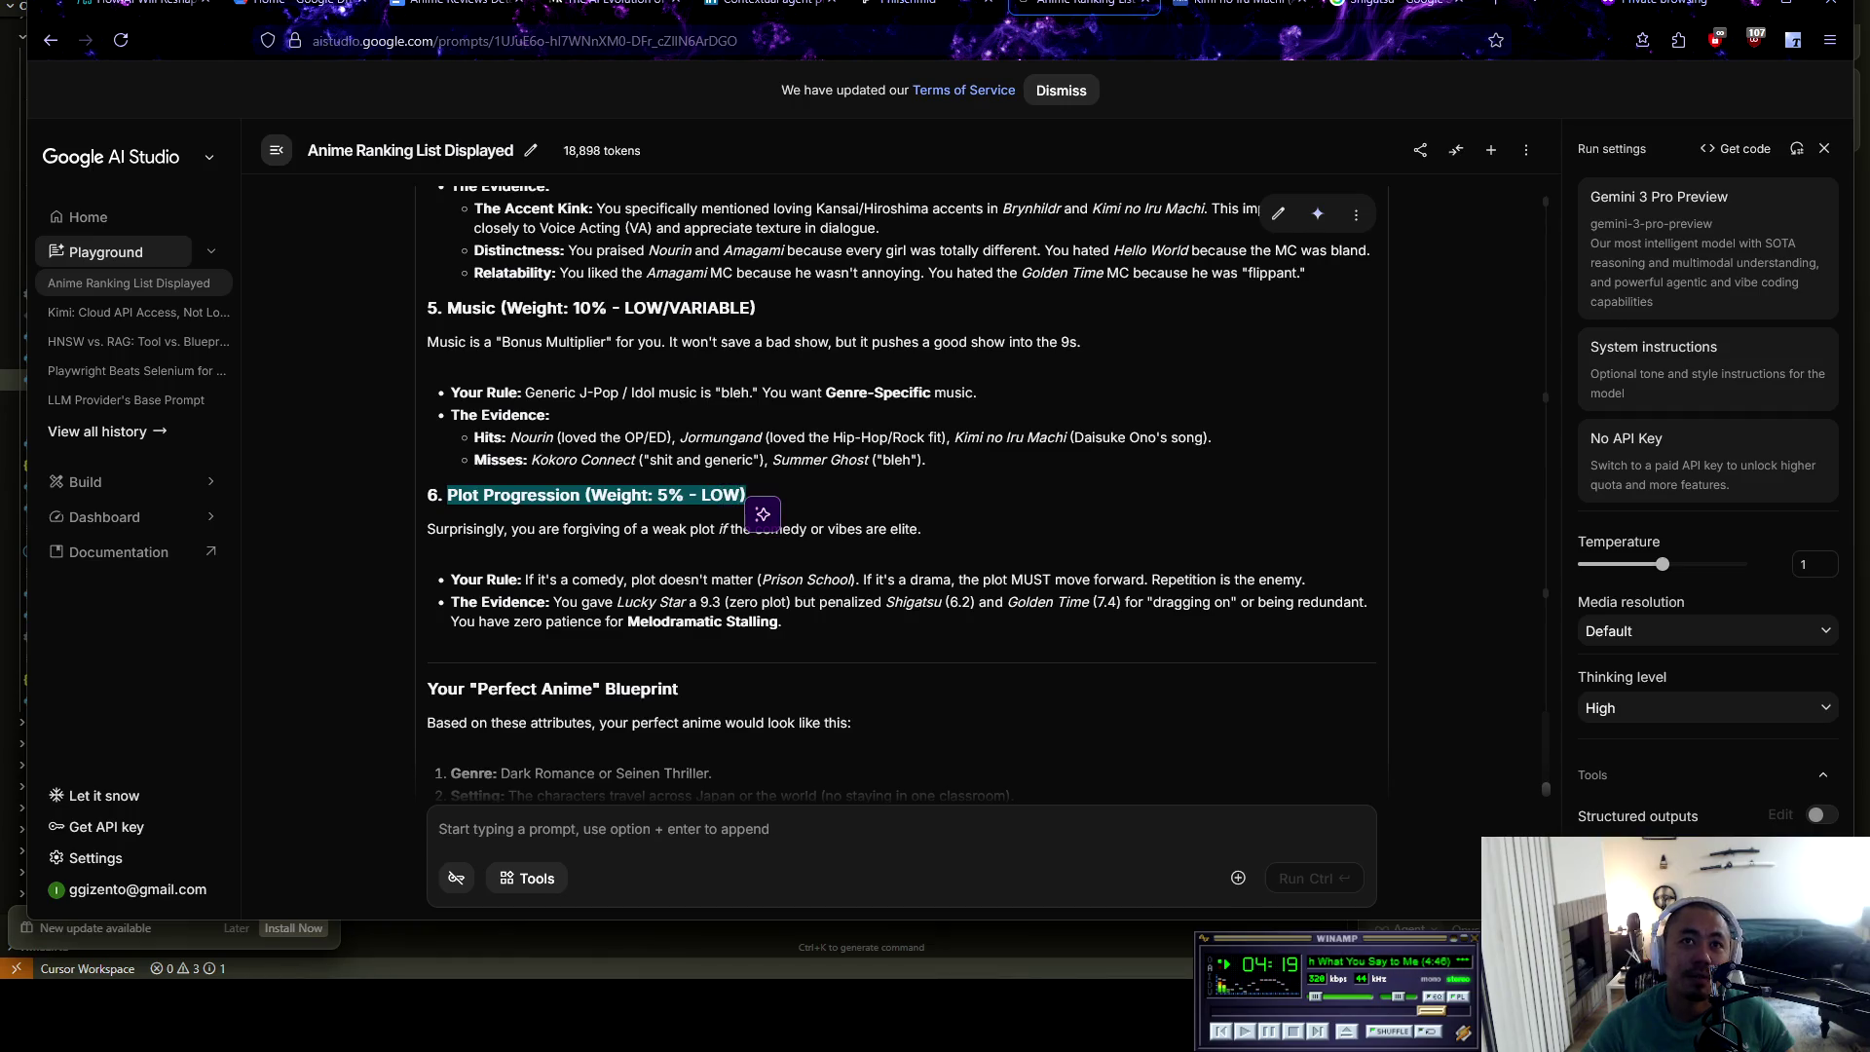
left_click(748, 495)
left_click_drag(473, 529, 922, 529)
scroll(921, 529, "down", 2)
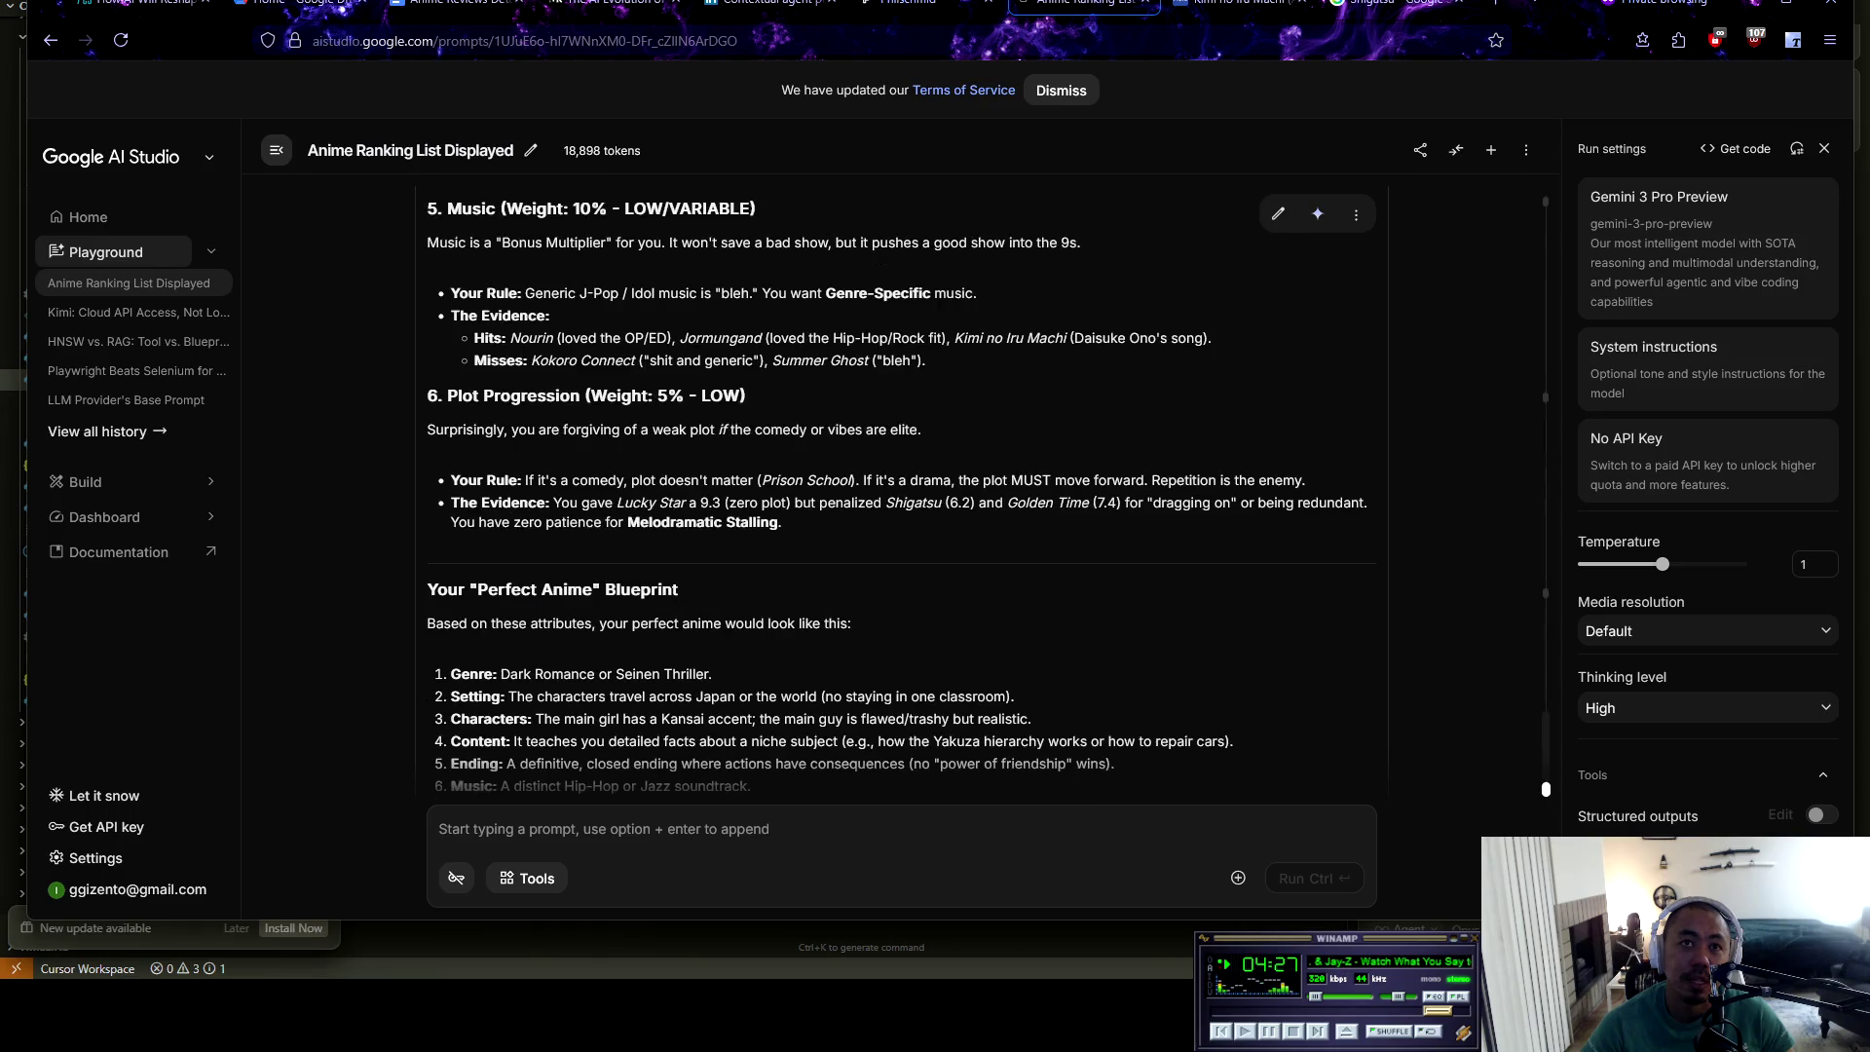
left_click_drag(525, 481, 624, 480)
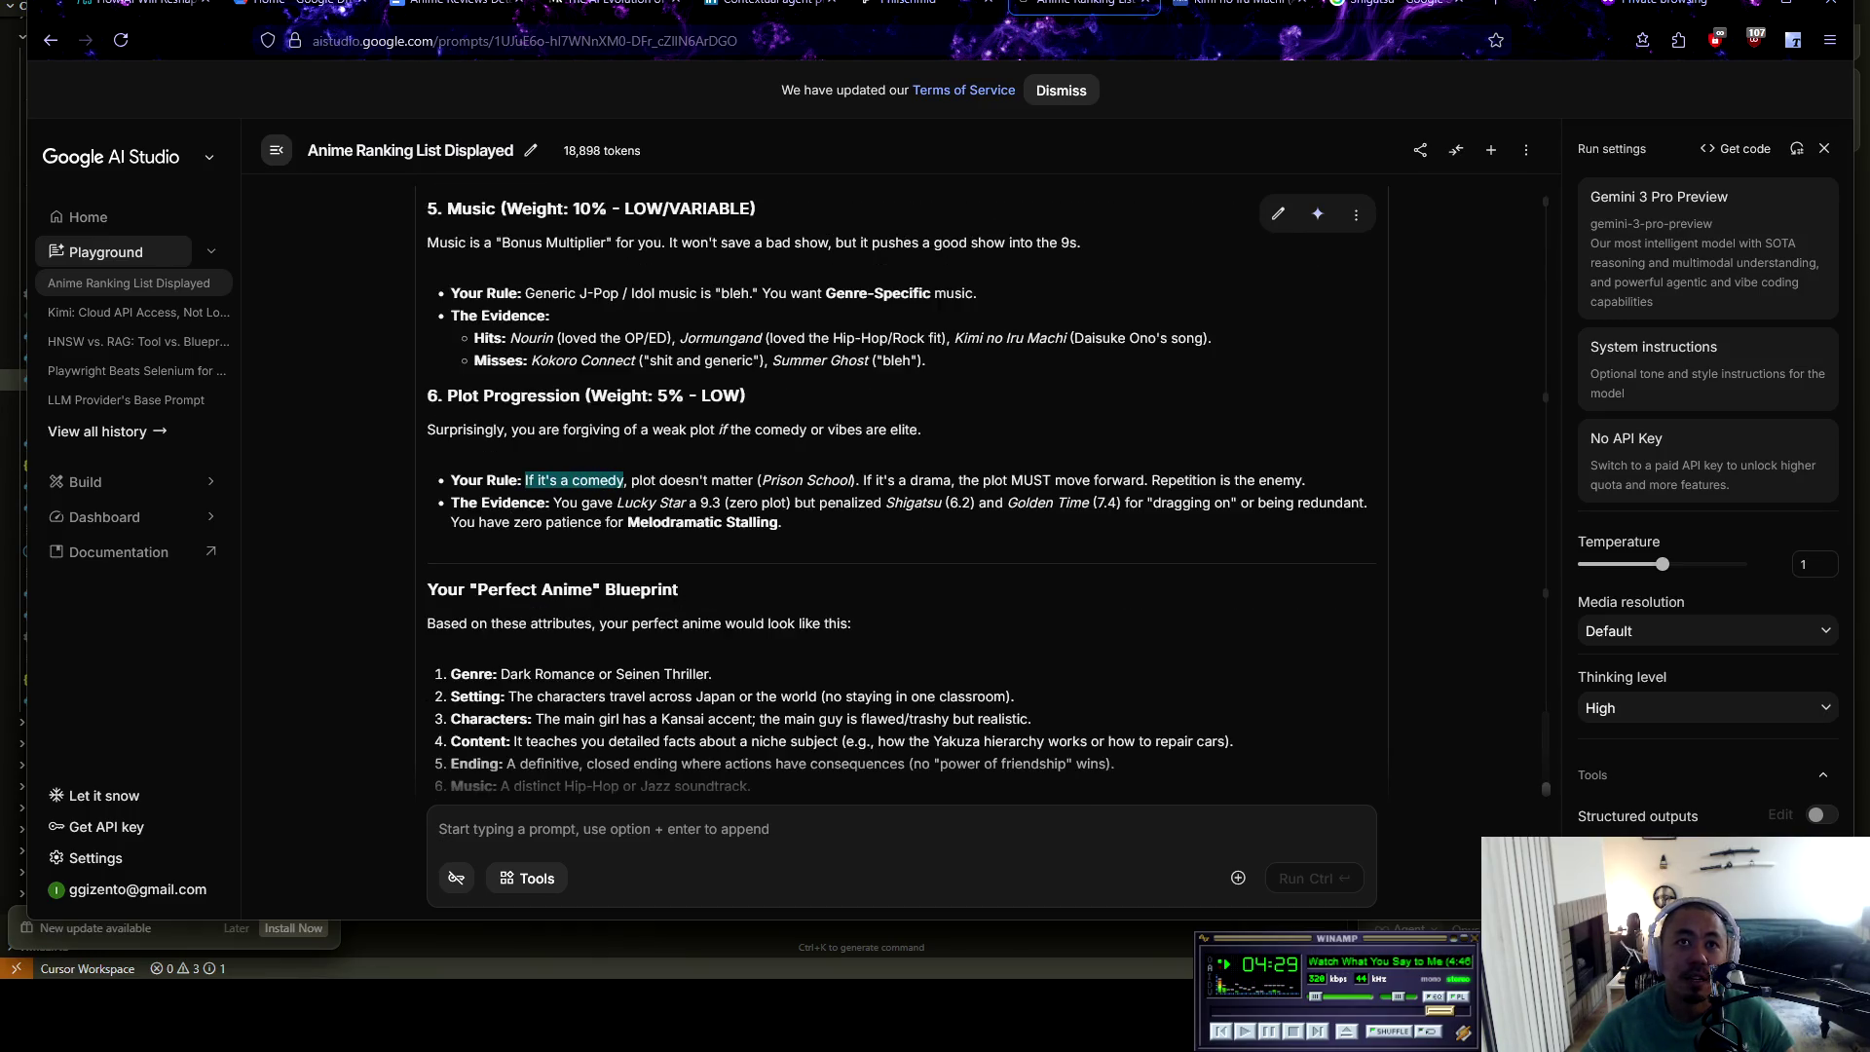
left_click(624, 481)
left_click_drag(475, 360, 746, 396)
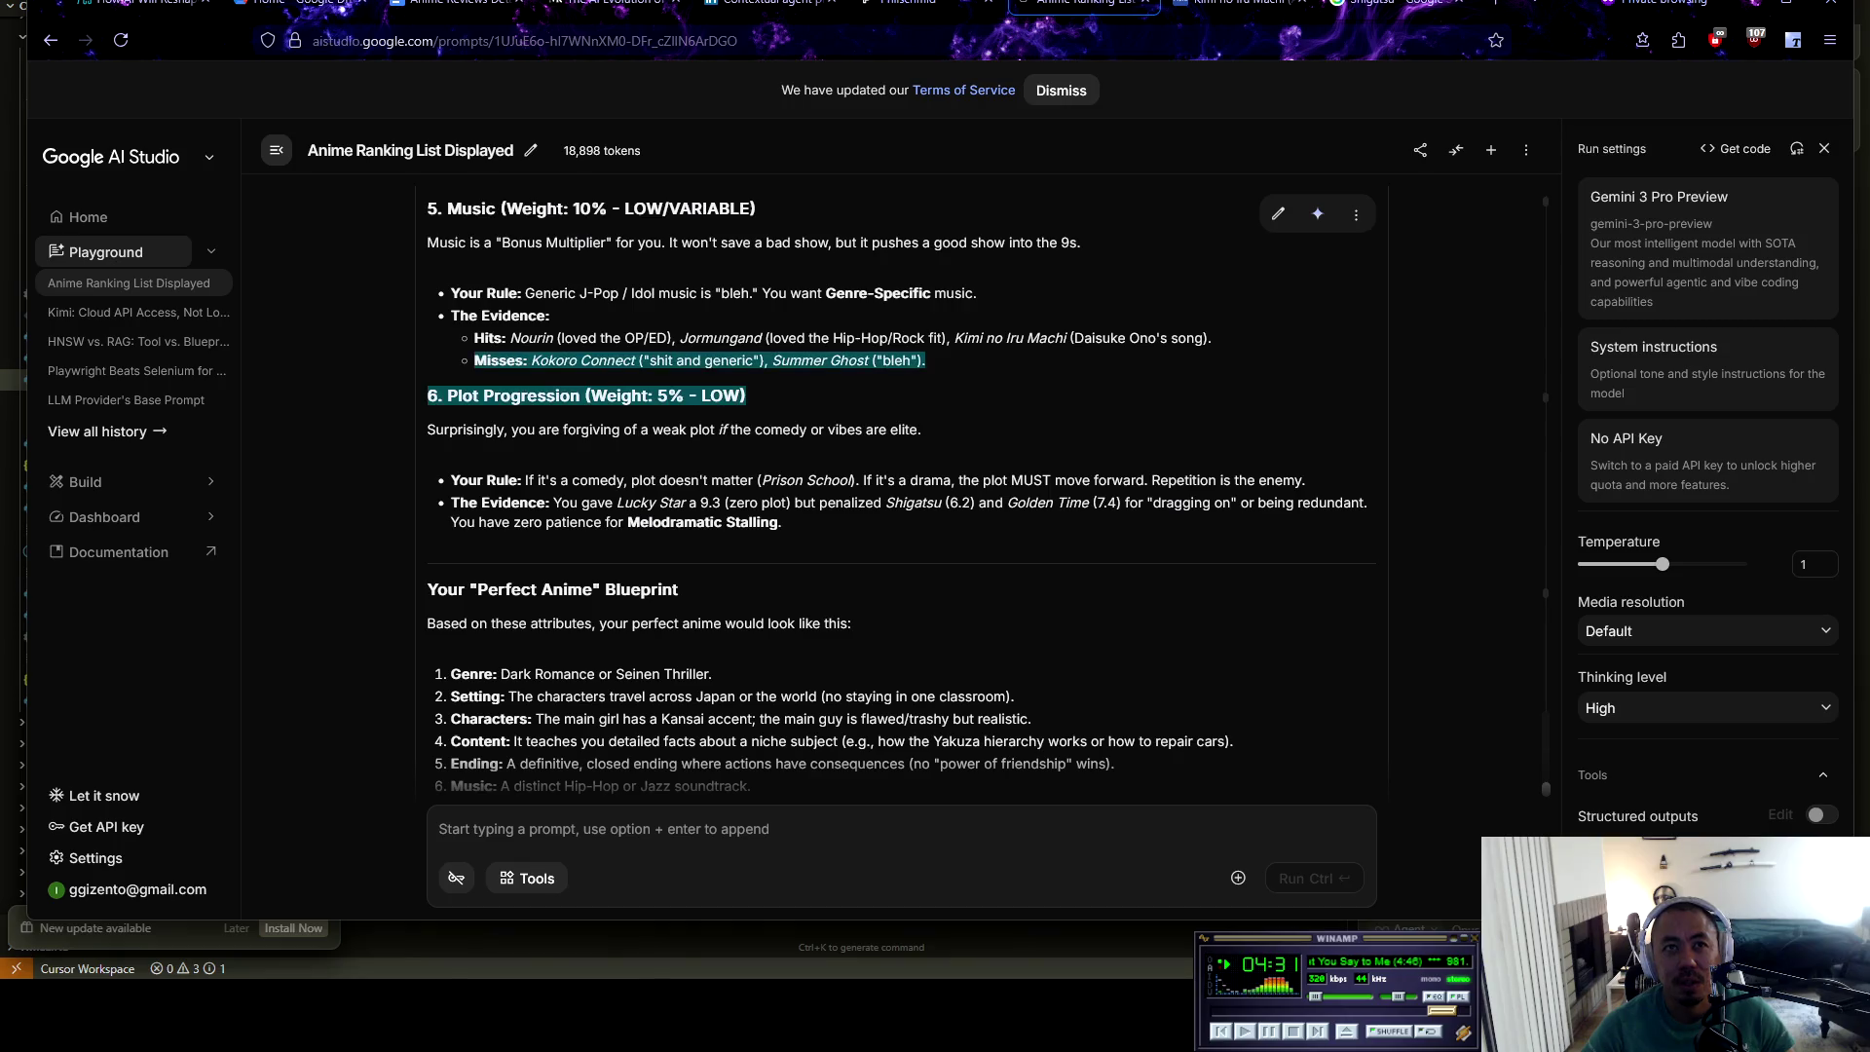
left_click_drag(462, 396, 827, 429)
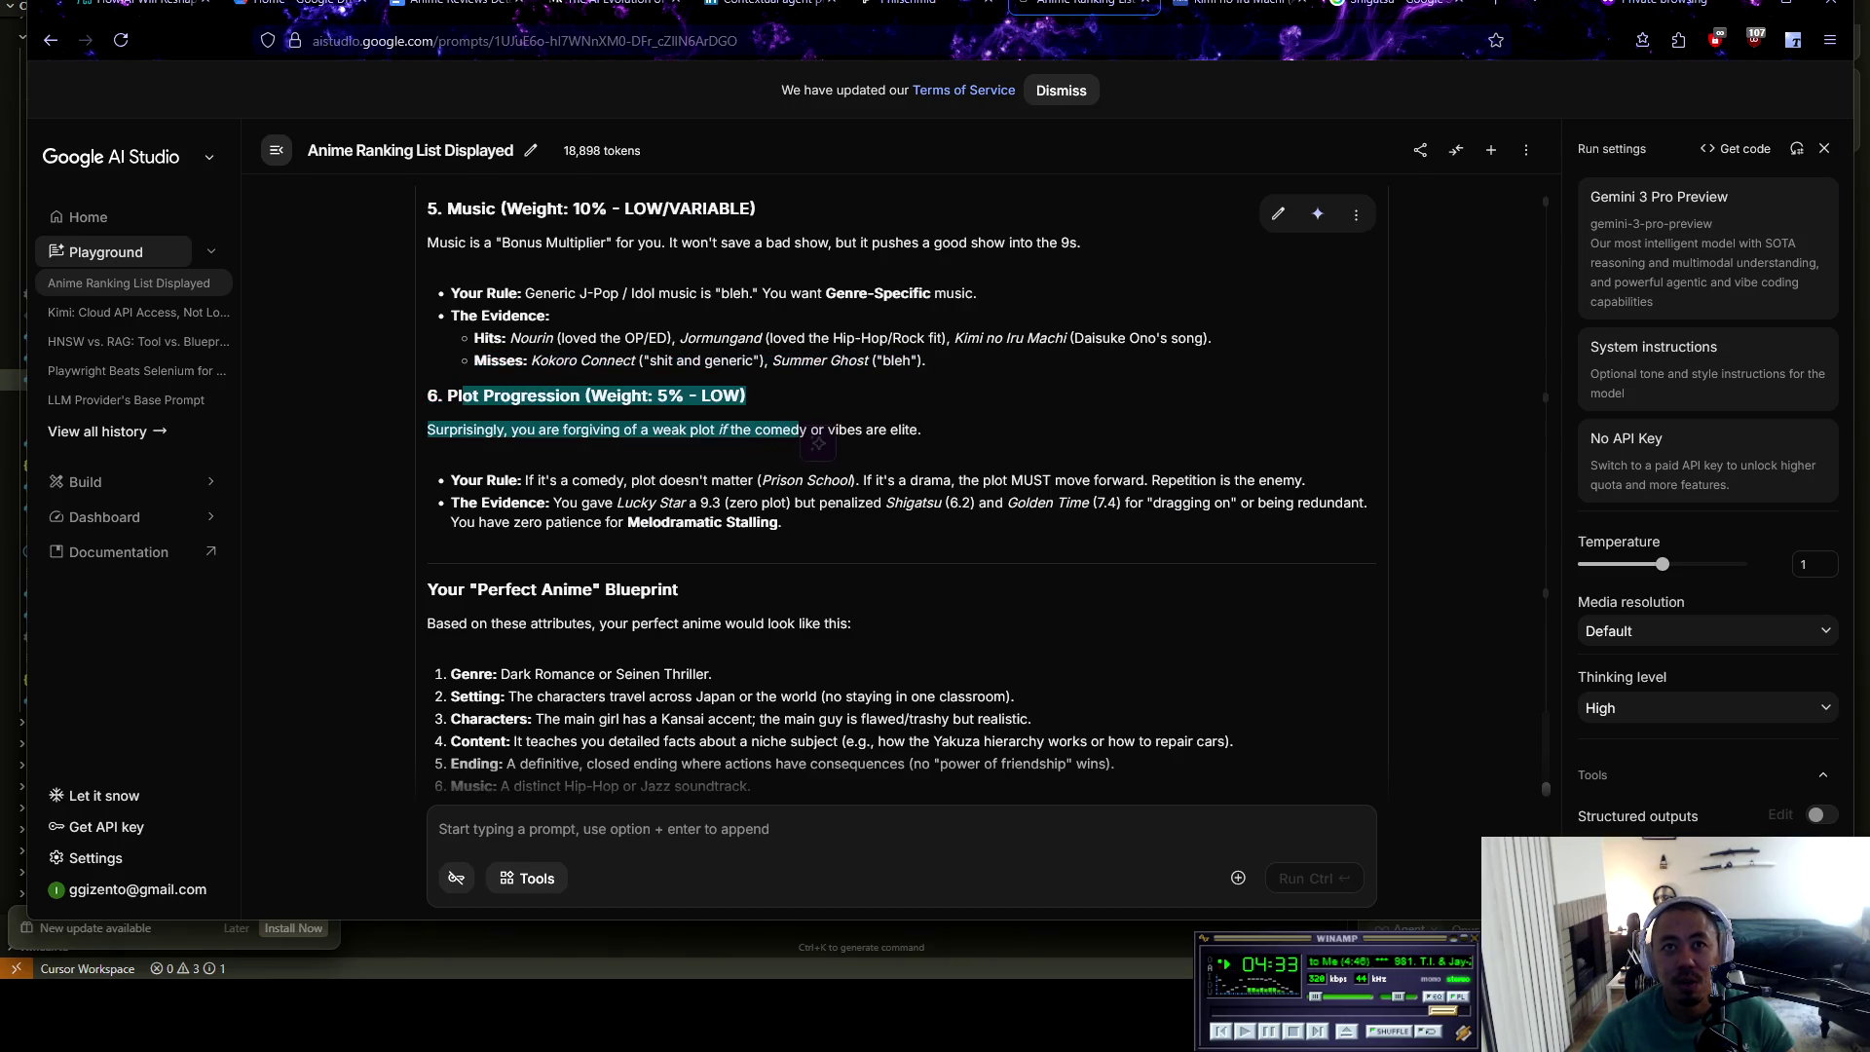
left_click(827, 430)
left_click_drag(624, 480, 873, 482)
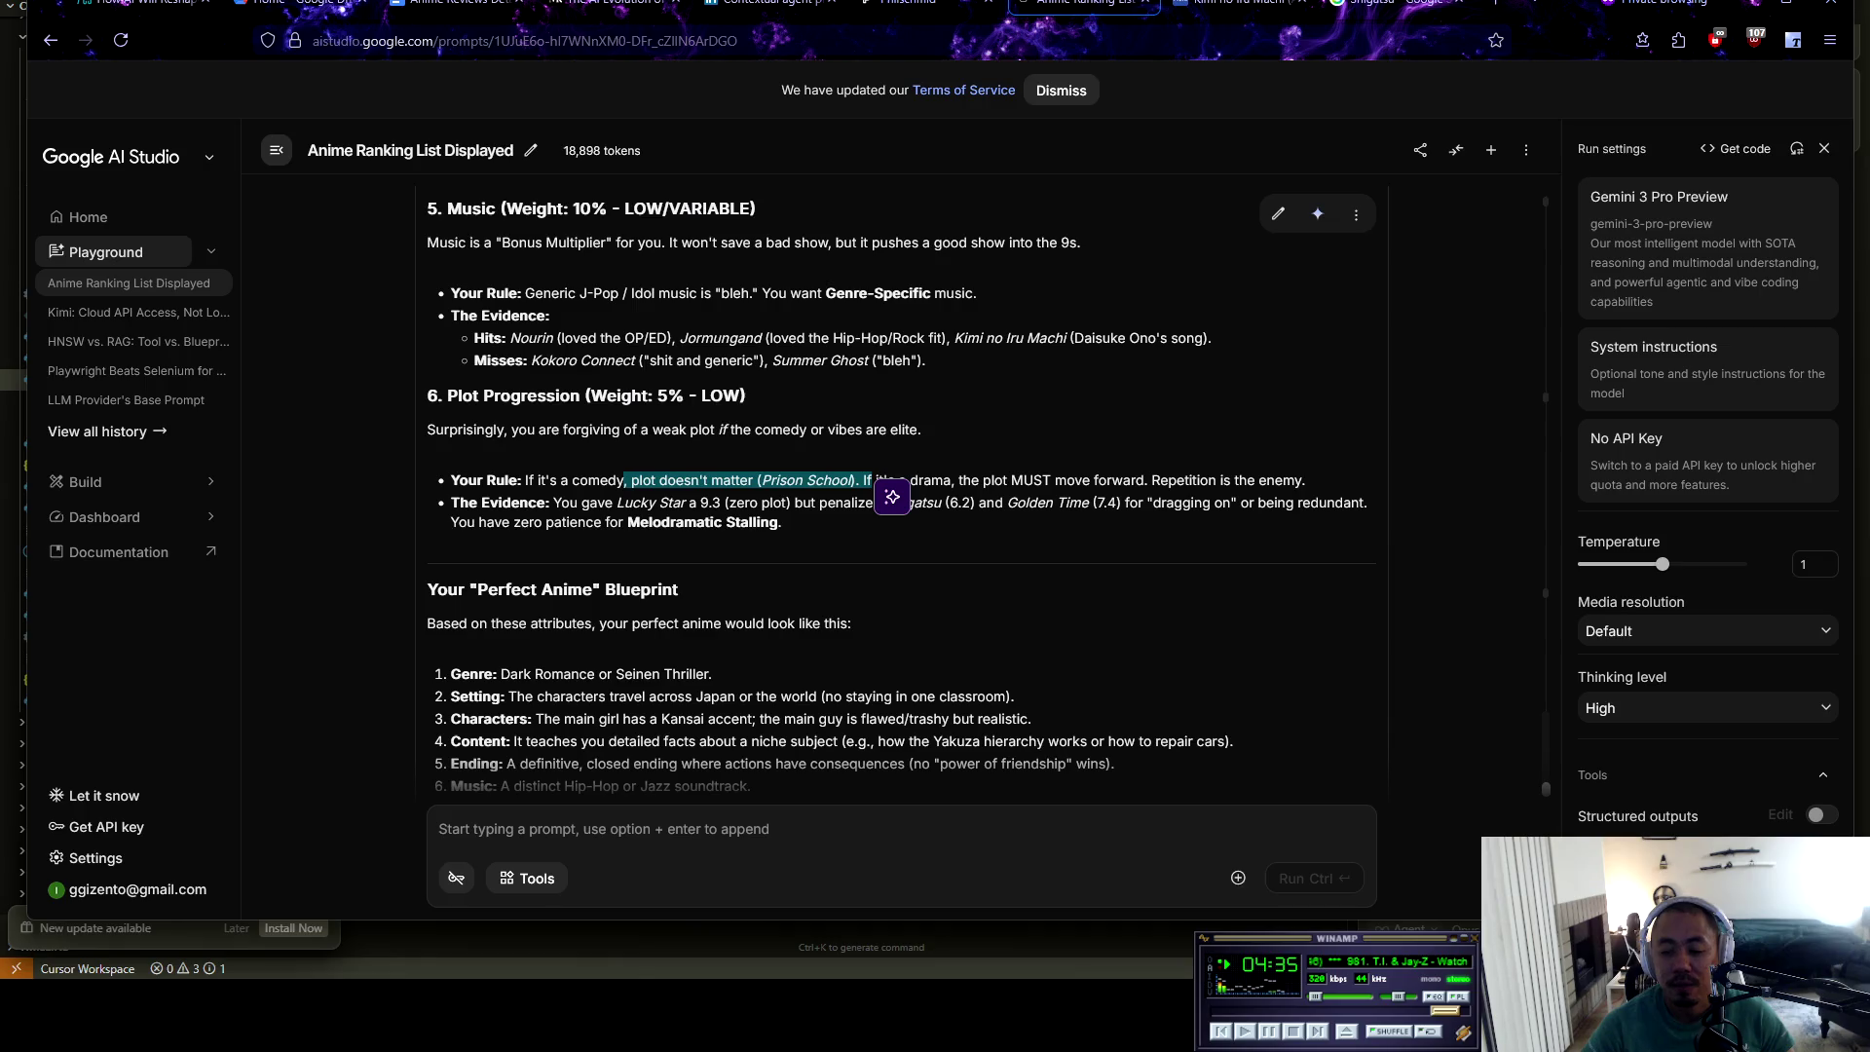
left_click(873, 482)
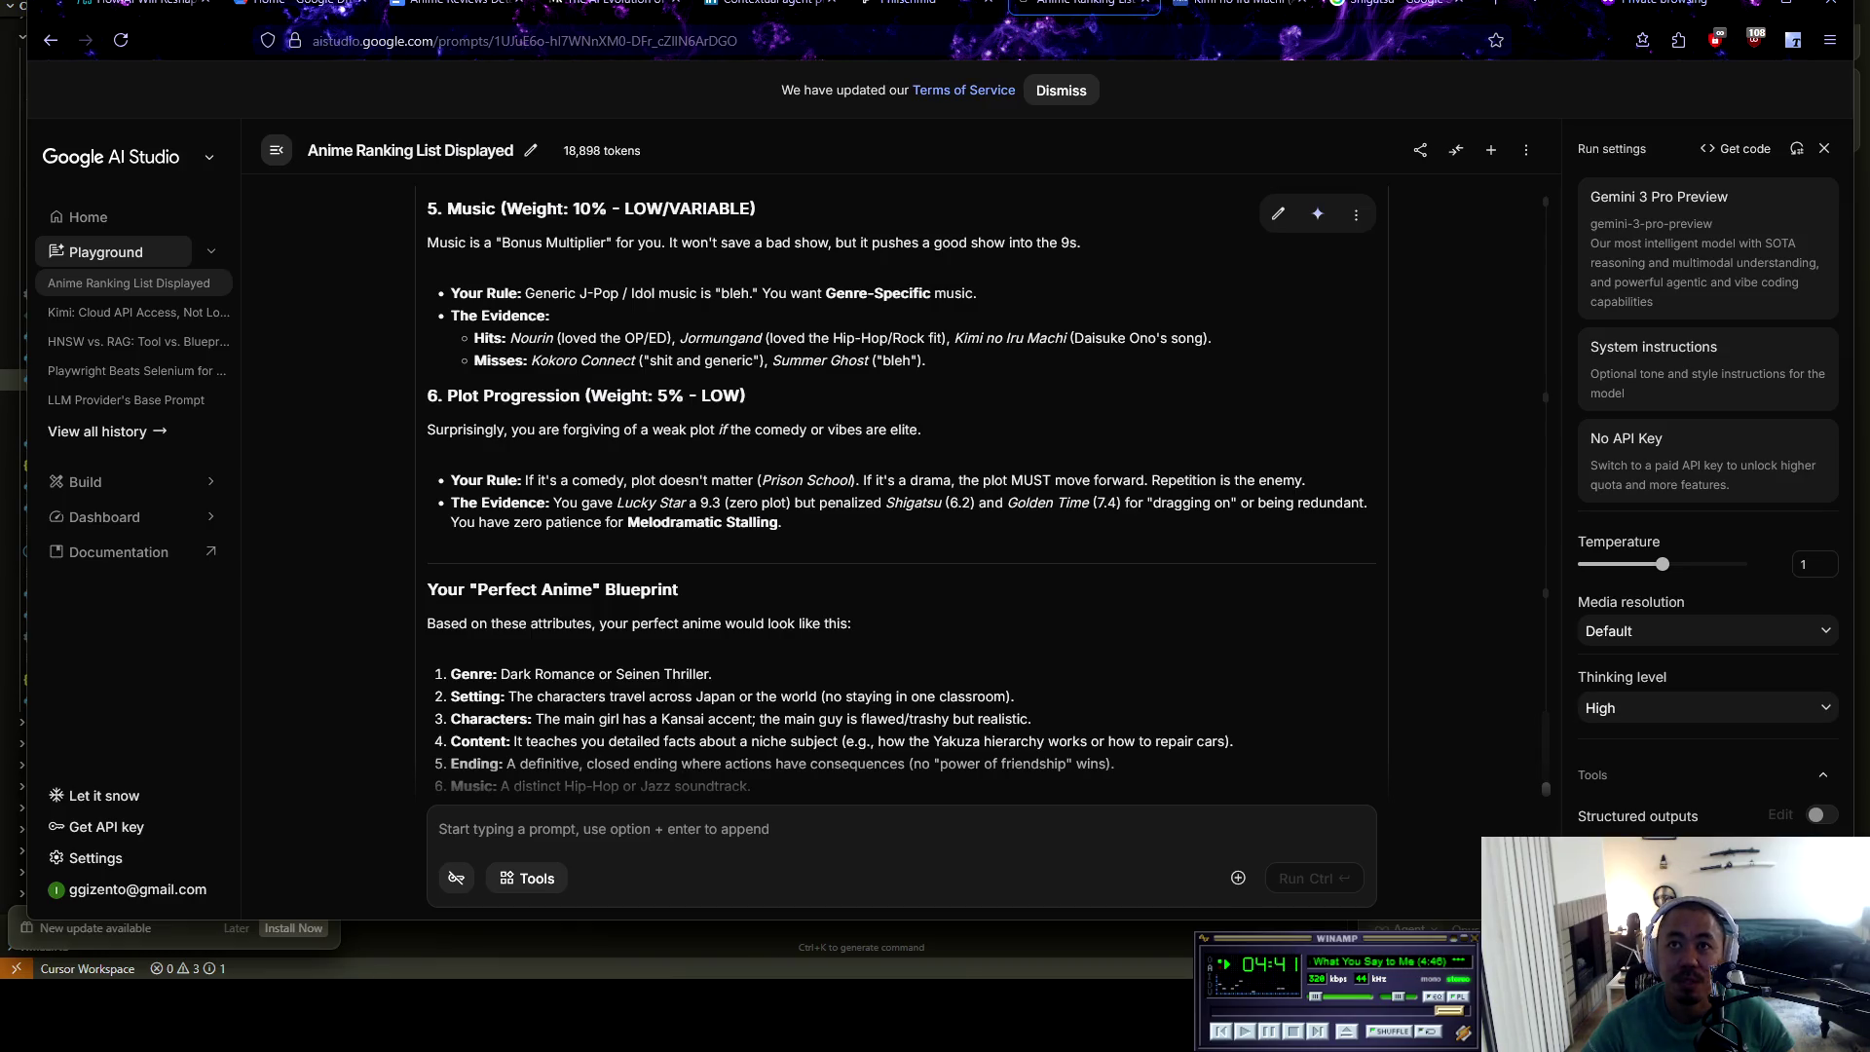
left_click_drag(1002, 480, 1306, 480)
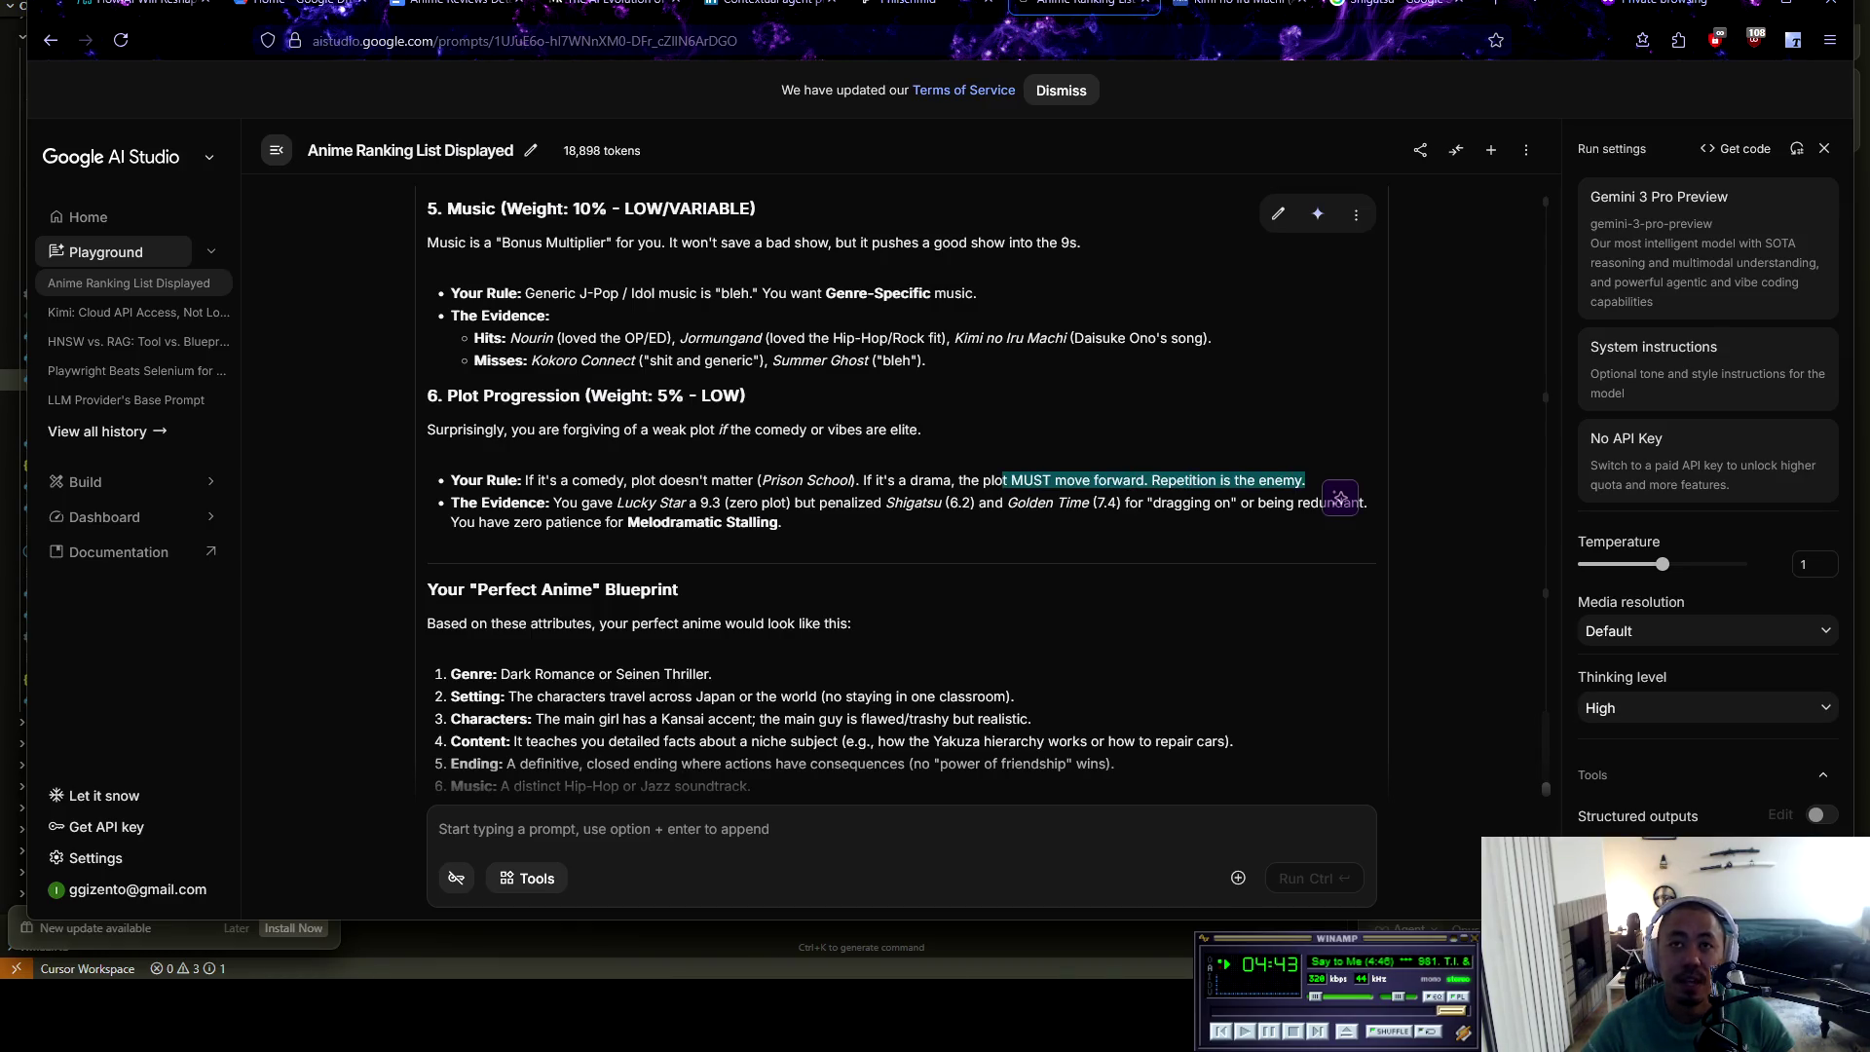
left_click(1307, 480)
left_click_drag(651, 480, 909, 481)
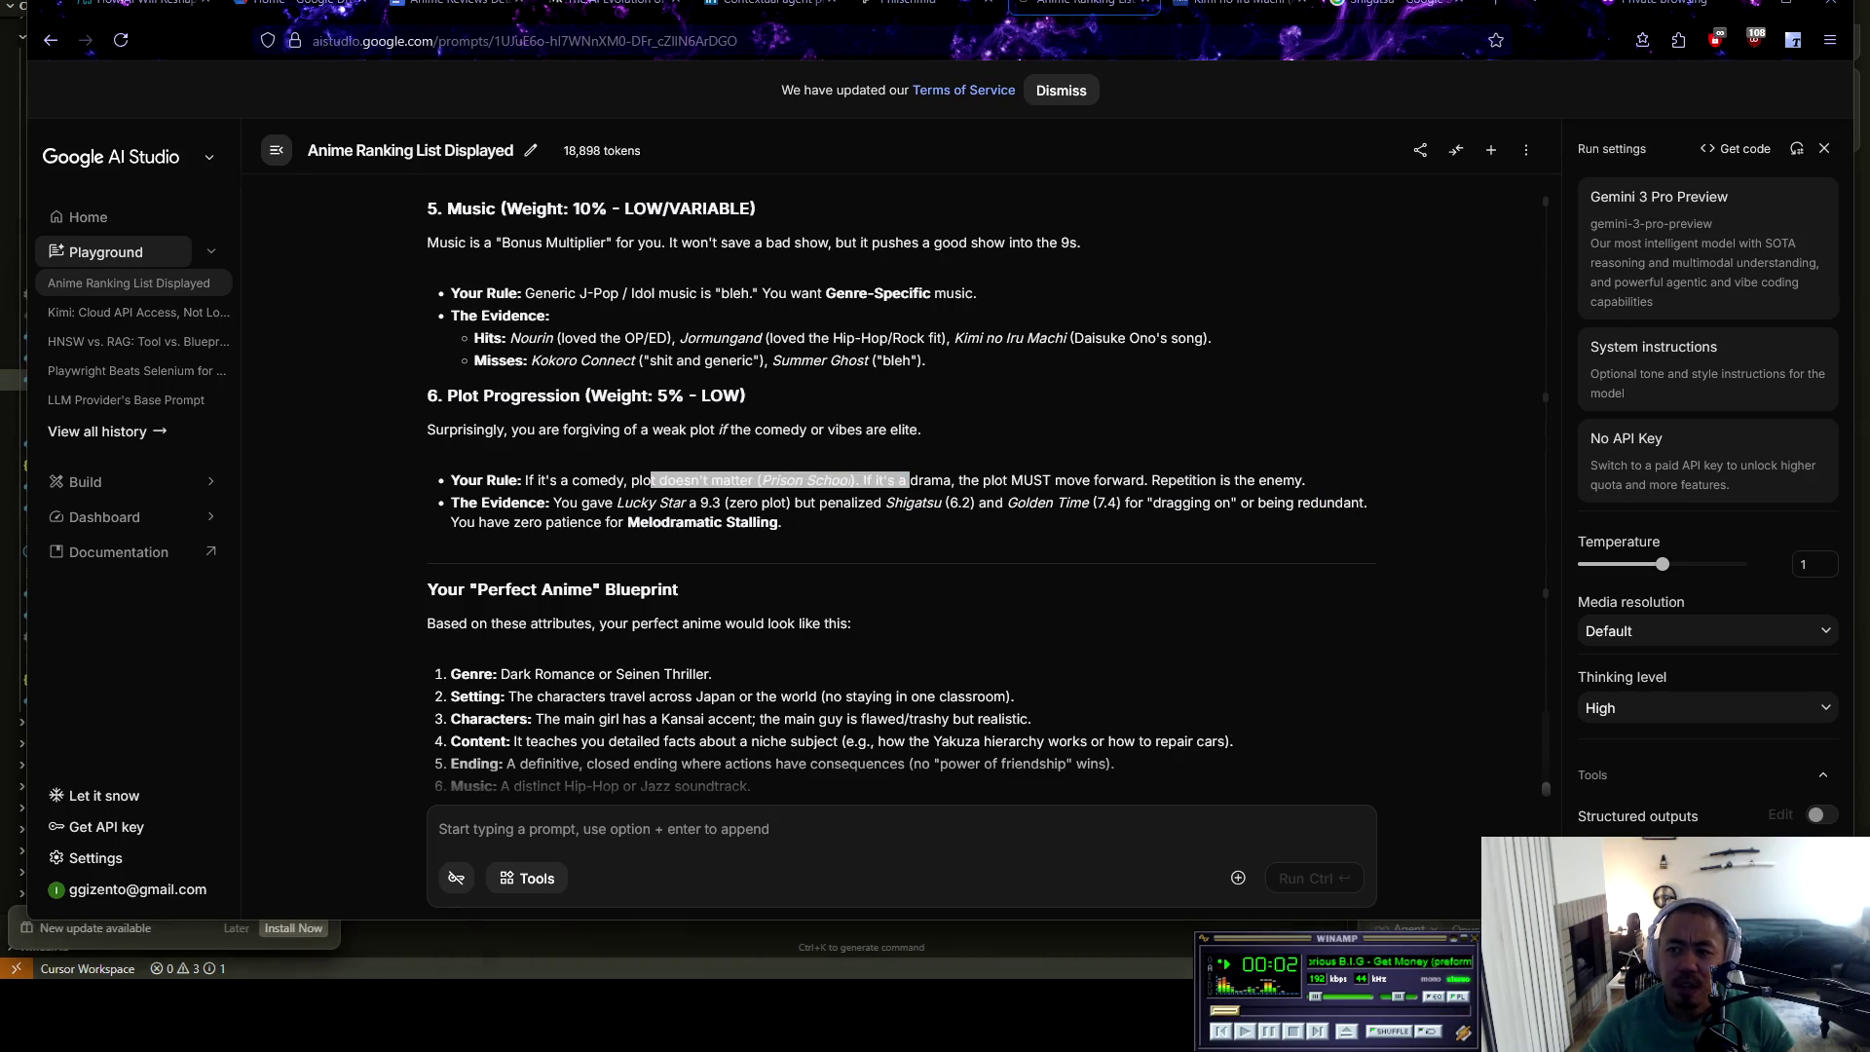
left_click(779, 480)
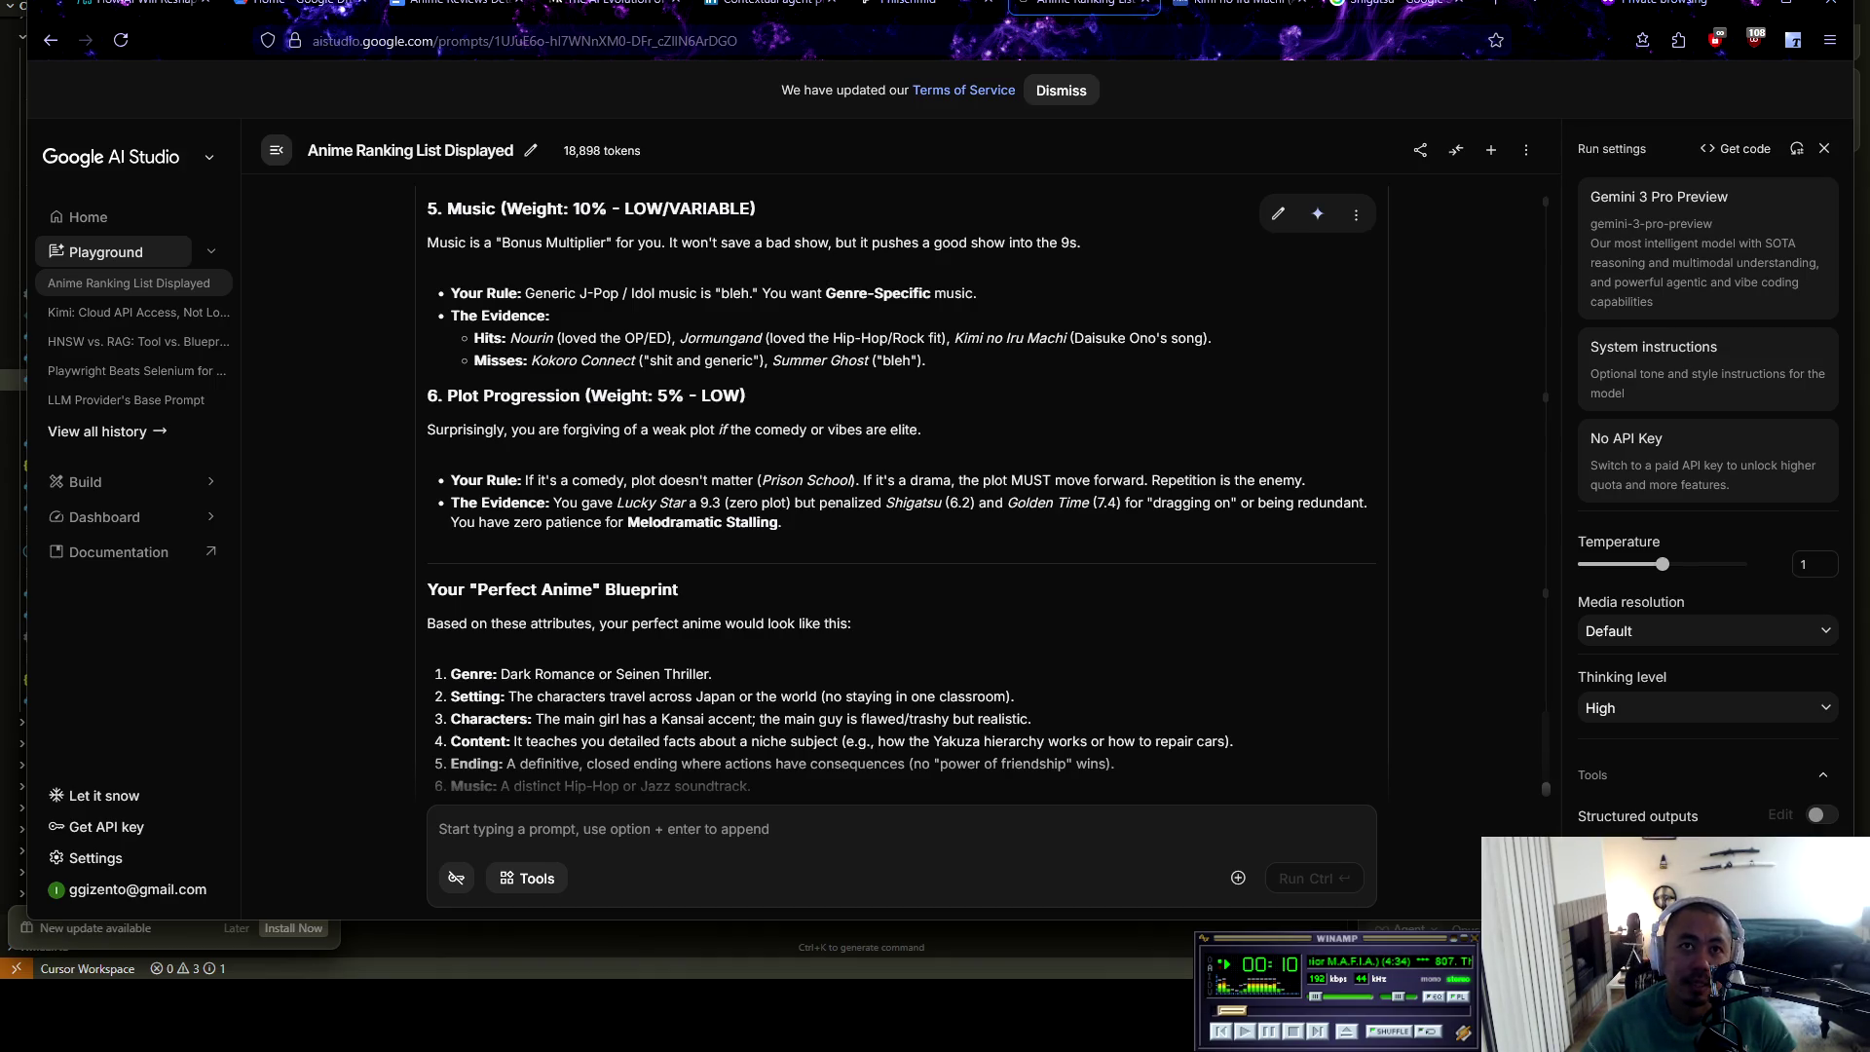
left_click_drag(552, 503, 1353, 503)
left_click_drag(451, 522, 783, 522)
left_click(783, 522)
scroll(901, 488, "down", 2)
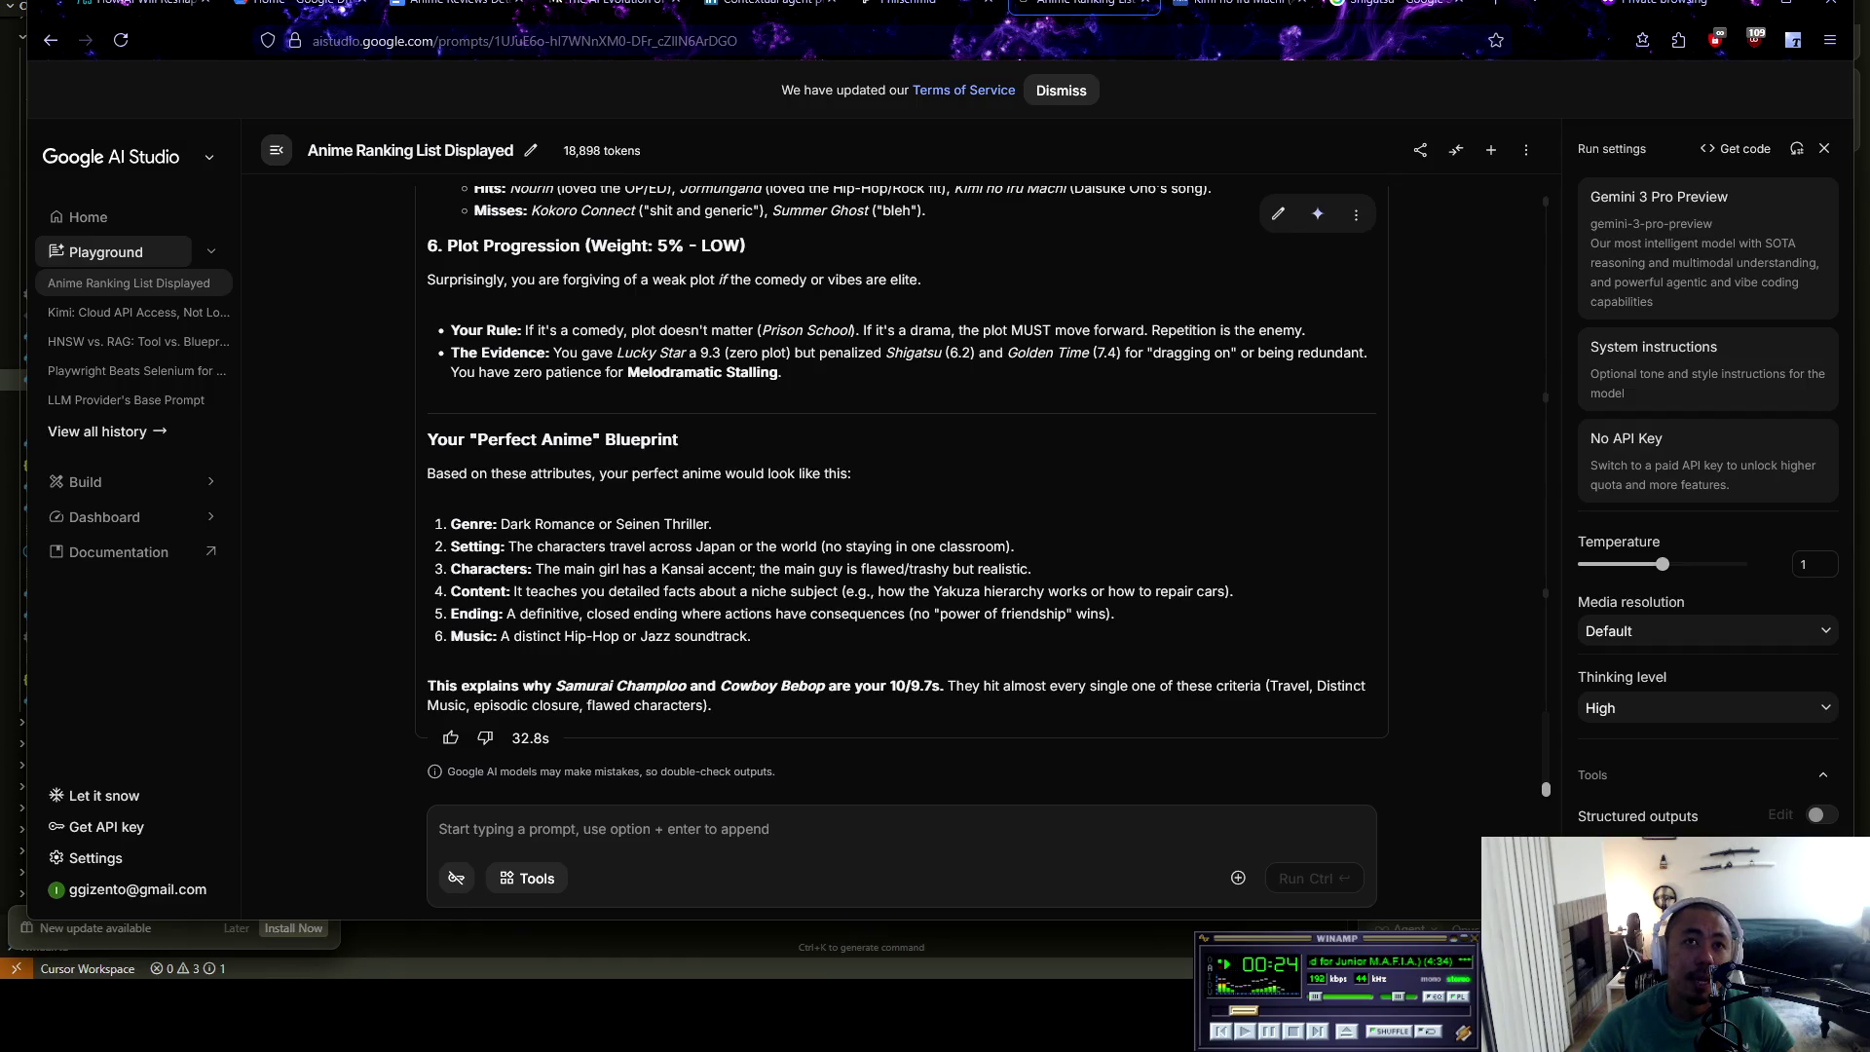
left_click_drag(435, 473, 851, 473)
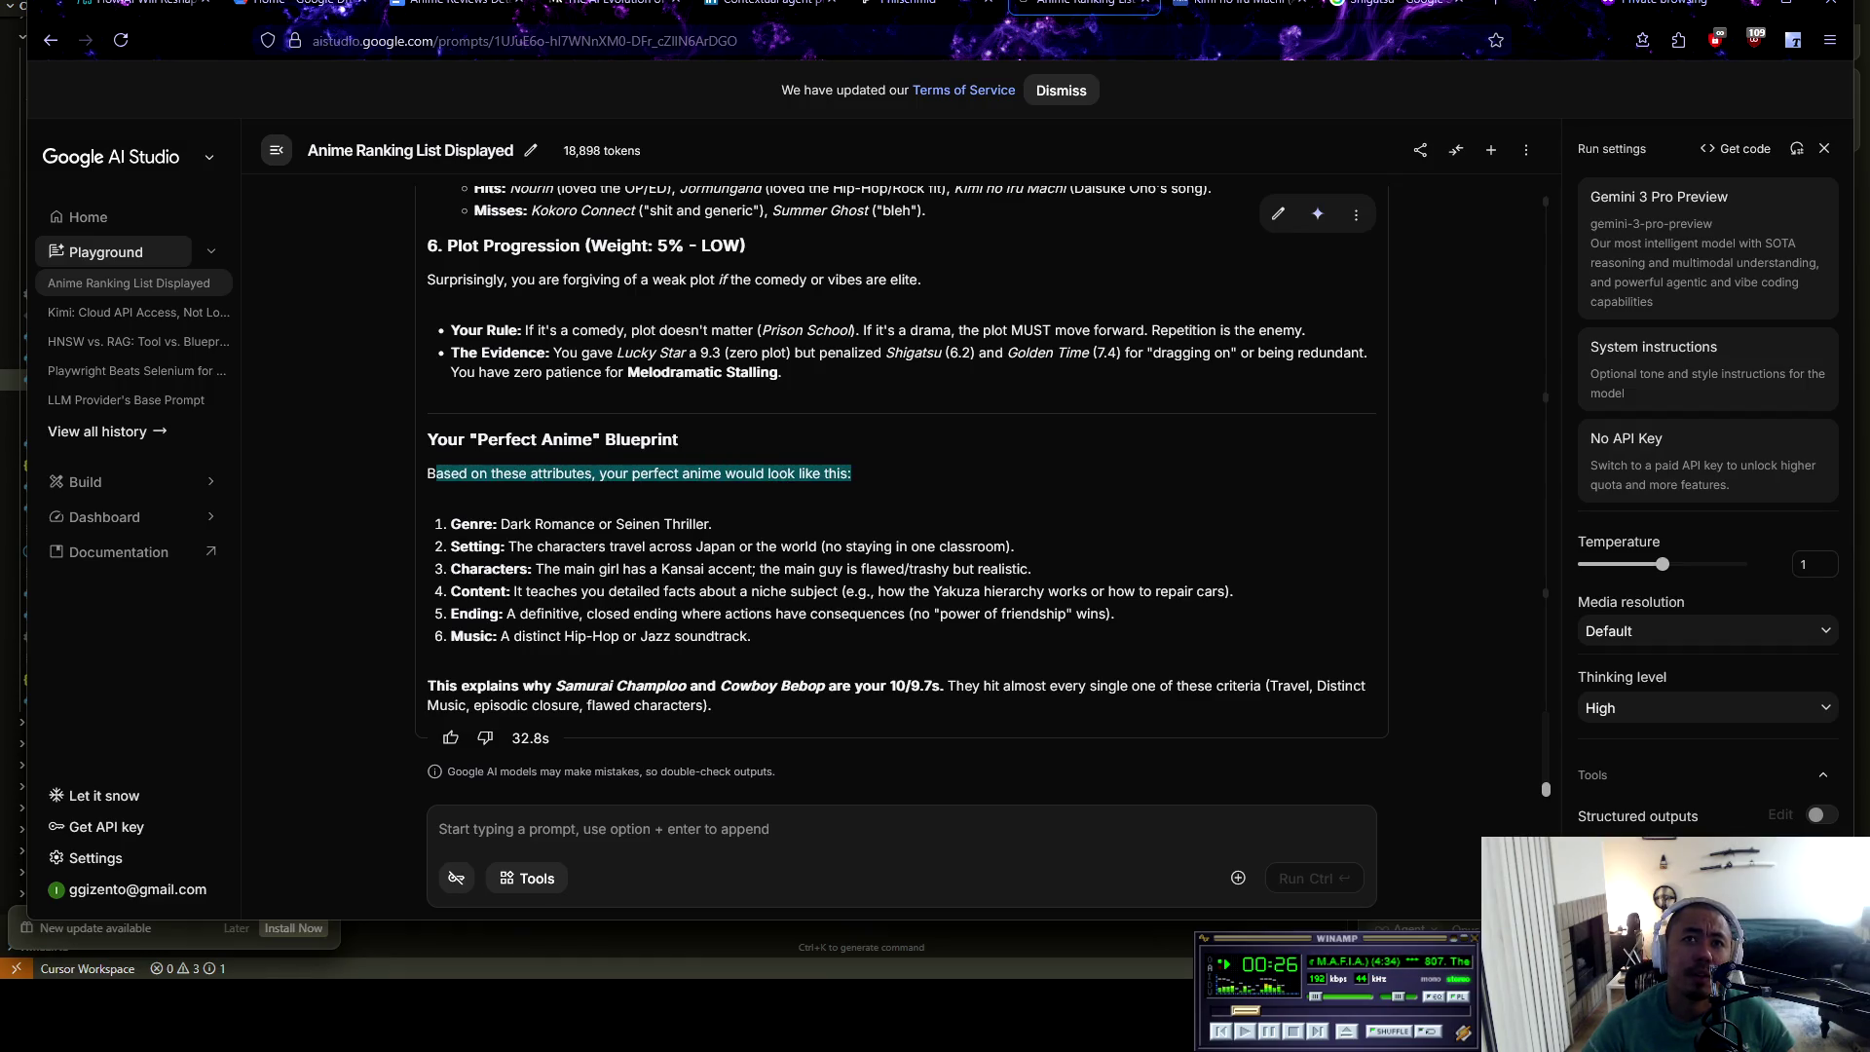
left_click(852, 473)
left_click_drag(451, 524, 713, 524)
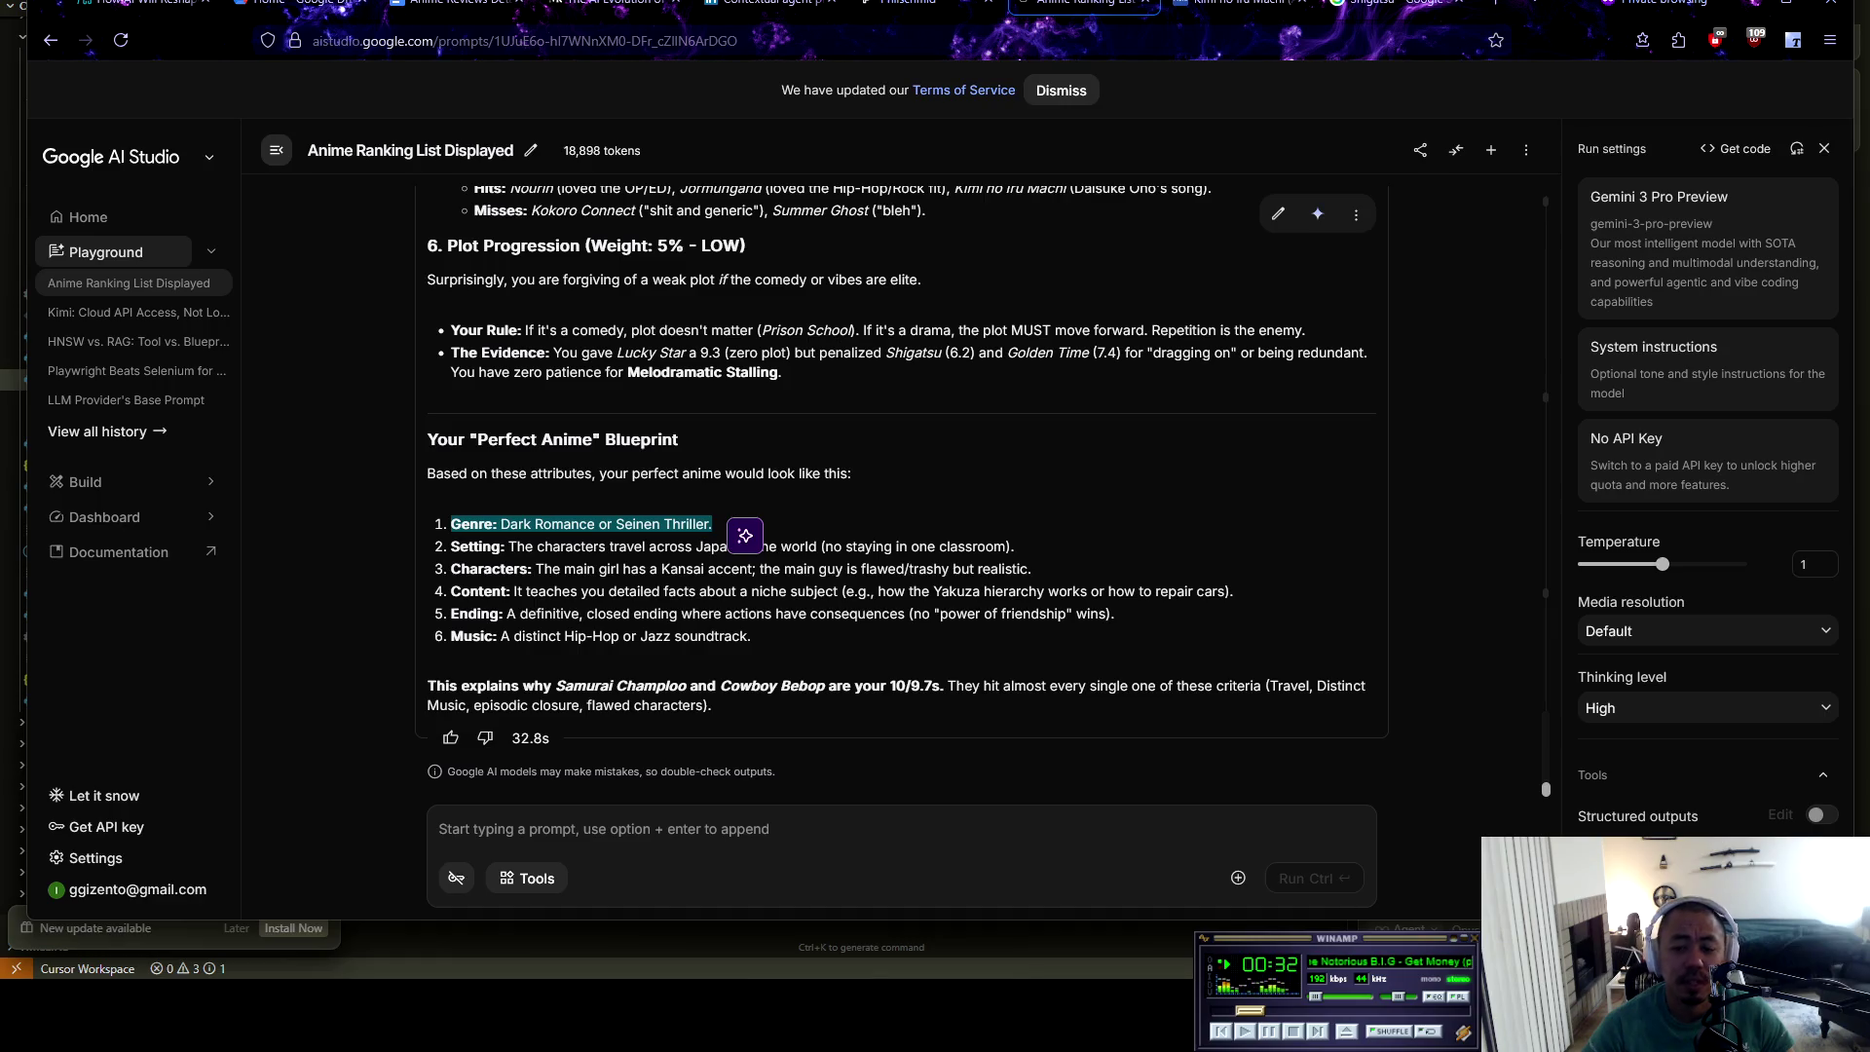
left_click(713, 524)
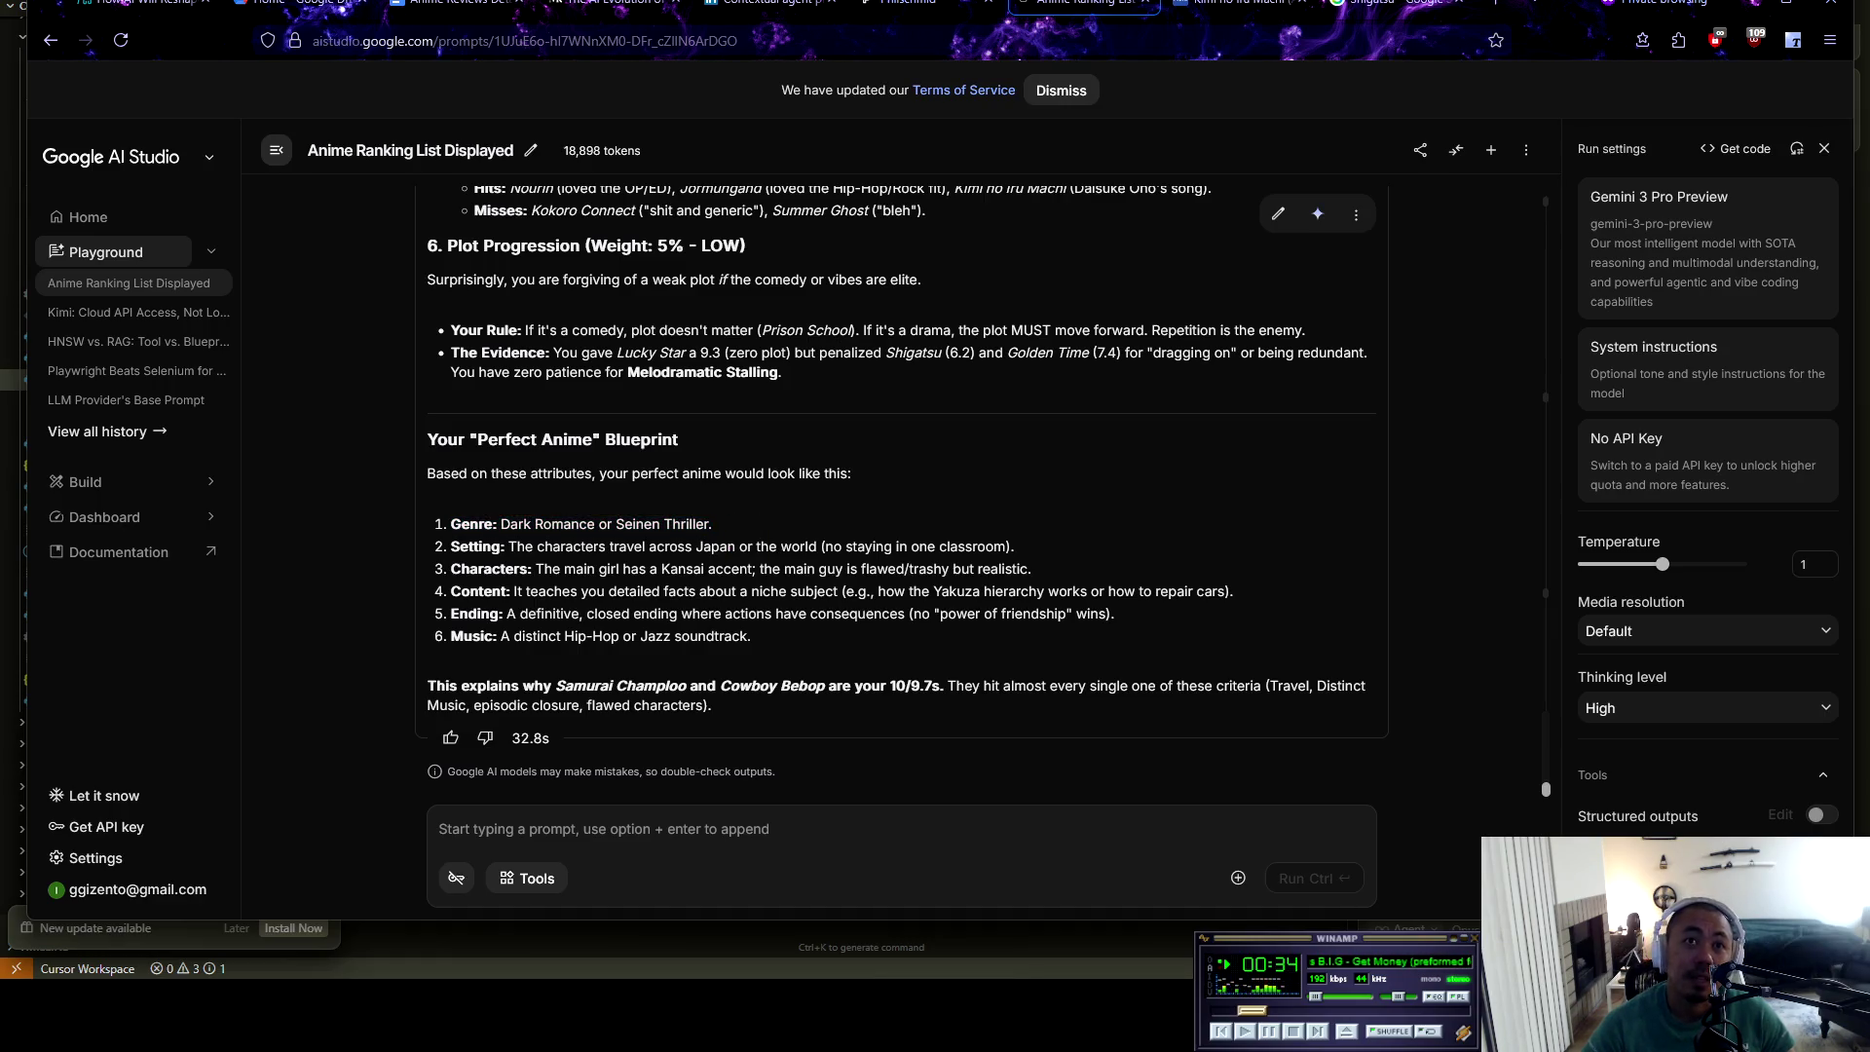
mouse_move(508, 546)
left_mouse_down()
mouse_move(1032, 569)
mouse_move(1014, 546)
left_mouse_up()
left_click(1014, 546)
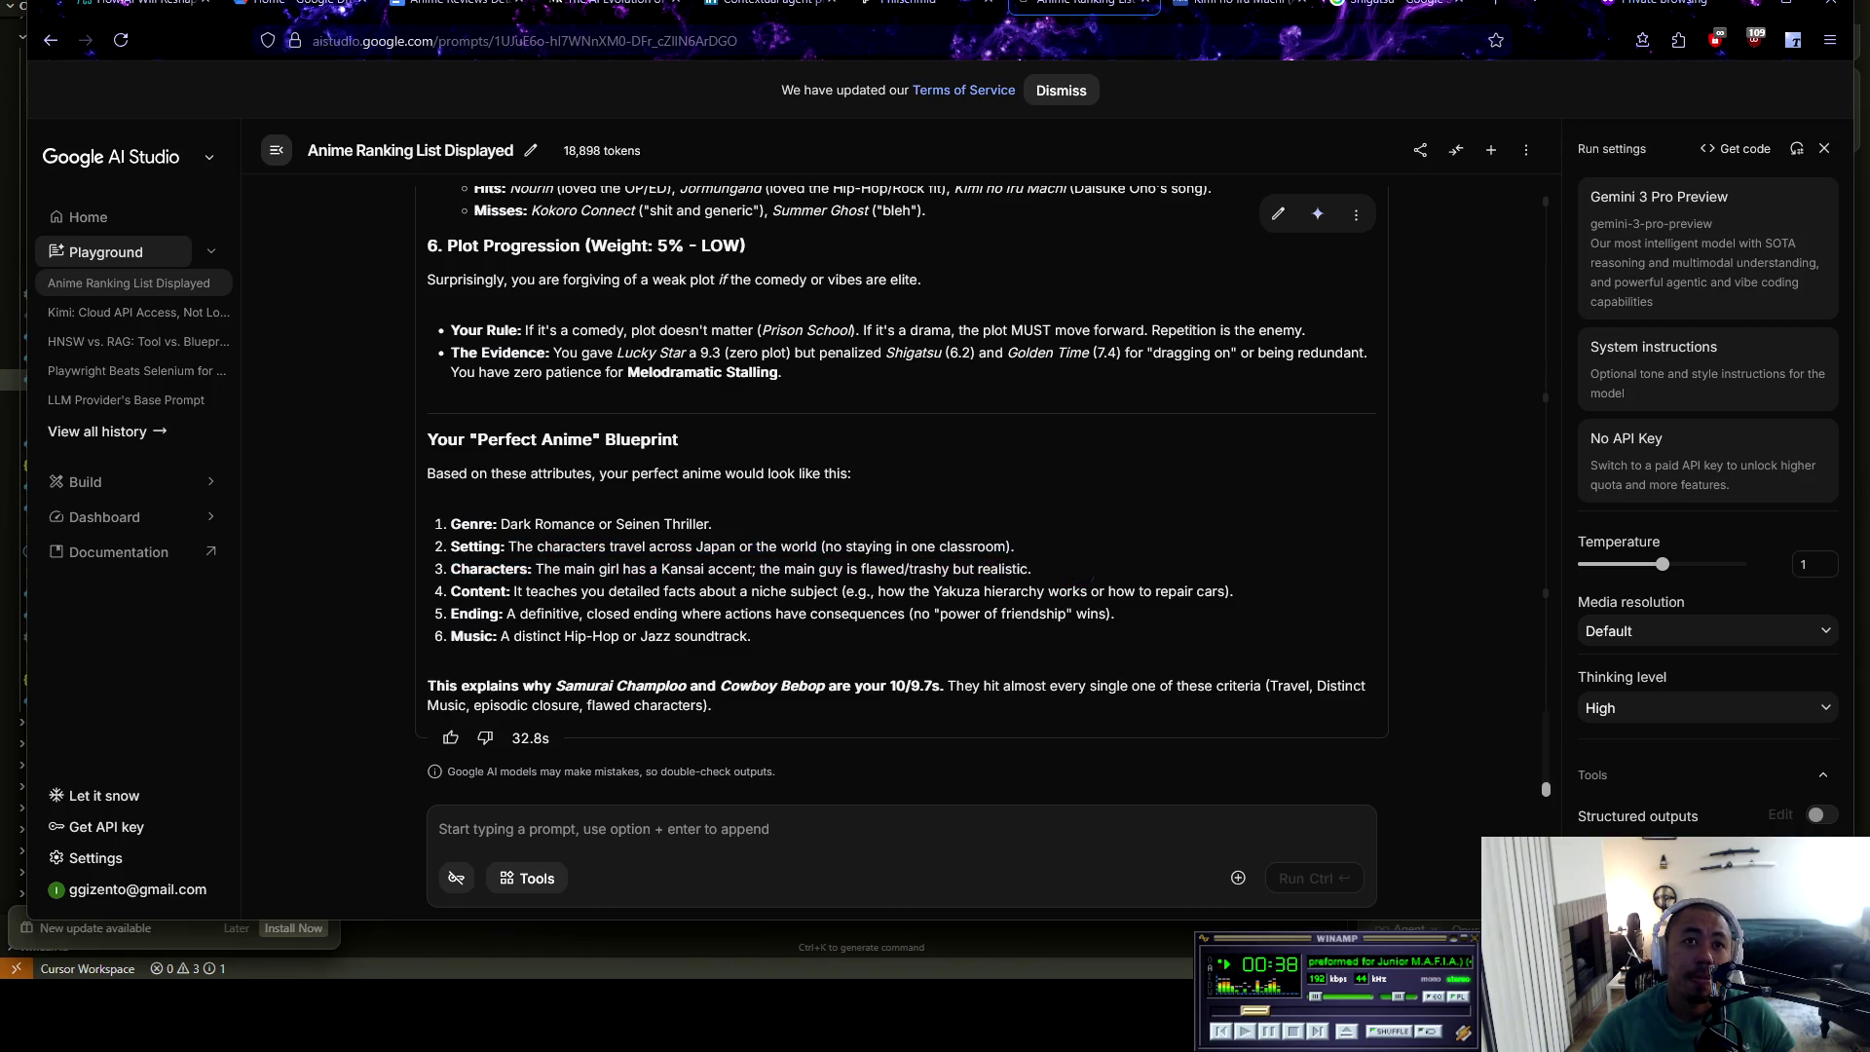
left_click_drag(543, 568, 1032, 568)
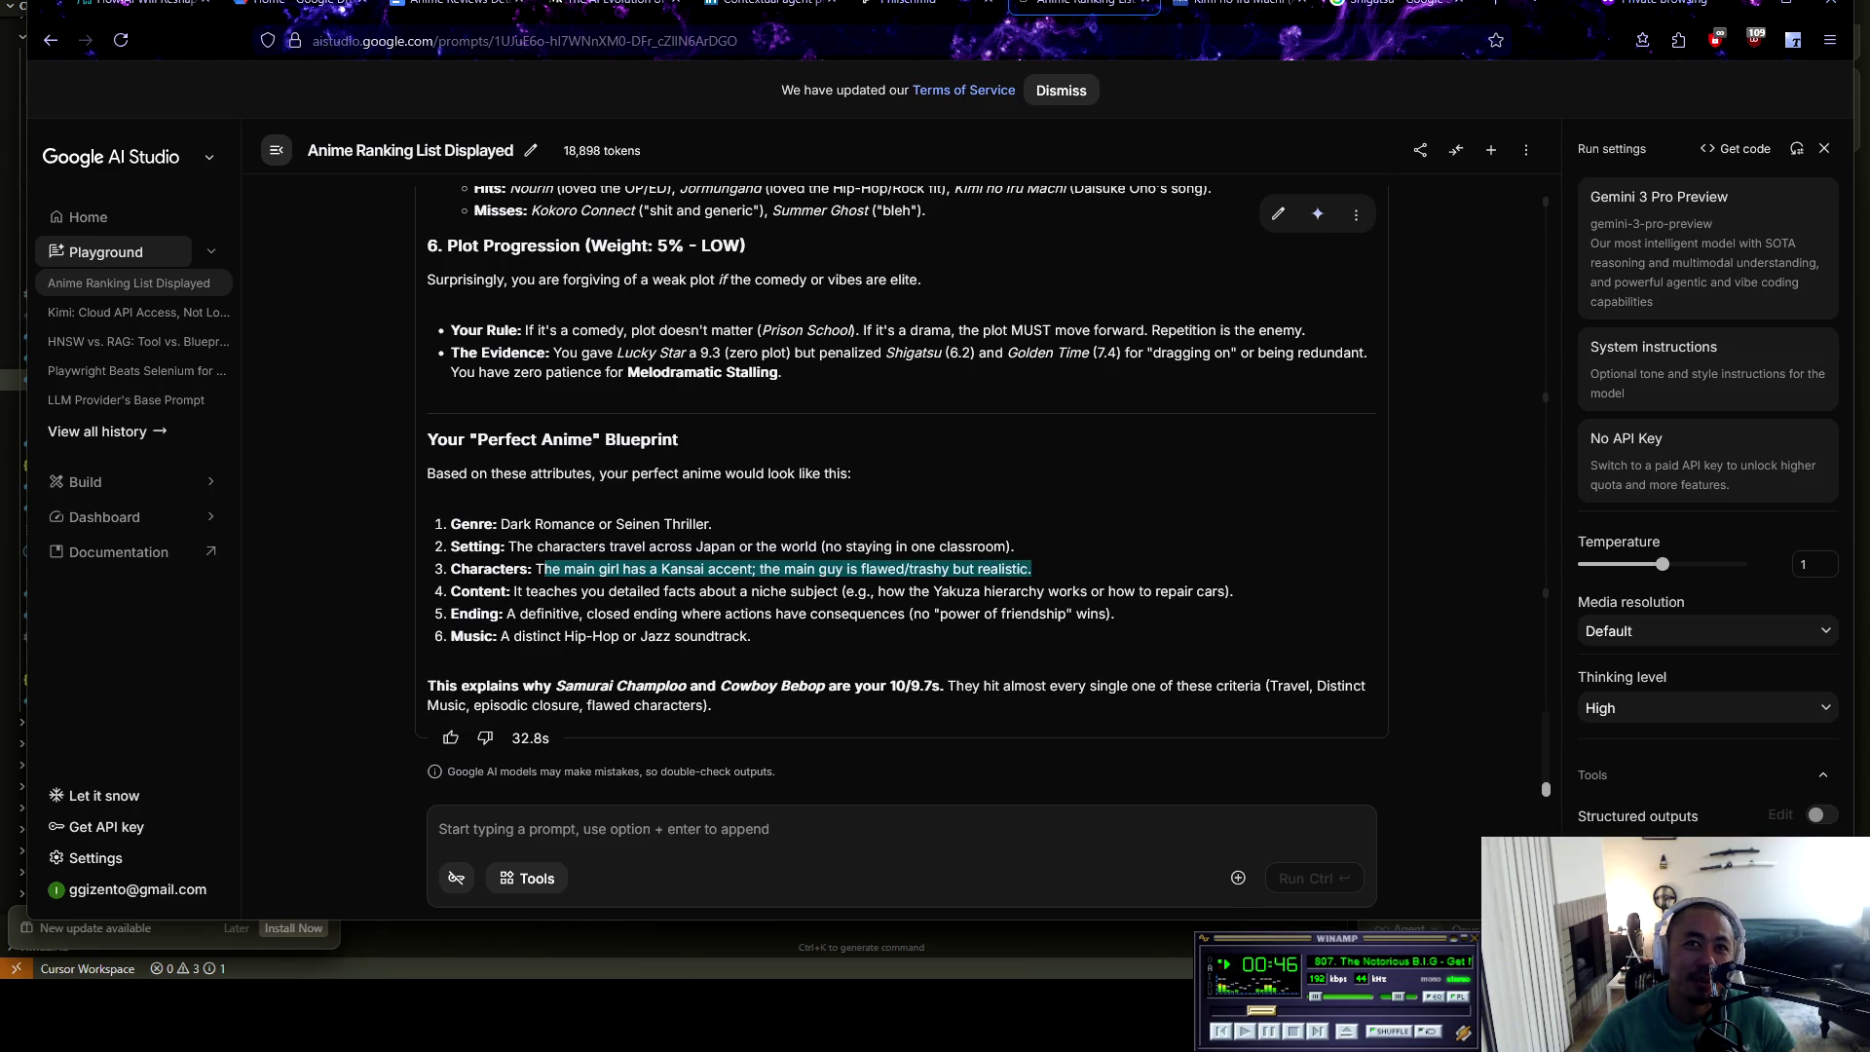
left_click(1054, 584)
left_click_drag(515, 591, 1233, 591)
left_click(1233, 592)
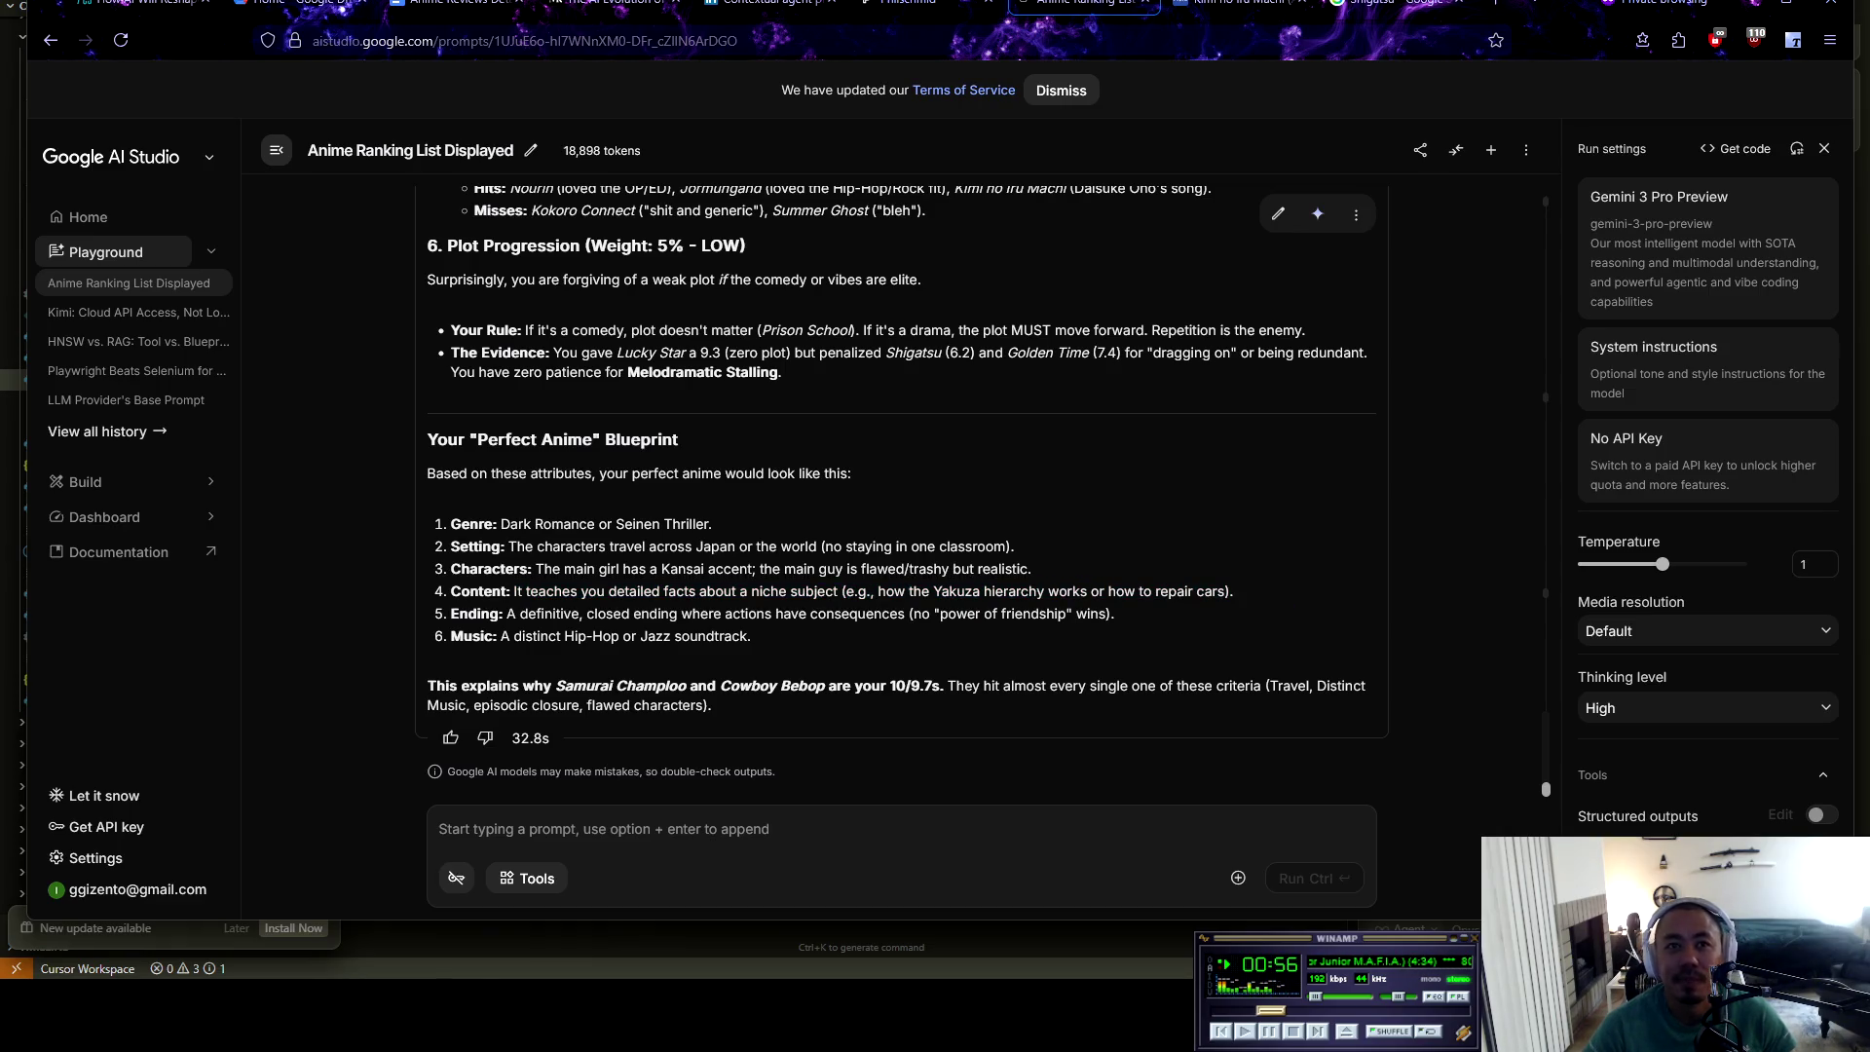
left_click_drag(450, 614, 1116, 614)
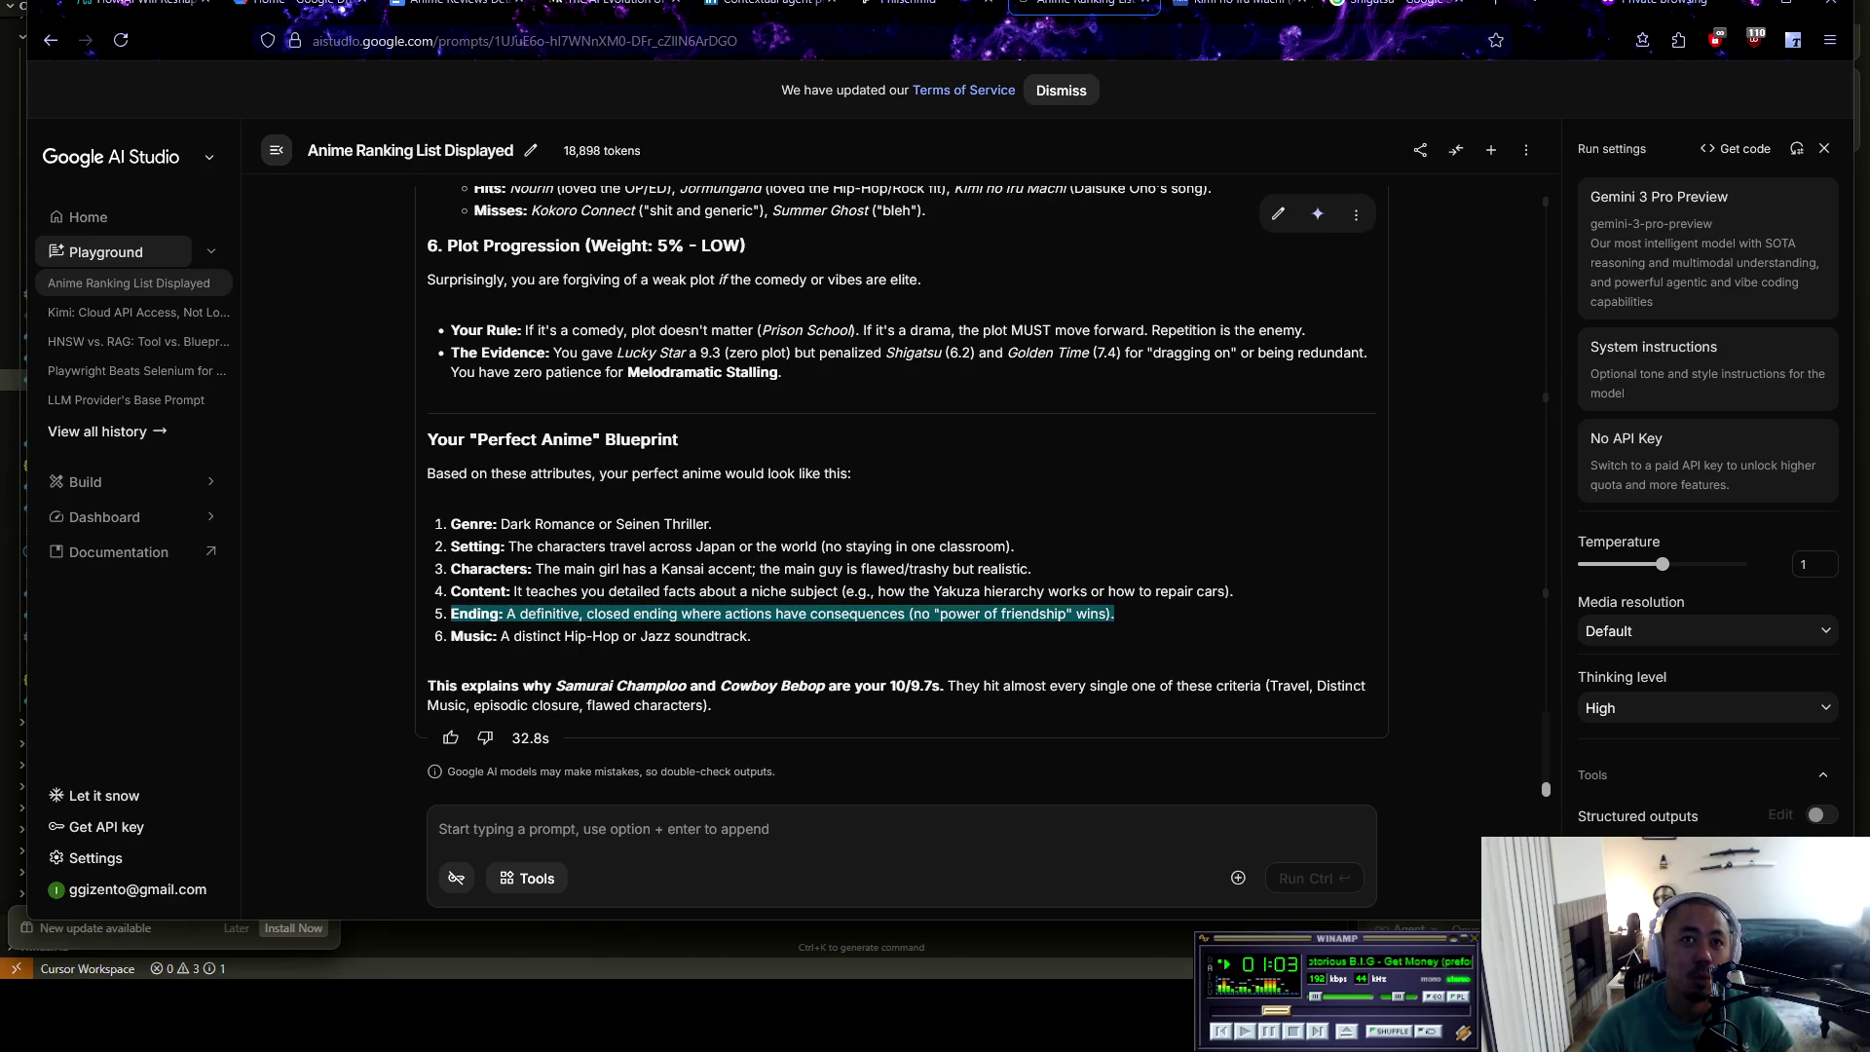
left_click(1135, 634)
left_click_drag(462, 636, 751, 636)
left_click(751, 636)
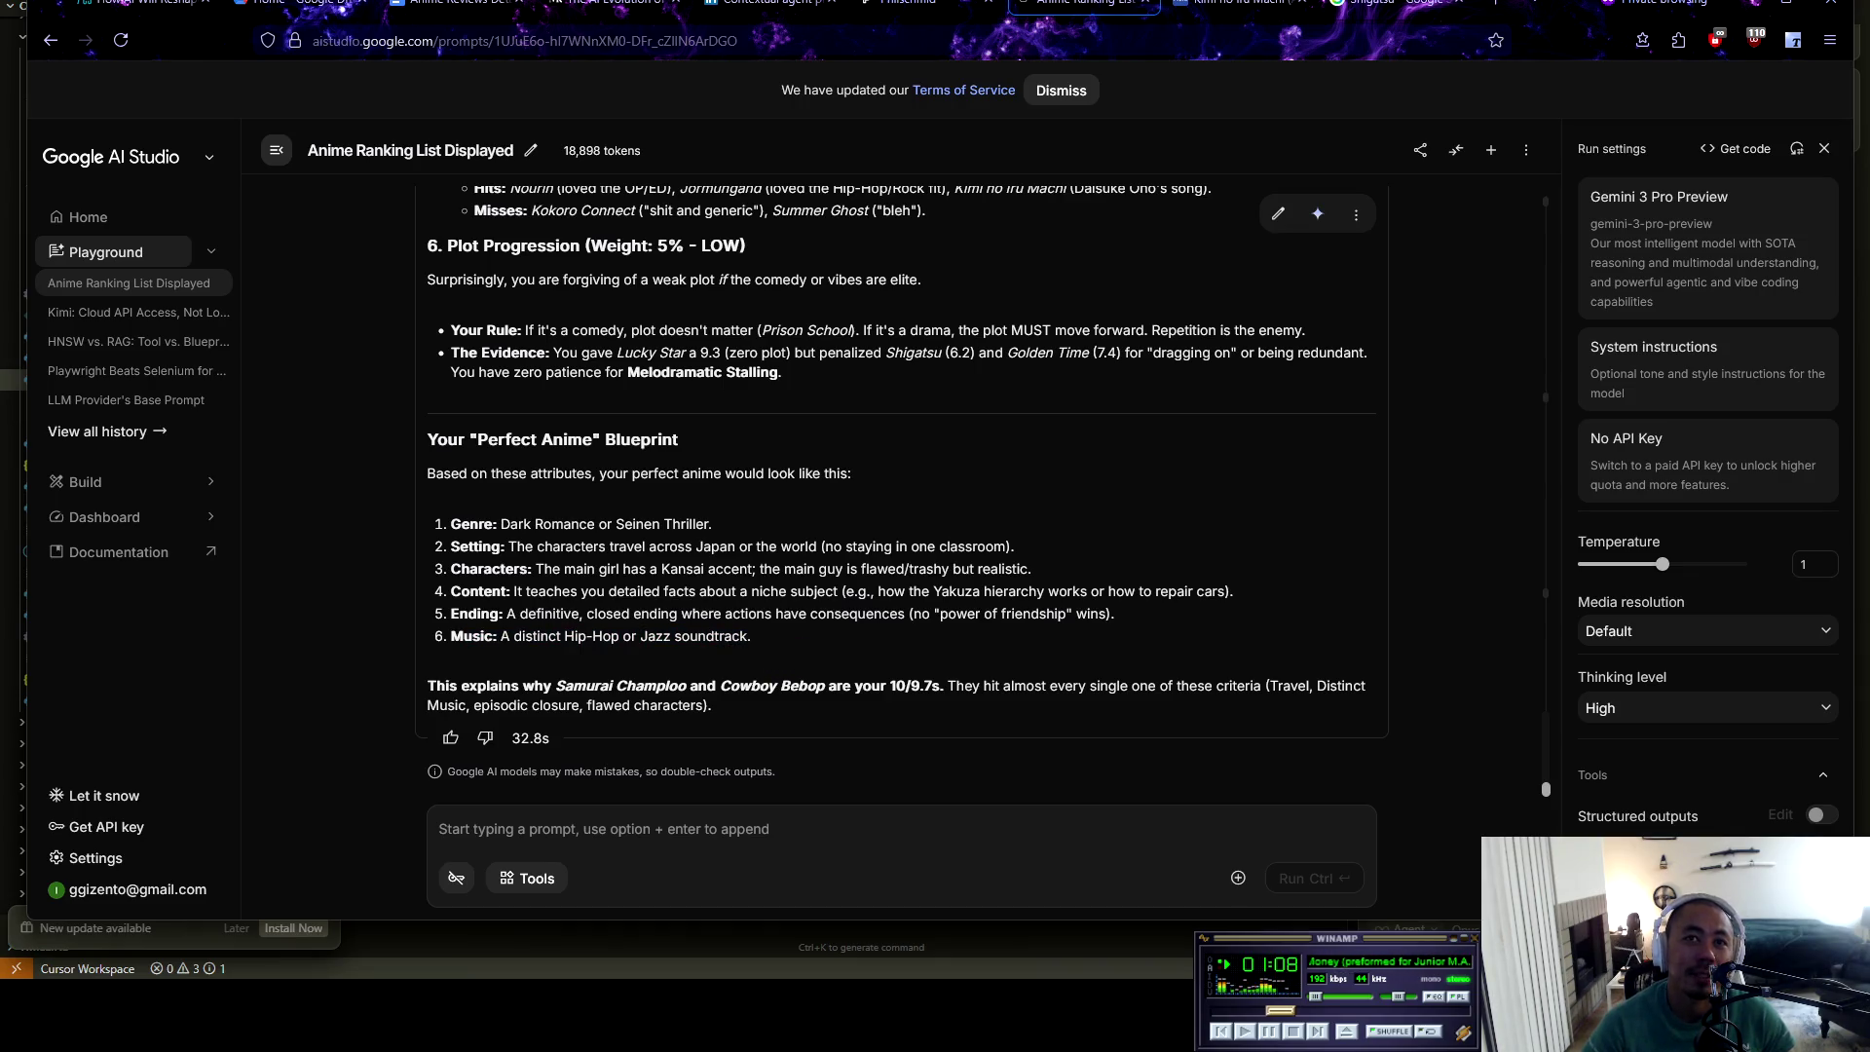
mouse_move(613, 686)
left_mouse_down()
mouse_move(1155, 686)
mouse_move(713, 706)
left_mouse_up()
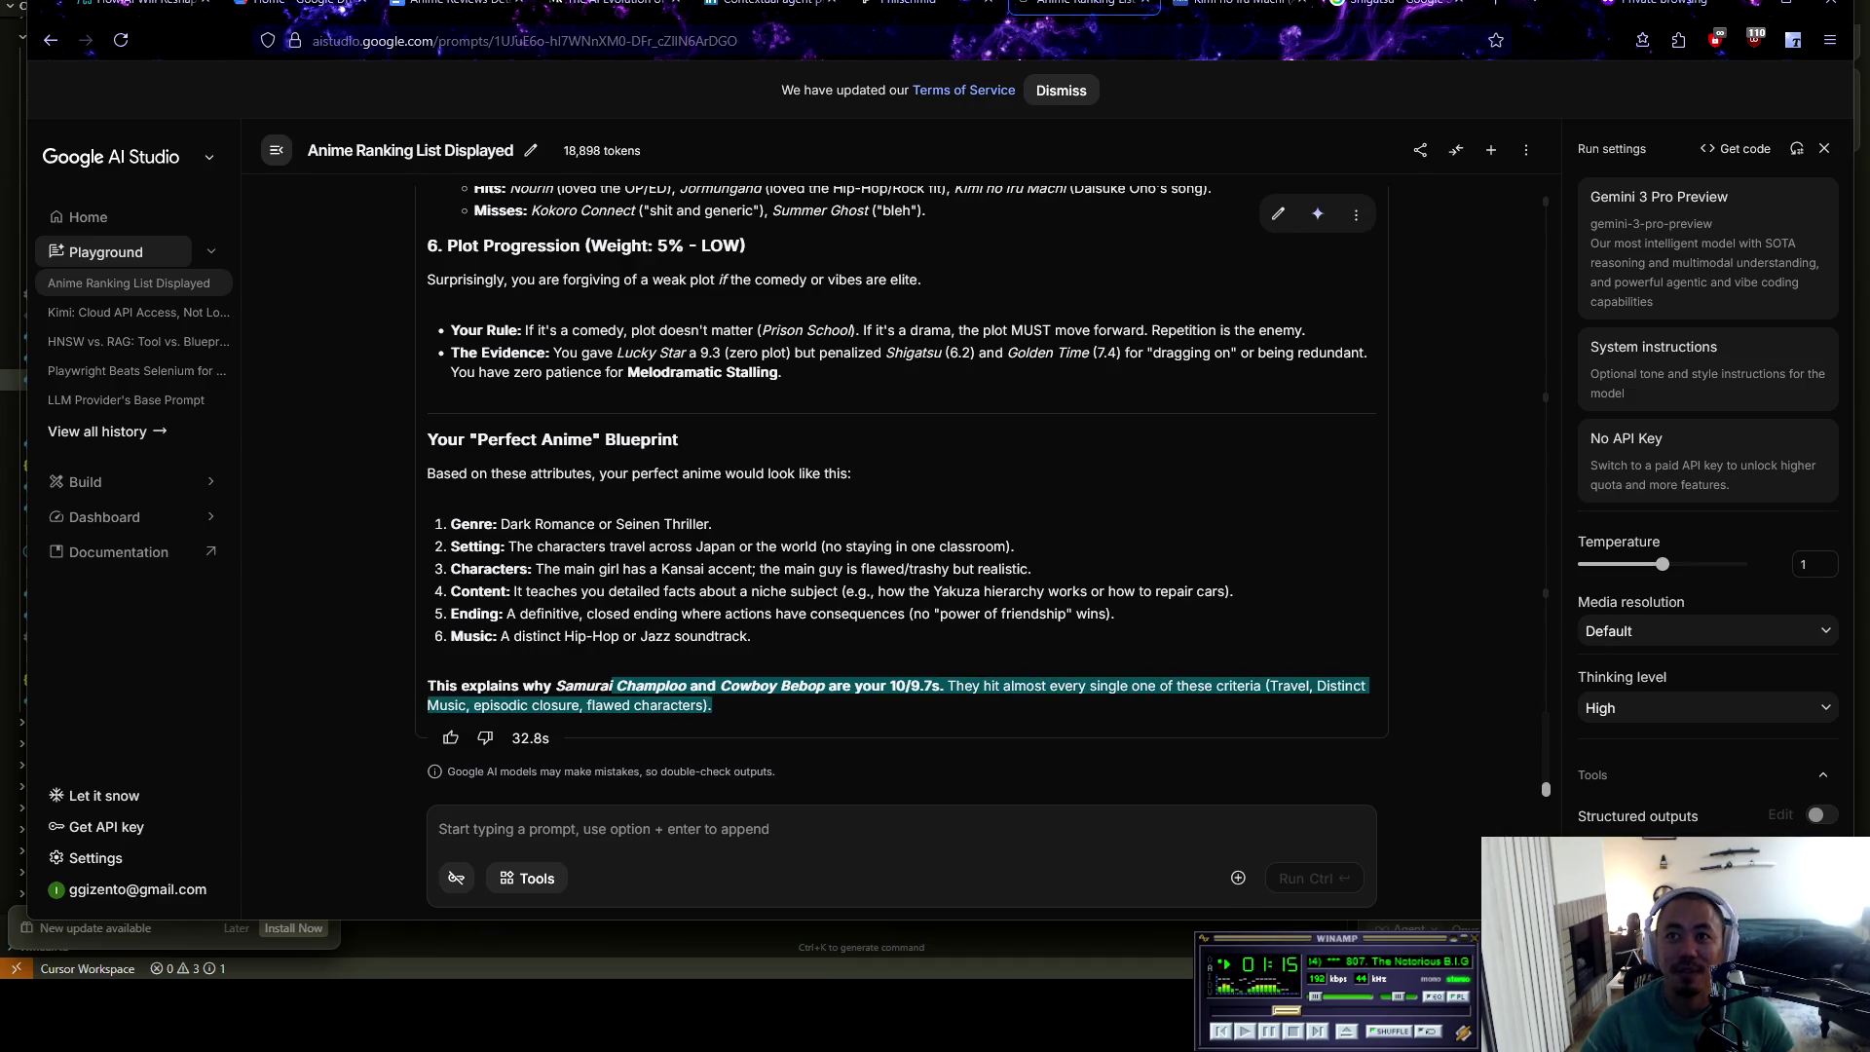
left_click(713, 705)
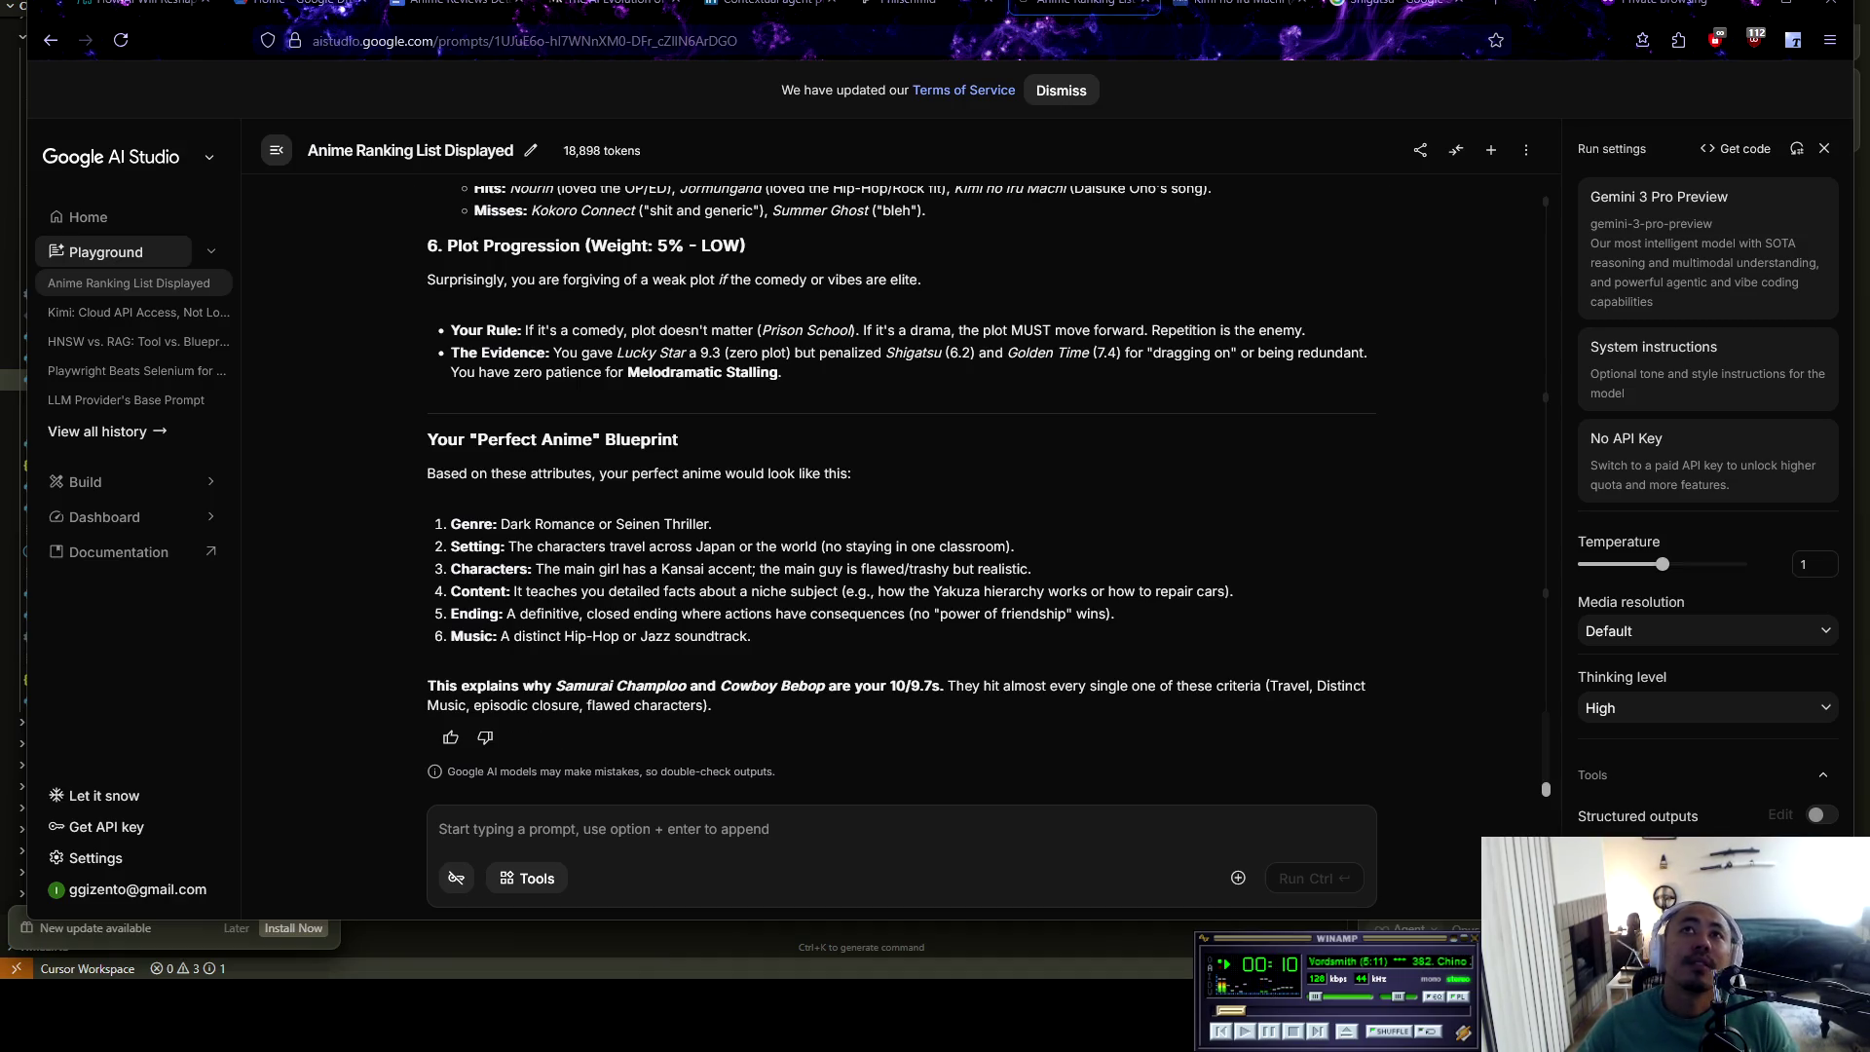
Switch to the tab with MyAnimeList's Kimi no Iru Machi page (score 6.81, ranked #5548)
key("ctrl+Tab")
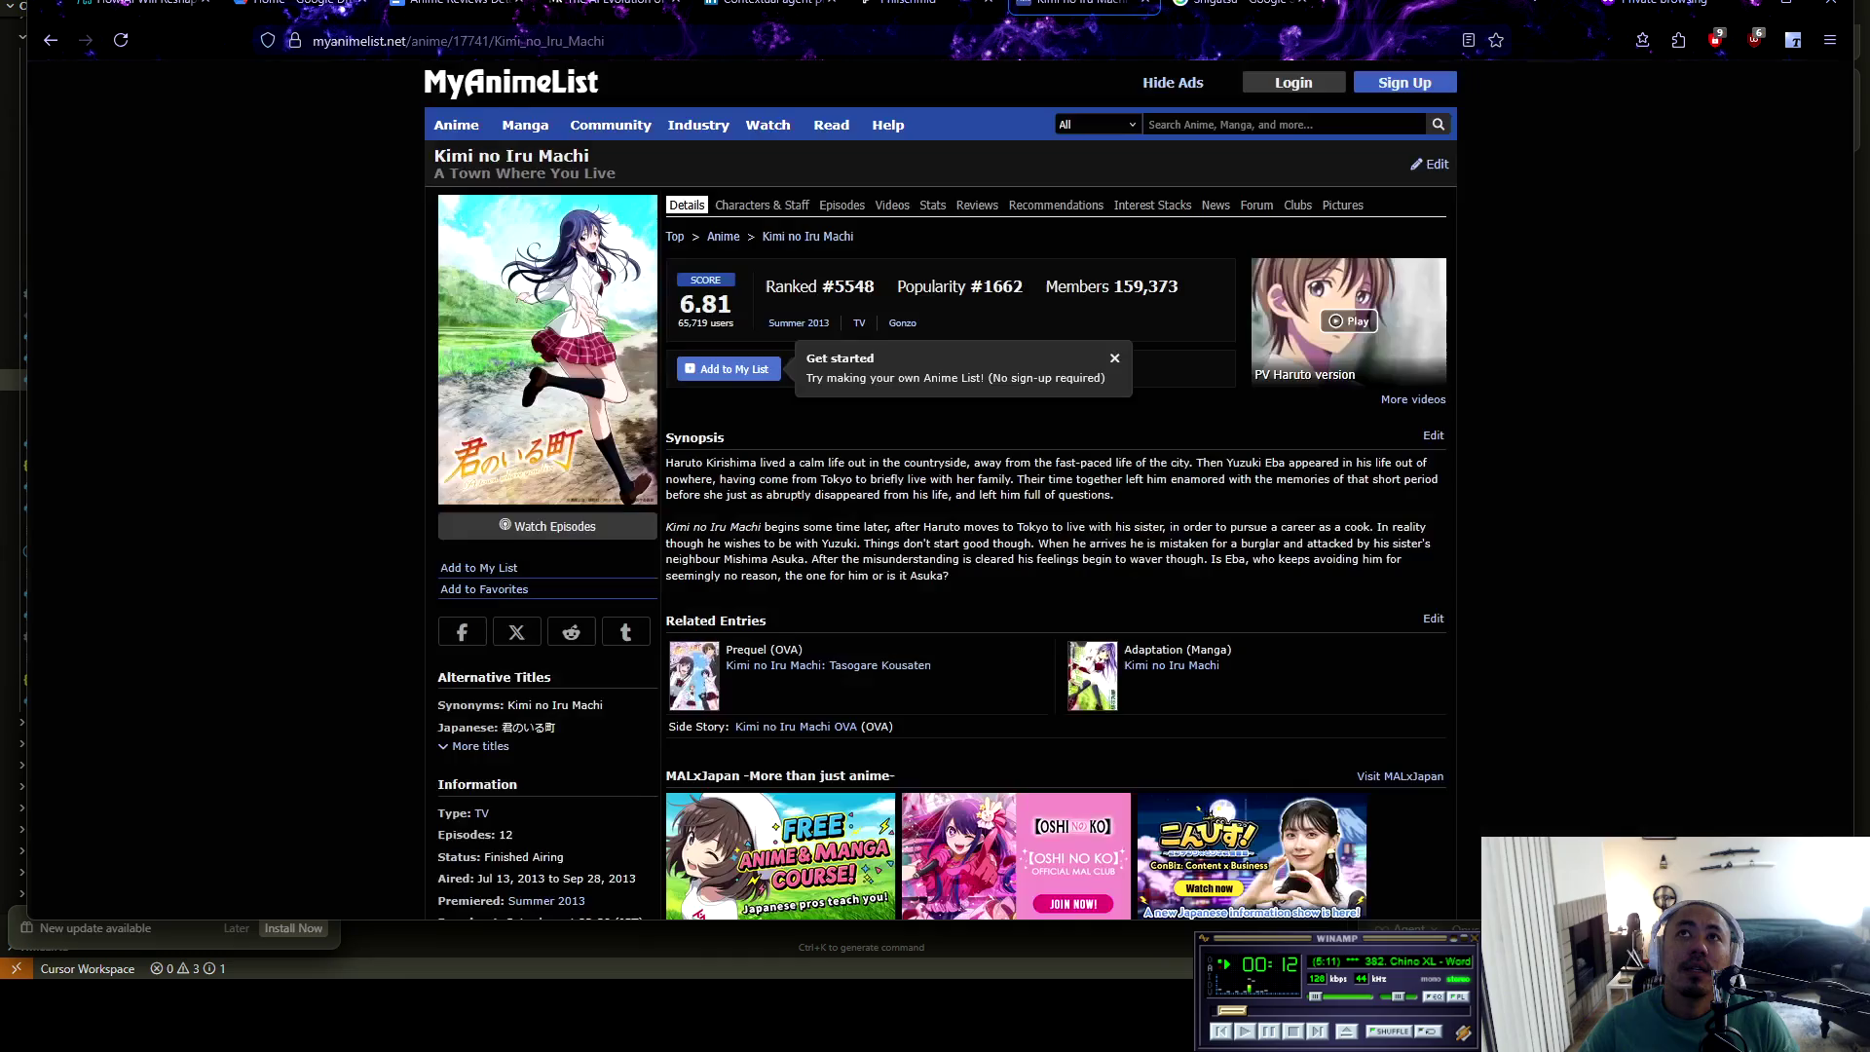
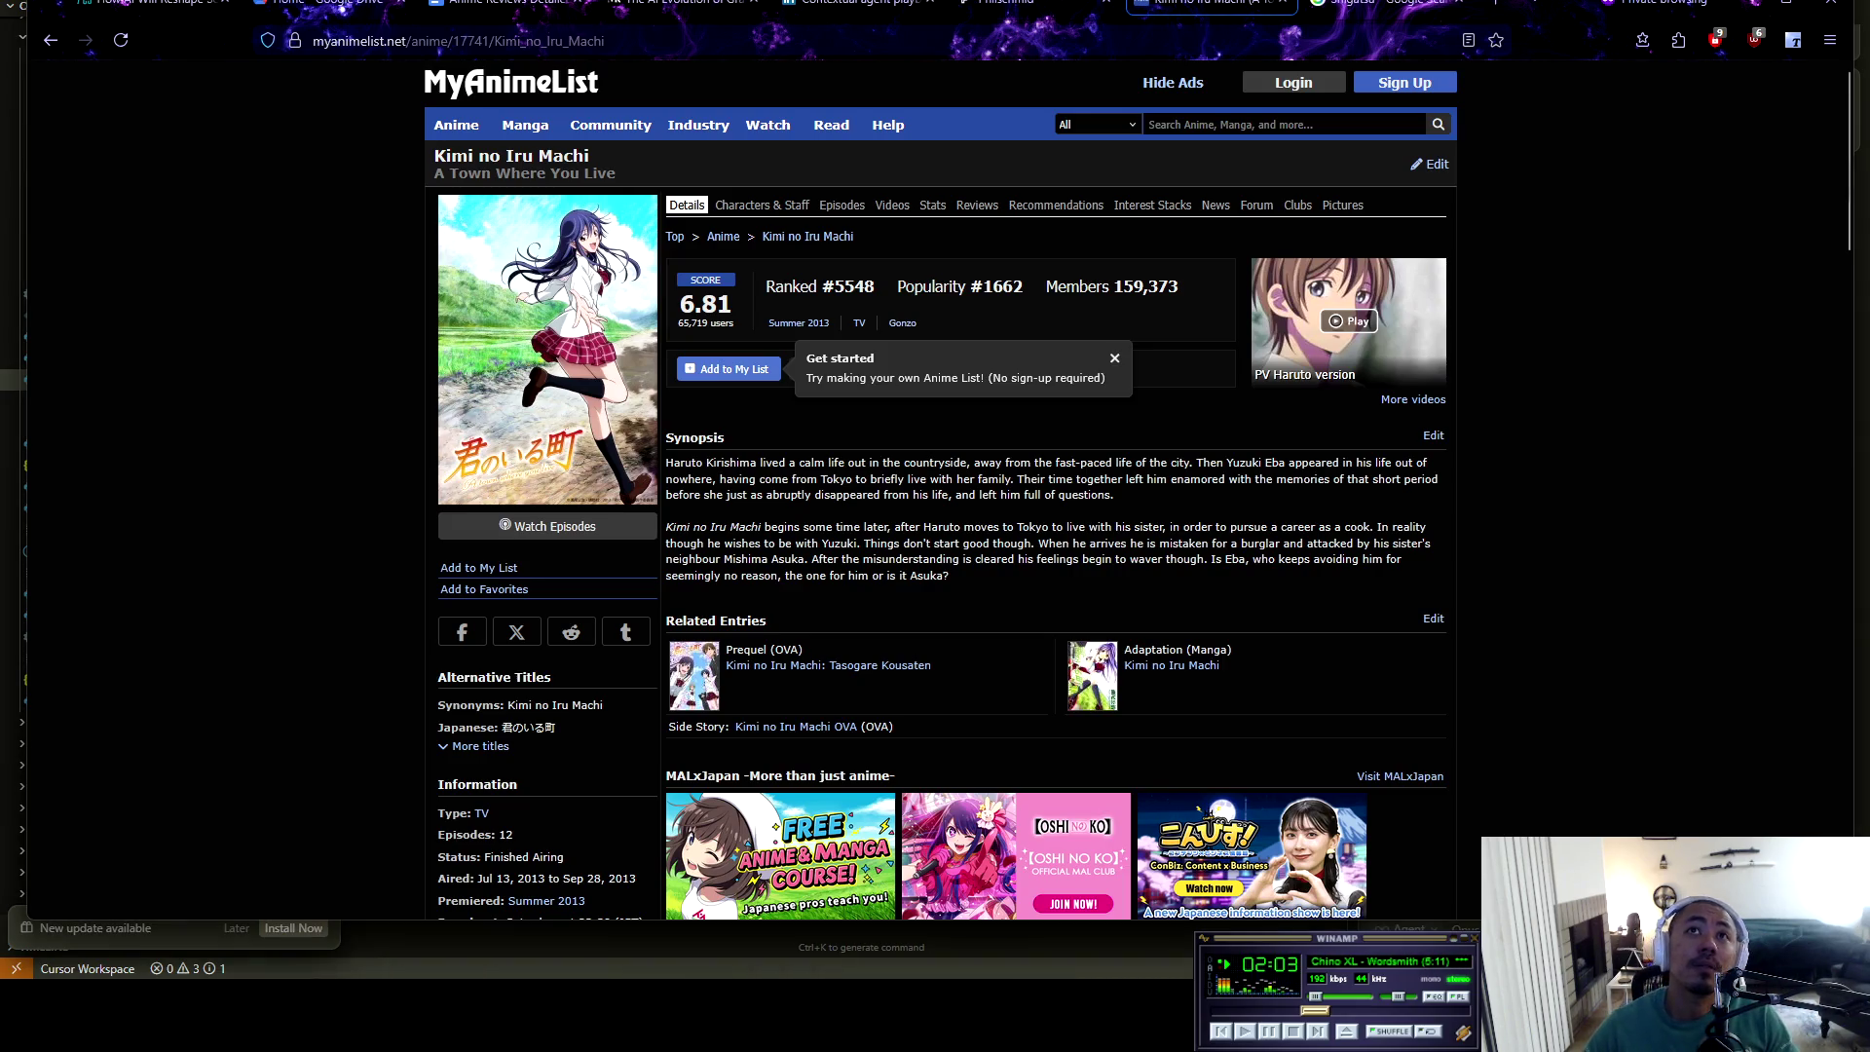
Rearrange tabs with Google Drive moved last, then show the City Journal article fullscreen
key("ctrl+Tab")
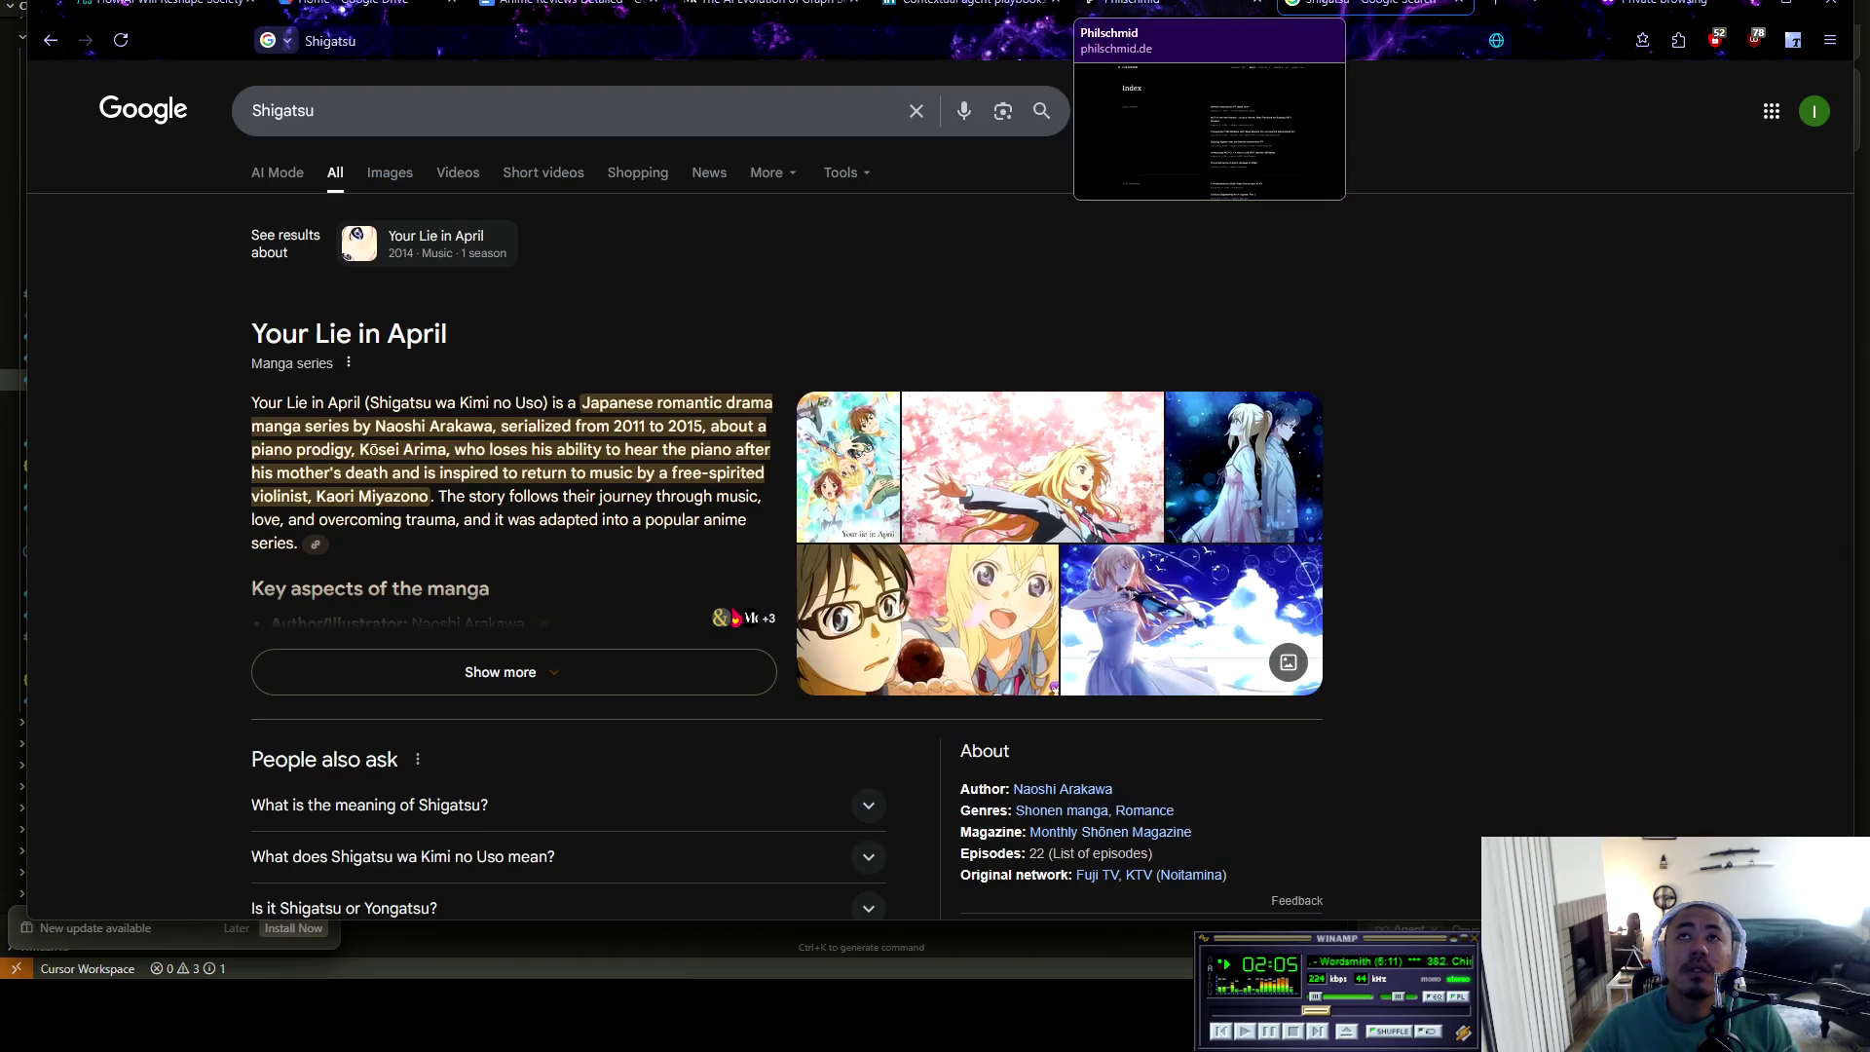
key("ctrl+shift+Tab")
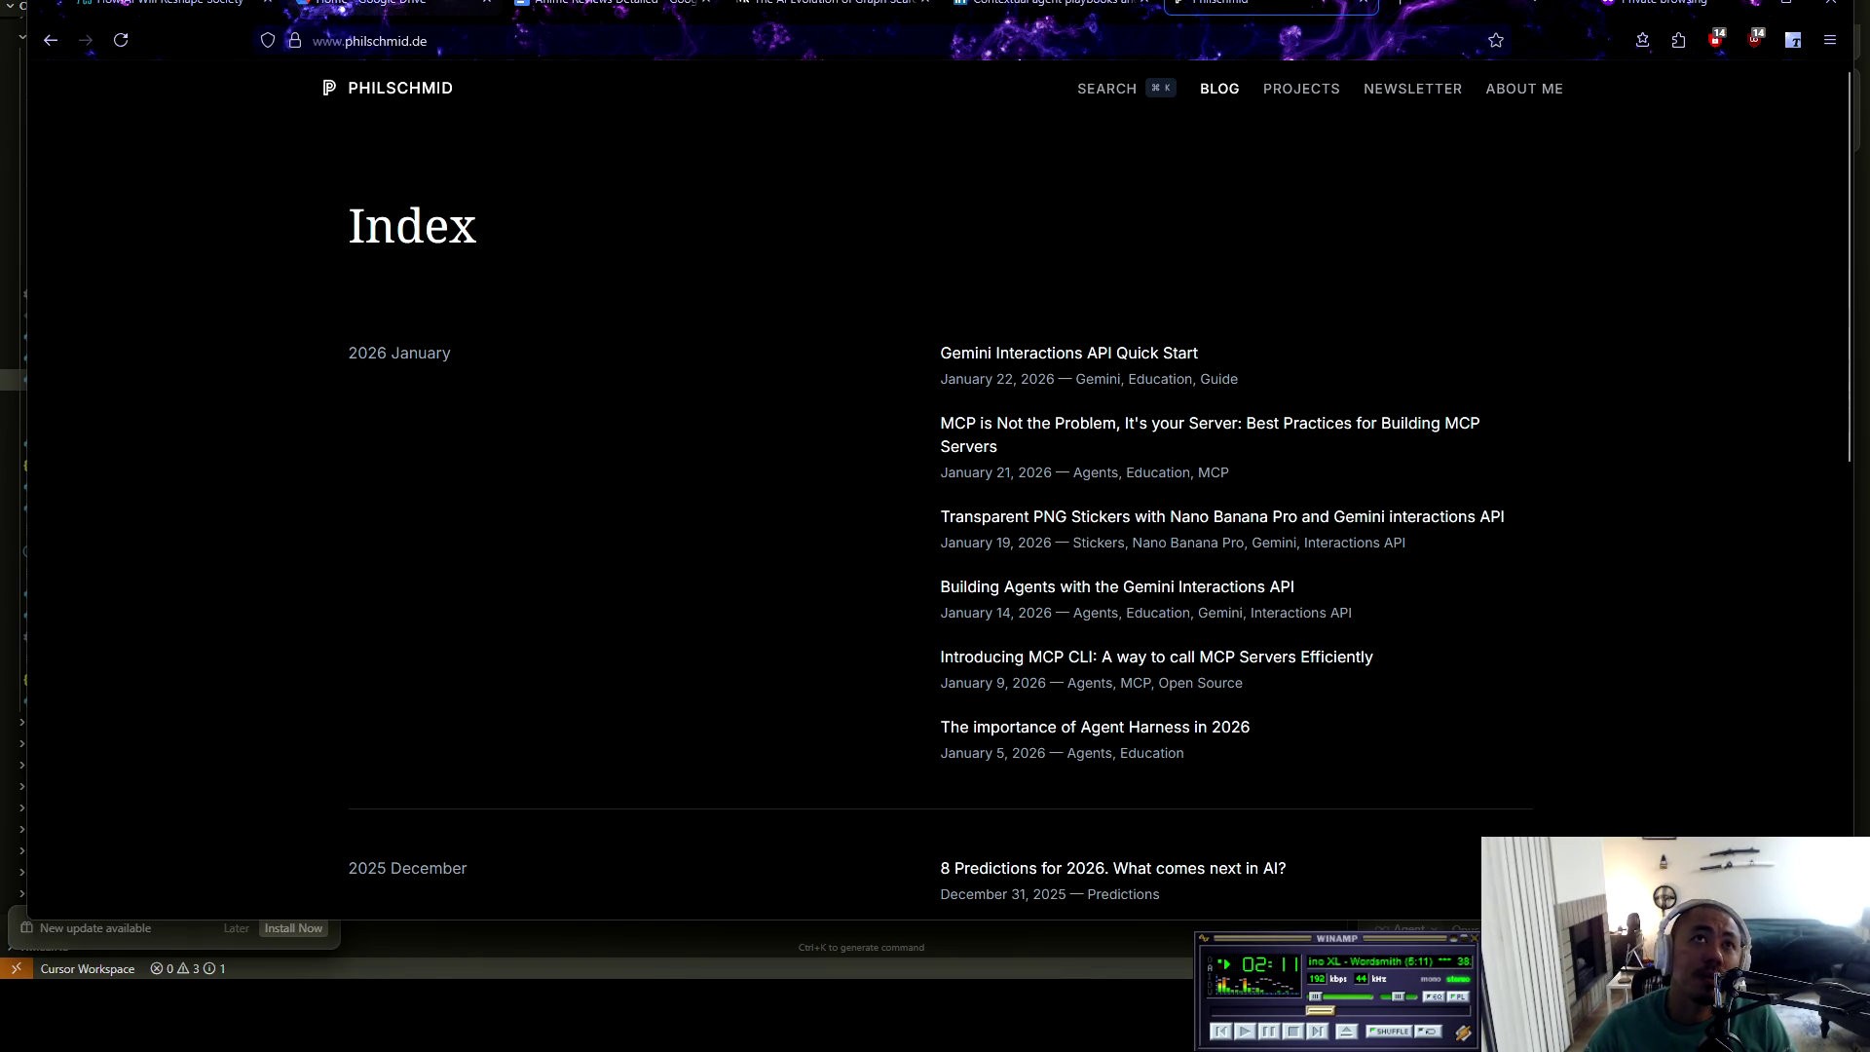
left_click_drag(390, 5, 1267, 5)
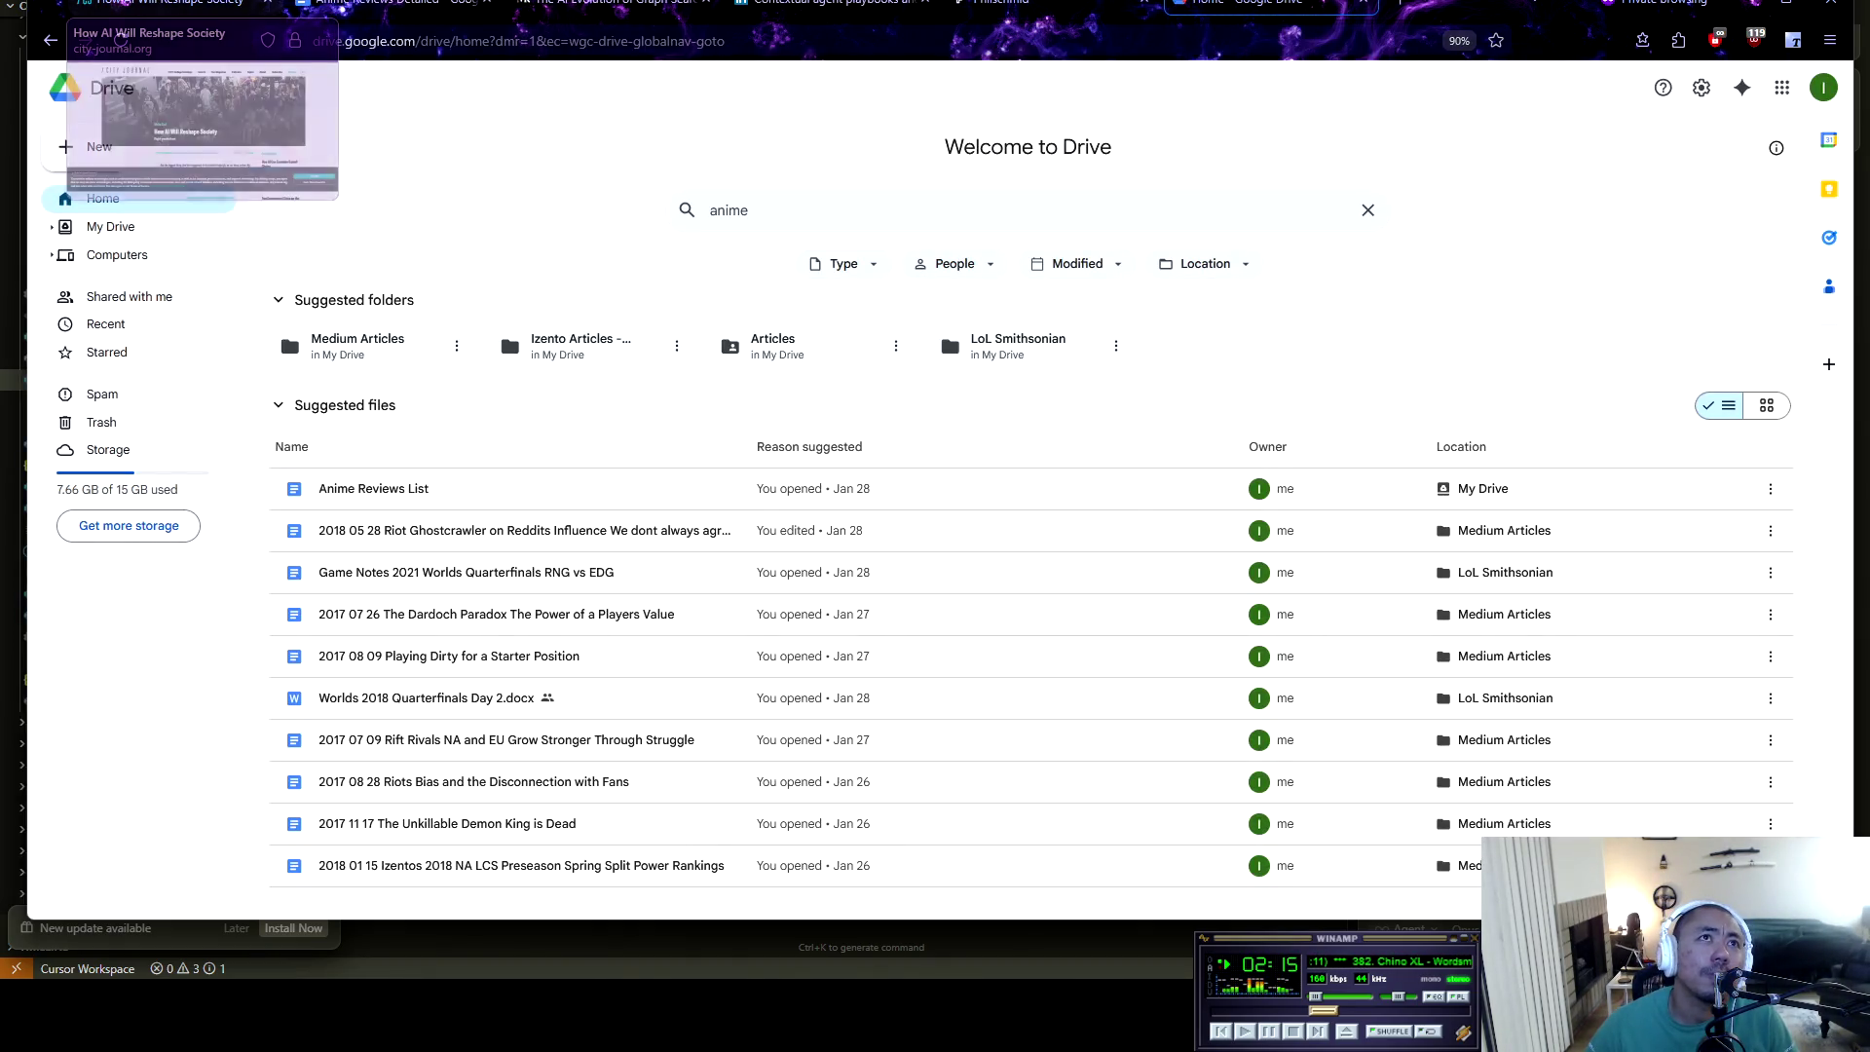
left_click(166, 5)
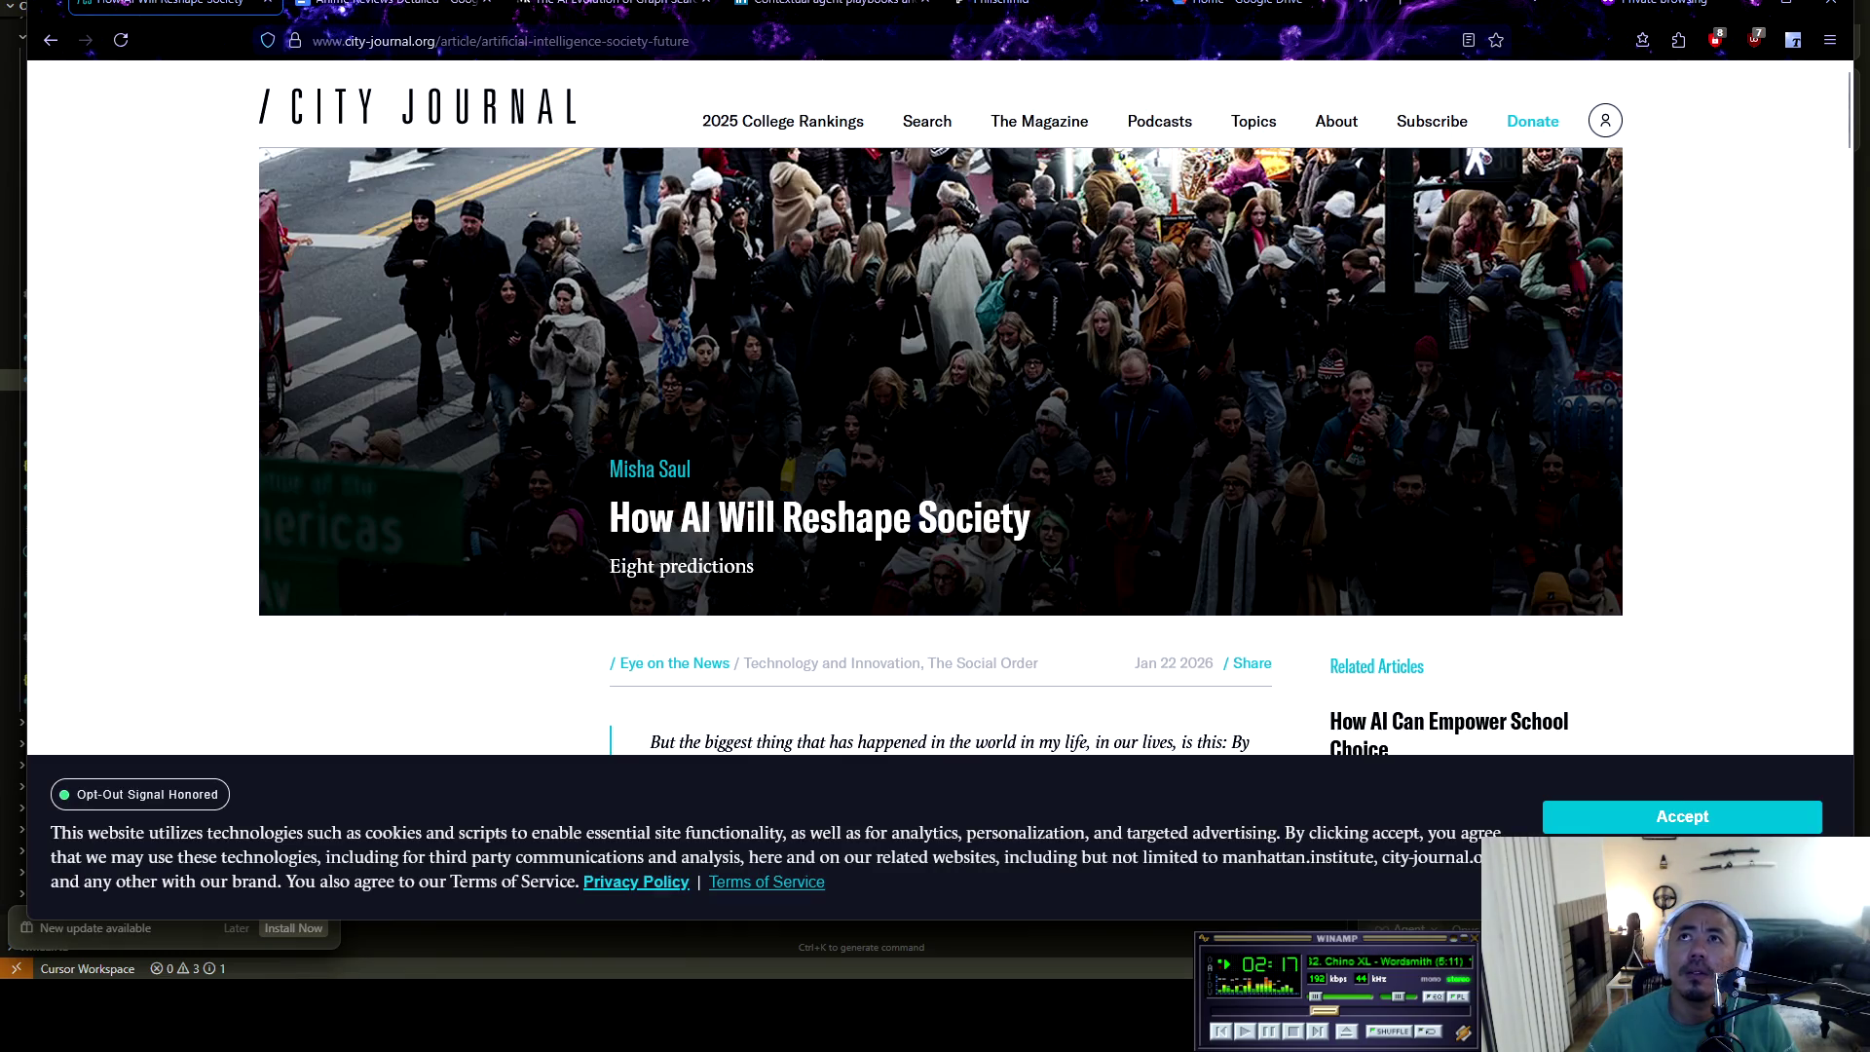
key("F11")
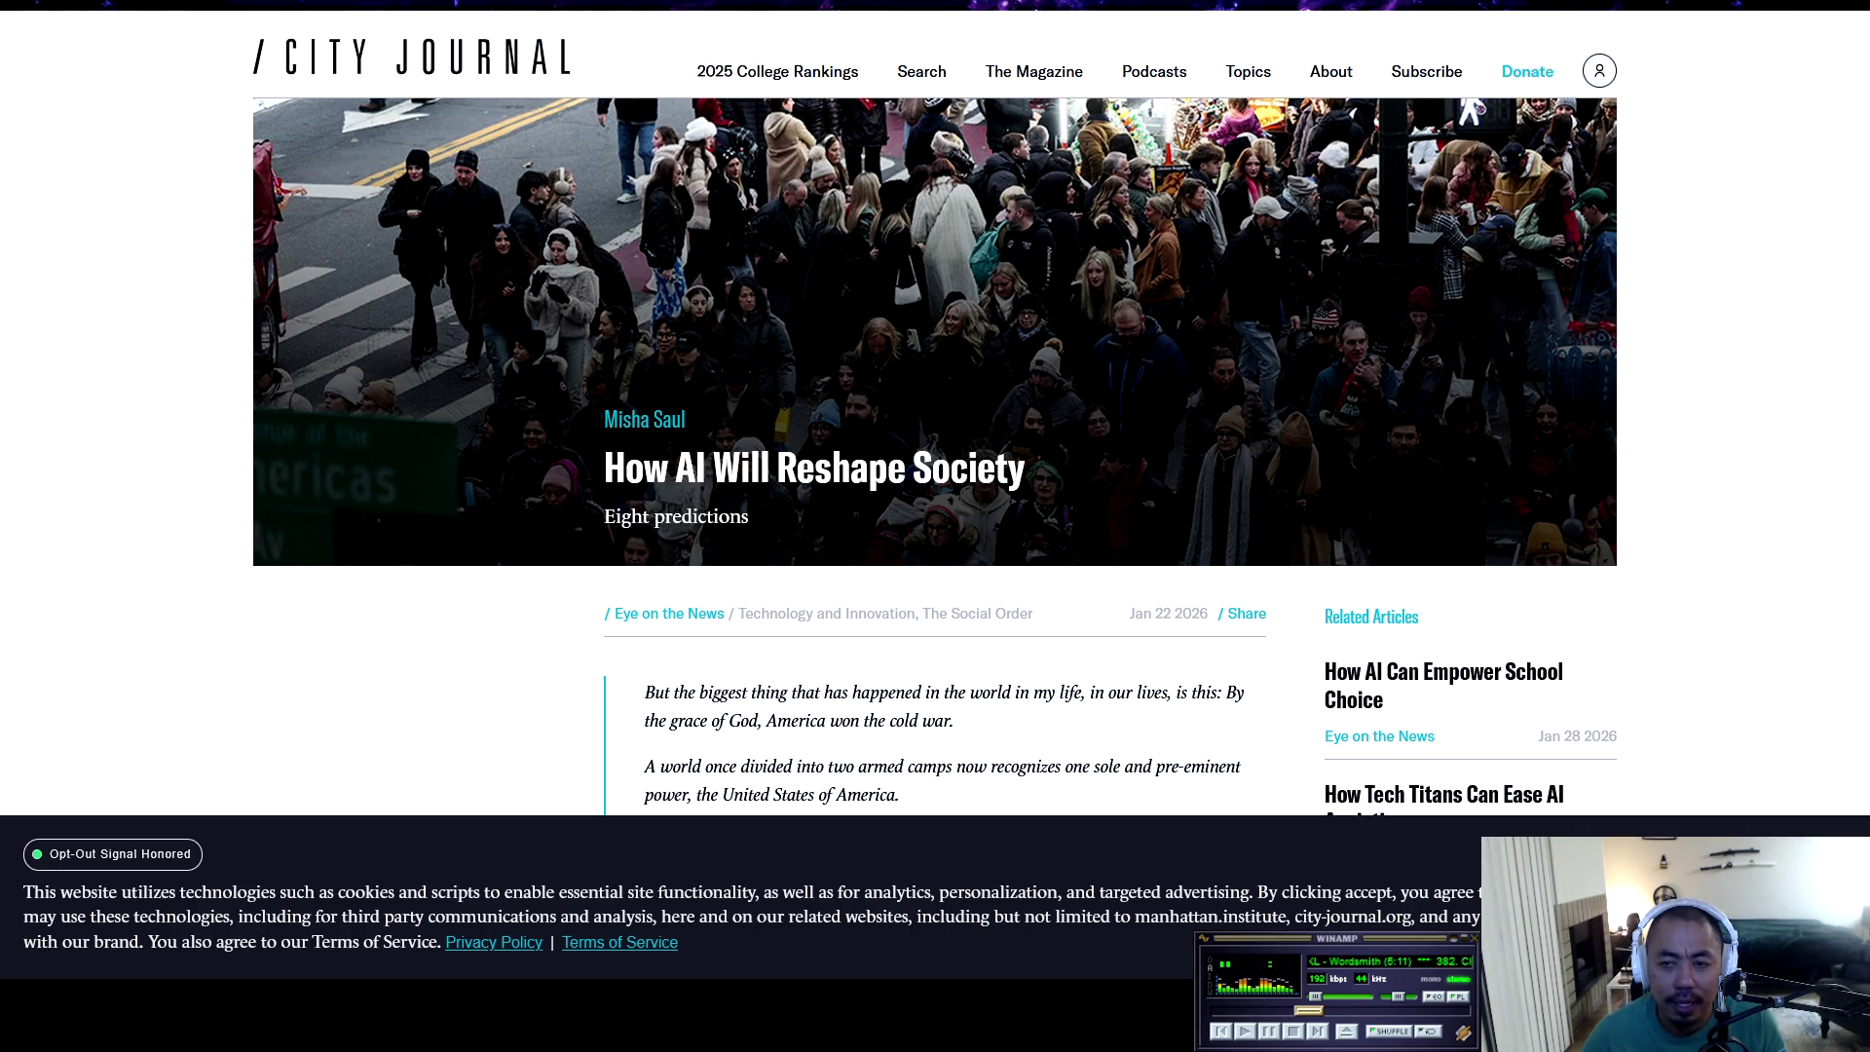
Toggle the background music until it is paused, then open a new private browsing window
key("c")
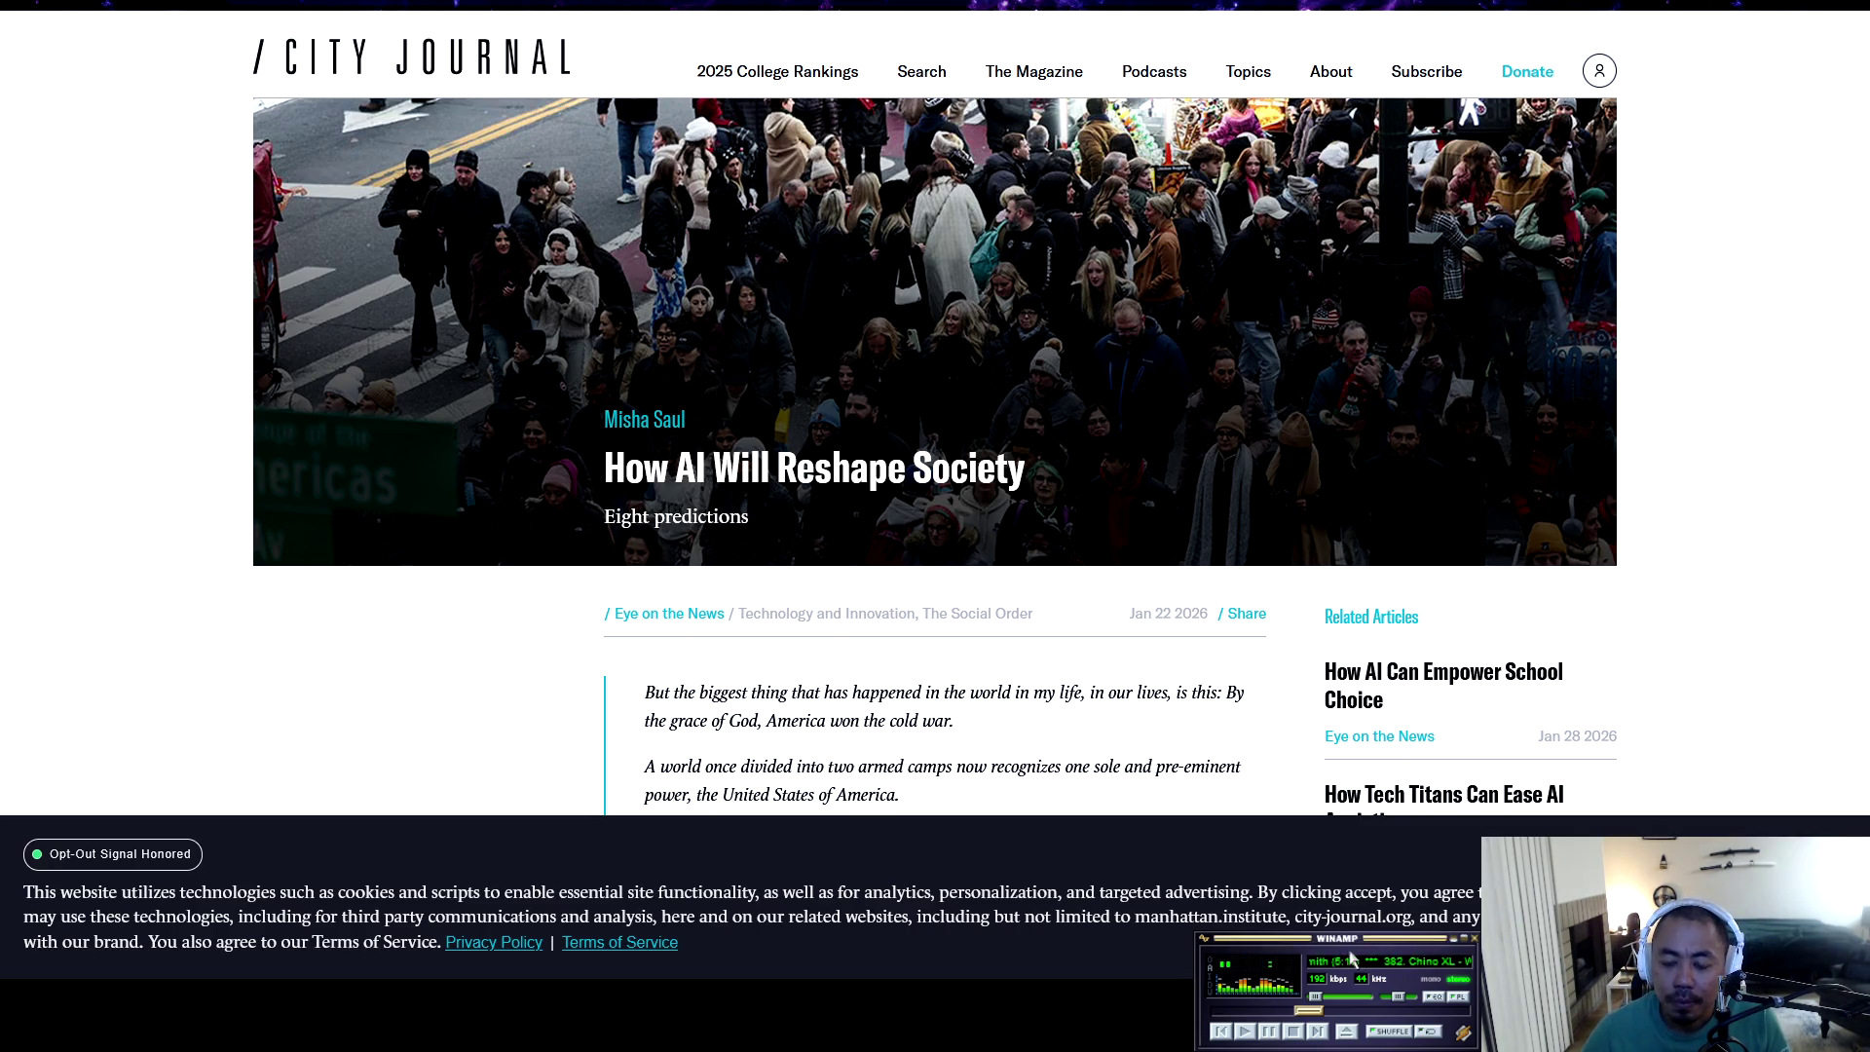
key("c")
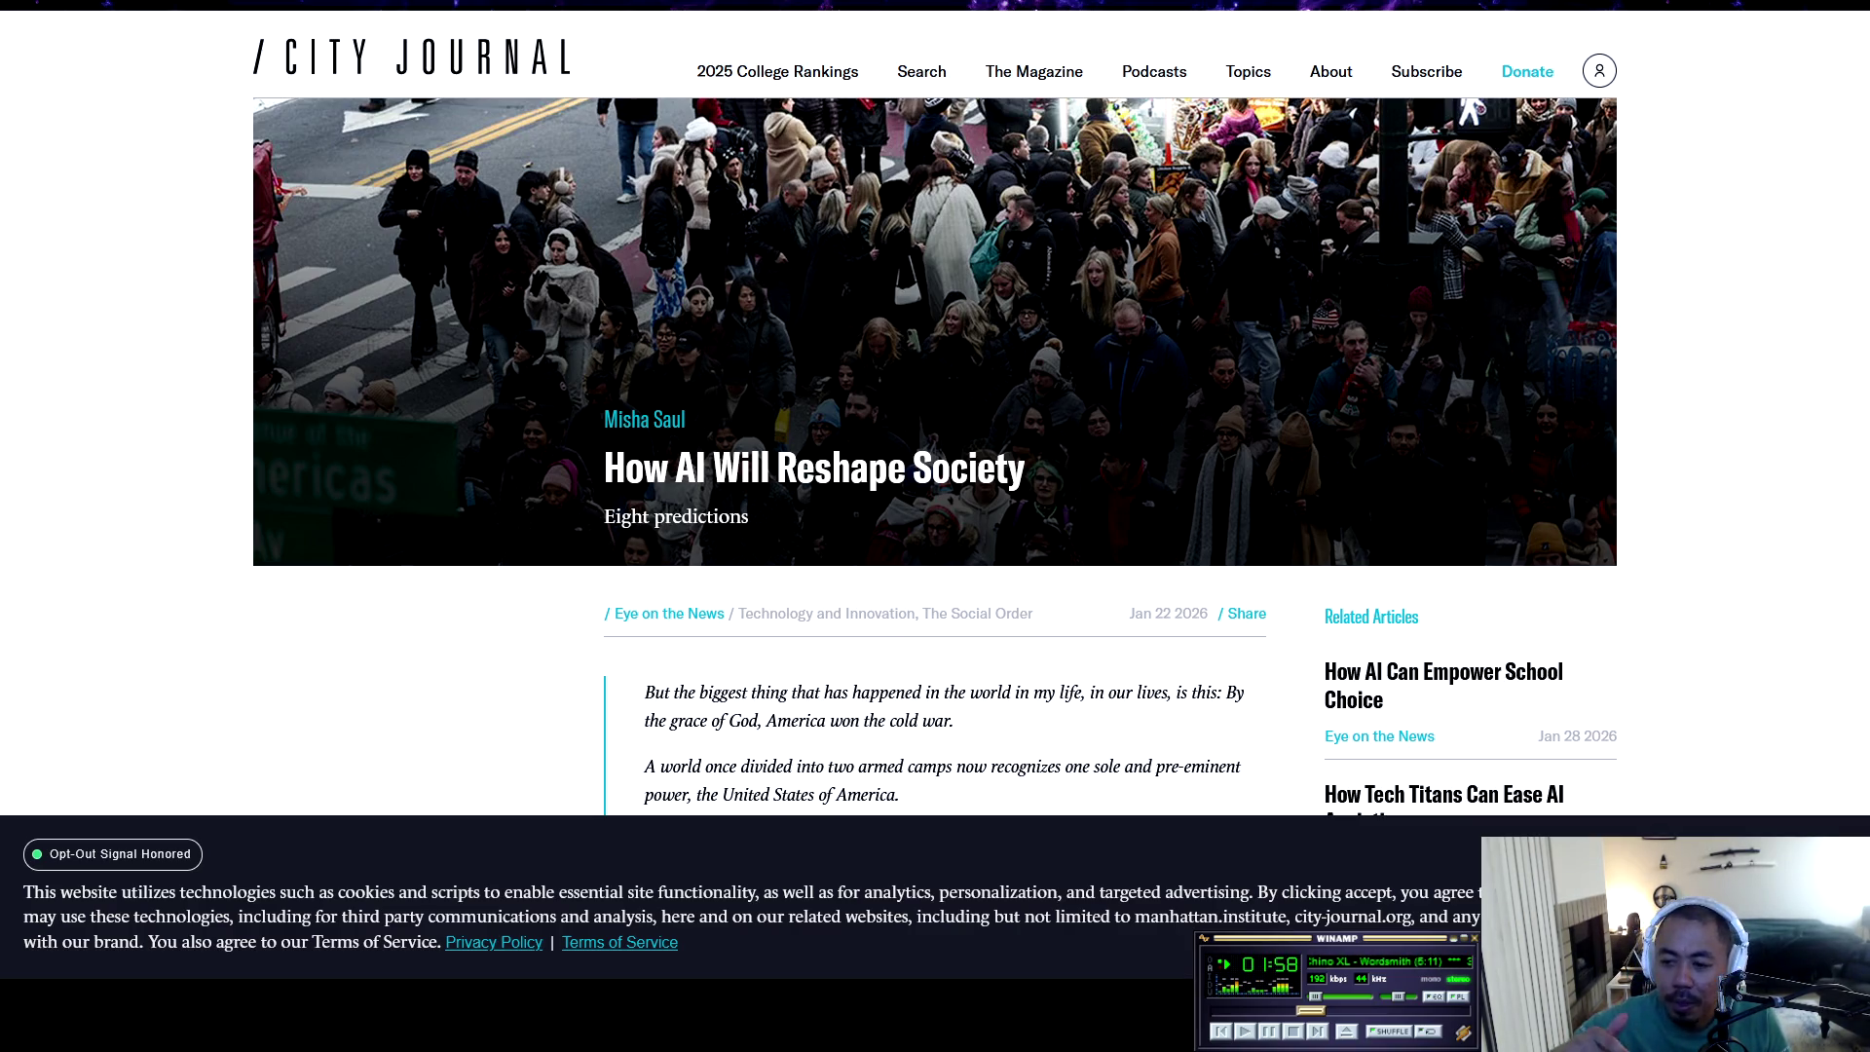
key("c")
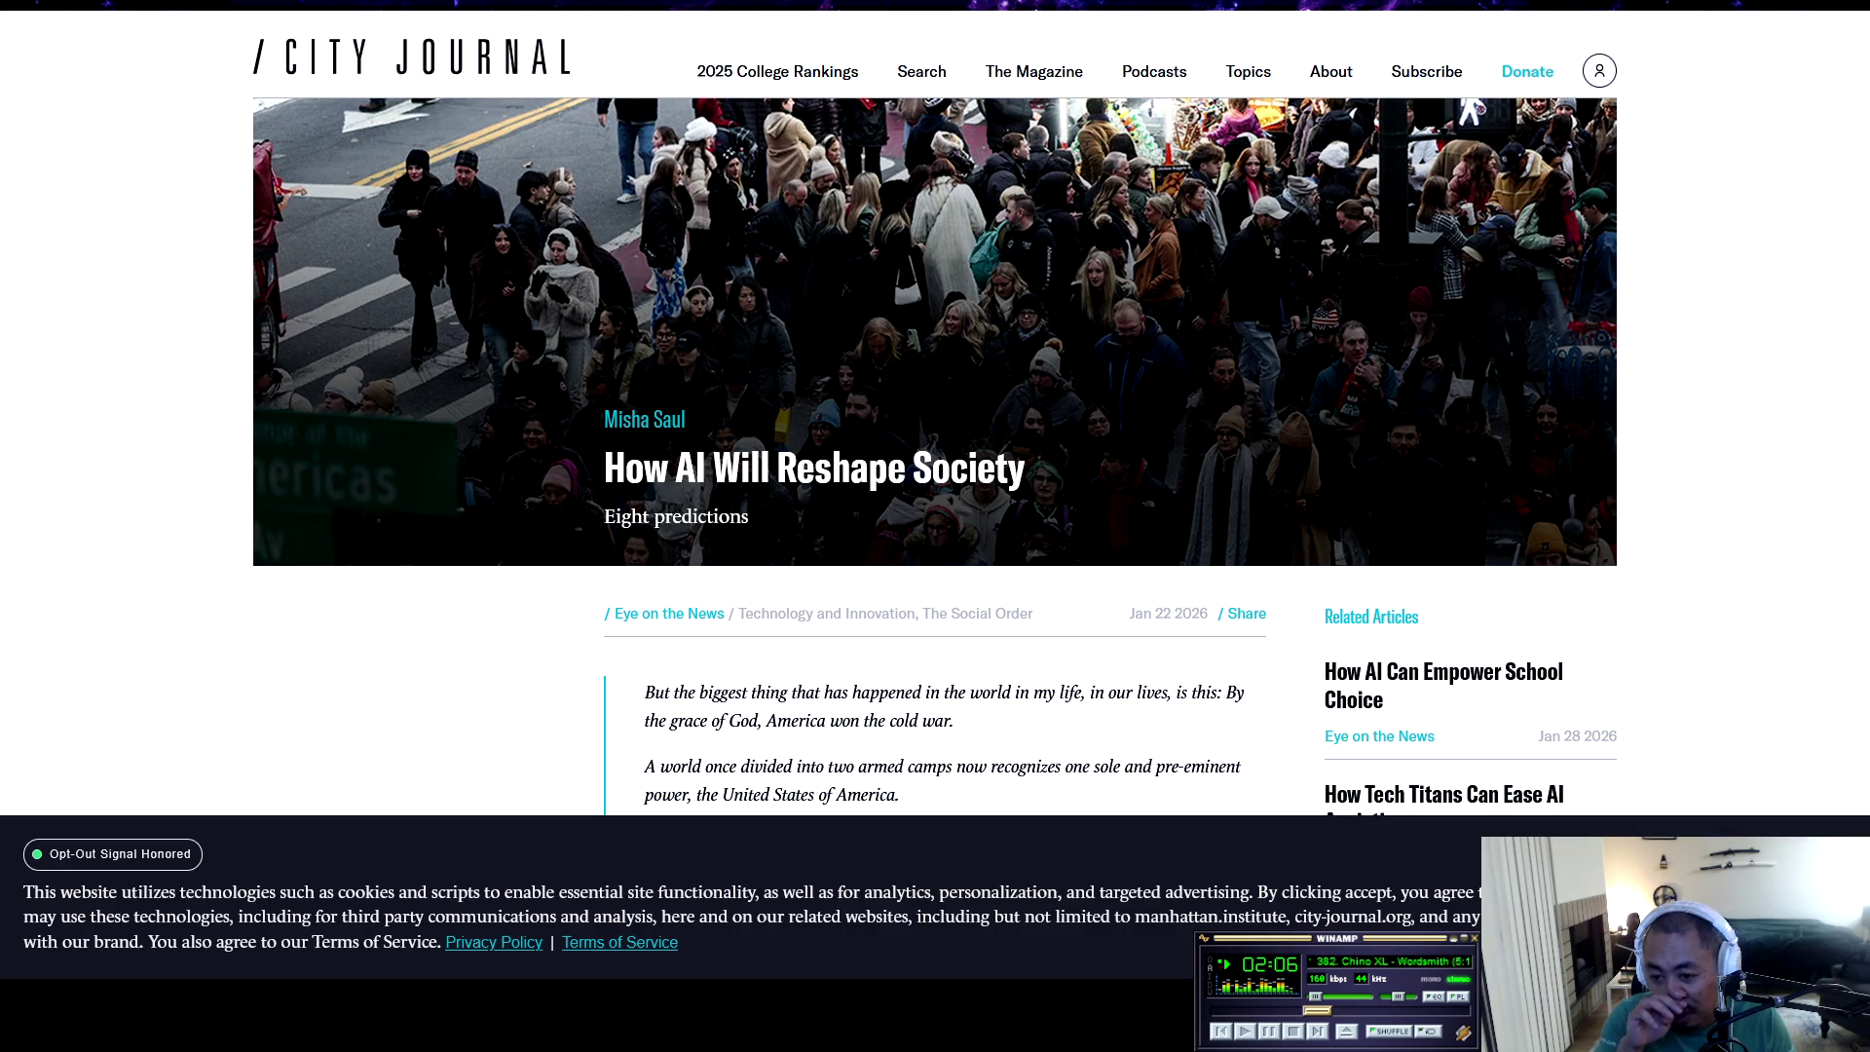
key("XF86AudioPlay")
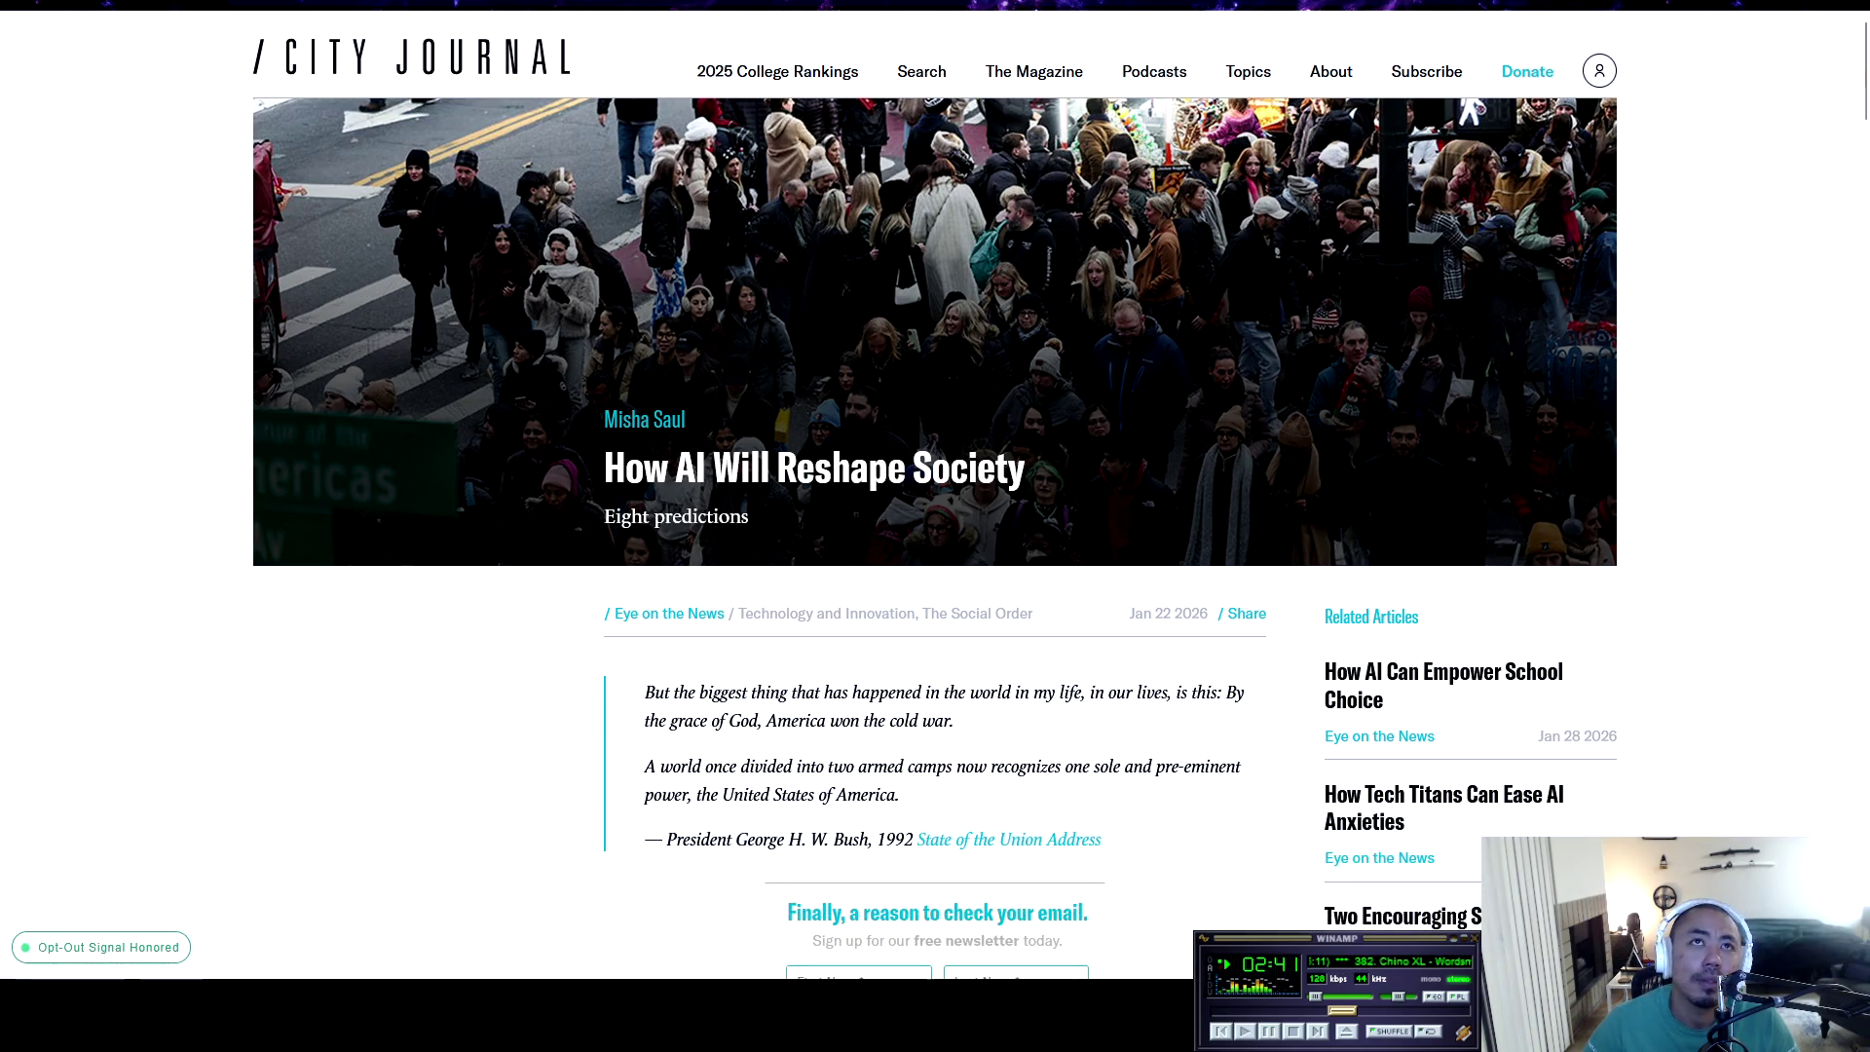
key("ctrl+shift+p")
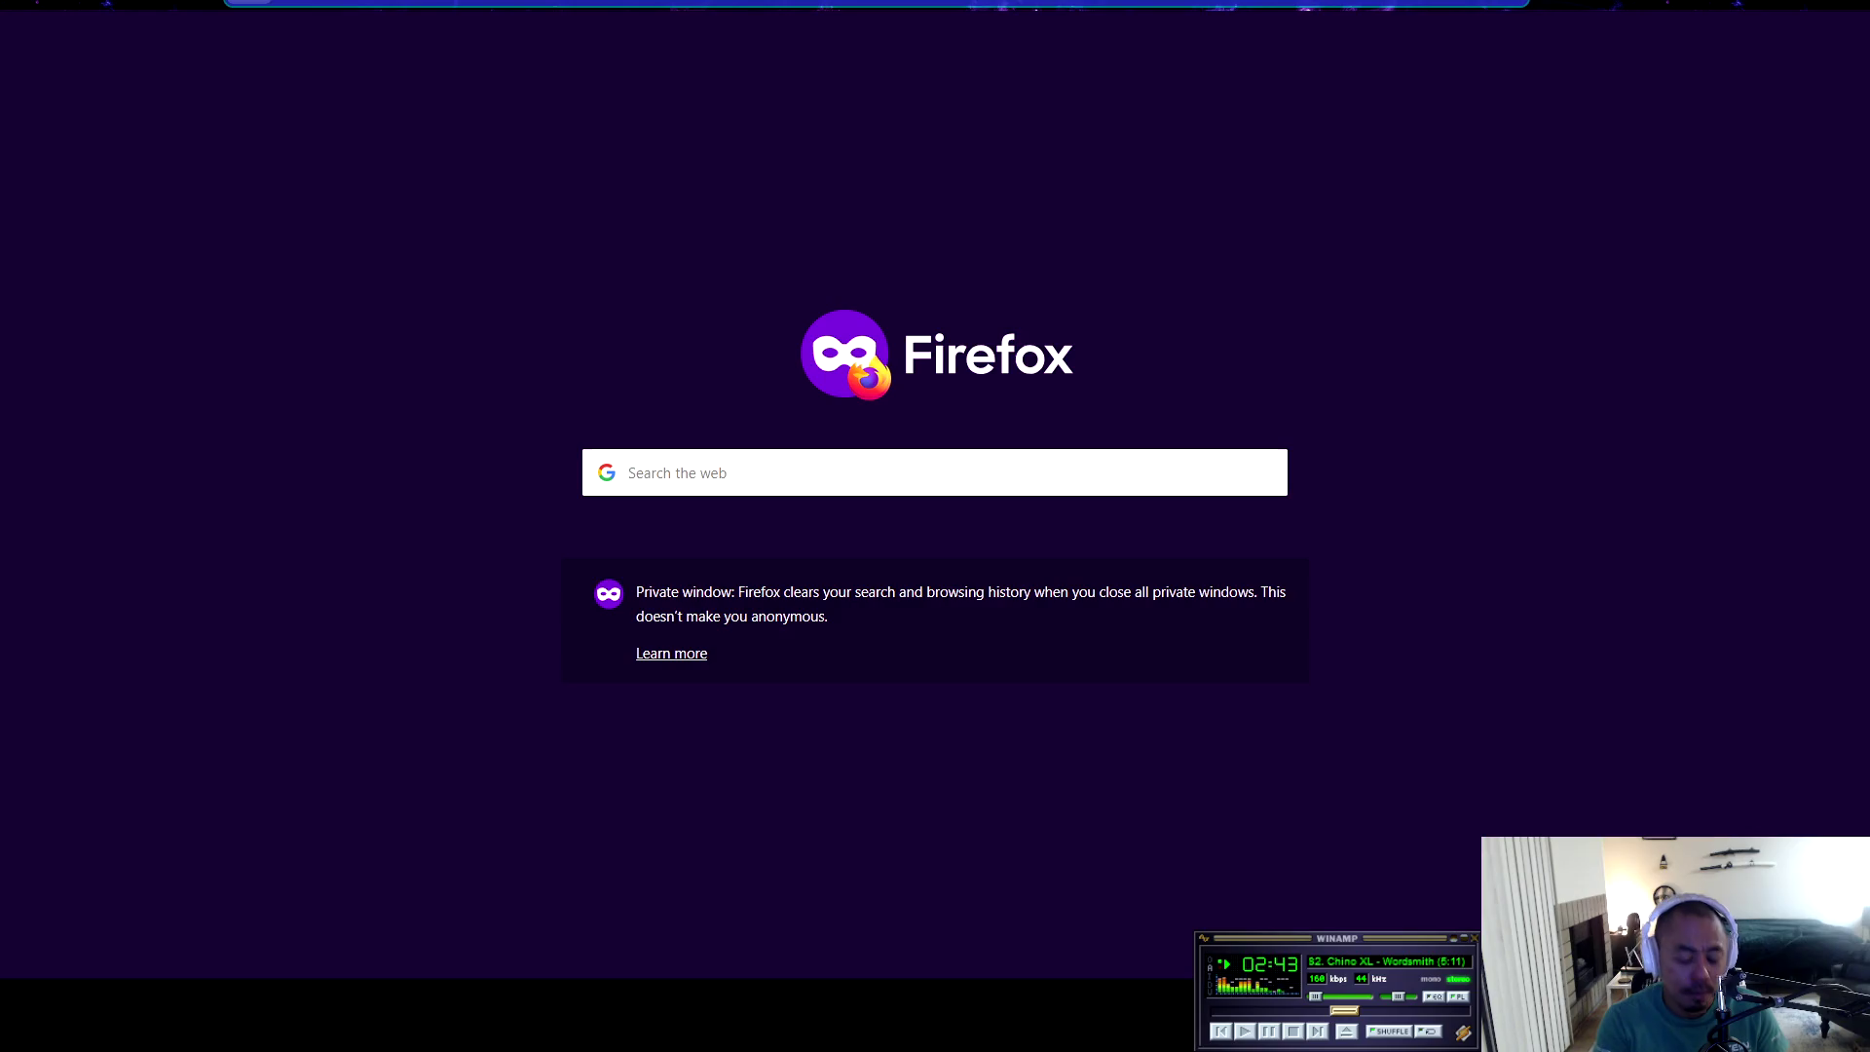
Search Google for 'rapgenius' and go to the Genius homepage
type("rapgenius")
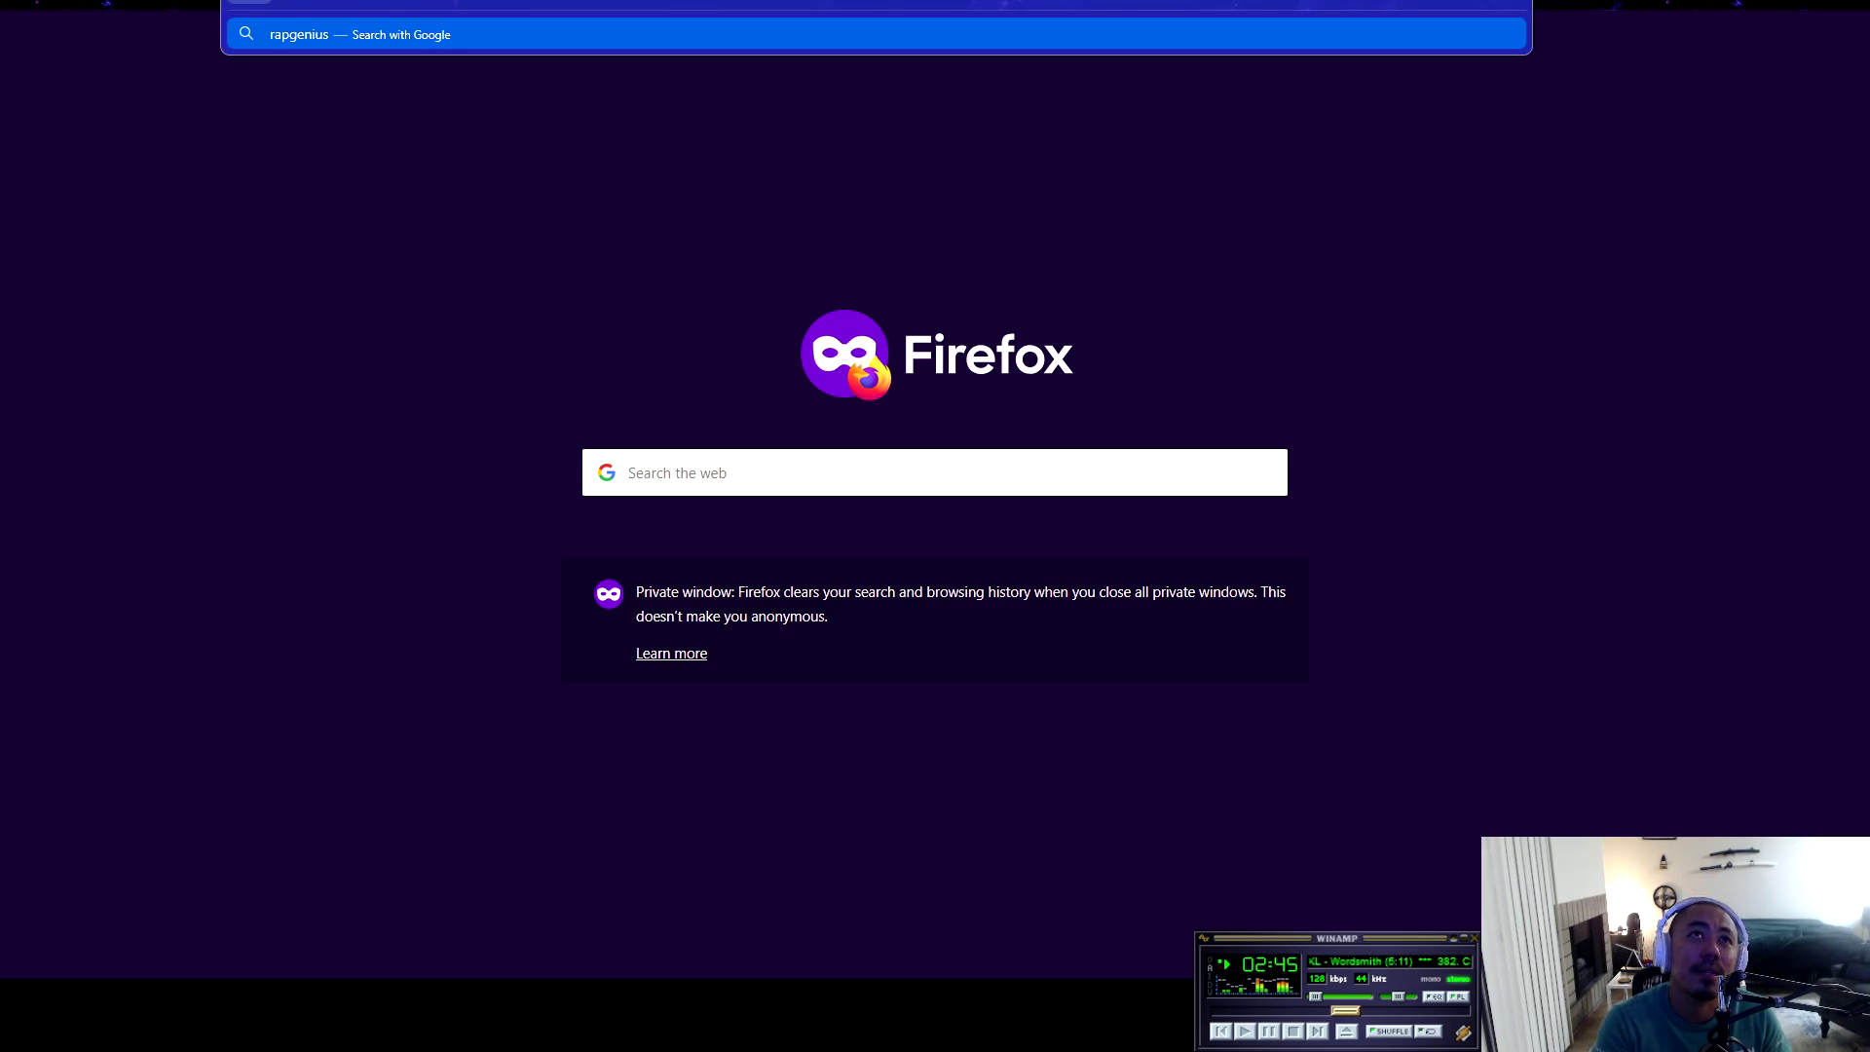
key("Return")
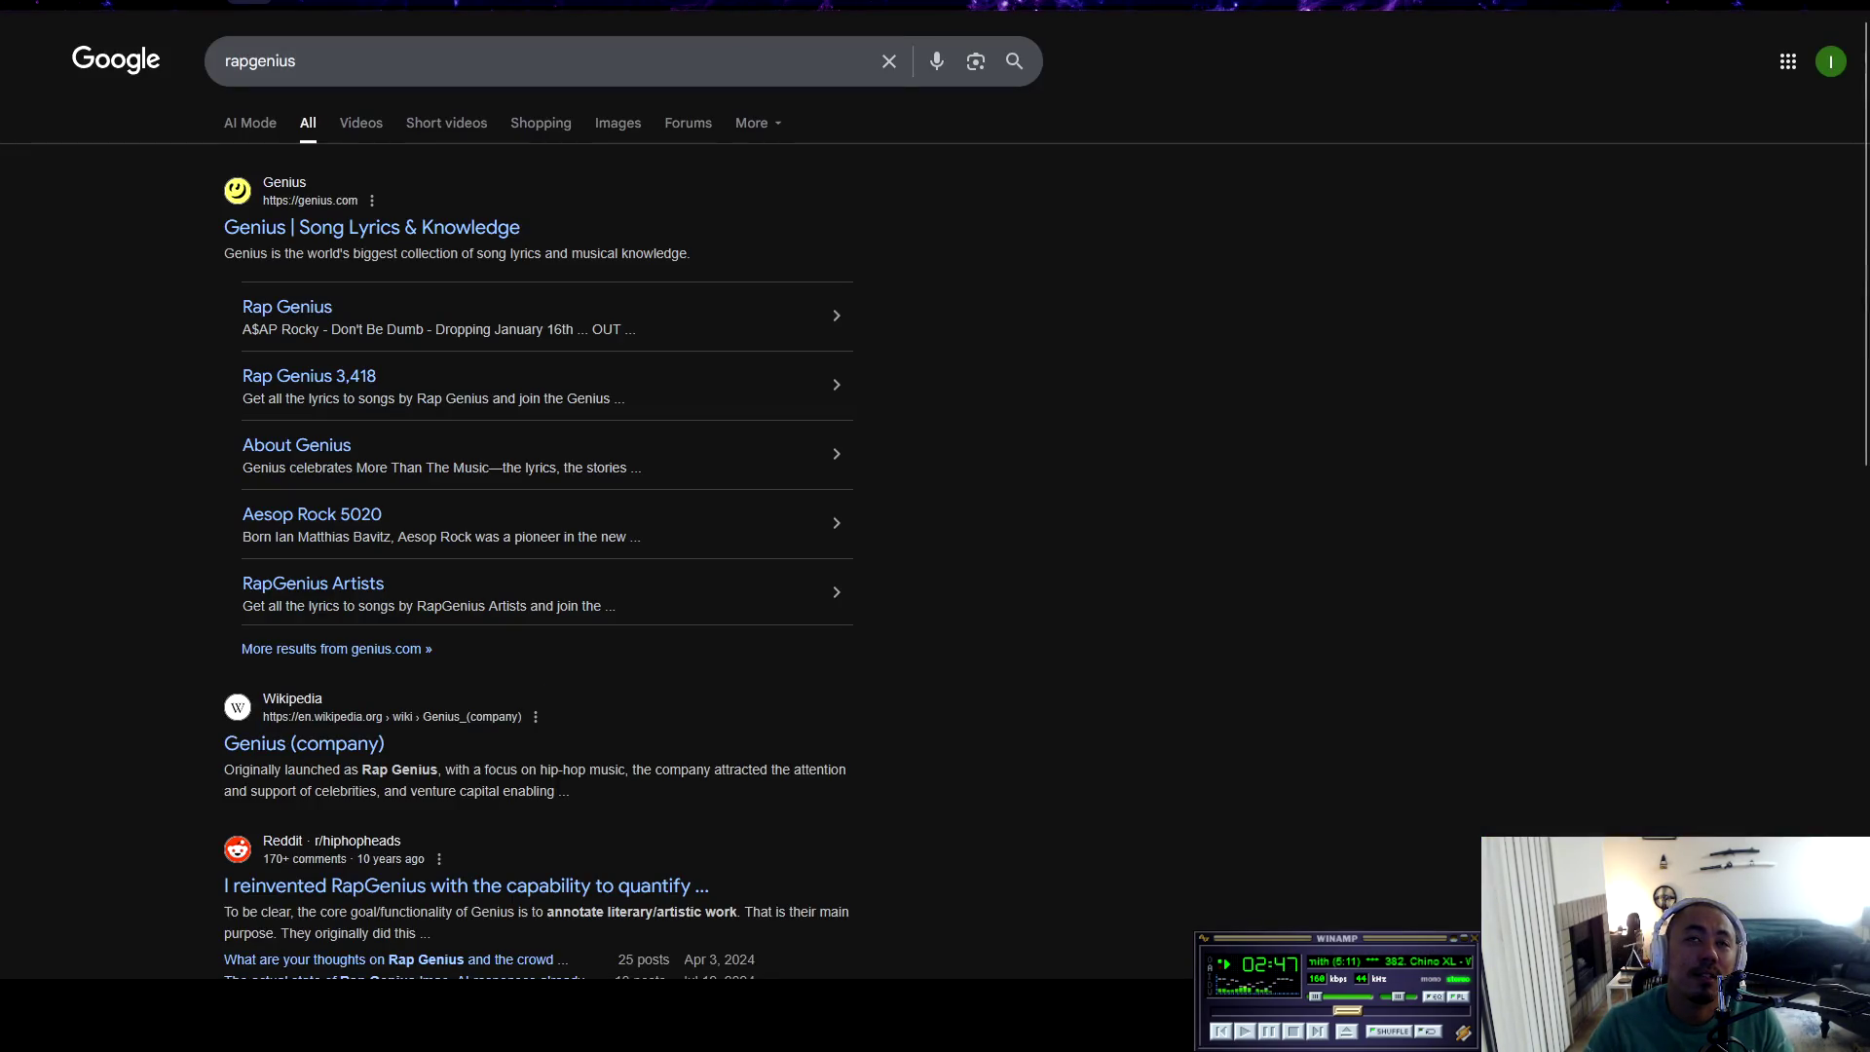
left_click(428, 227)
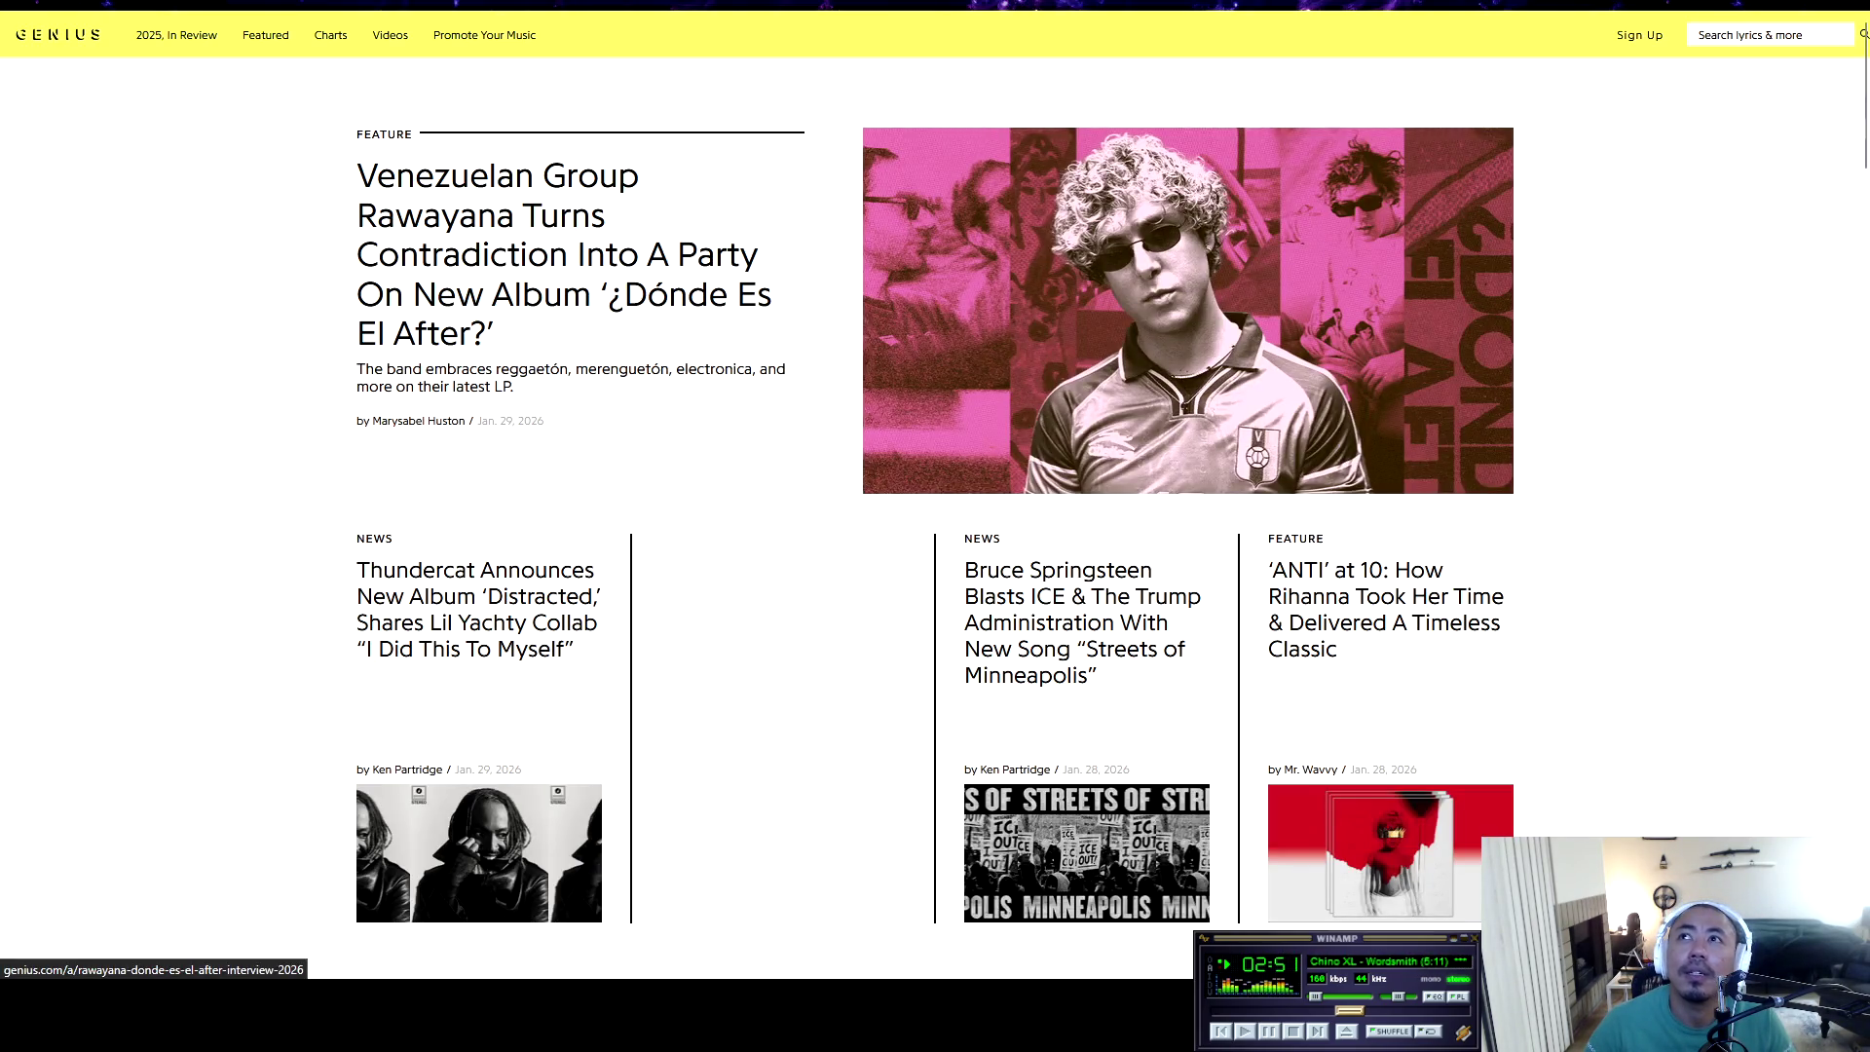
Search Genius for 'chino xl word' and open Chino XL's Wordsmith lyrics
left_click(1744, 35)
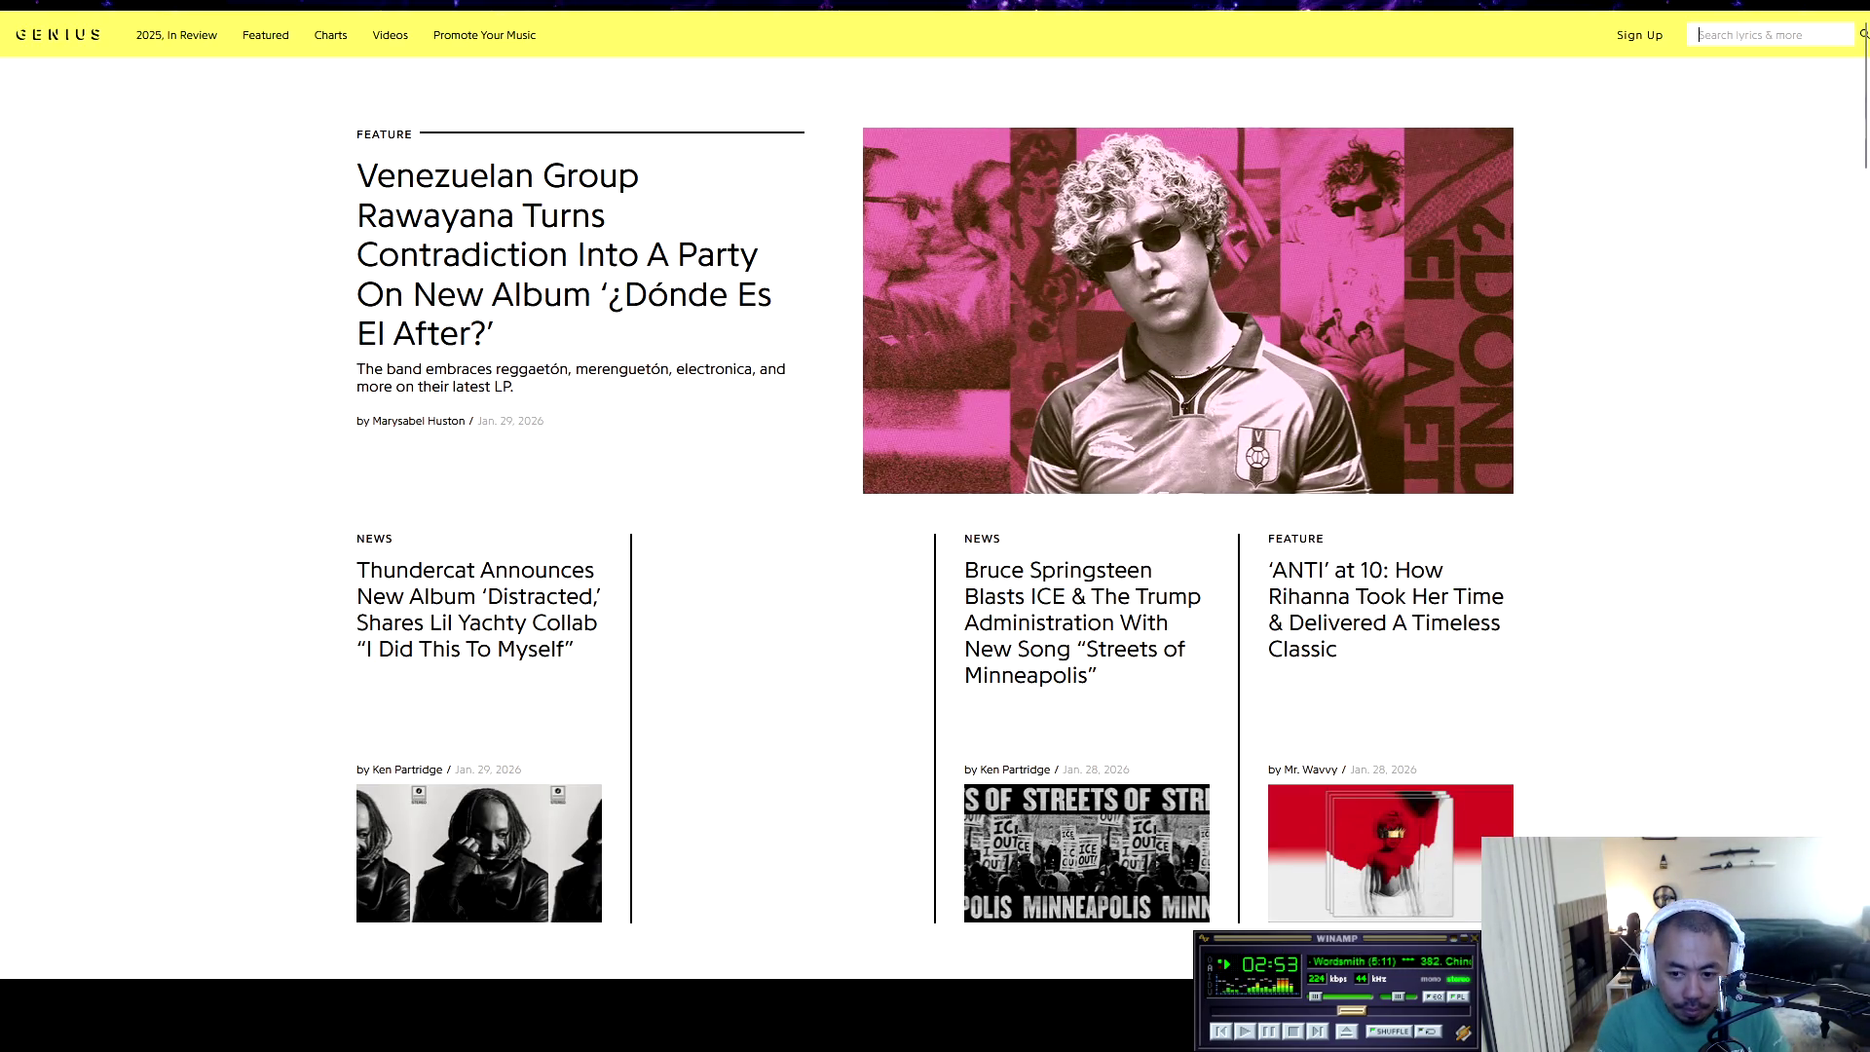
type("chino xl word")
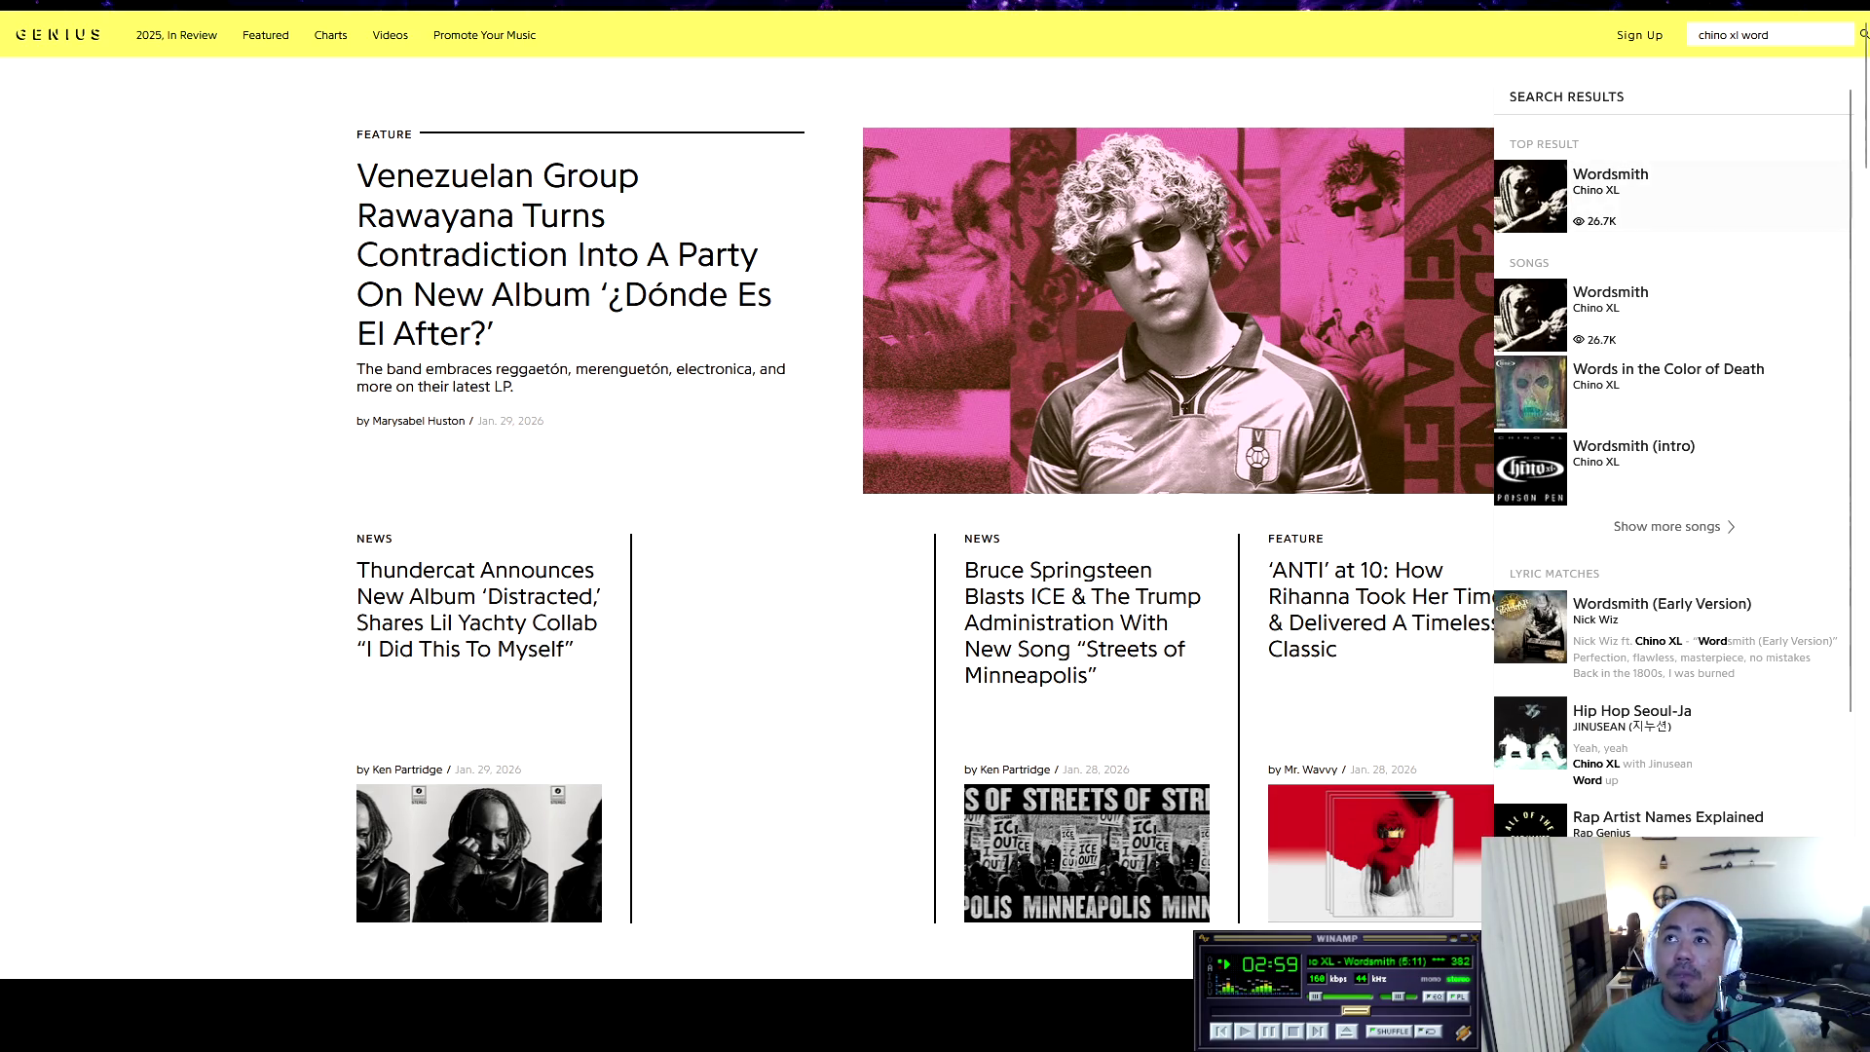
left_click(1610, 174)
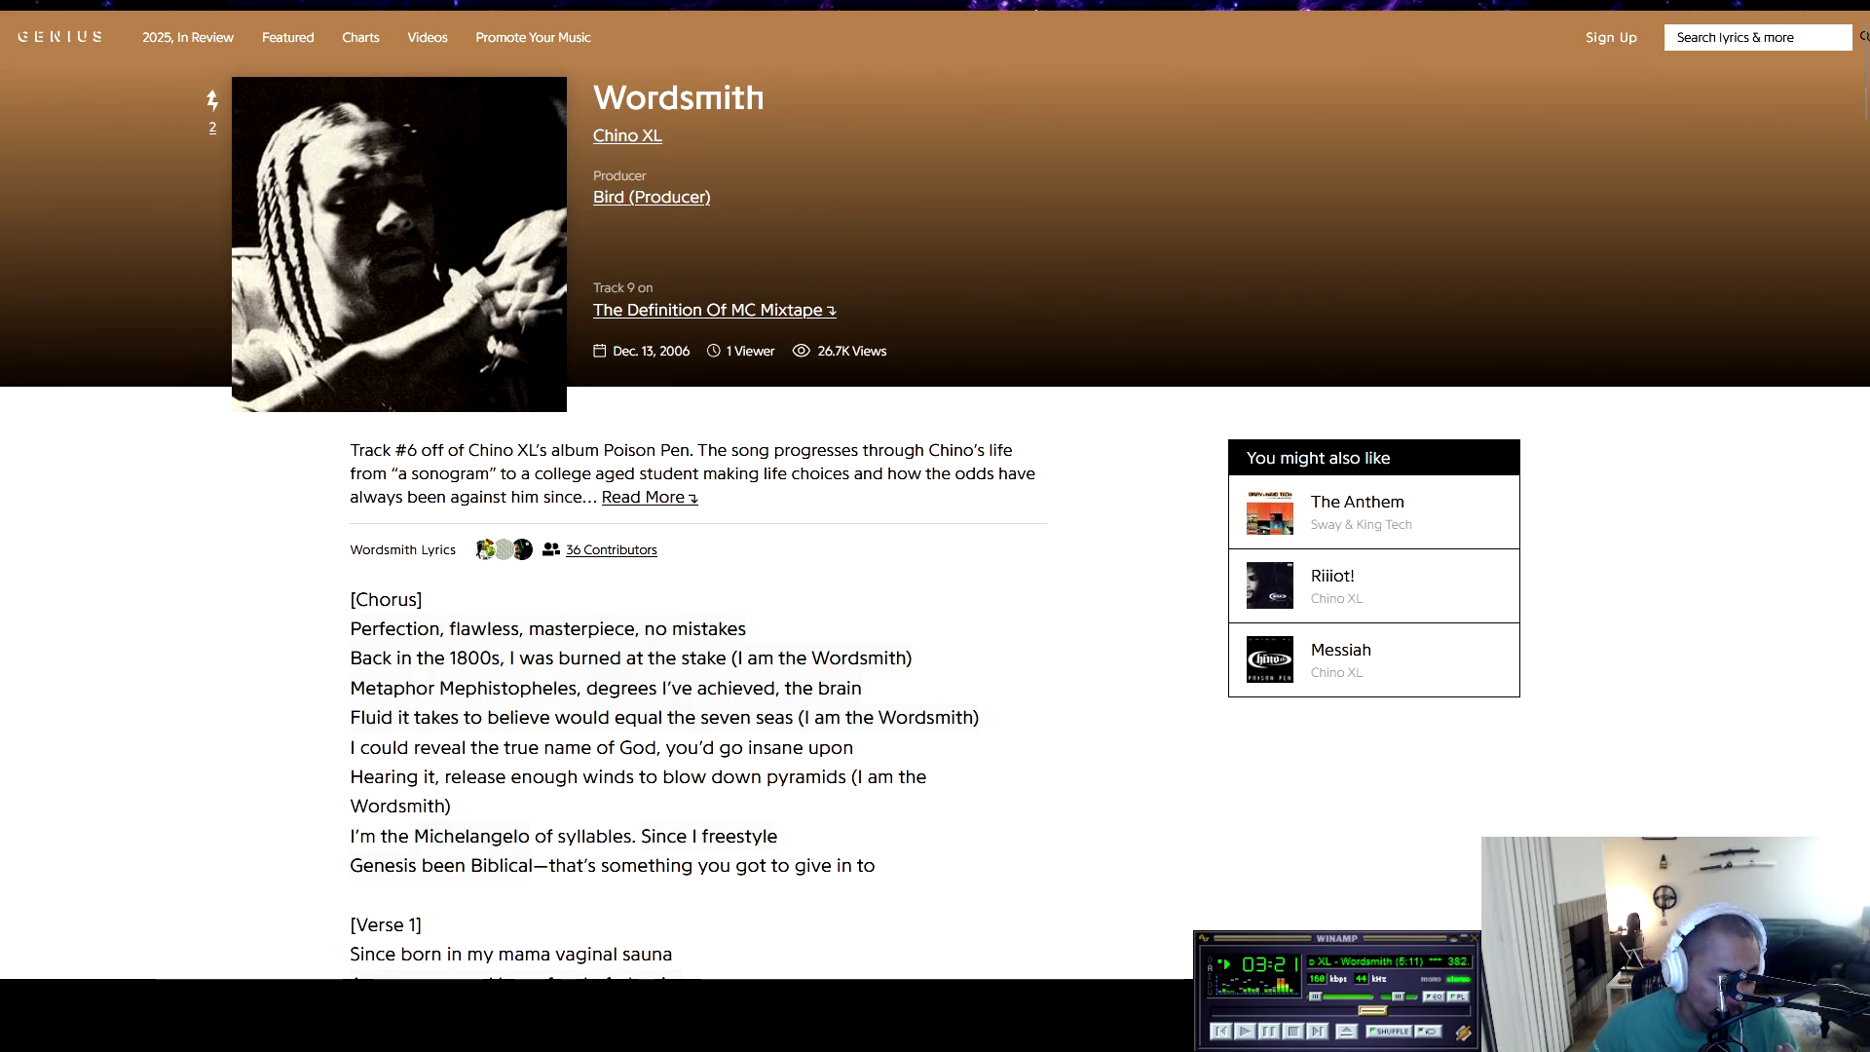
Select the 'Metaphor Mephistopheles' lyric line, then return to the City Journal article
left_click(606, 687)
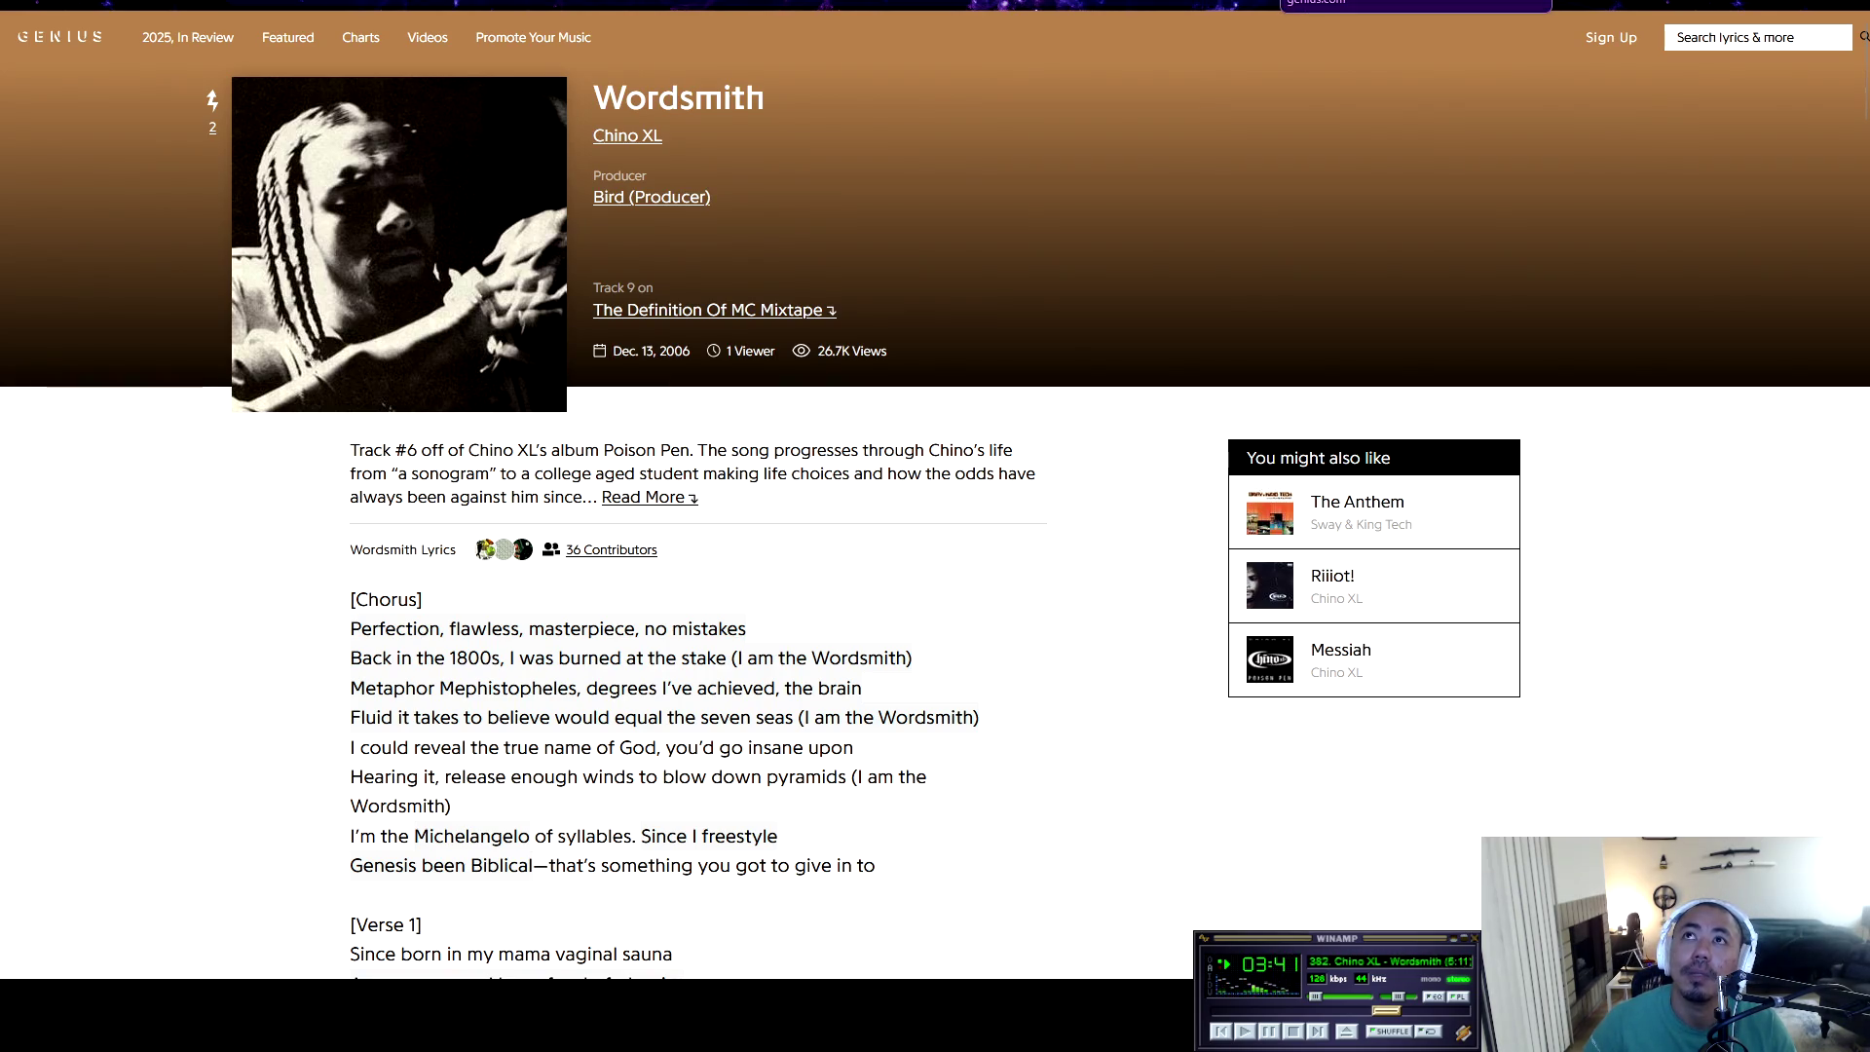
key("ctrl+Tab")
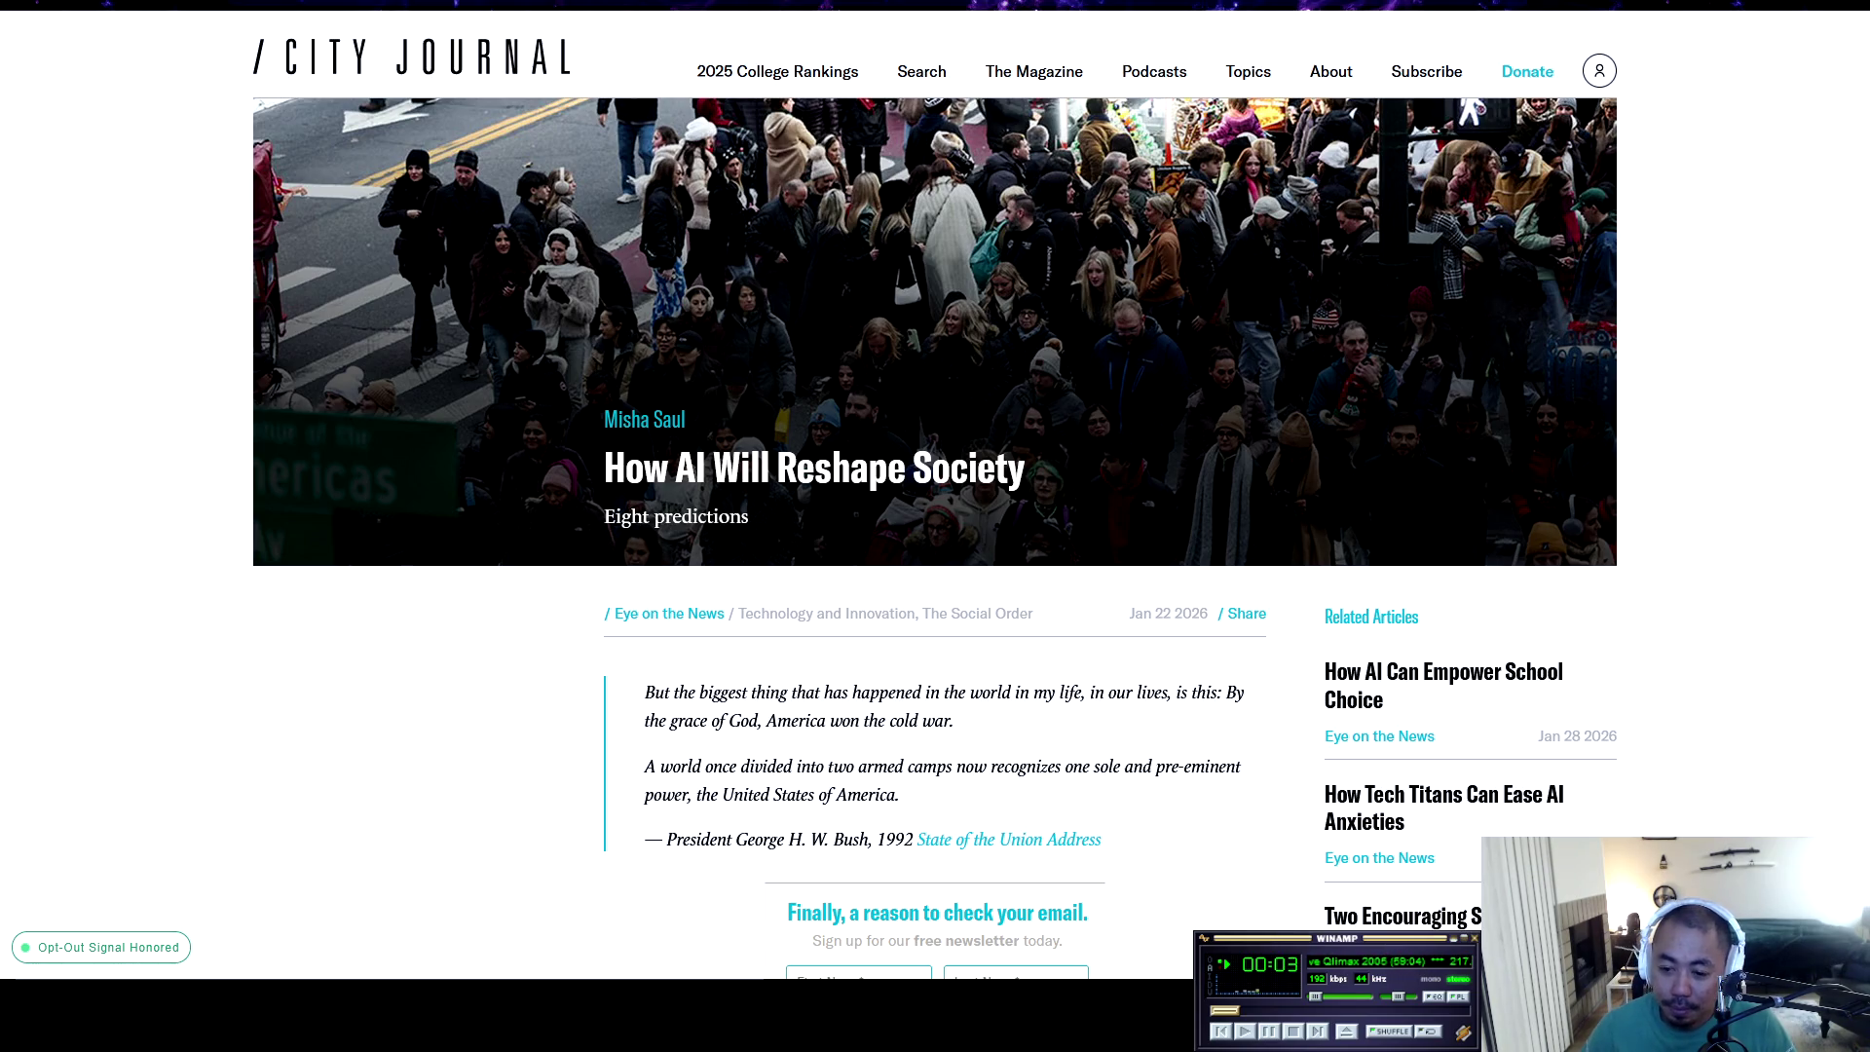
Skip the music ahead two tracks and briefly scroll the article
key("b")
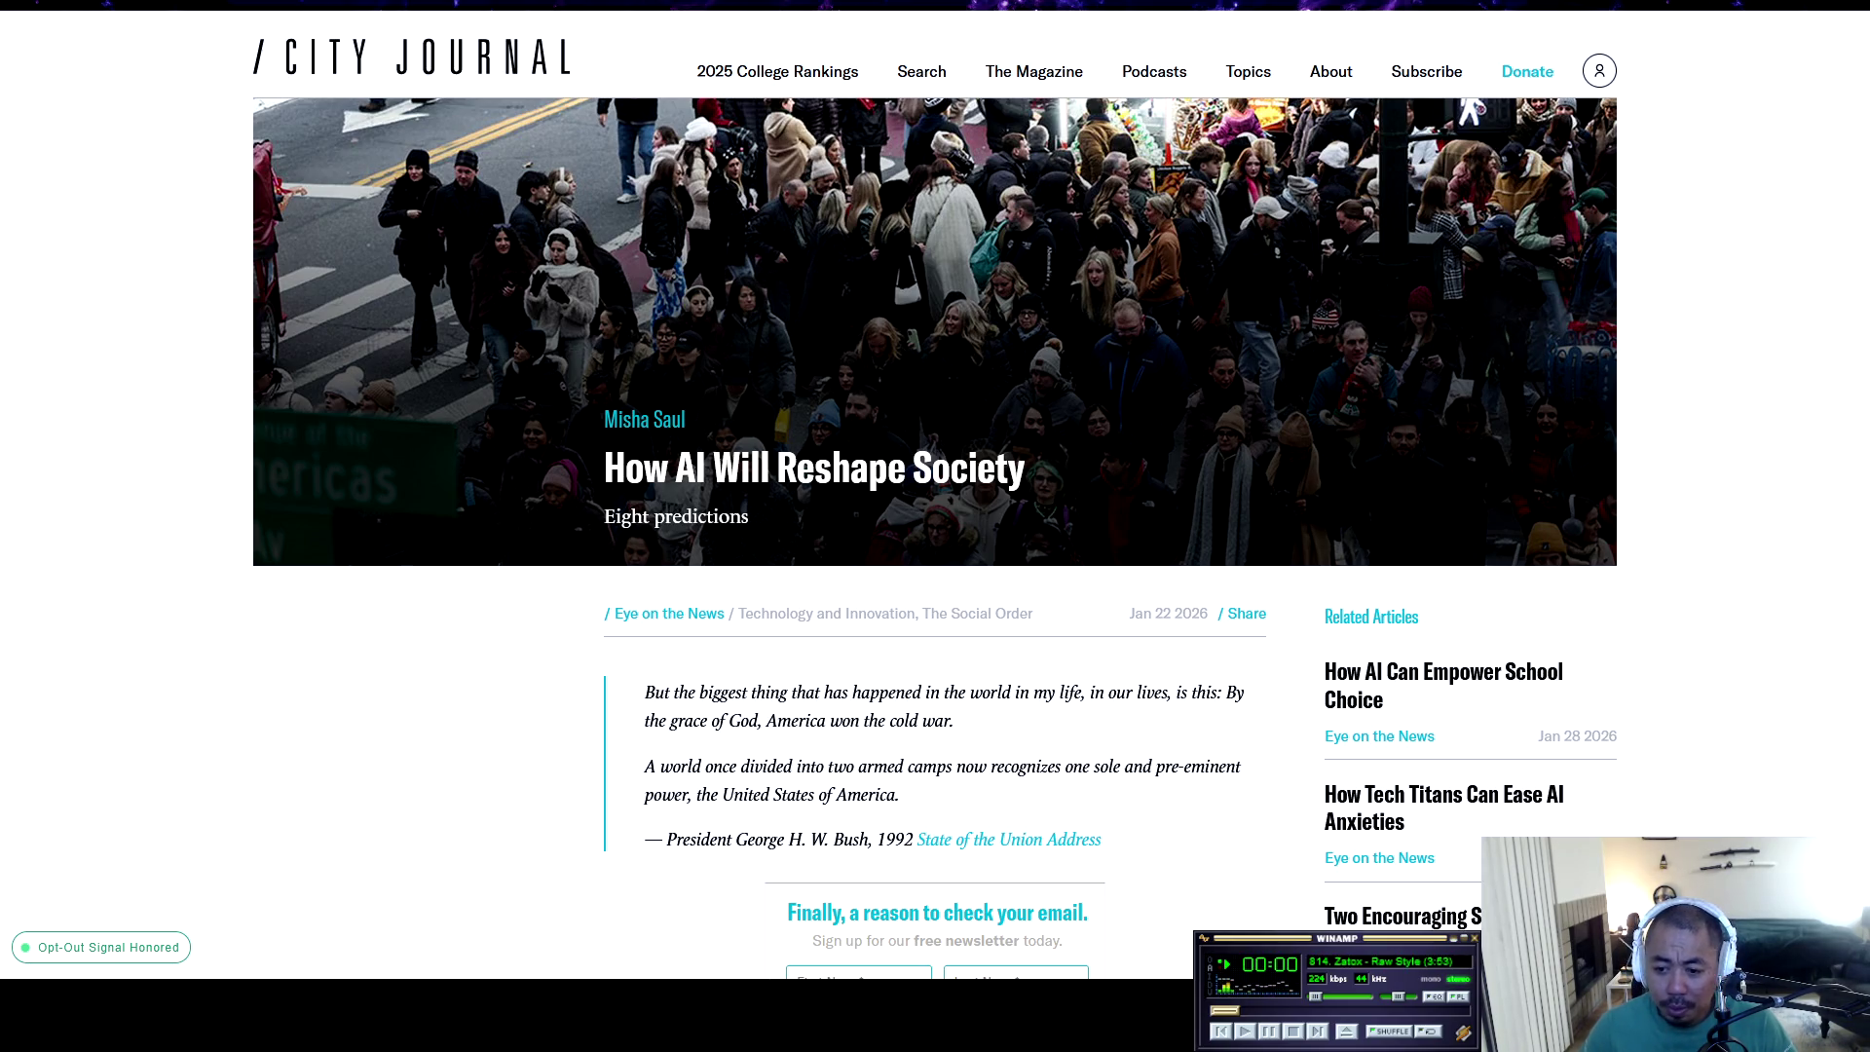
key("b")
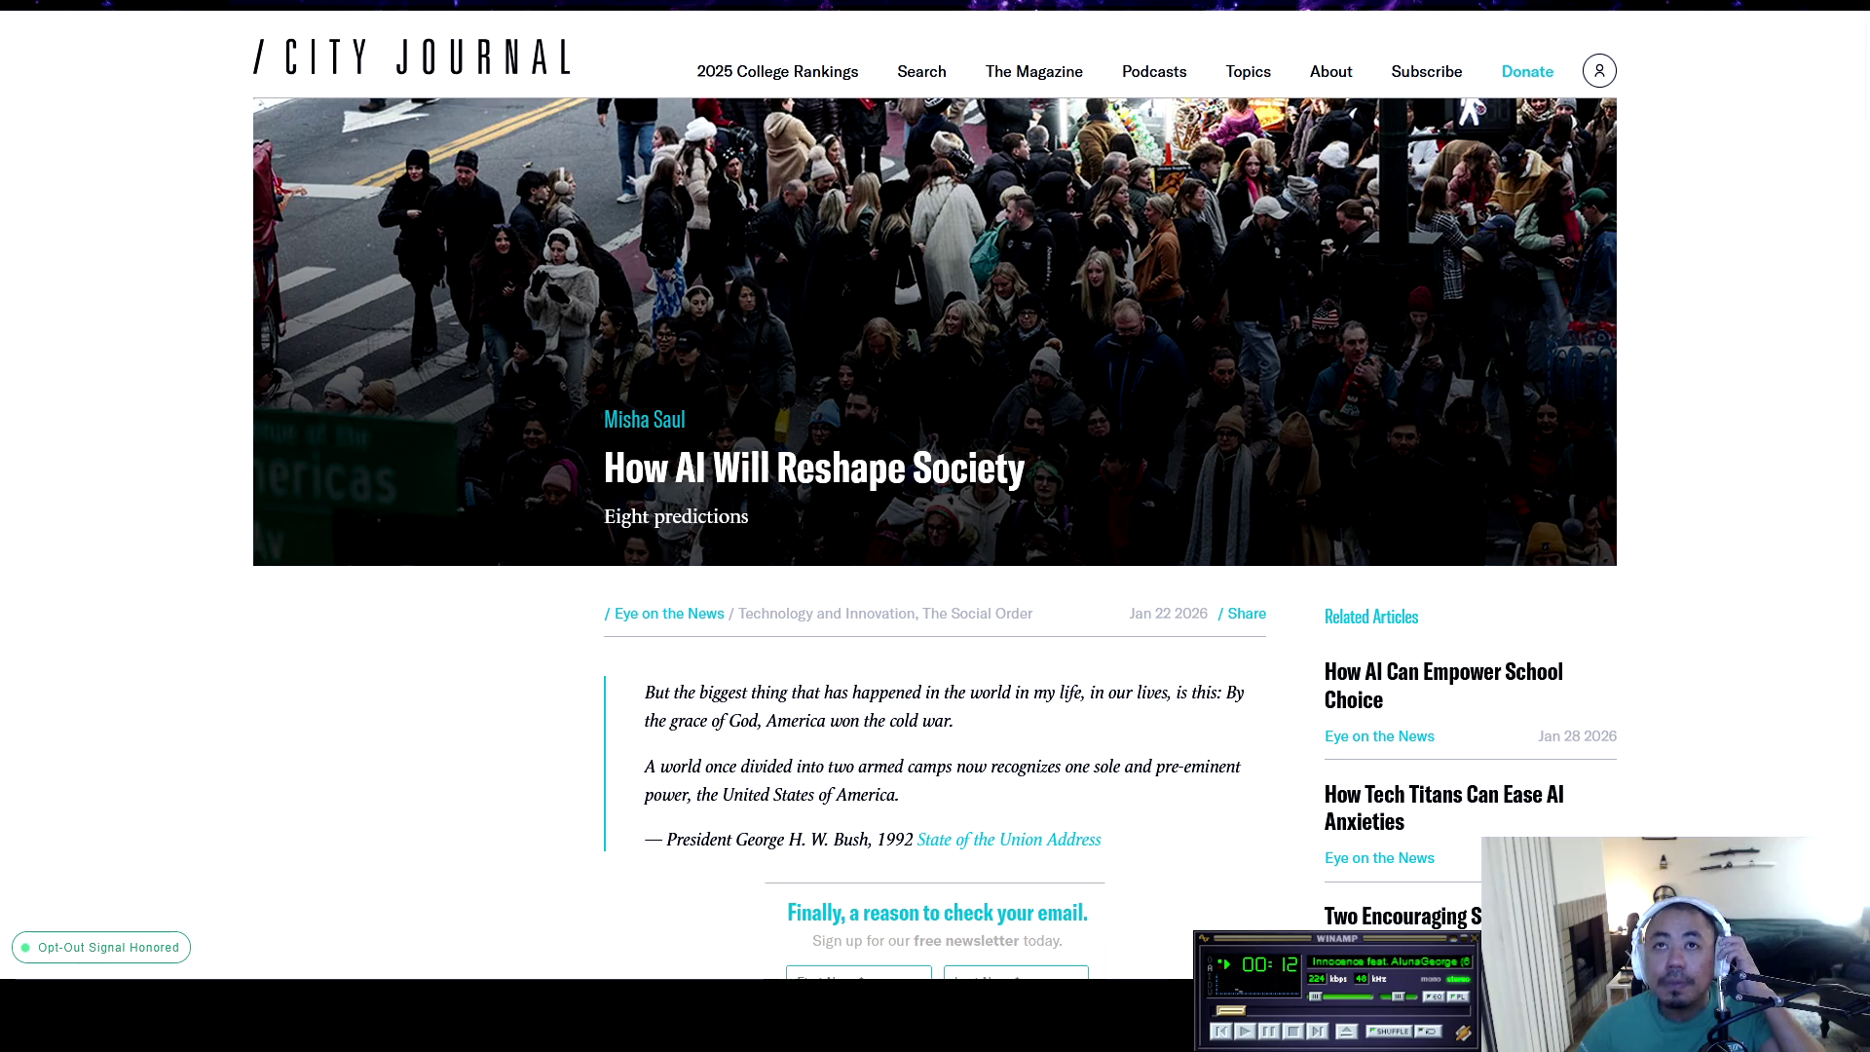
scroll(935, 526, "down", 5)
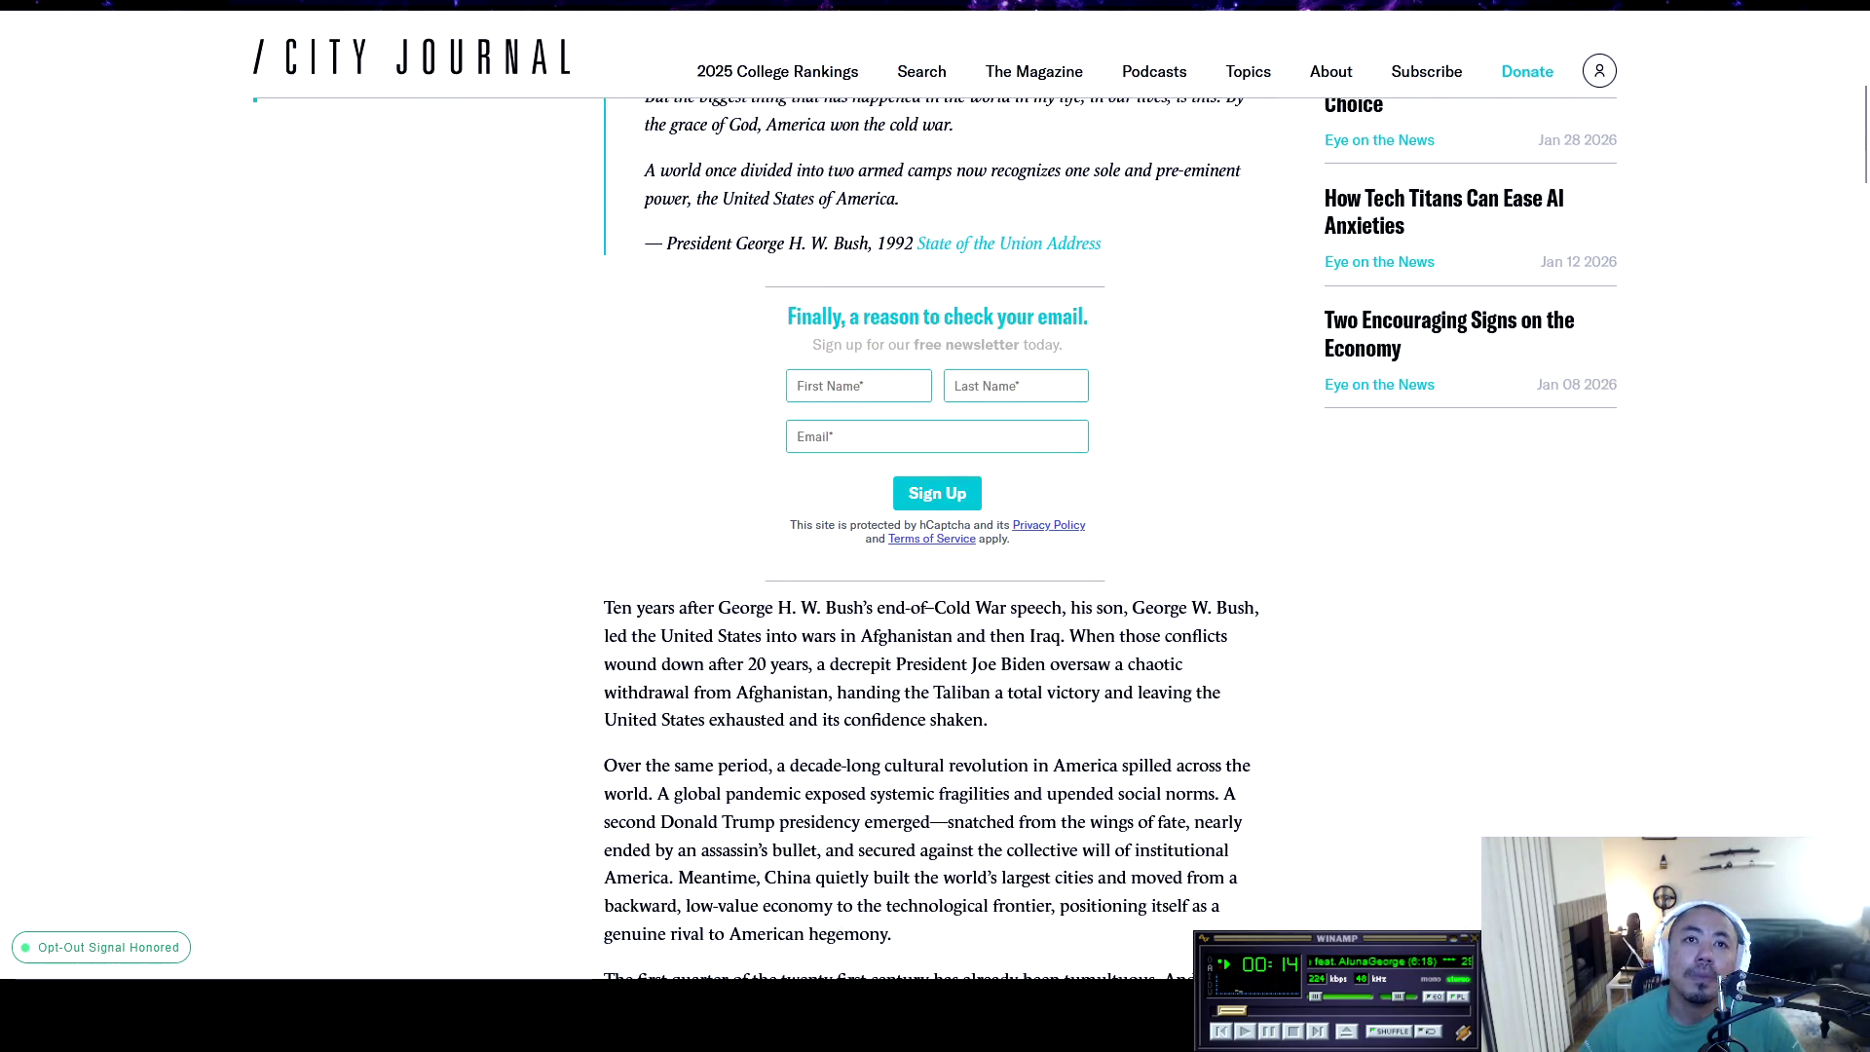
scroll(935, 526, "up", 5)
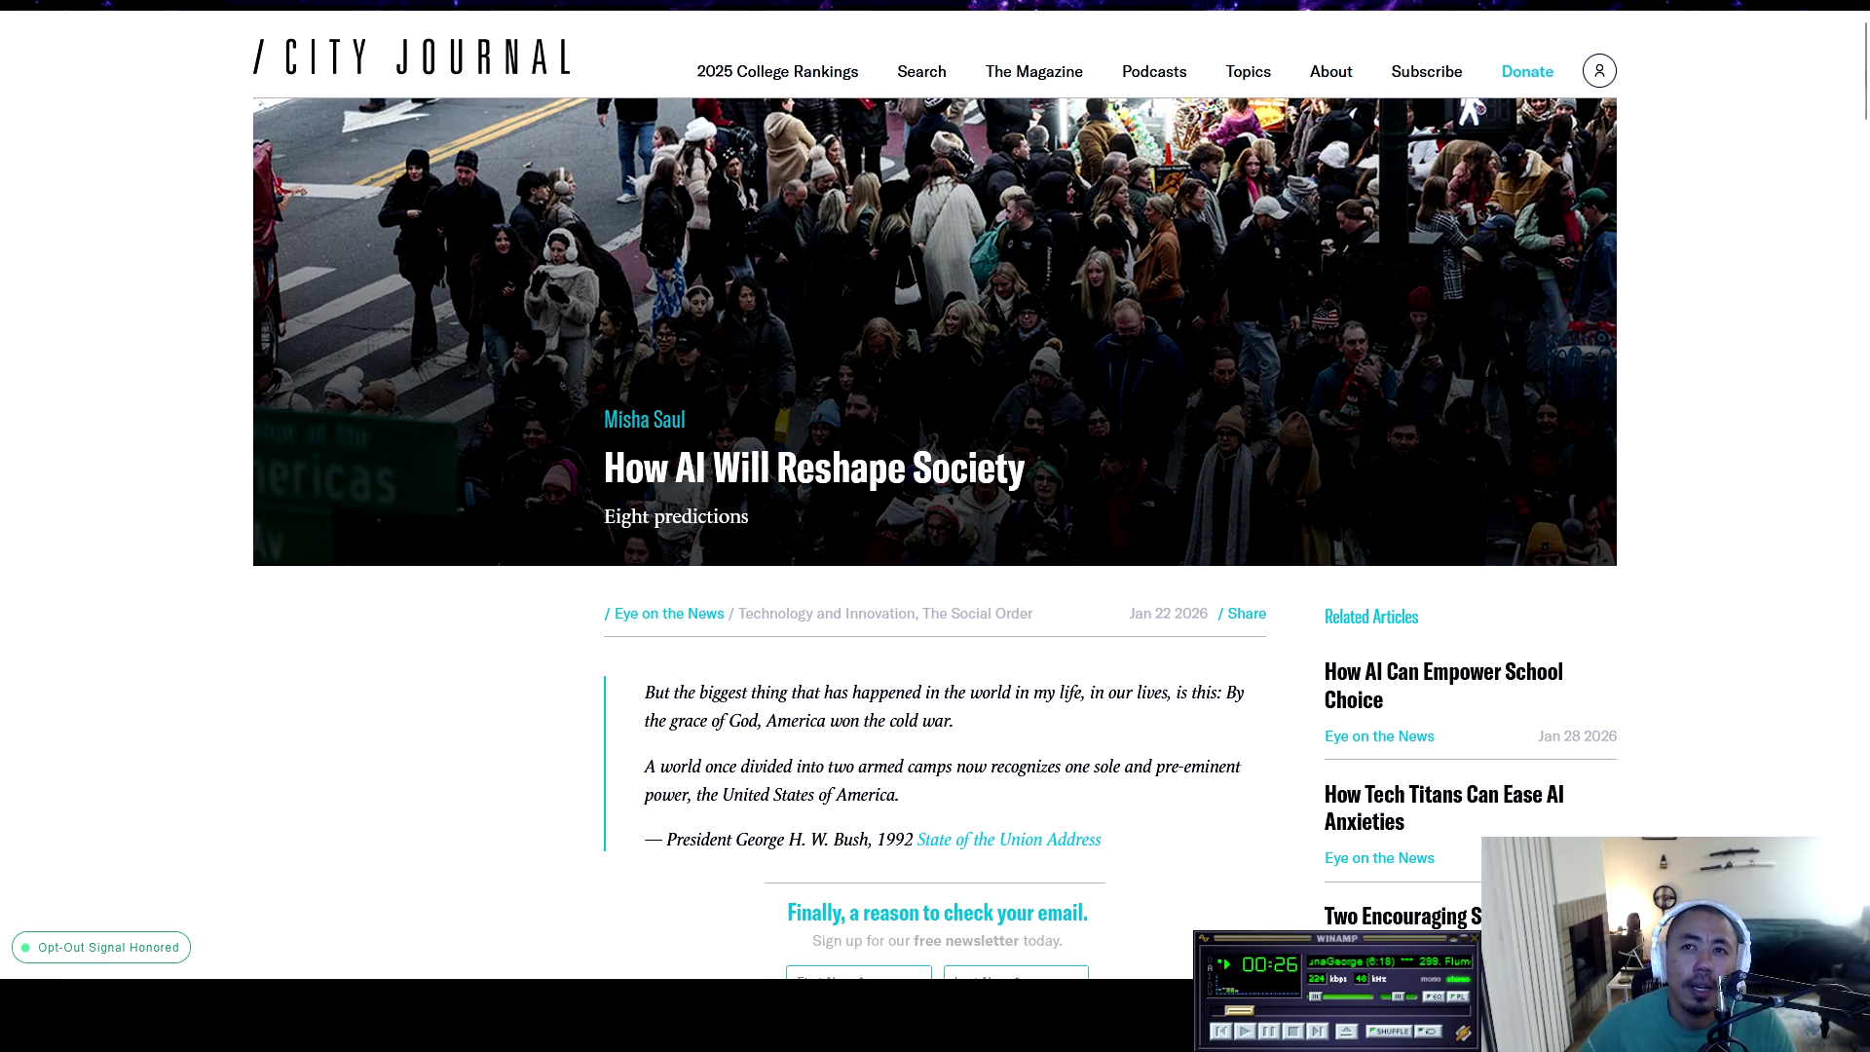
Skim the article's opening paragraphs, return to the headline, then open the author's publications page
scroll(936, 536, "down", 4)
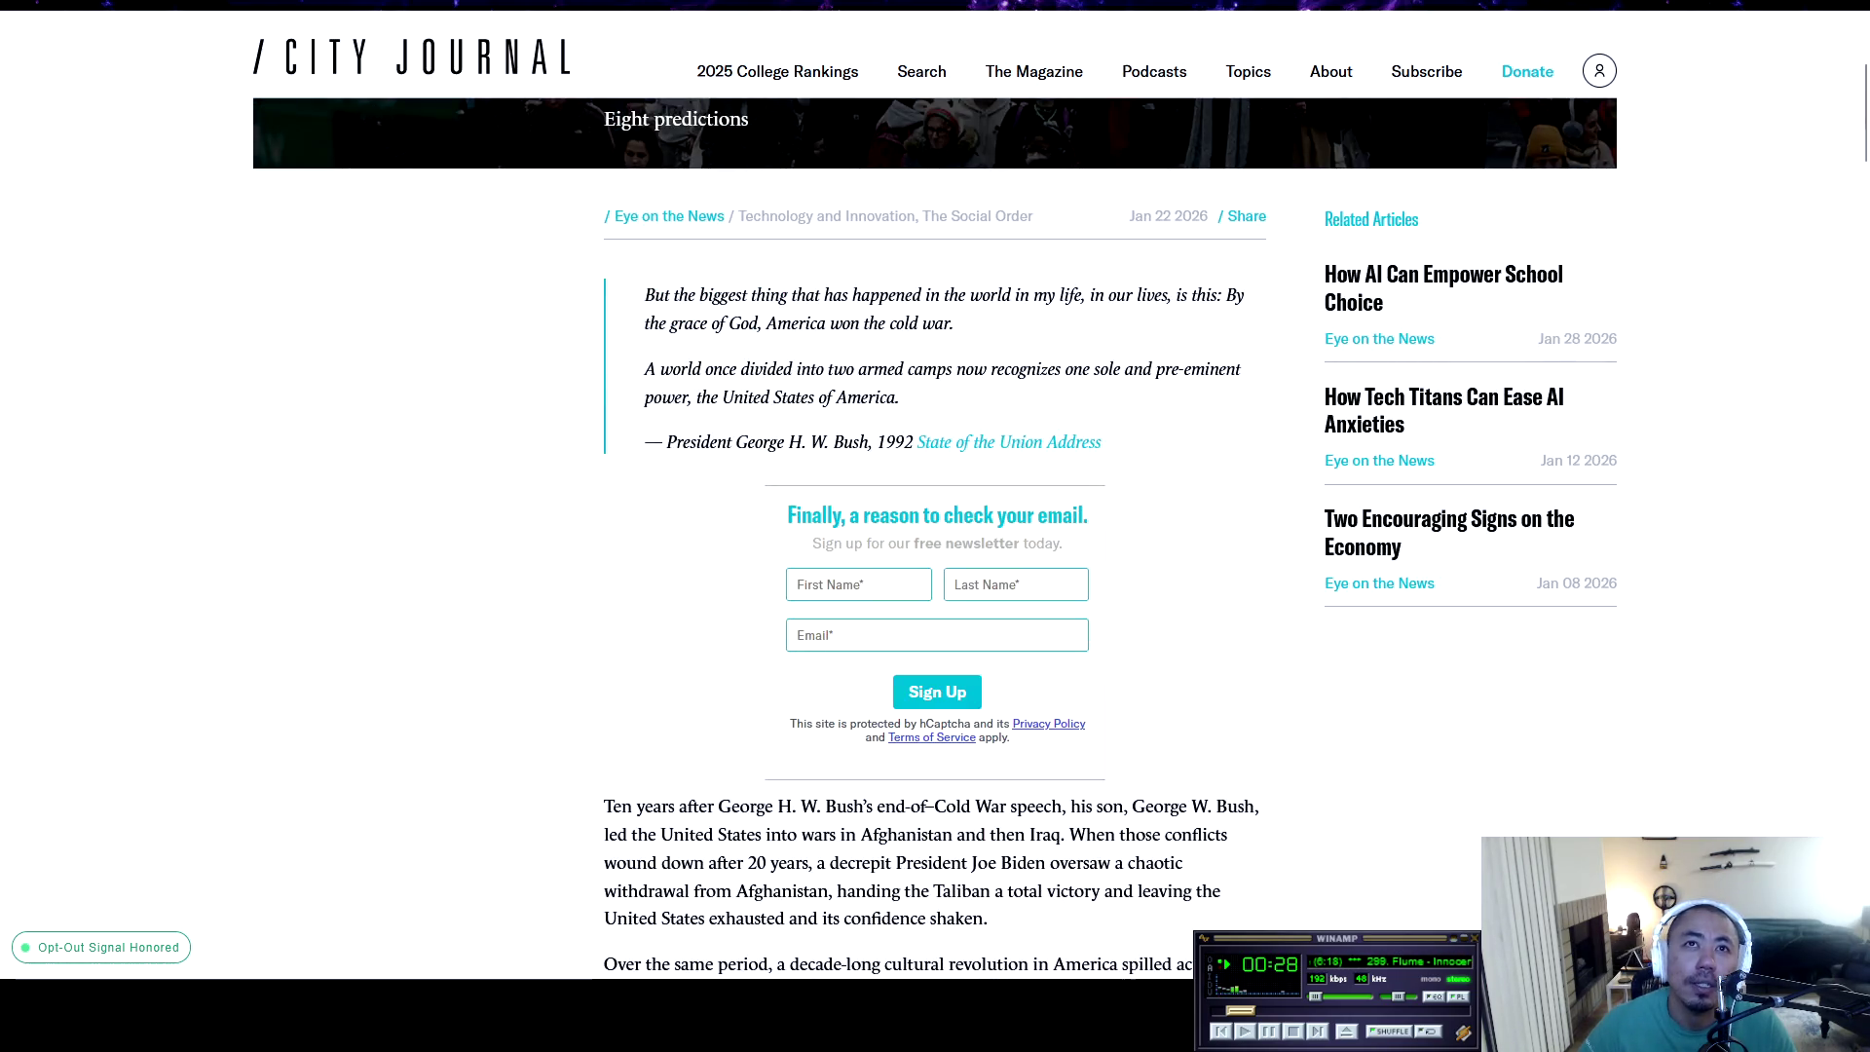
scroll(936, 536, "down", 4)
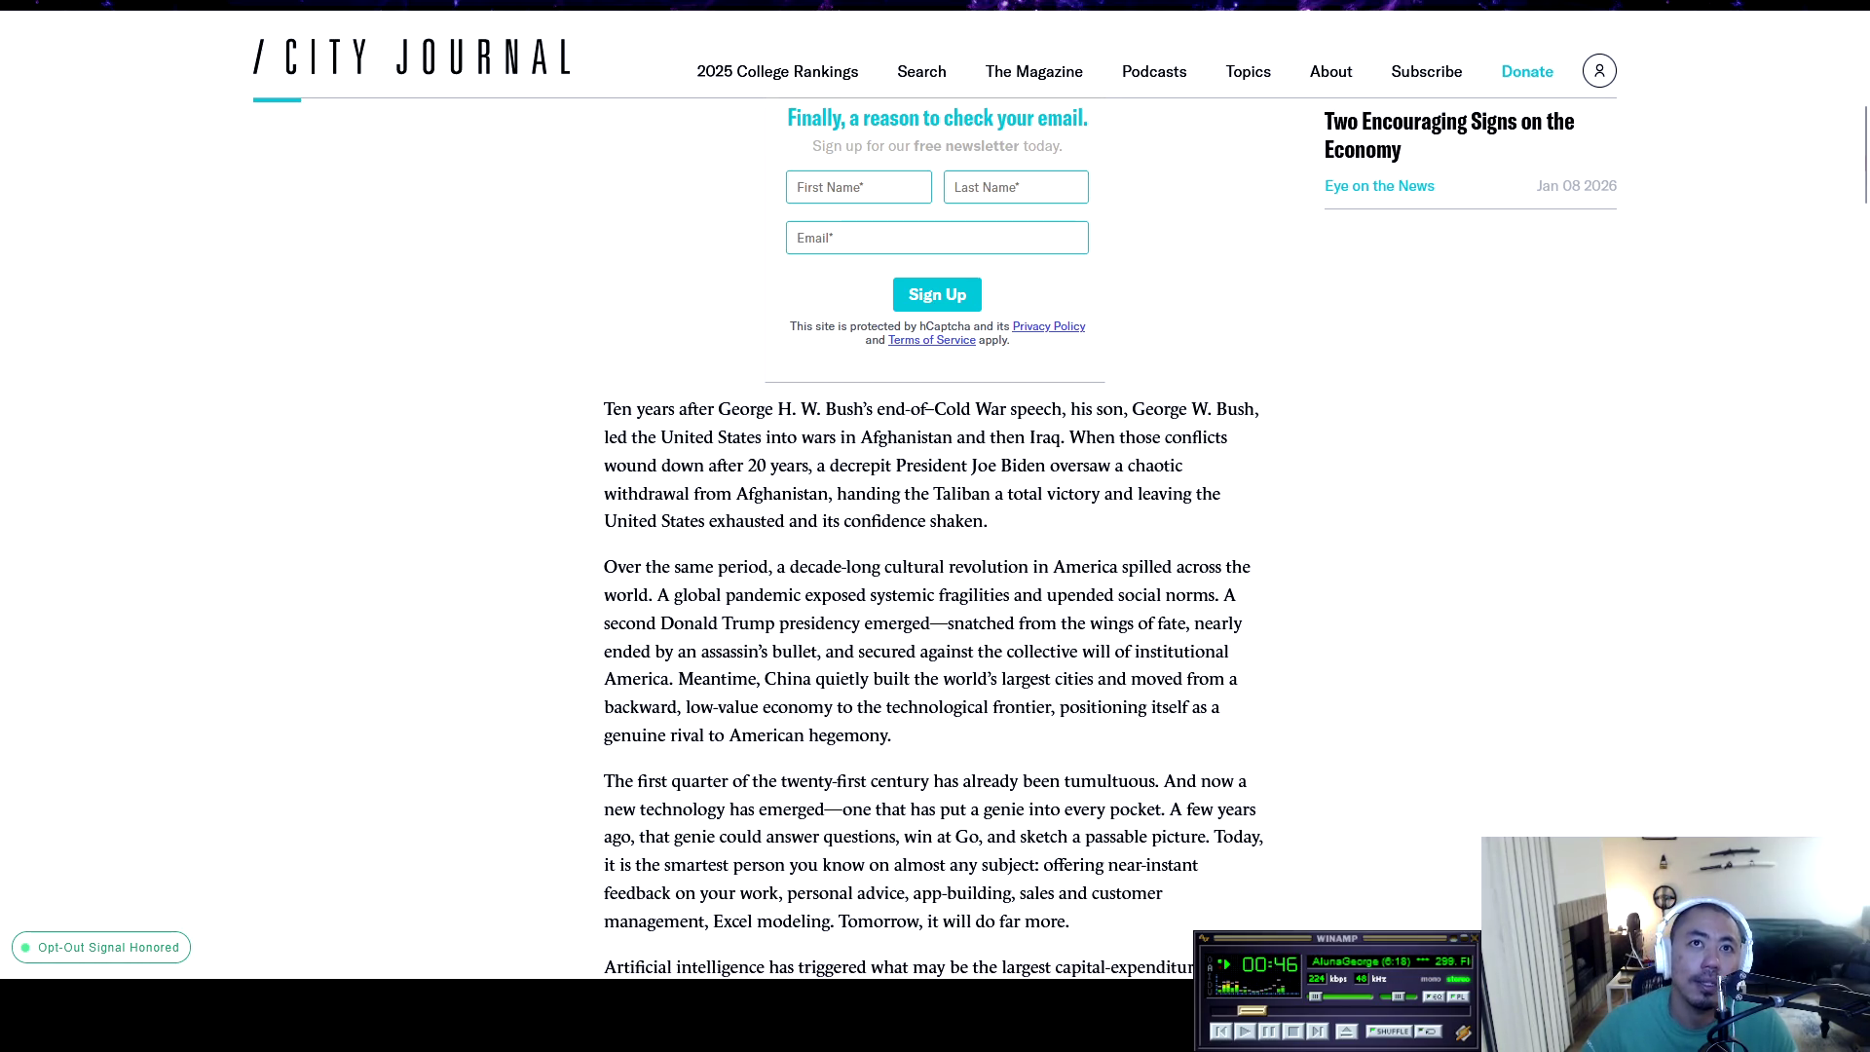
scroll(935, 535, "up", 5)
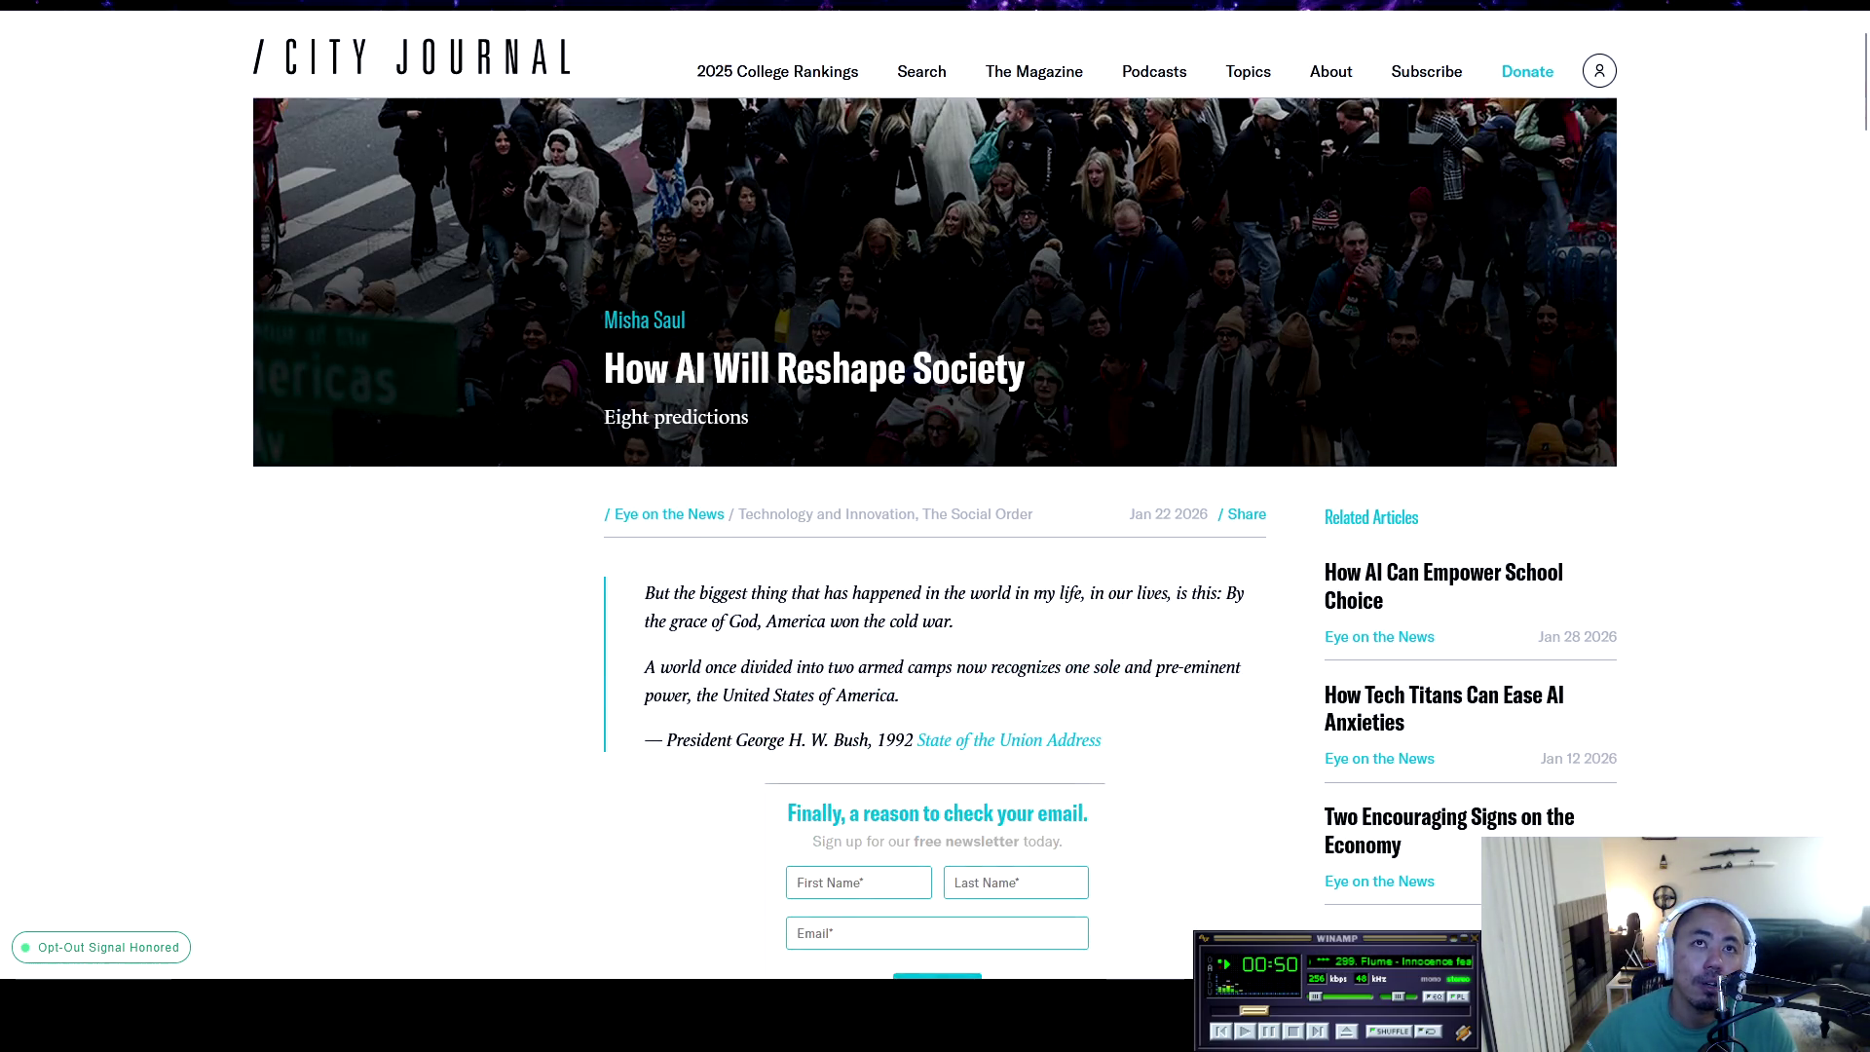
left_click(644, 319)
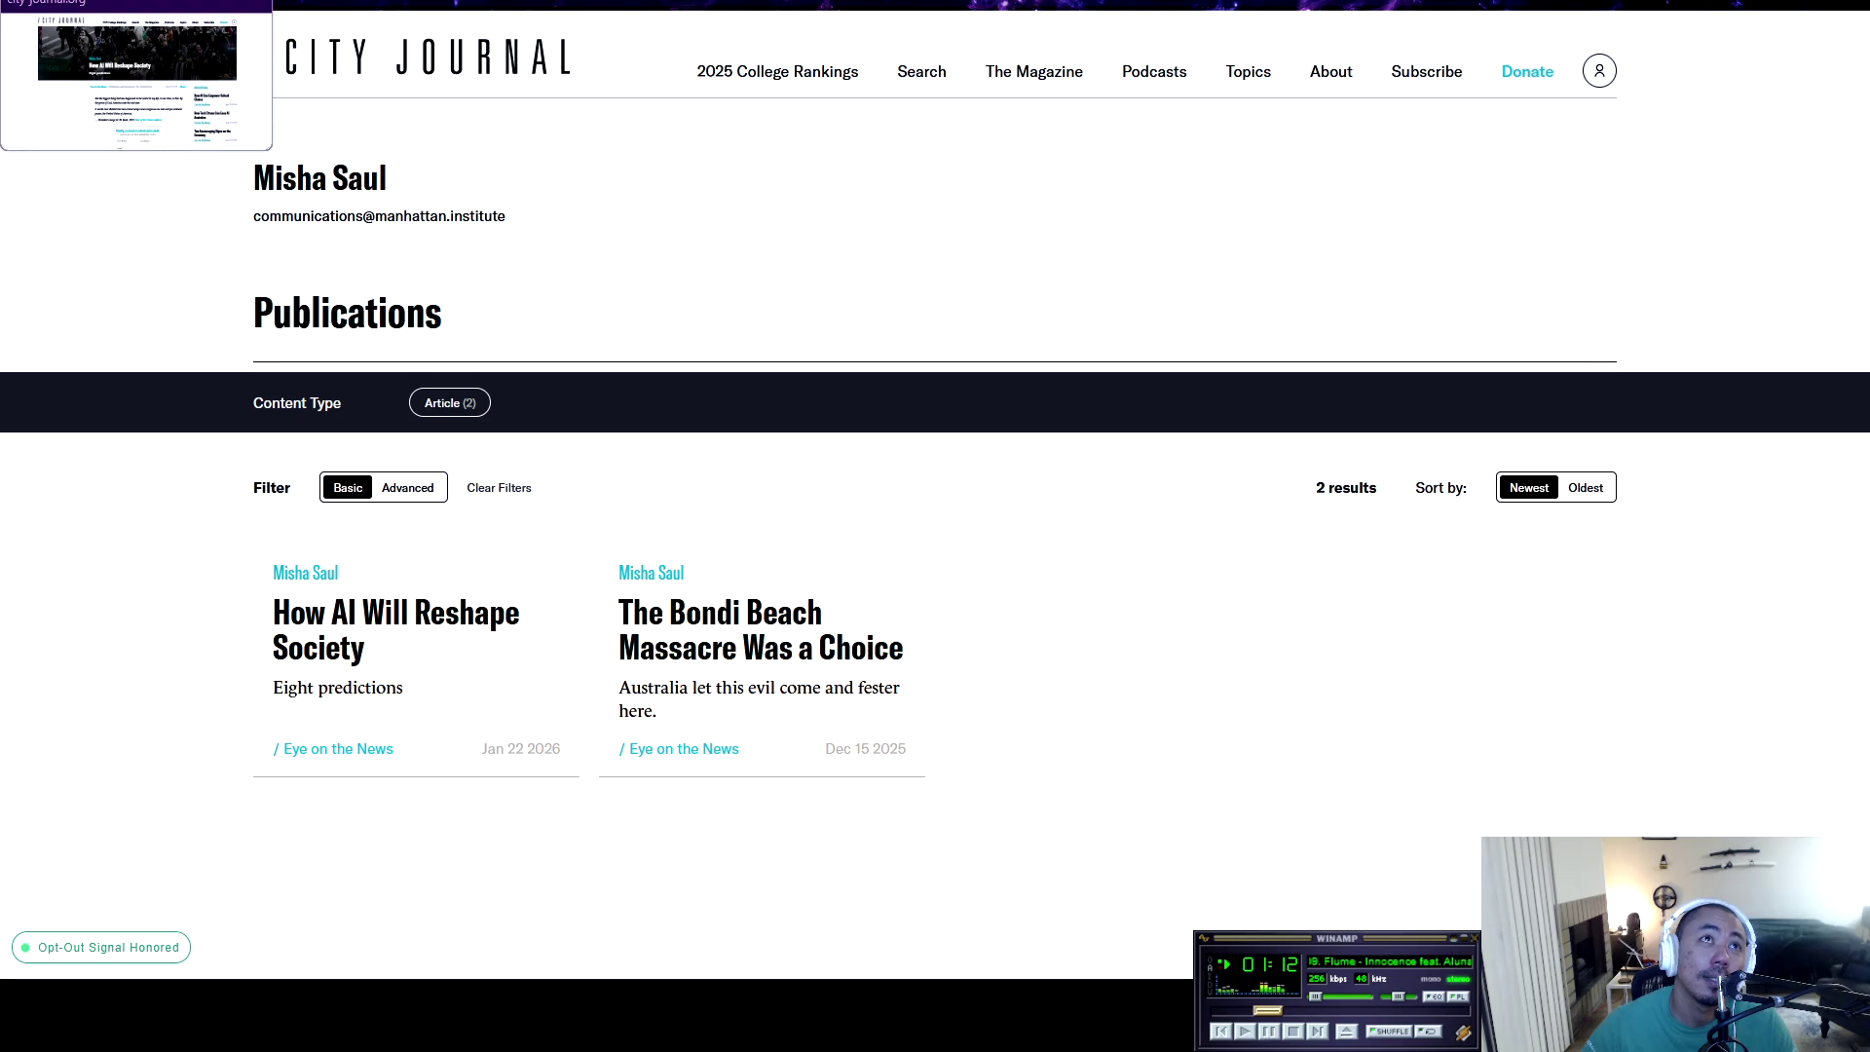
Select the author's name heading and run a Google search on it from the context menu
left_click_drag(253, 177, 383, 177)
left_click(399, 191)
left_click_drag(253, 177, 387, 178)
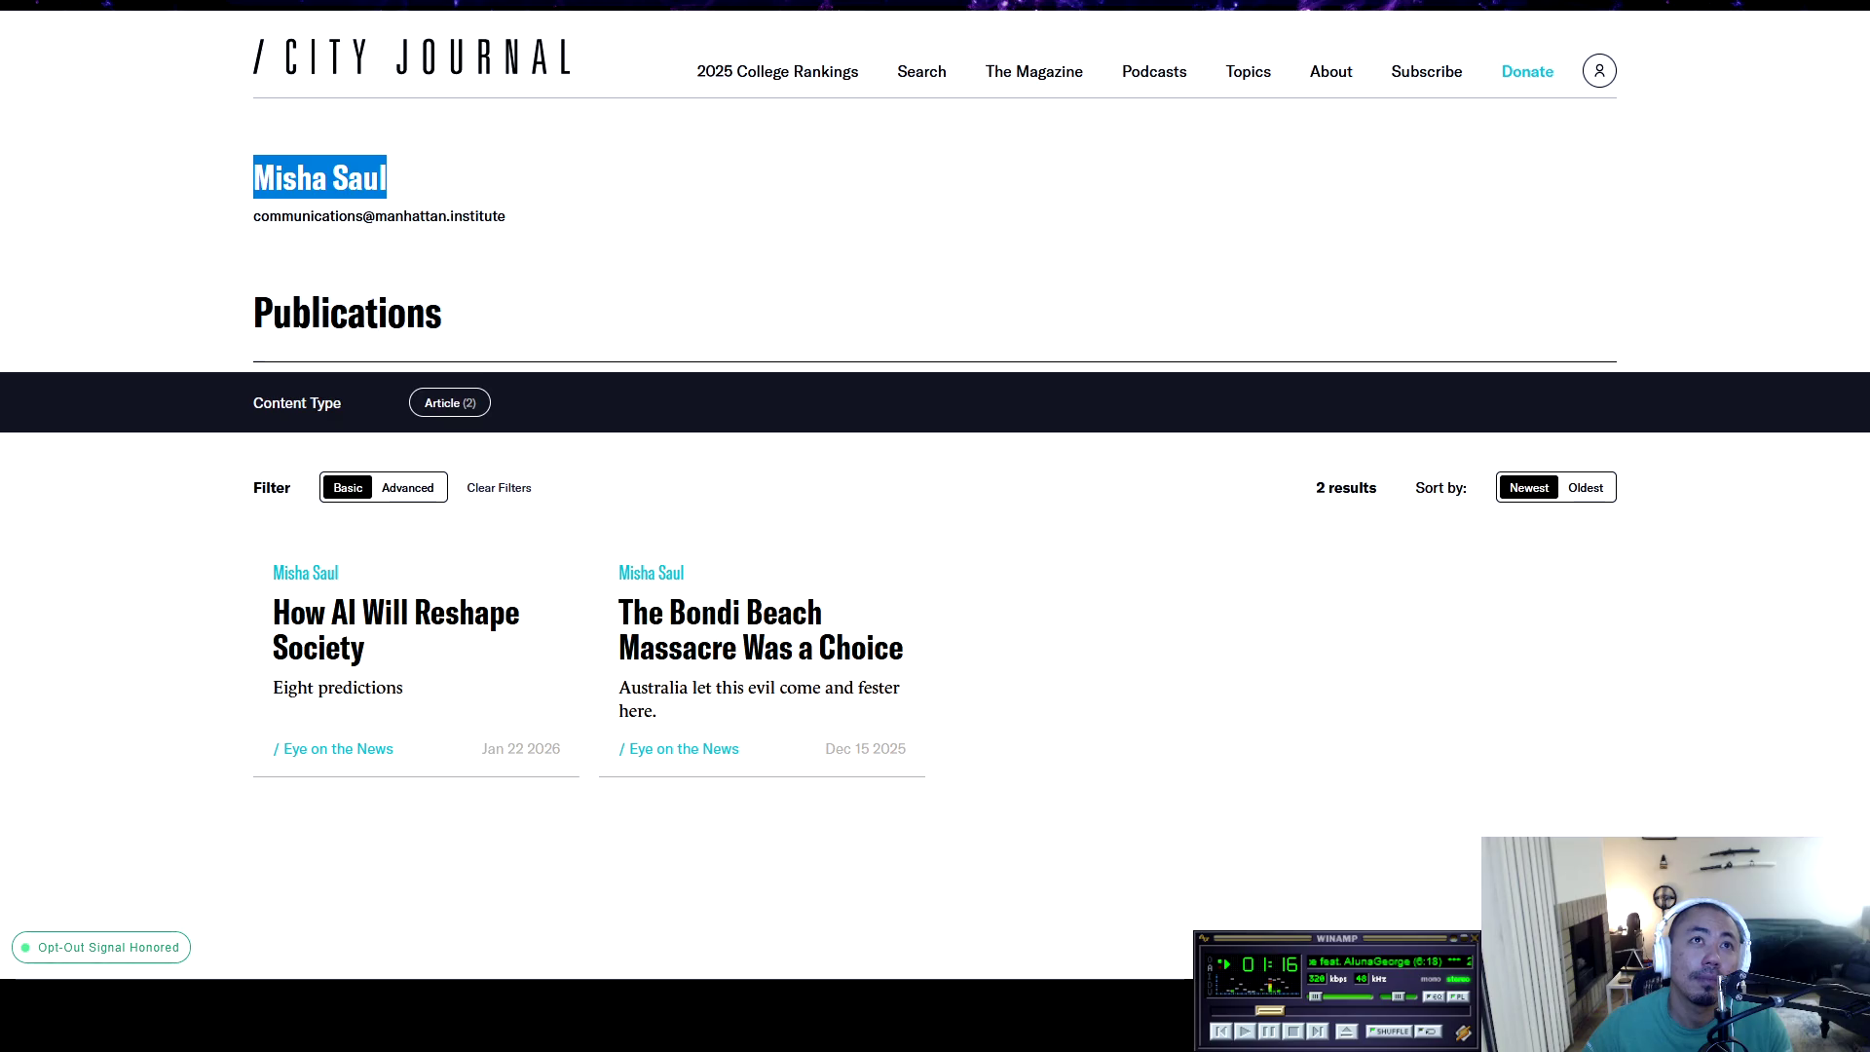
right_click(332, 177)
left_click(427, 398)
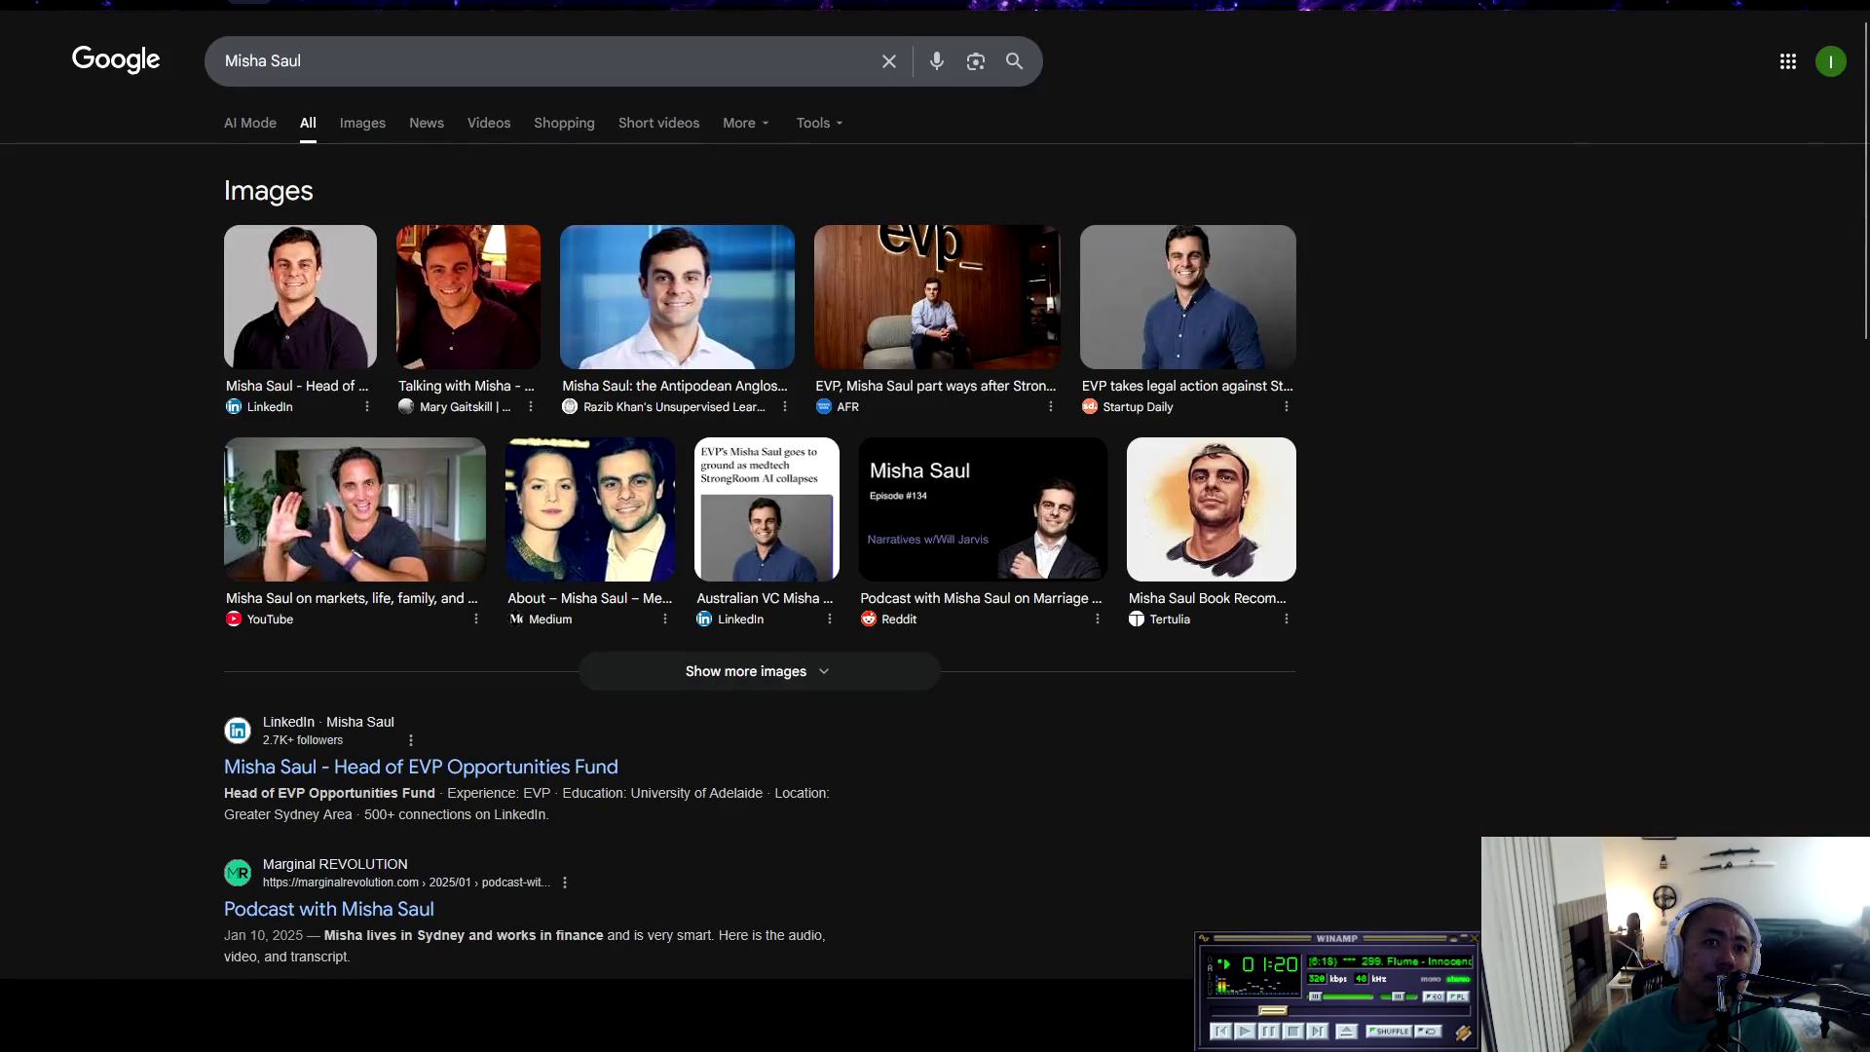
Add 'manhattan' to the Google query for the author's name and scan the results
left_click(302, 60)
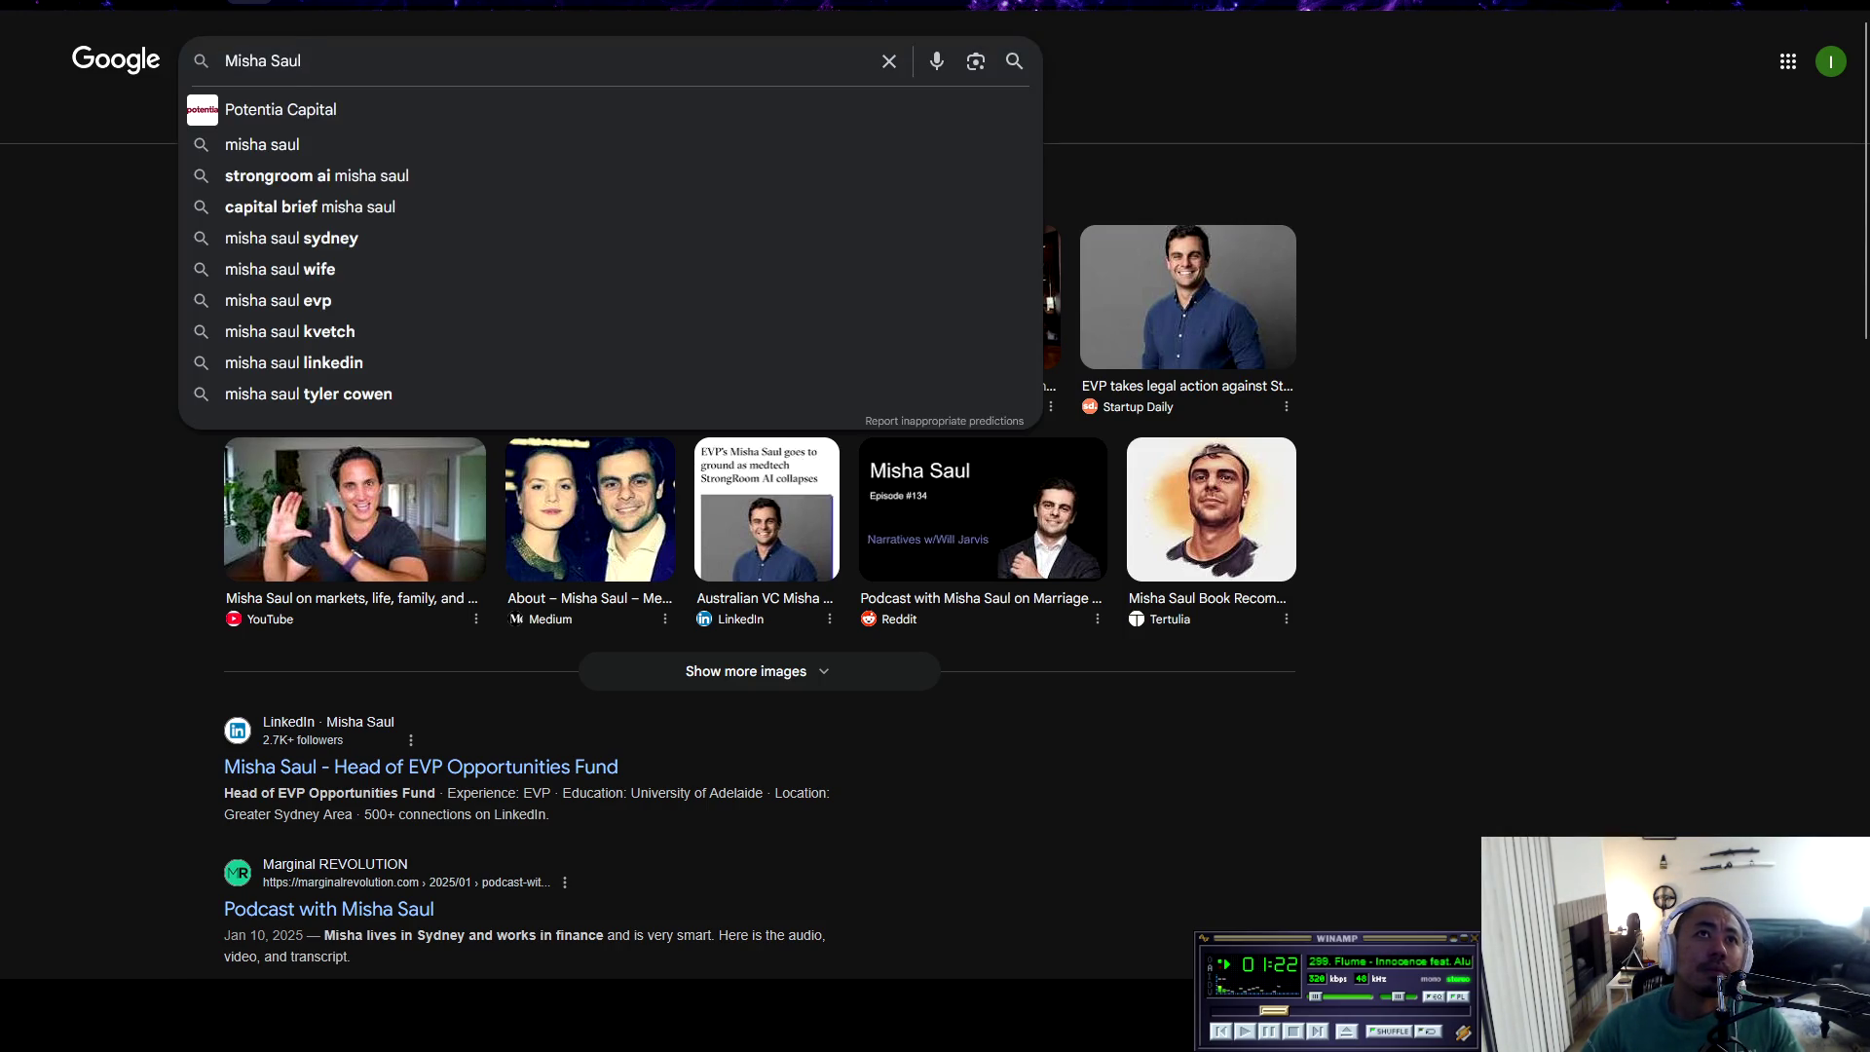
type(" ma")
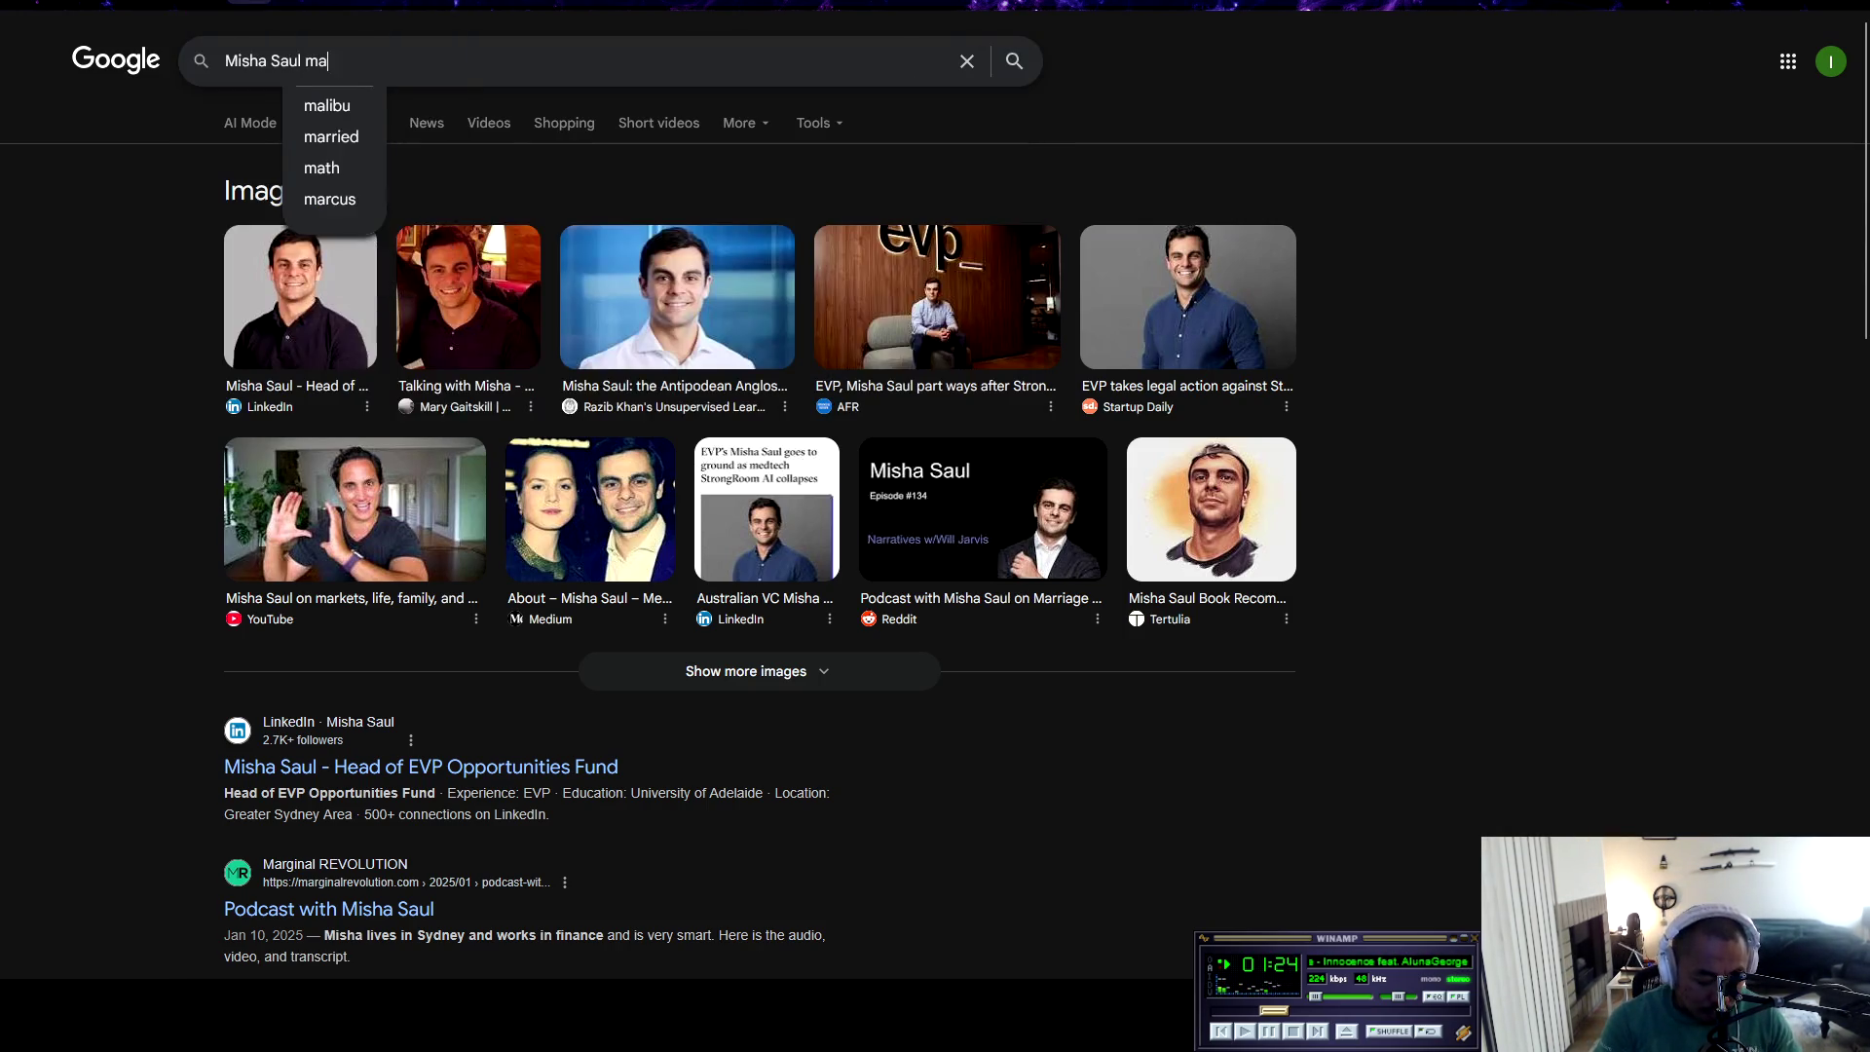
type("nhattan")
key("Return")
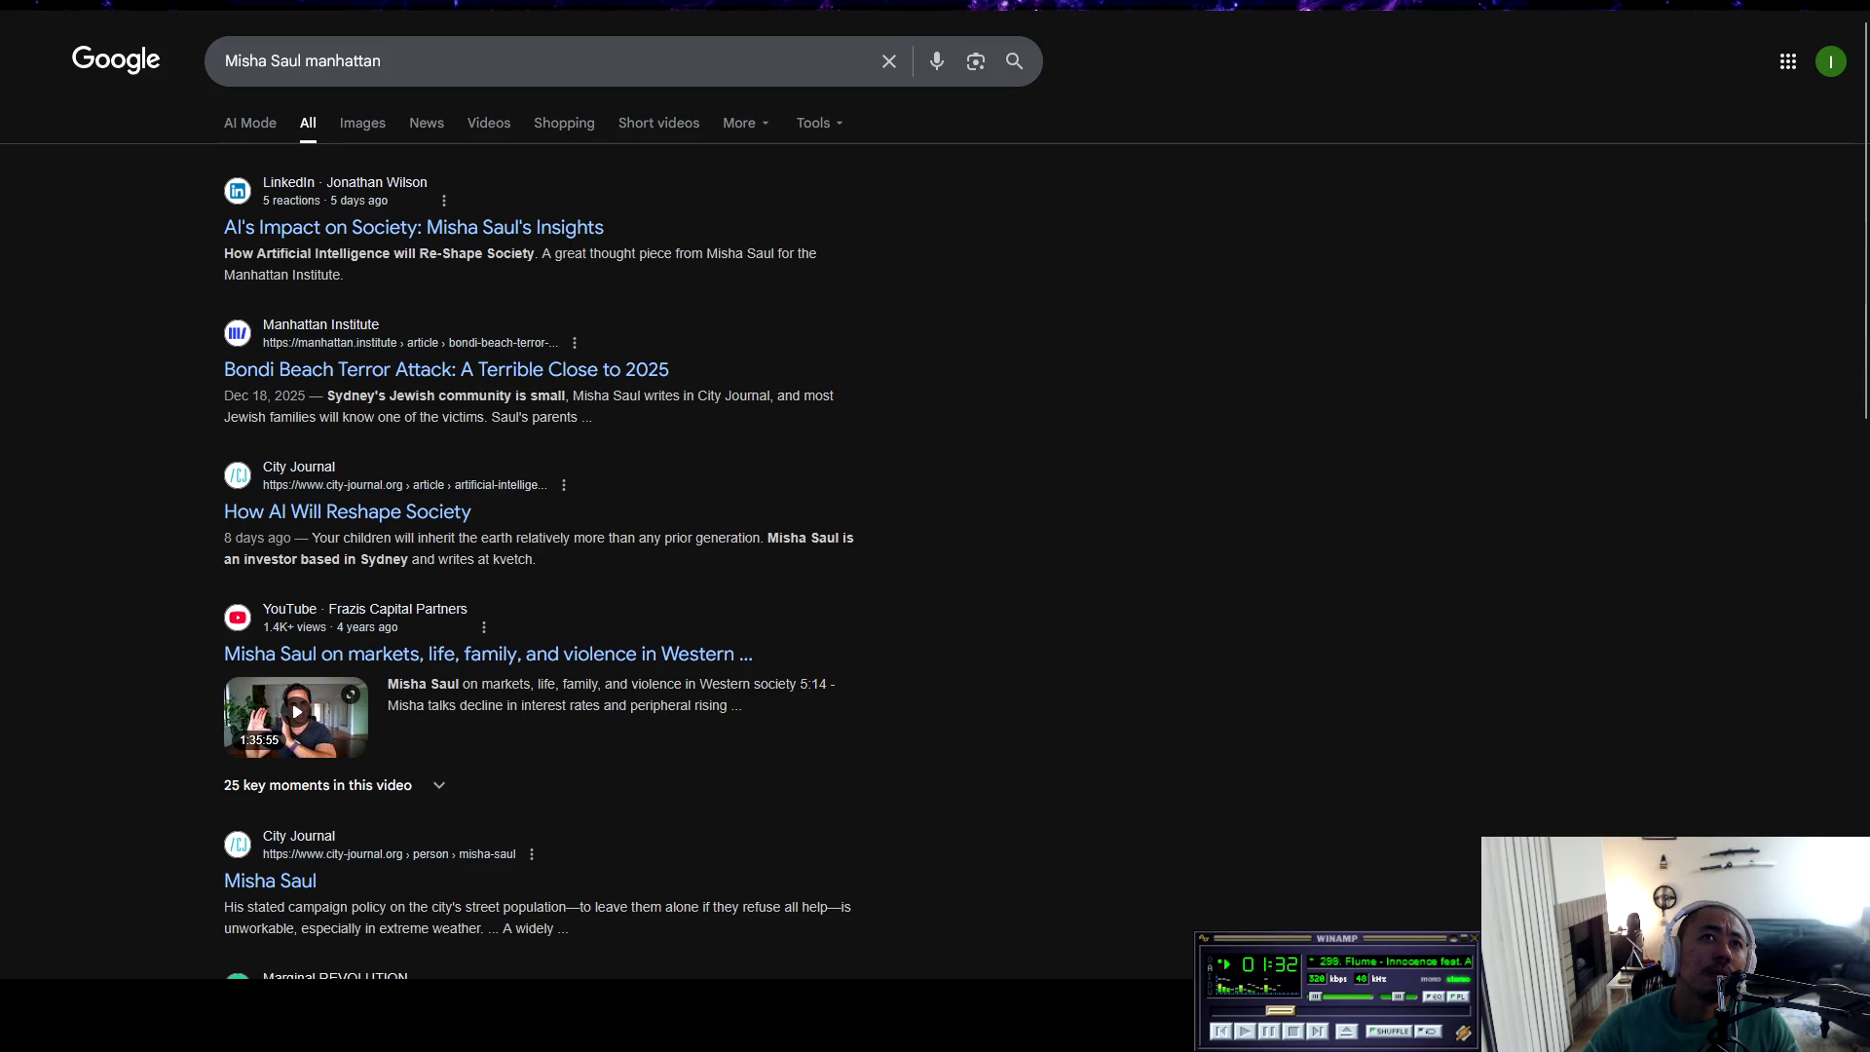
scroll(541, 560, "down", 3)
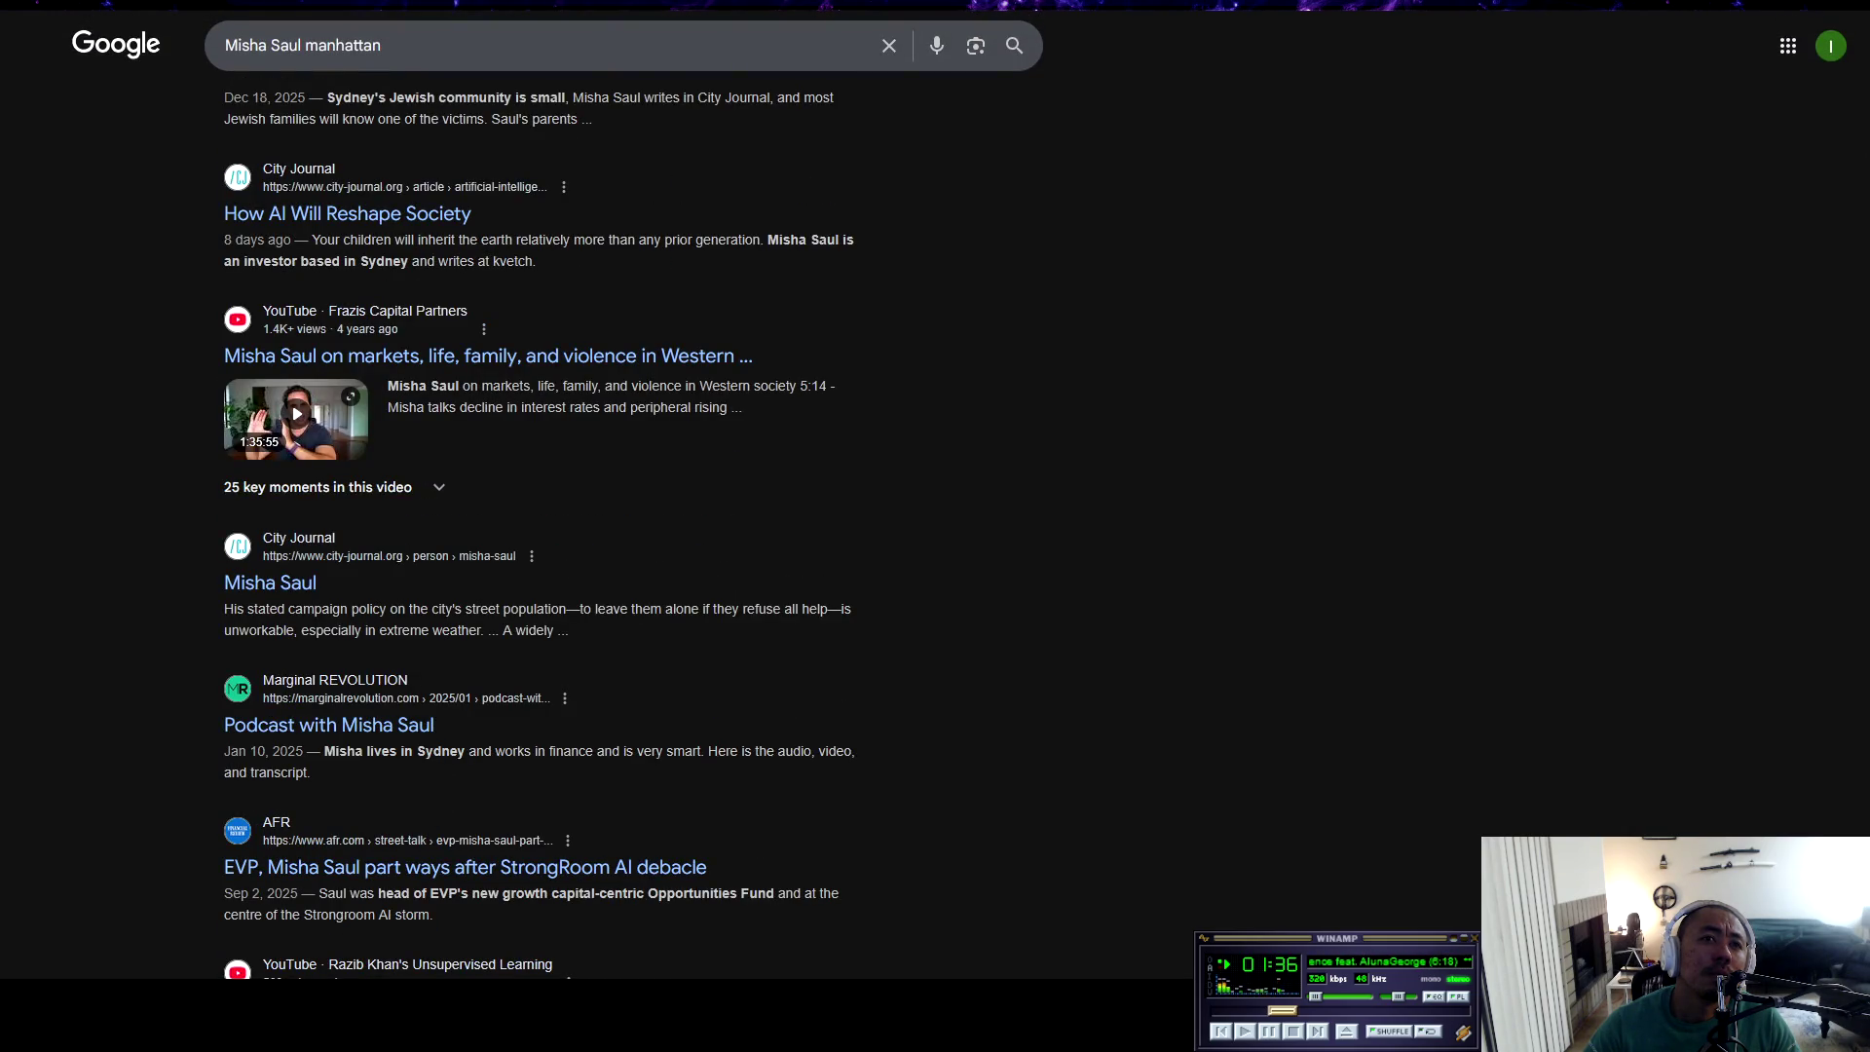
scroll(541, 560, "down", 3)
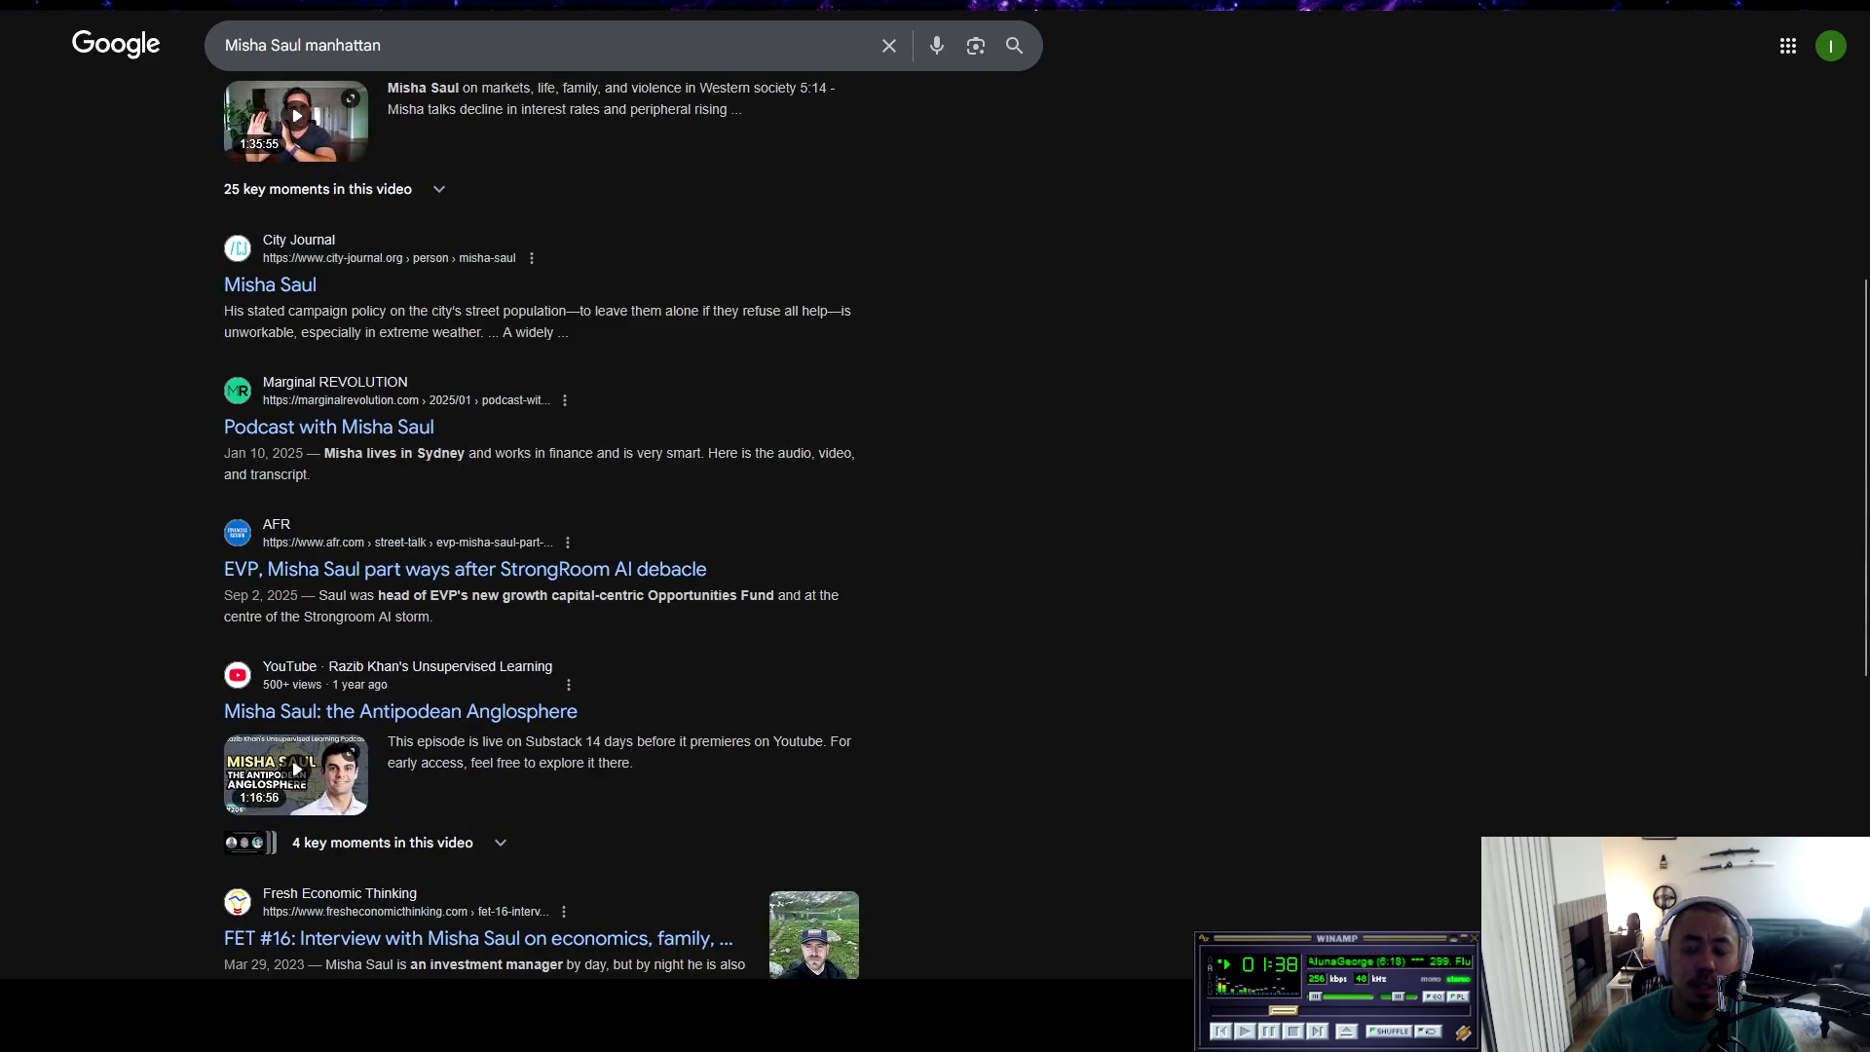
scroll(541, 526, "up", 6)
Replace 'manhattan' with 'ai', review results, then go back and open the author's City Journal page
double_click(342, 61)
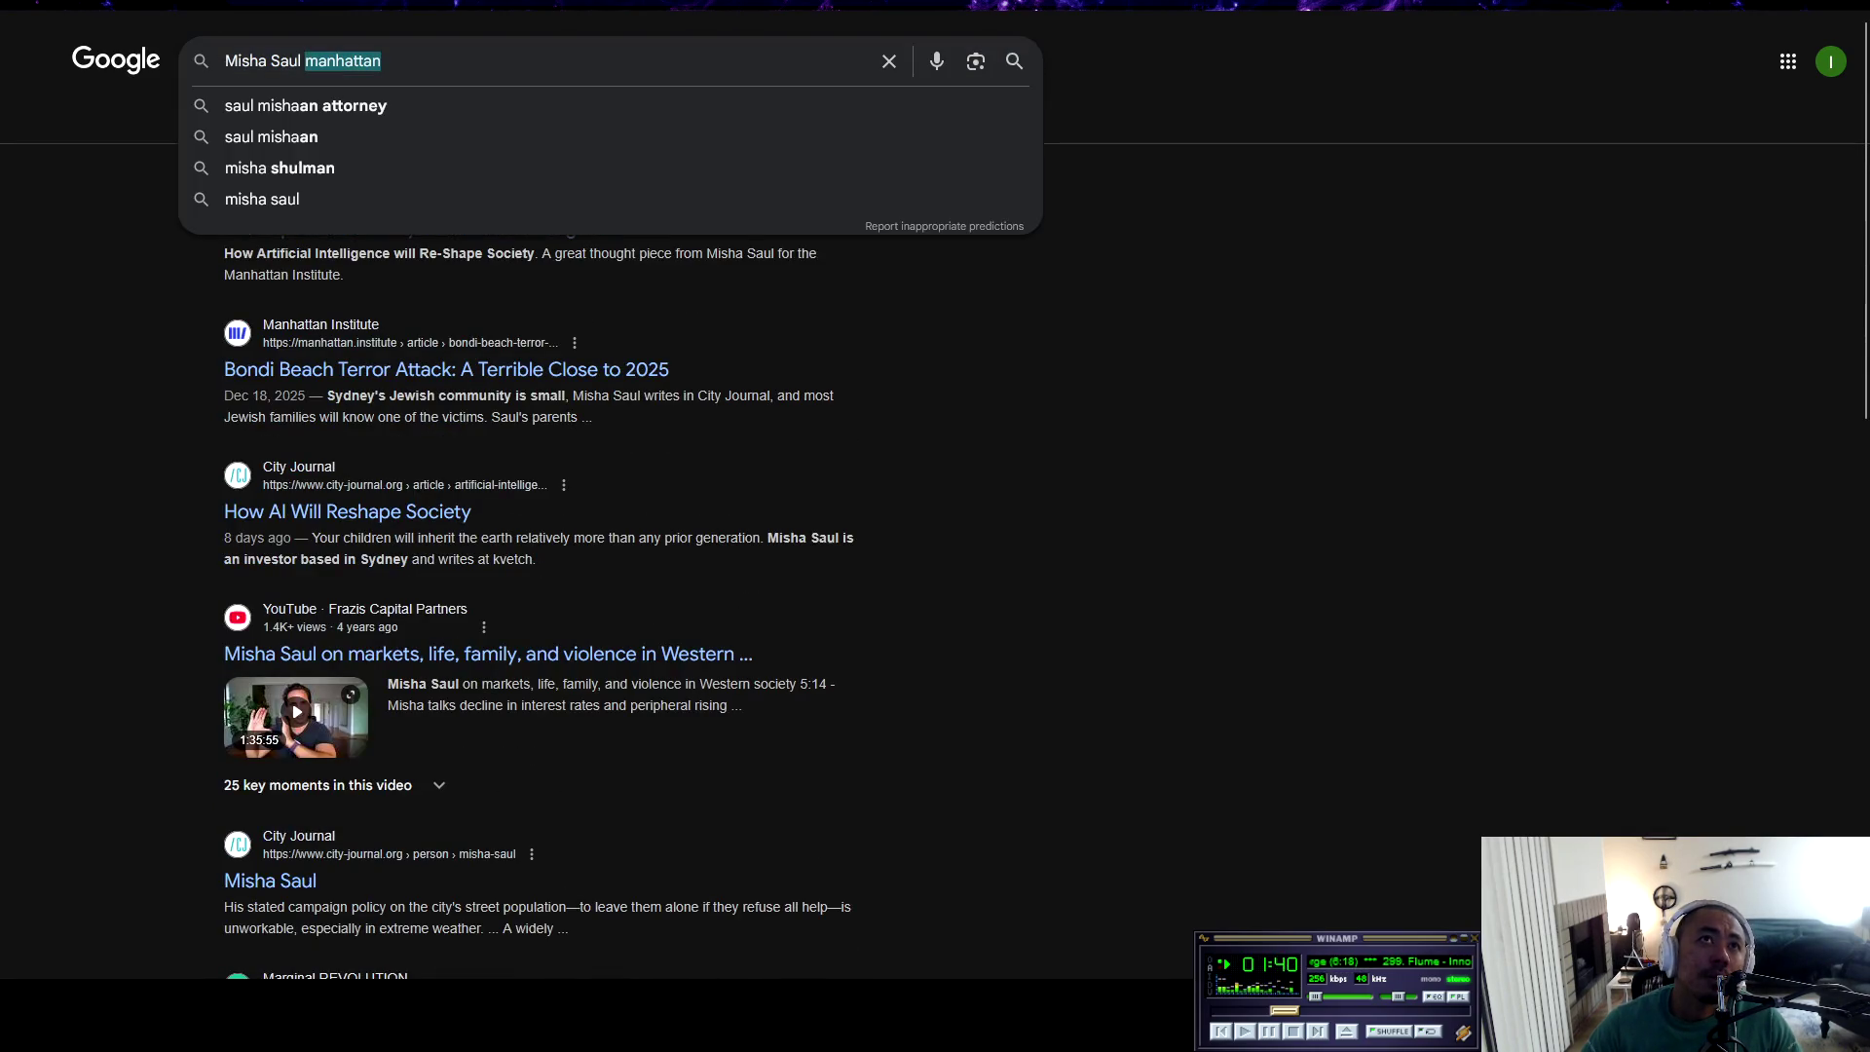
type("ai")
key("Return")
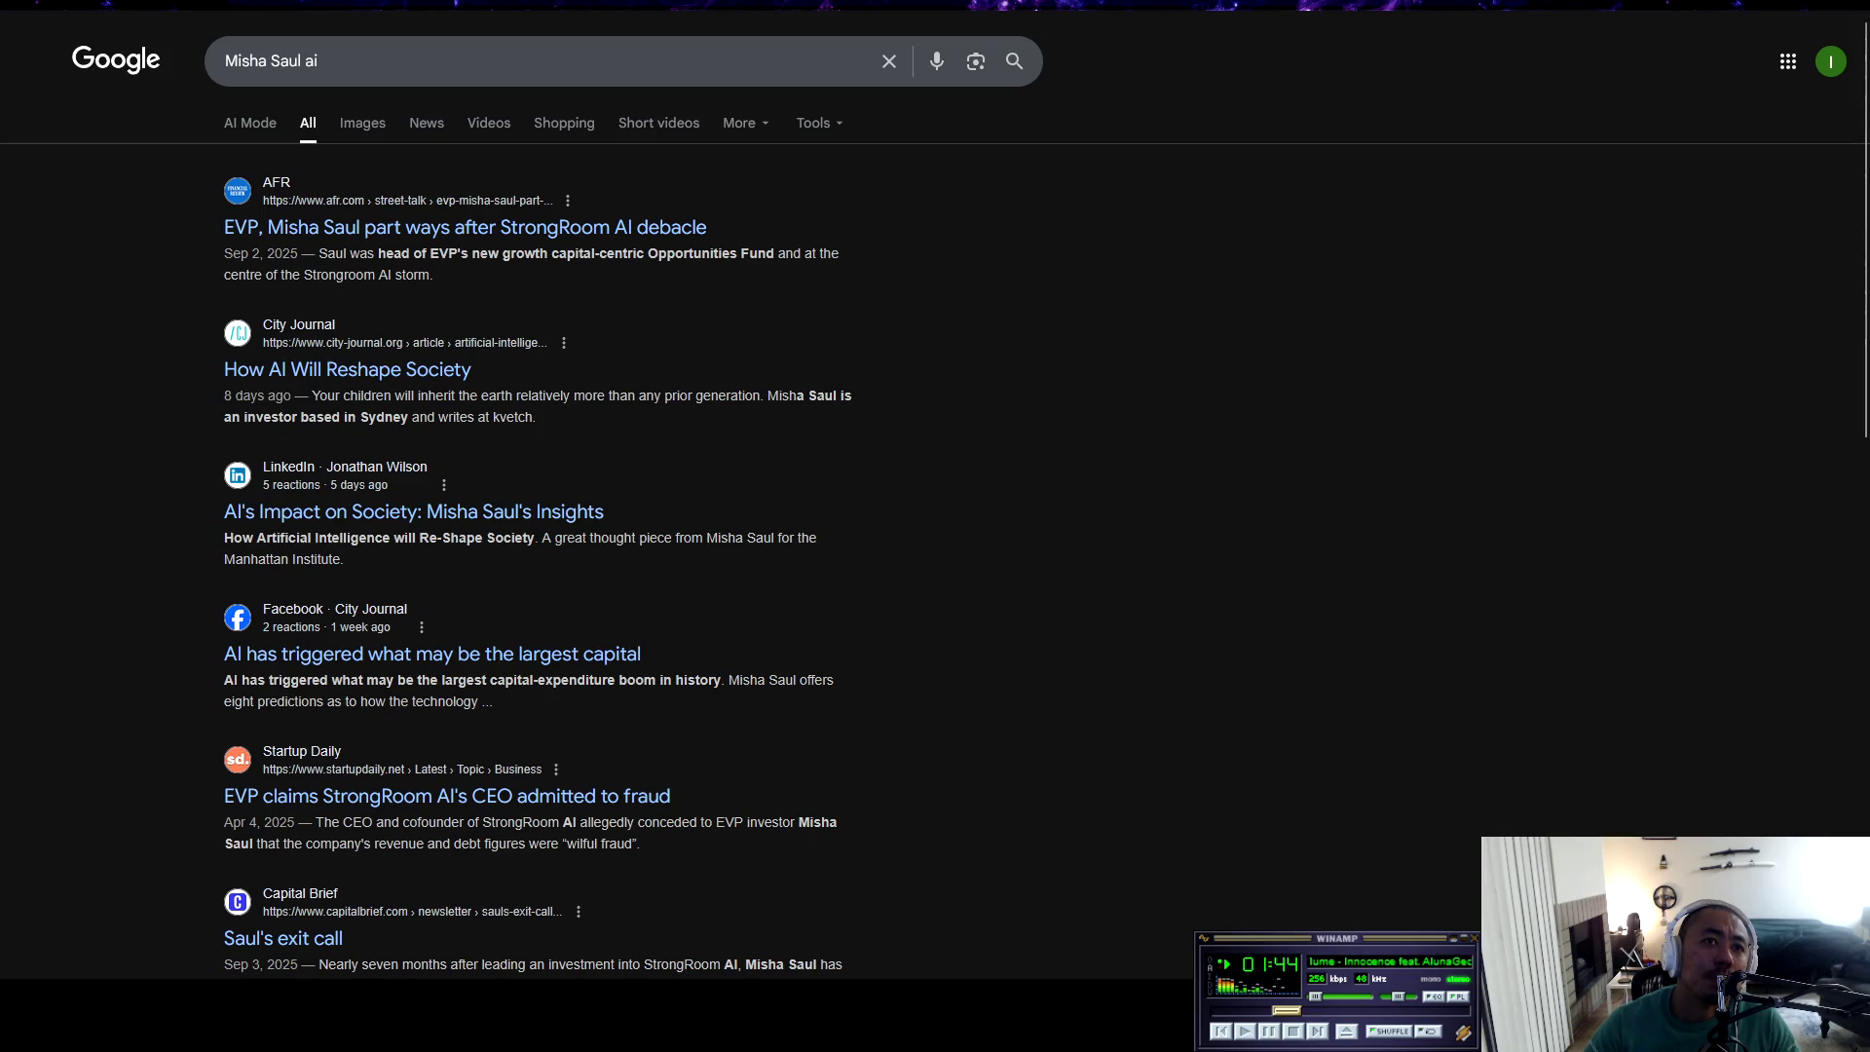
scroll(540, 560, "down", 4)
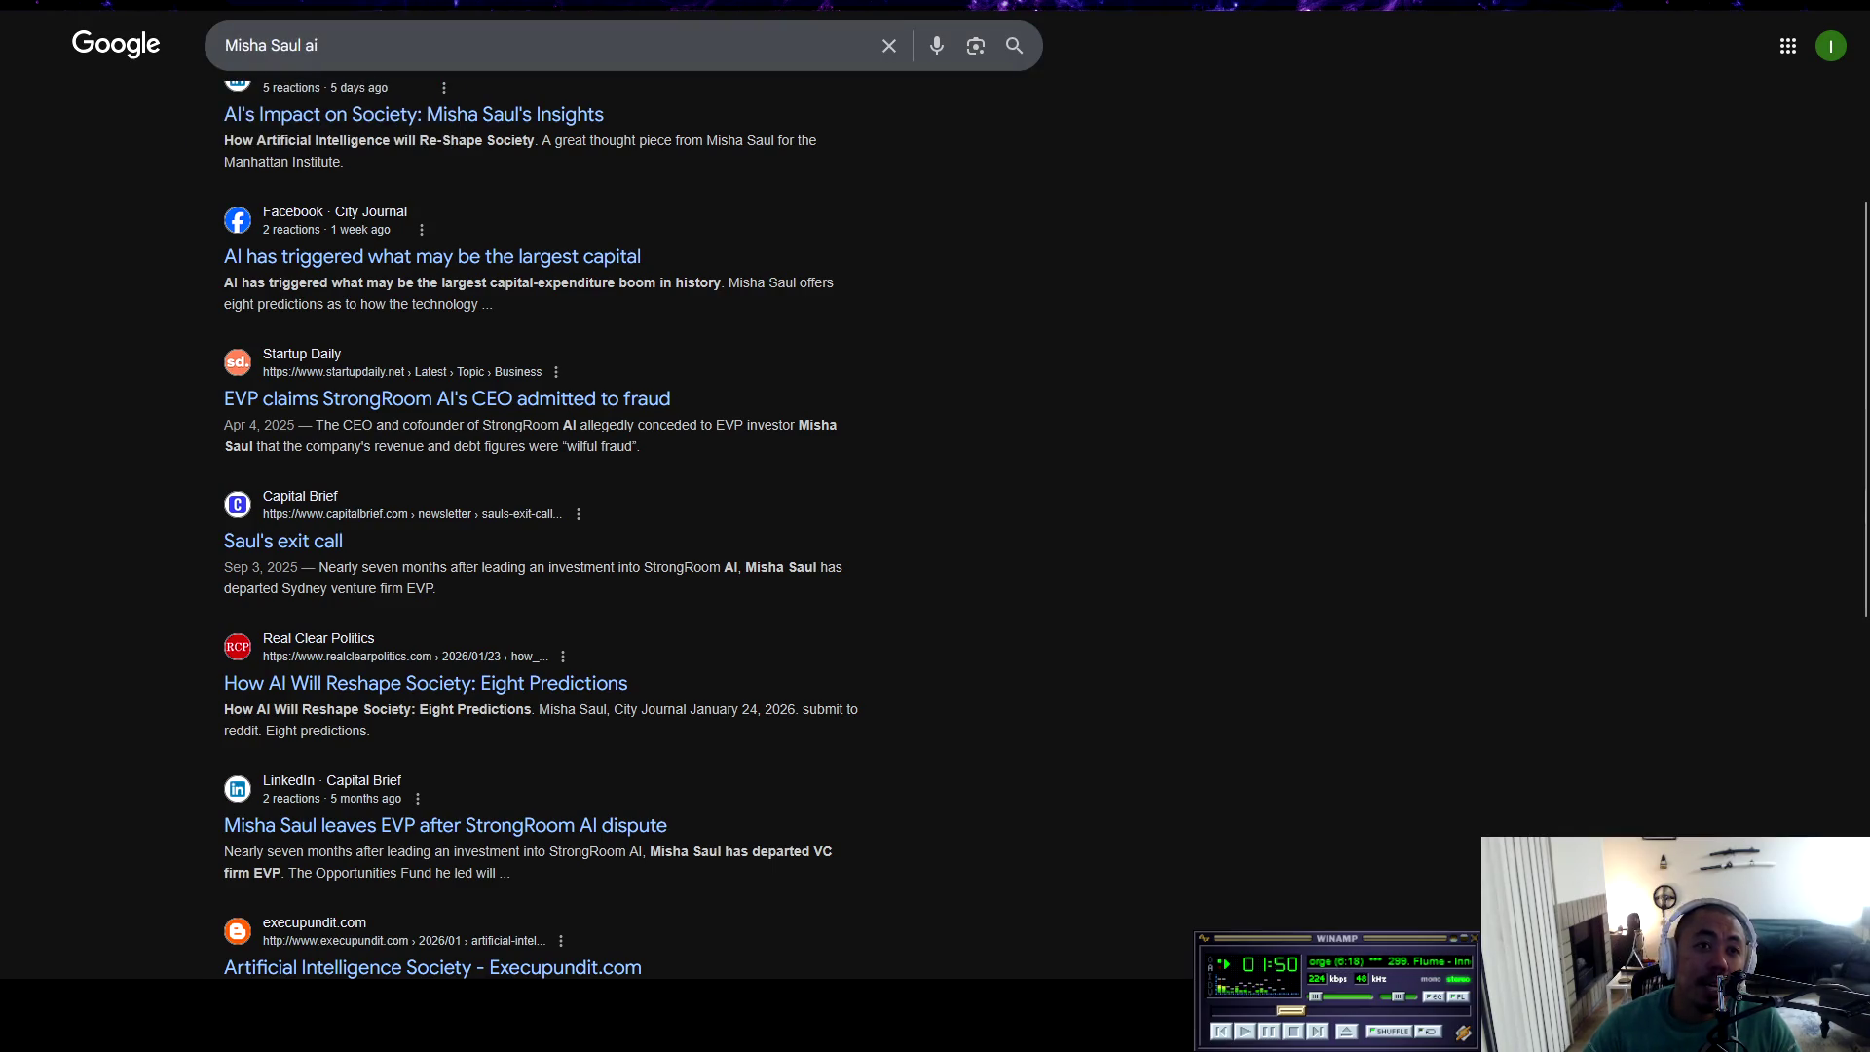
scroll(541, 526, "up", 4)
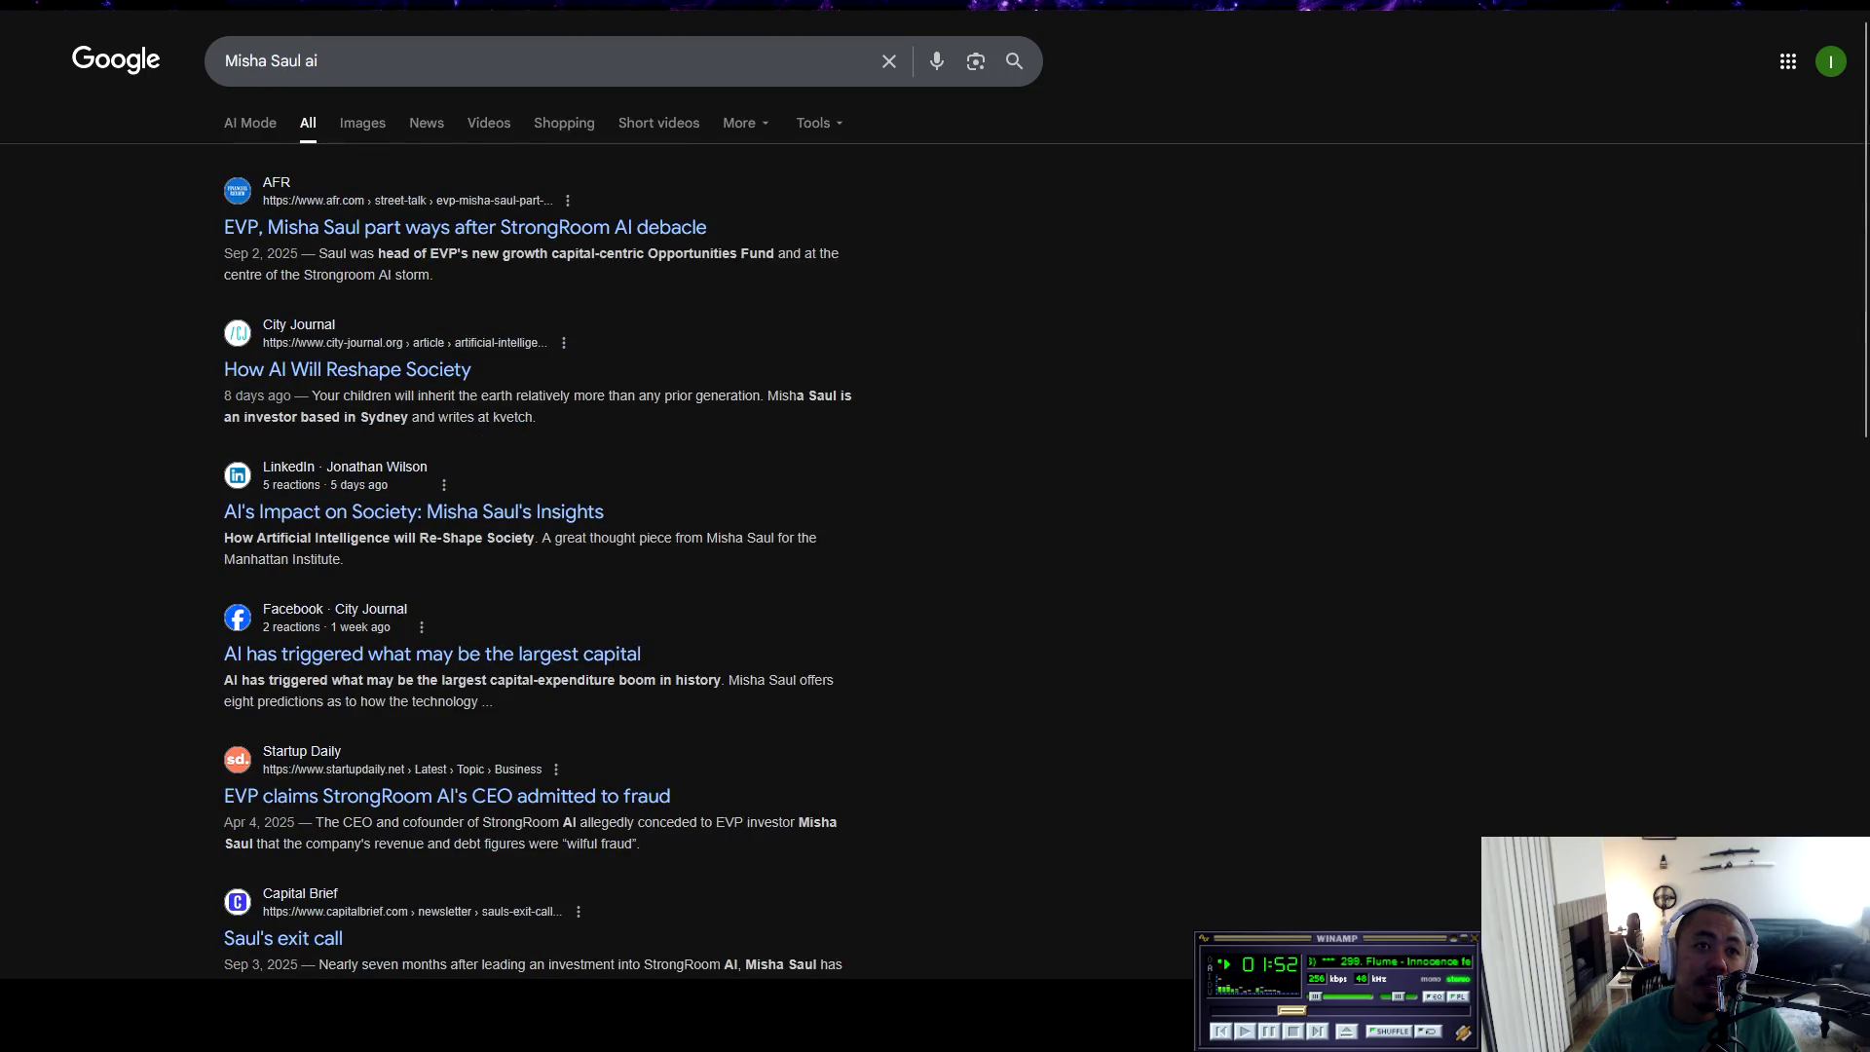
key("alt+Left")
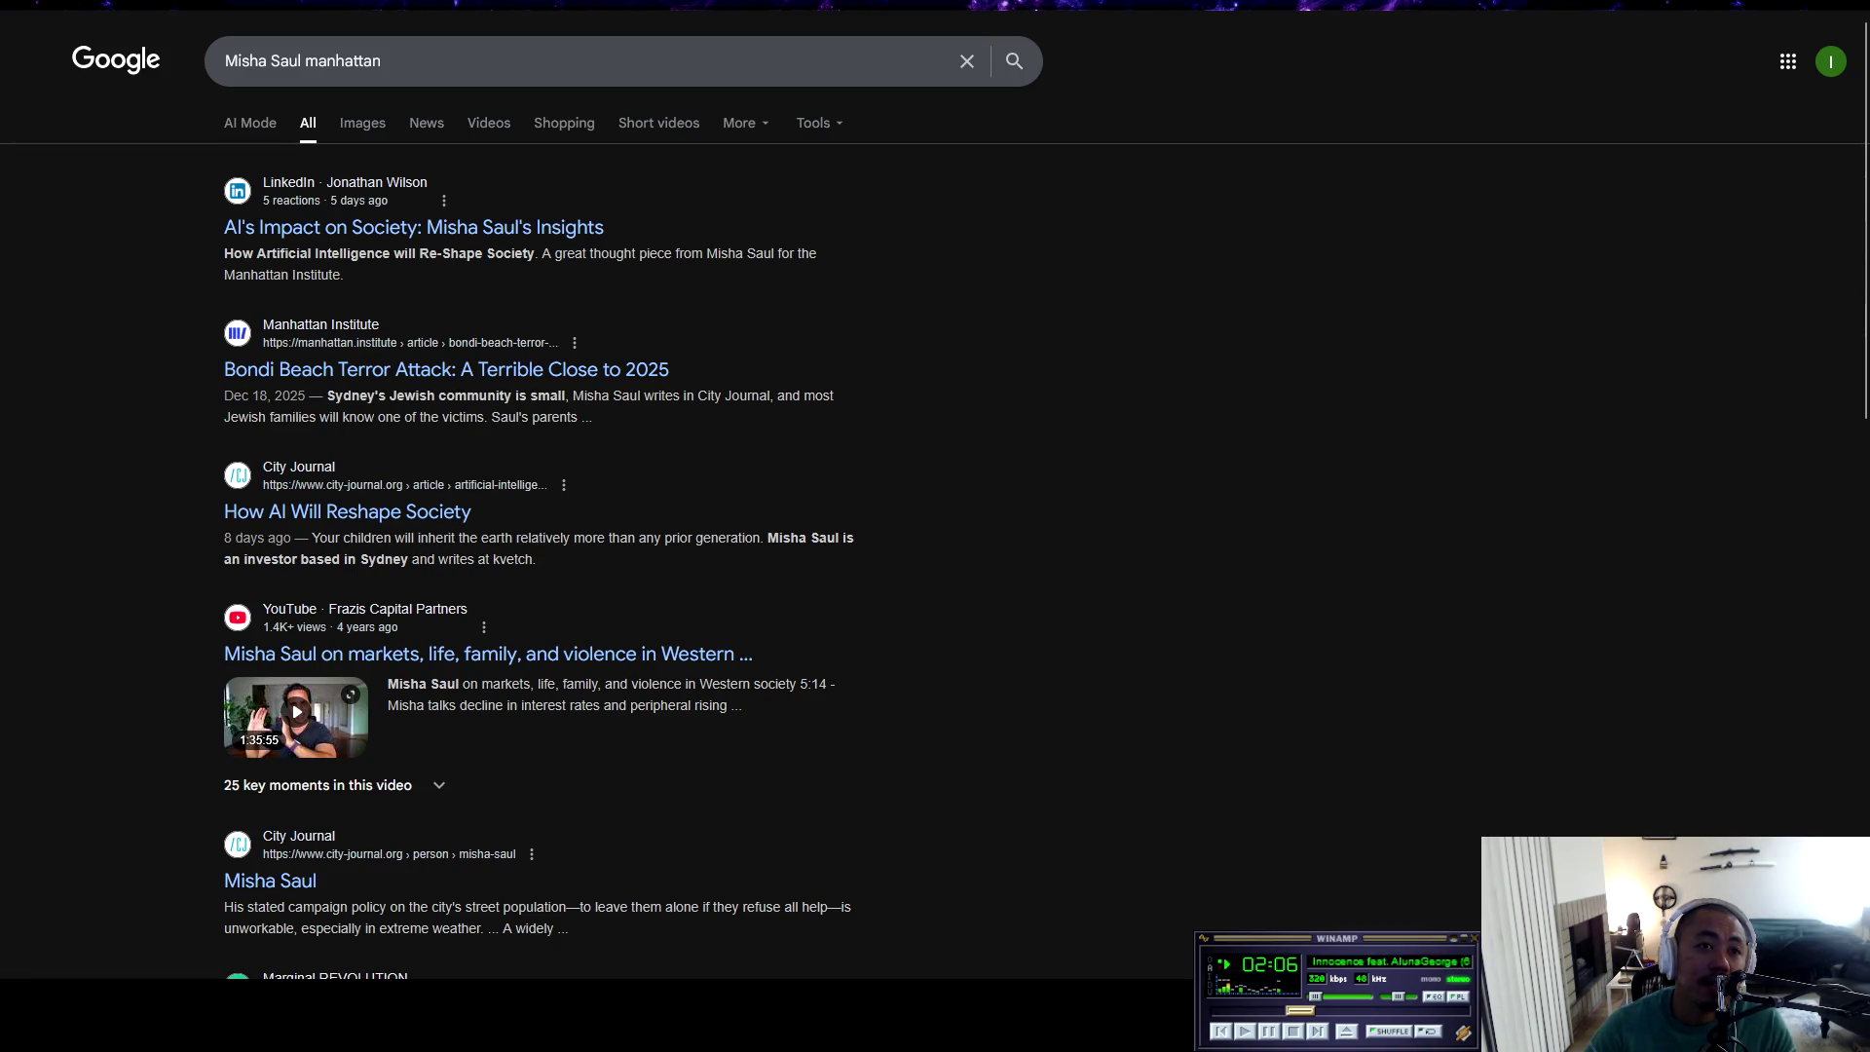
left_click(270, 881)
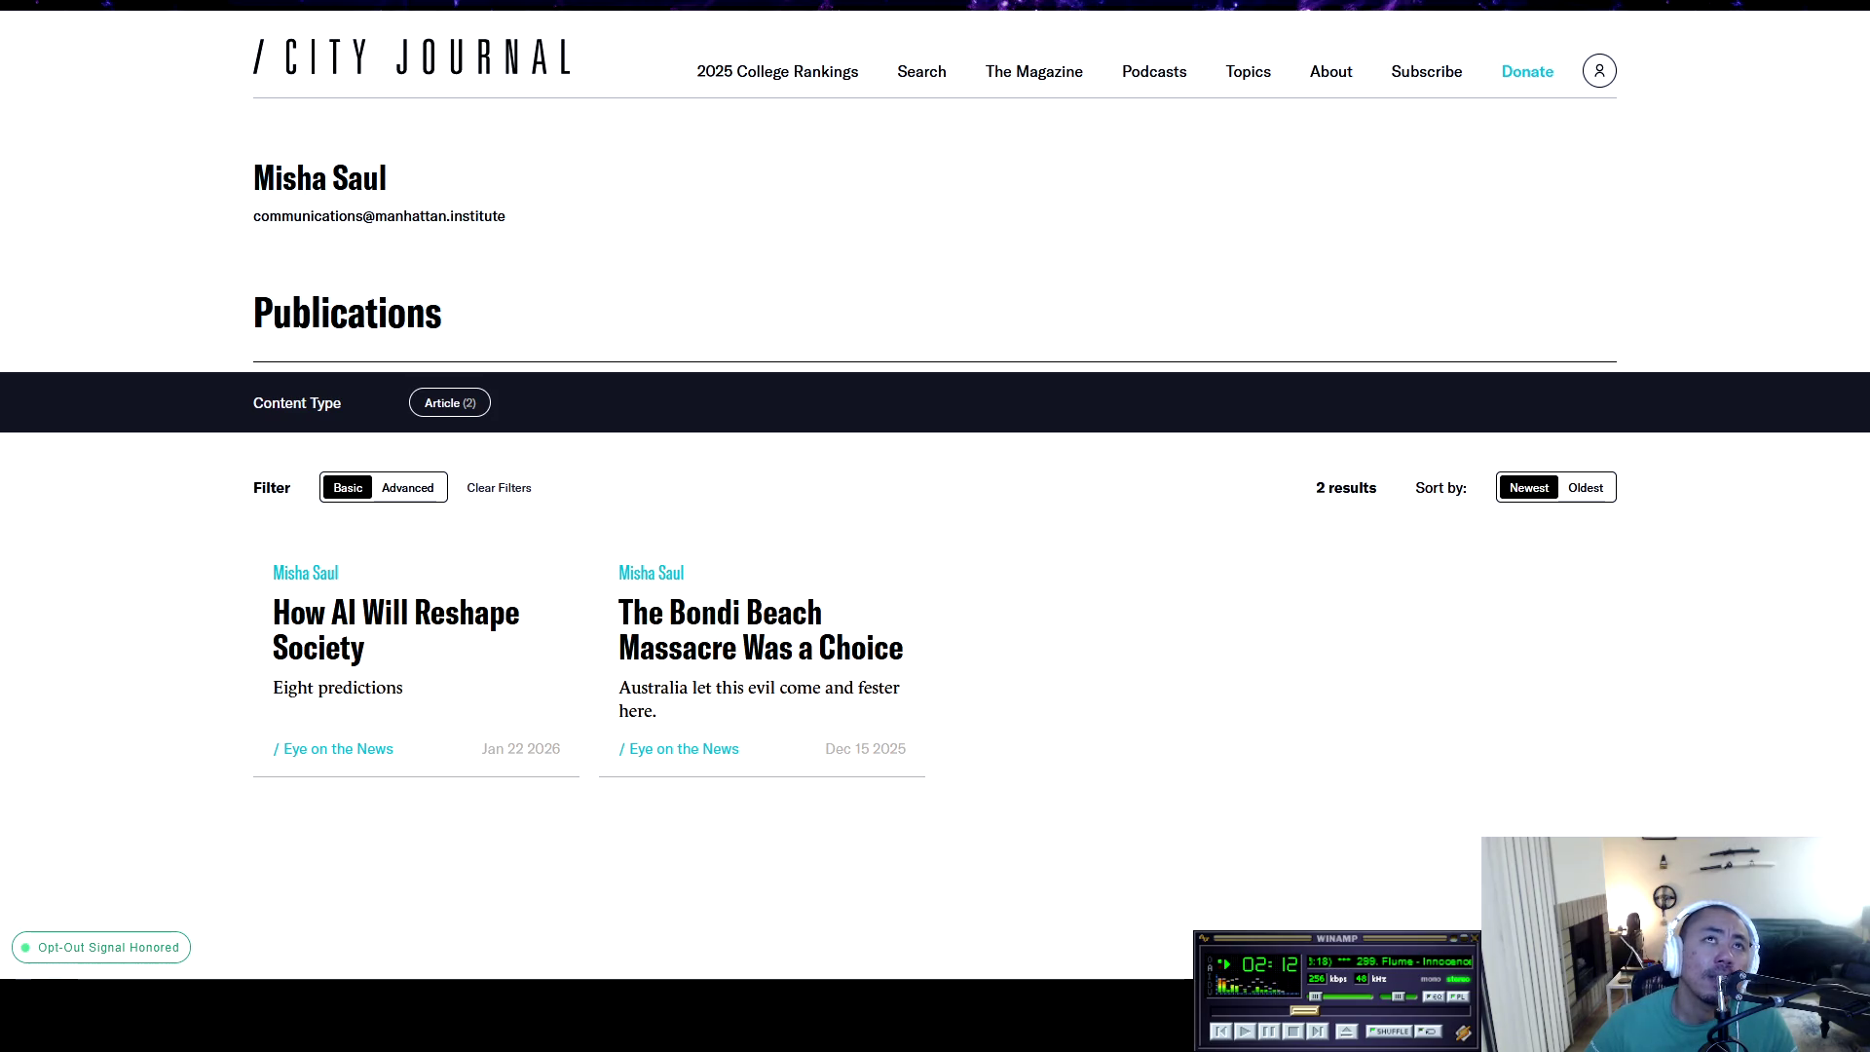
Open 'How AI Will Reshape Society' from the author's publications list
triple_click(320, 177)
left_click(320, 177)
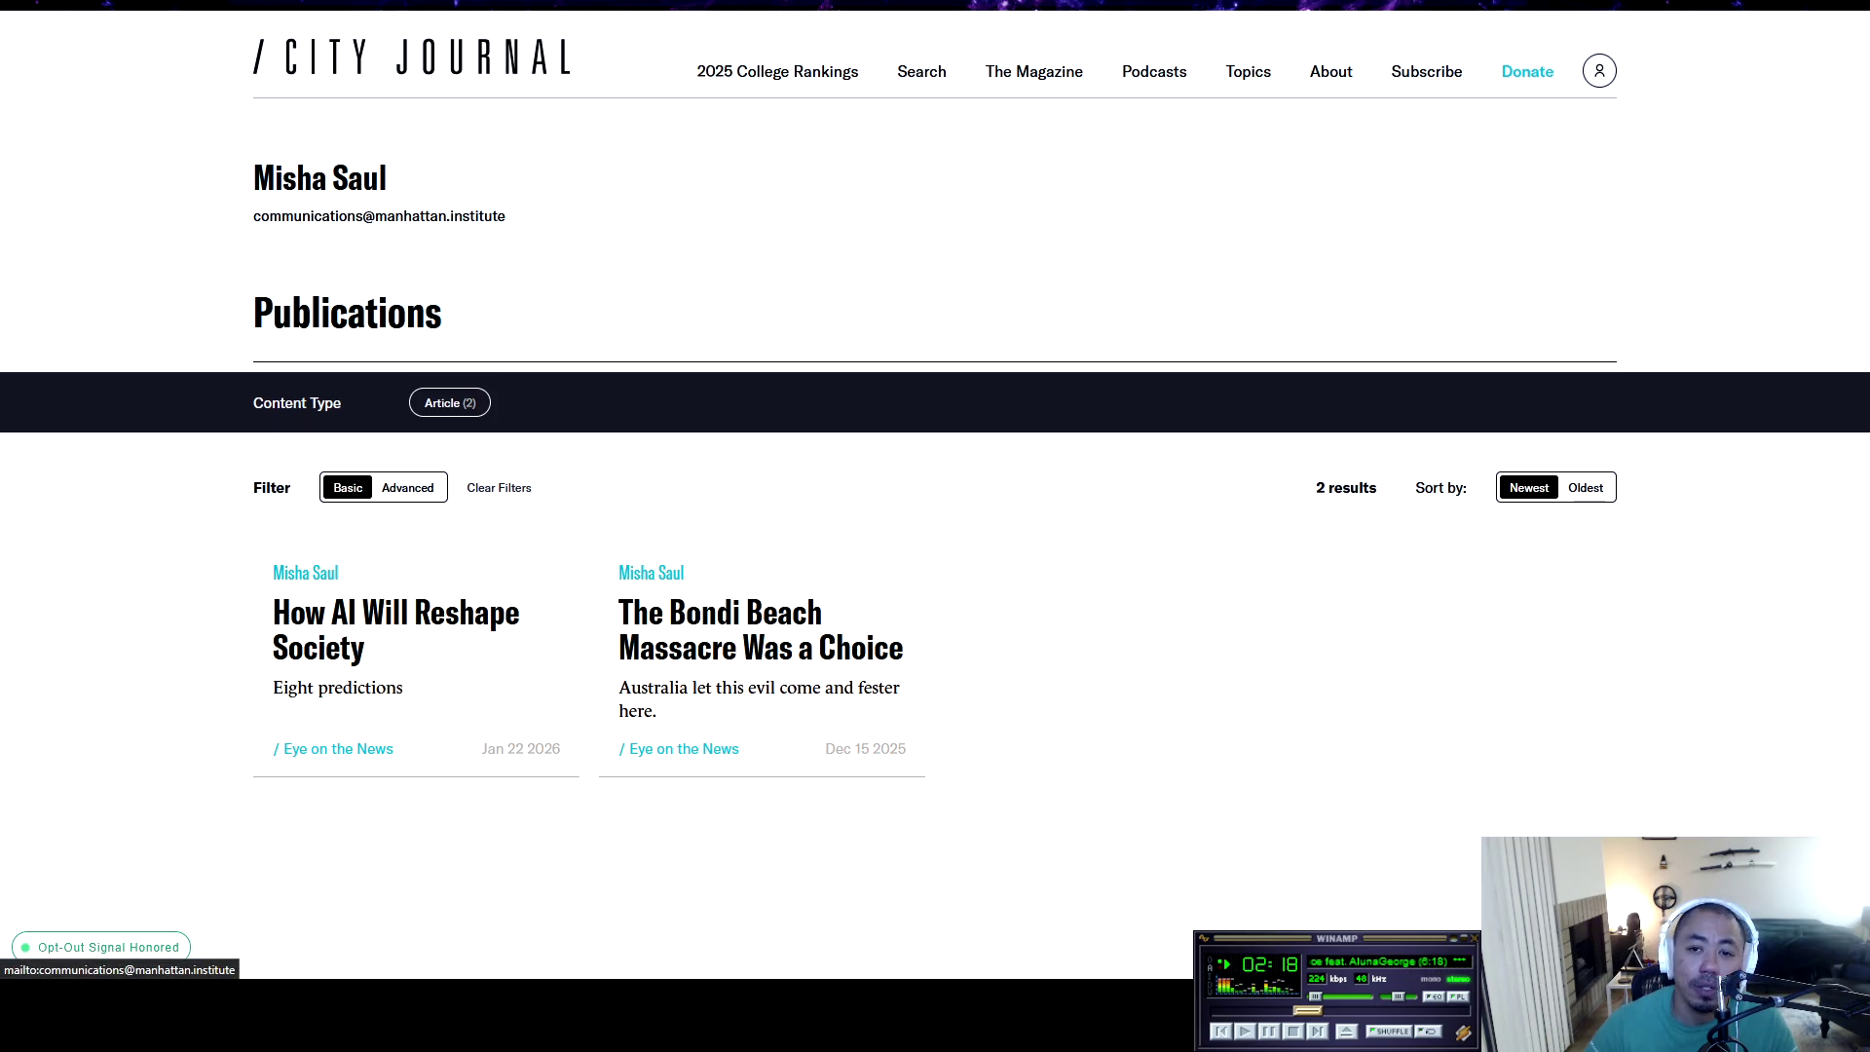
left_click(395, 614)
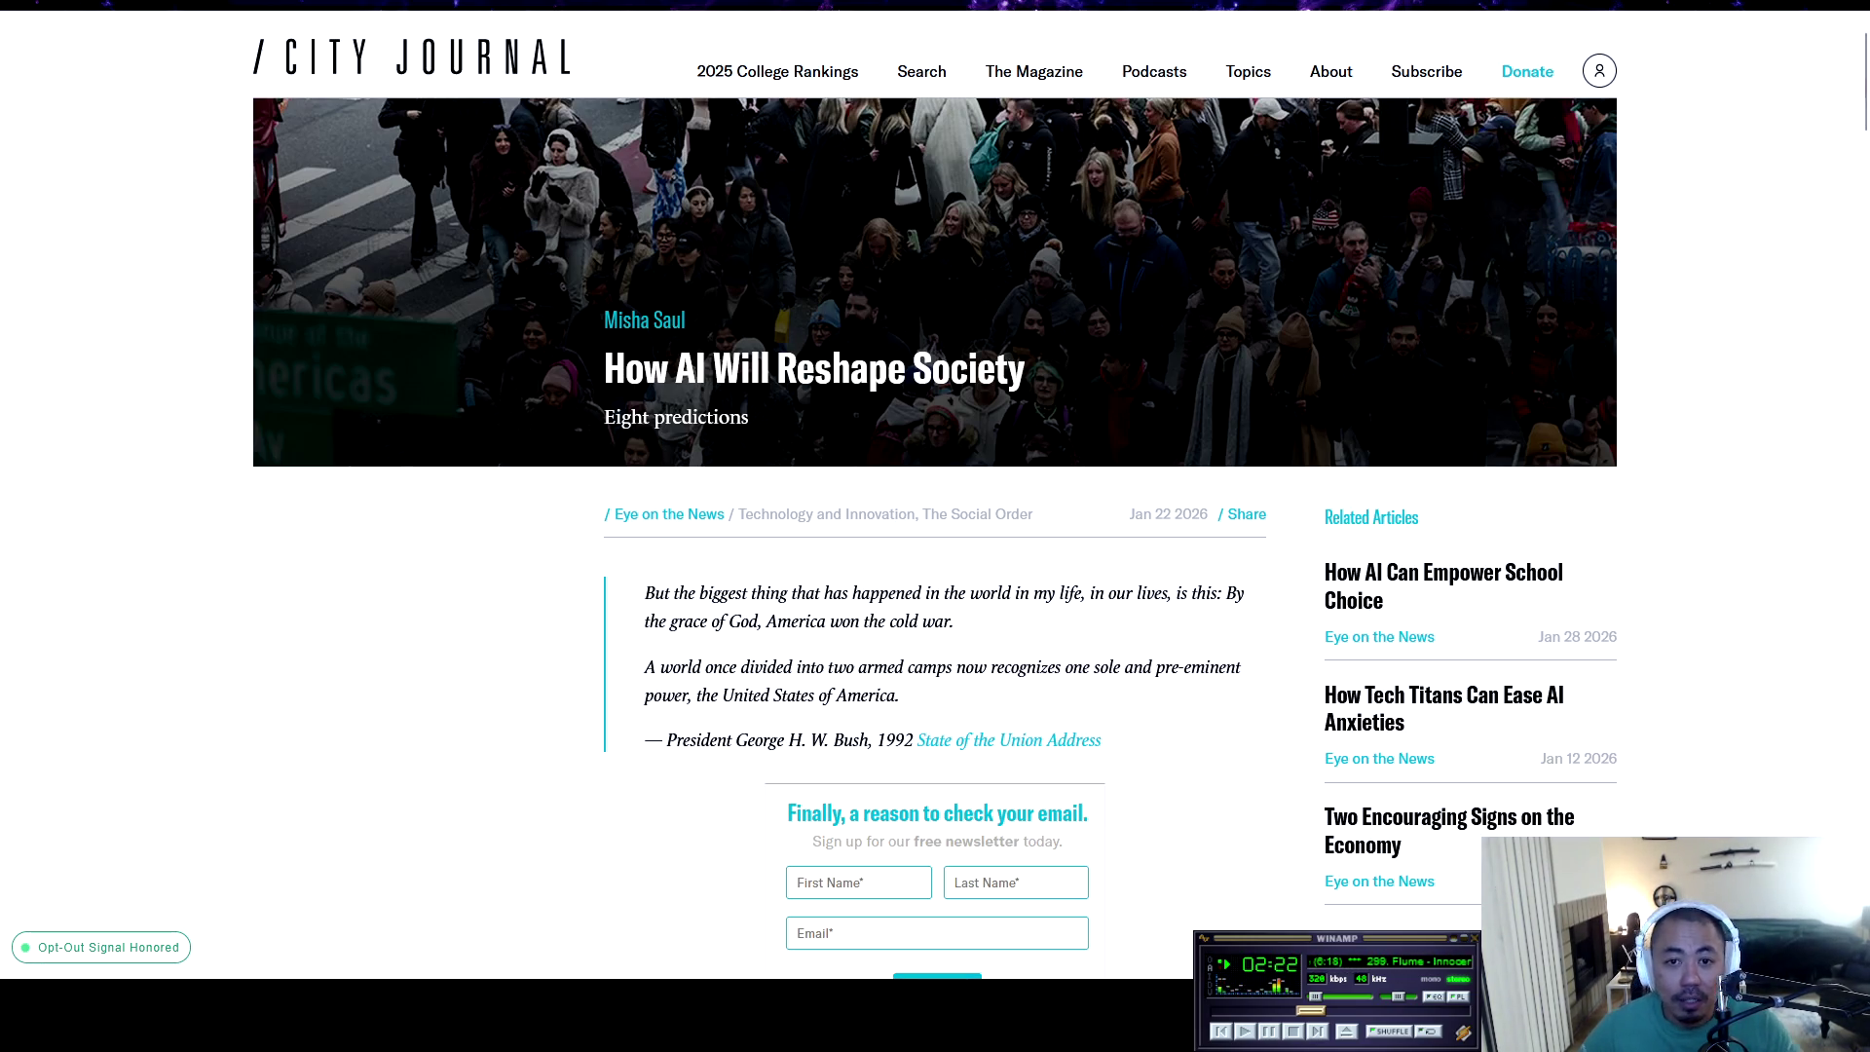
Scroll past the hero image and newsletter form to the opening paragraphs on post-Cold War America
scroll(935, 536, "down", 4)
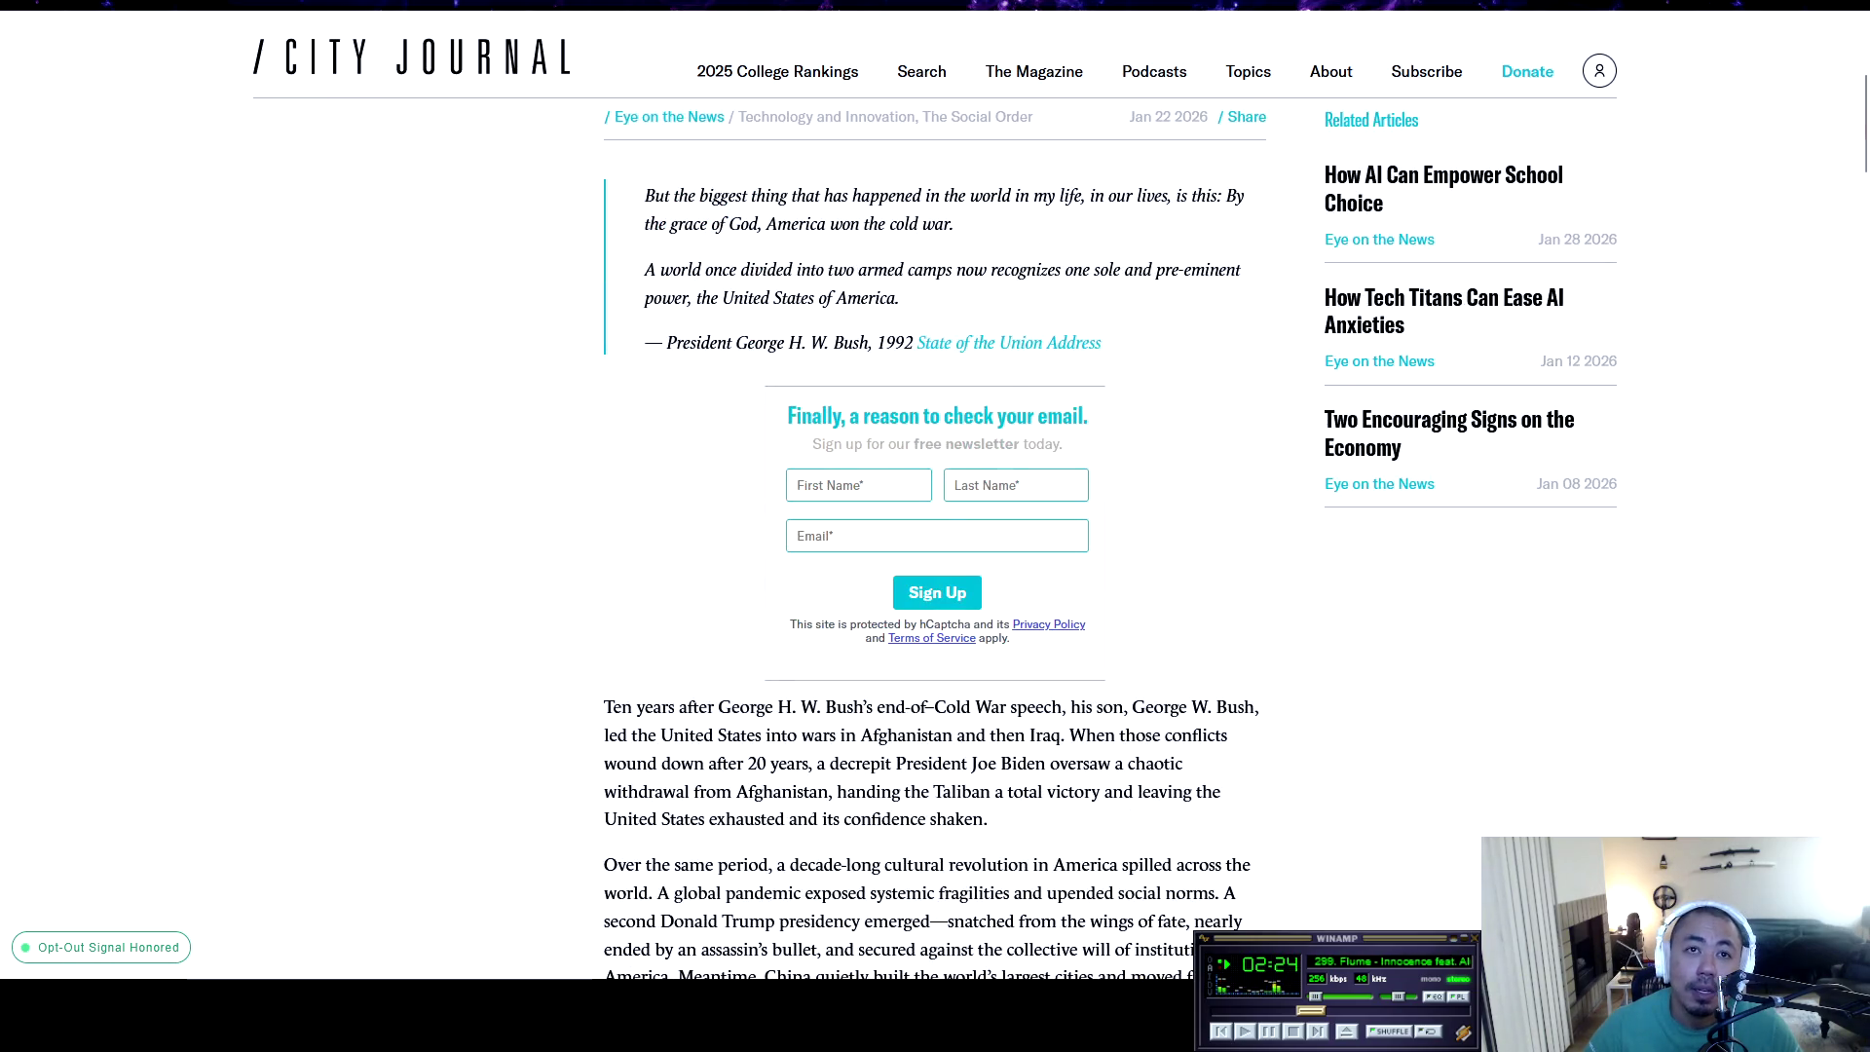
scroll(816, 539, "down", 2)
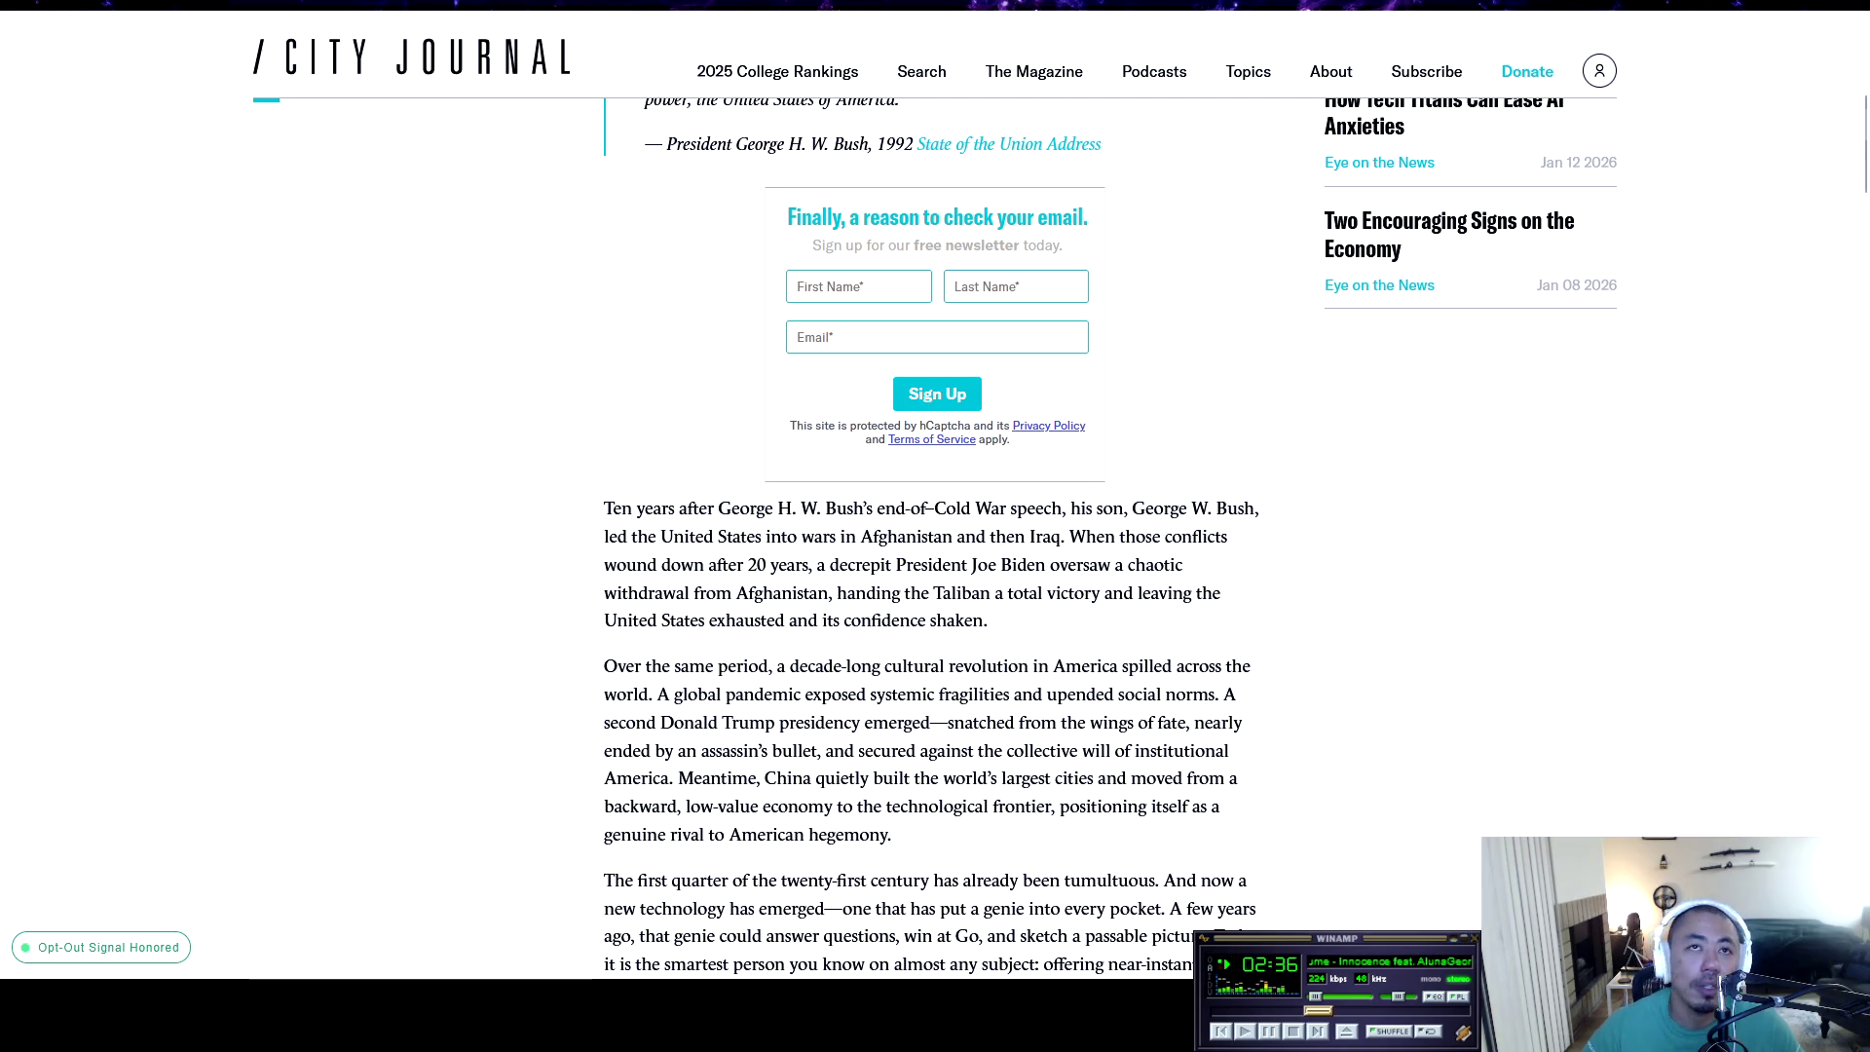
scroll(935, 526, "down", 3)
scroll(936, 526, "down", 1)
scroll(935, 526, "up", 1)
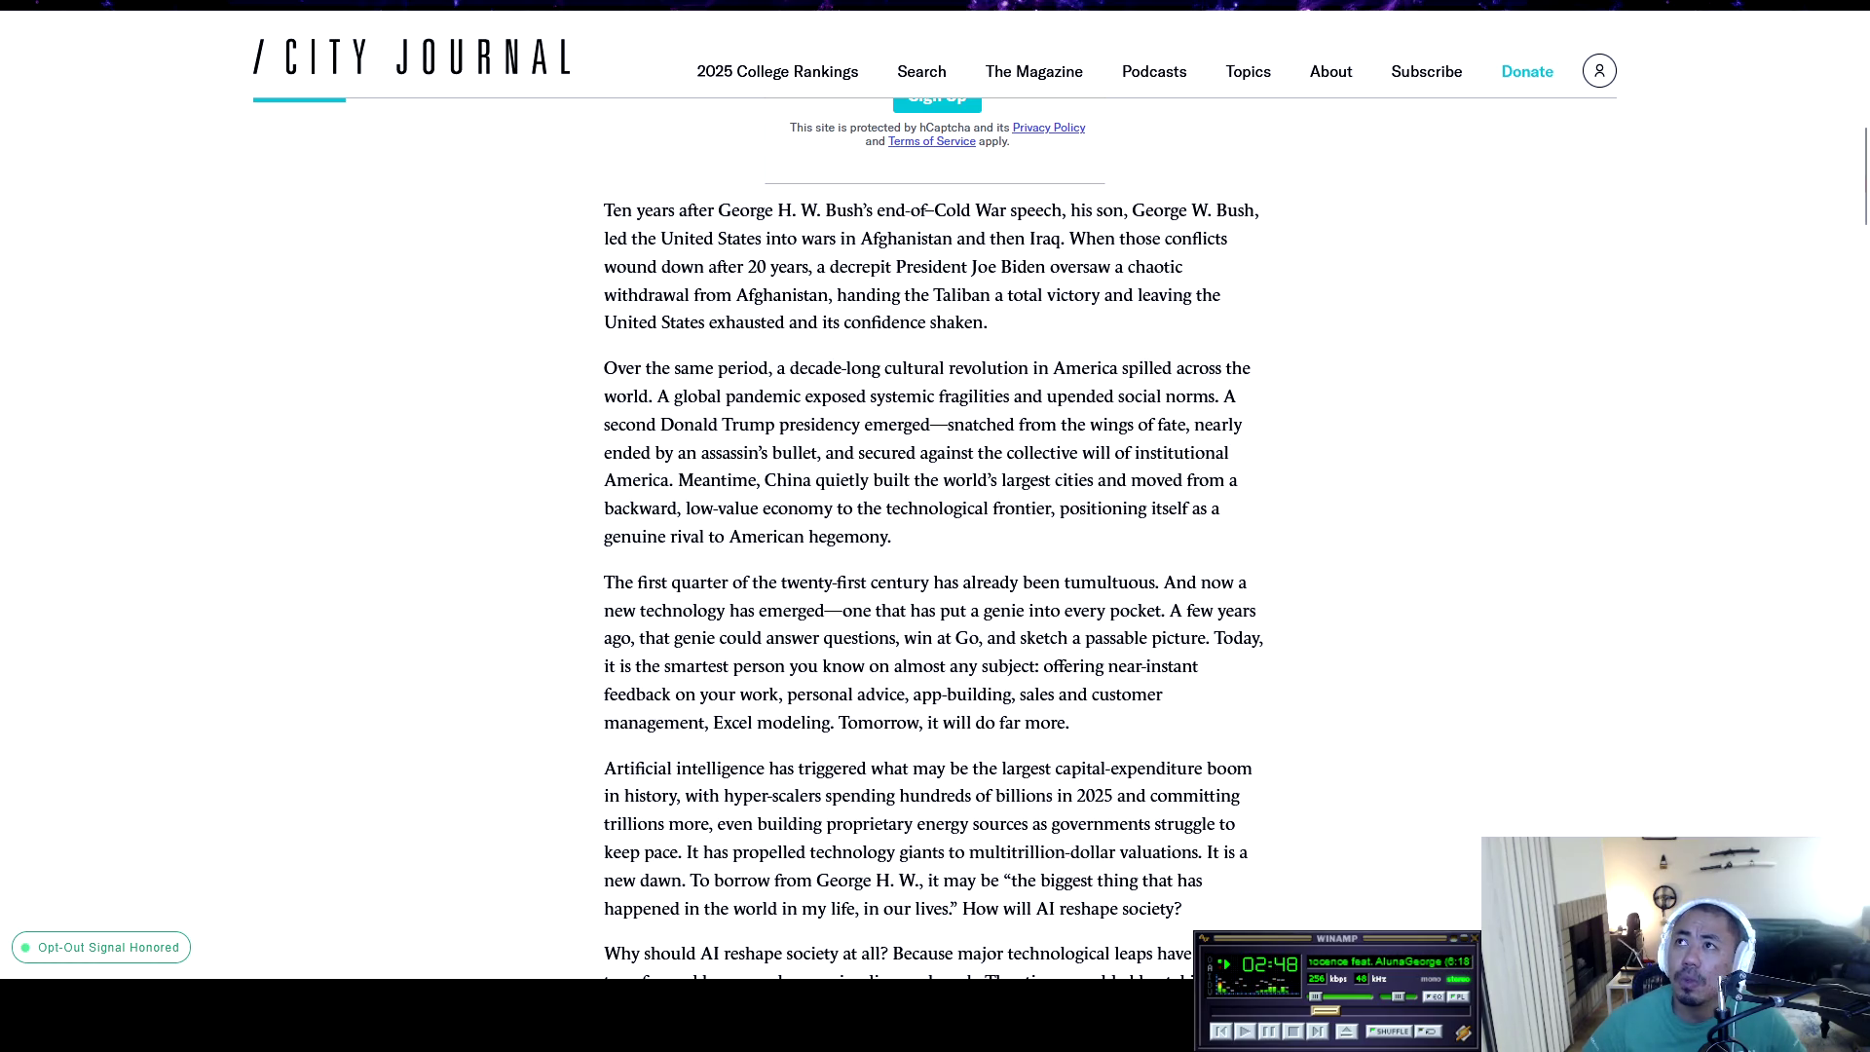
scroll(933, 539, "down", 20)
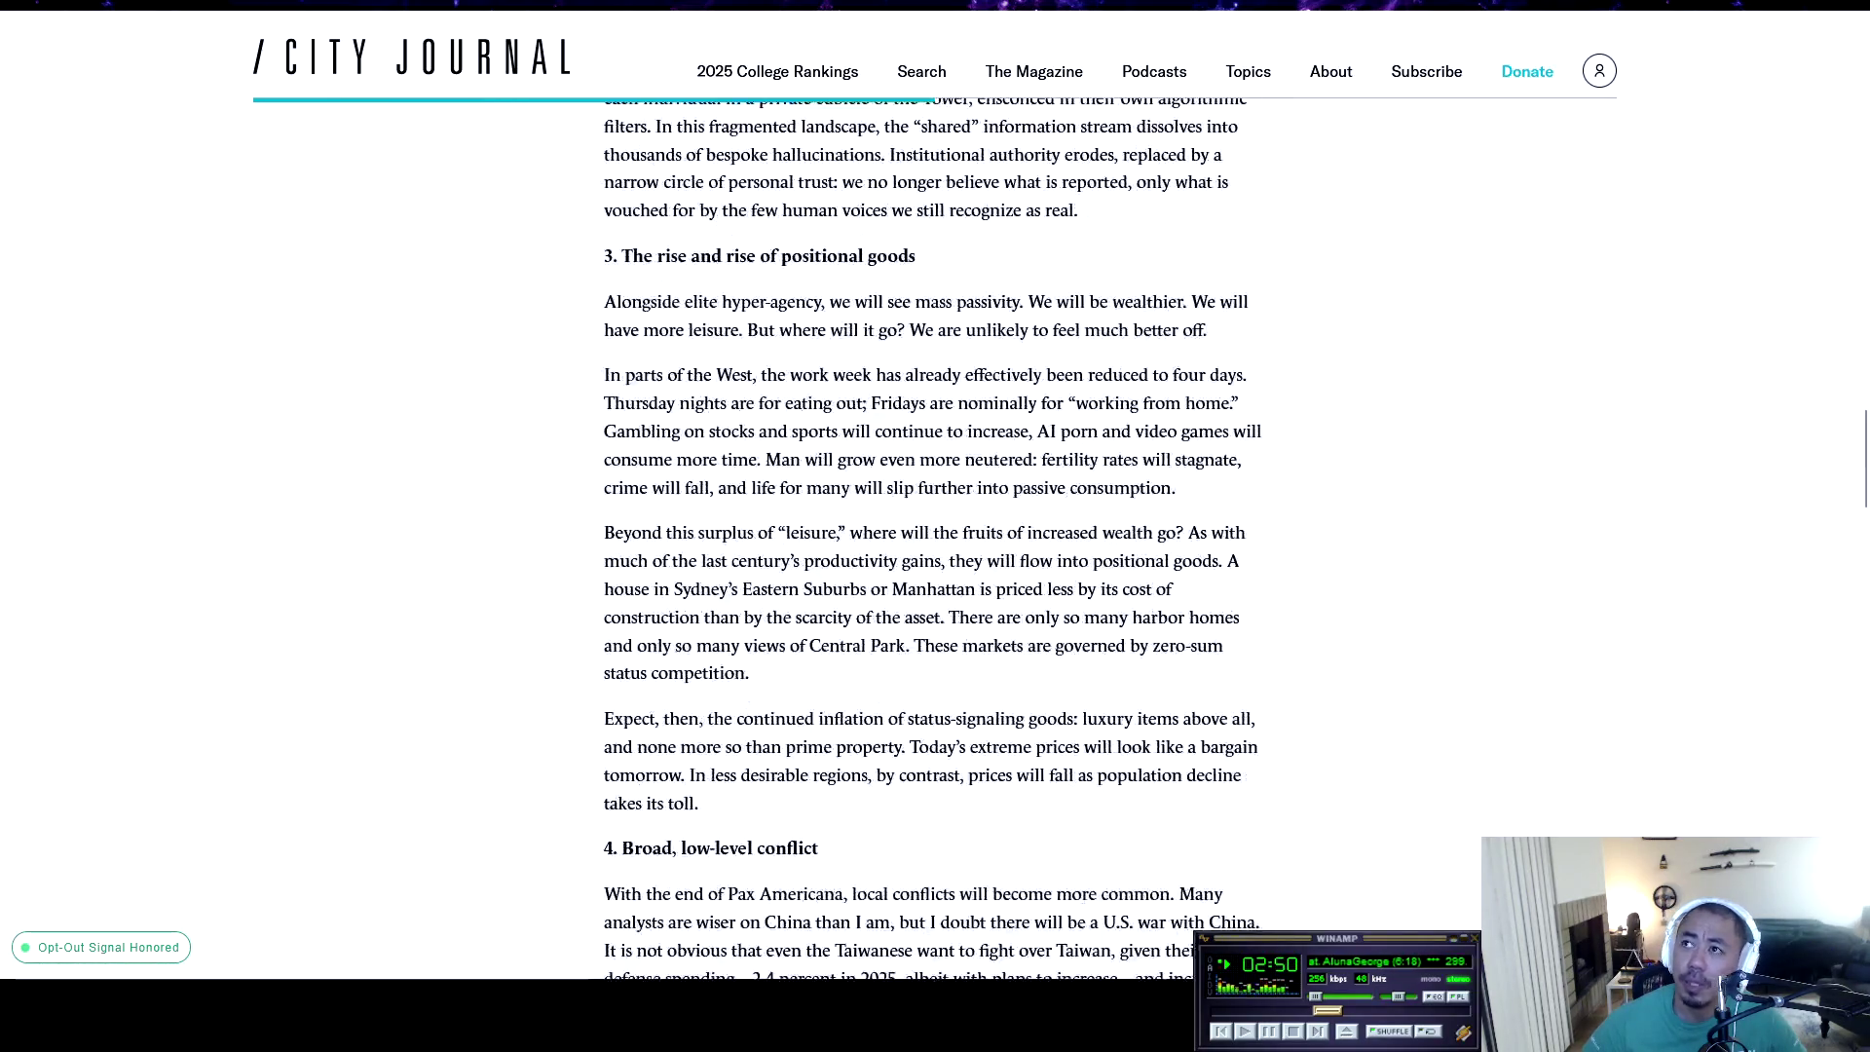
scroll(933, 538, "down", 15)
scroll(933, 539, "up", 16)
scroll(933, 539, "up", 20)
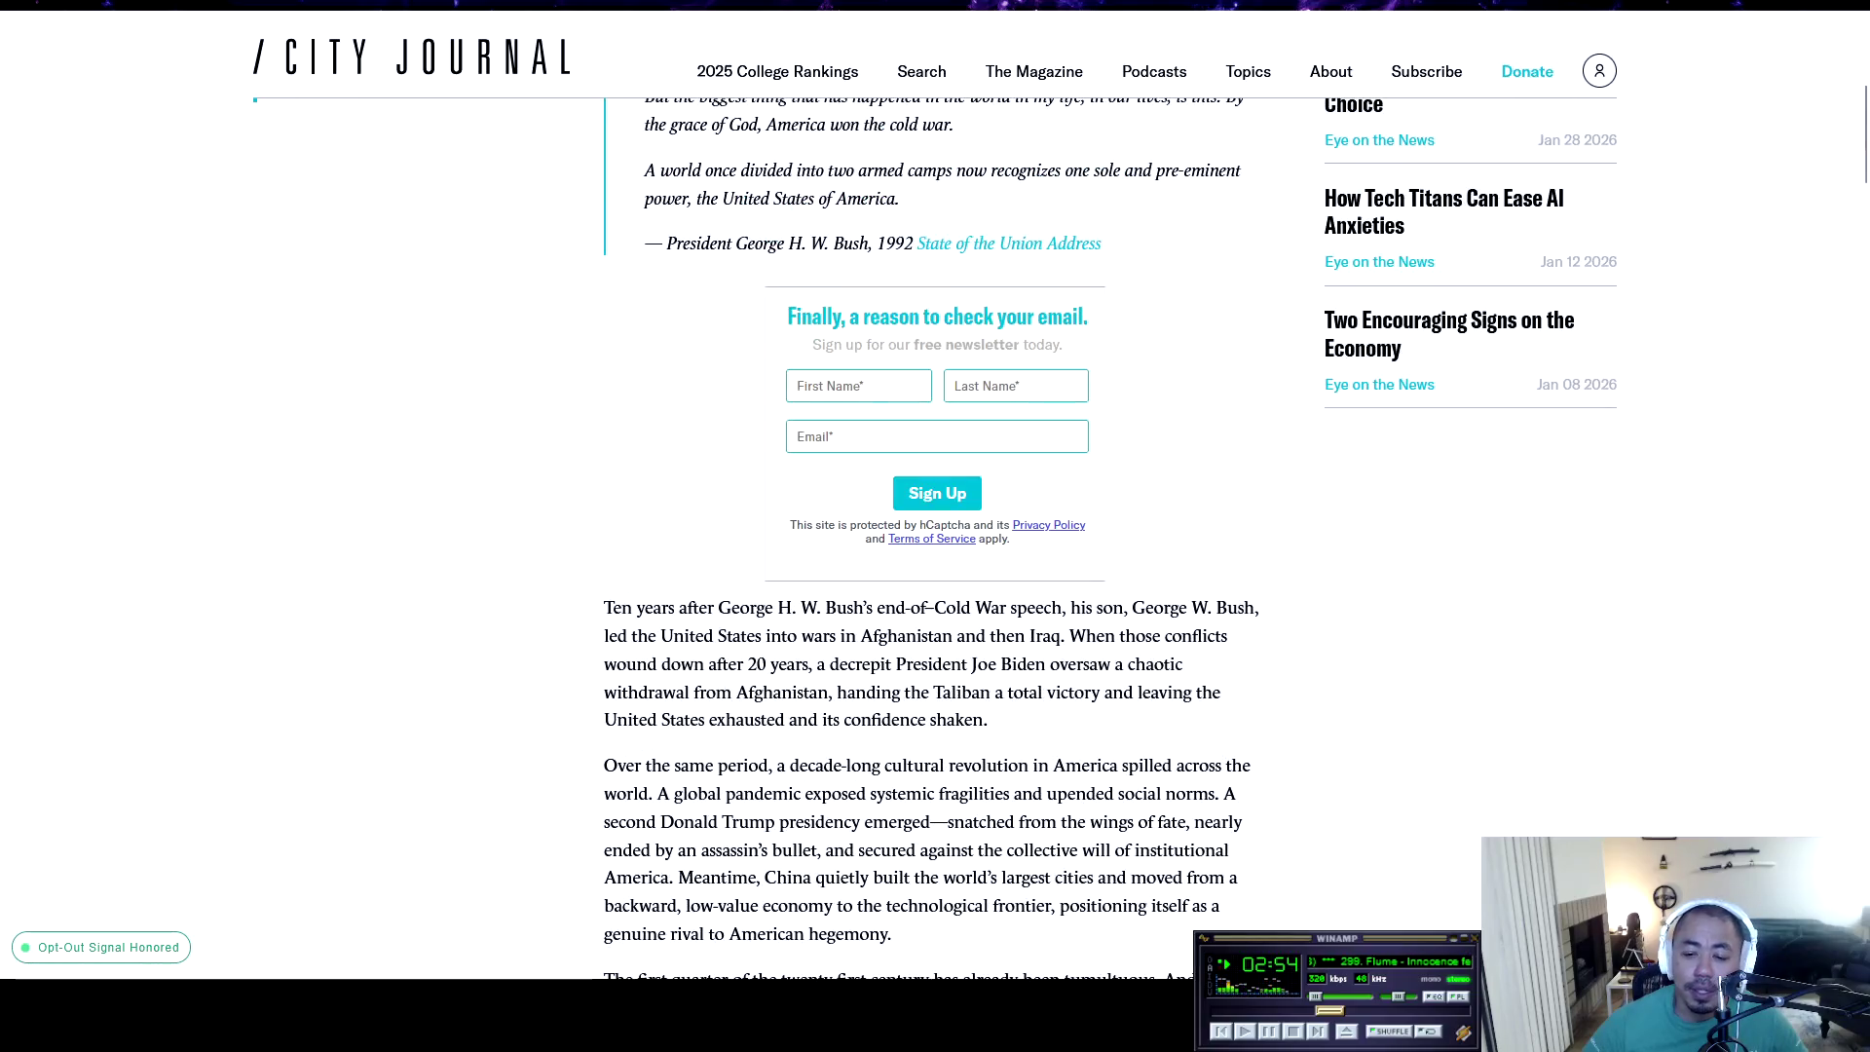
scroll(934, 538, "up", 3)
scroll(933, 539, "down", 6)
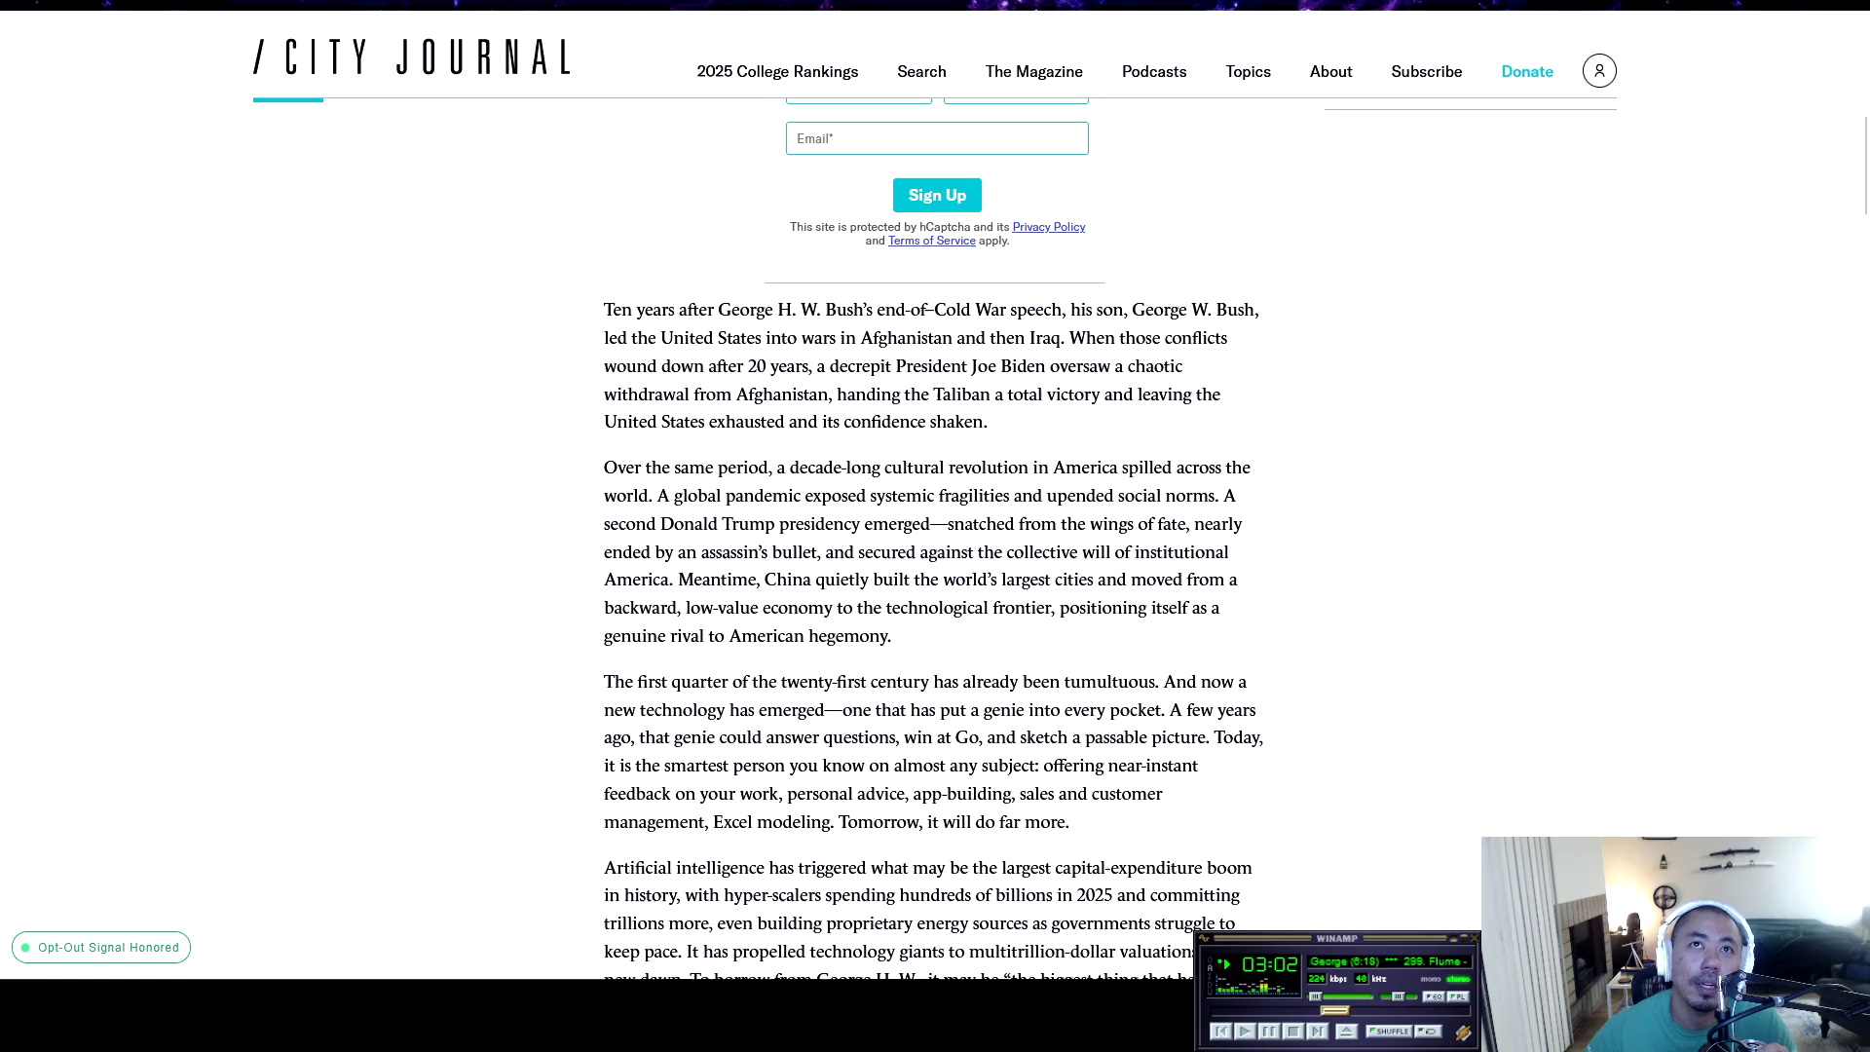
Read on through the introduction to the passage on past technological leaps reshaping society
scroll(933, 539, "down", 1)
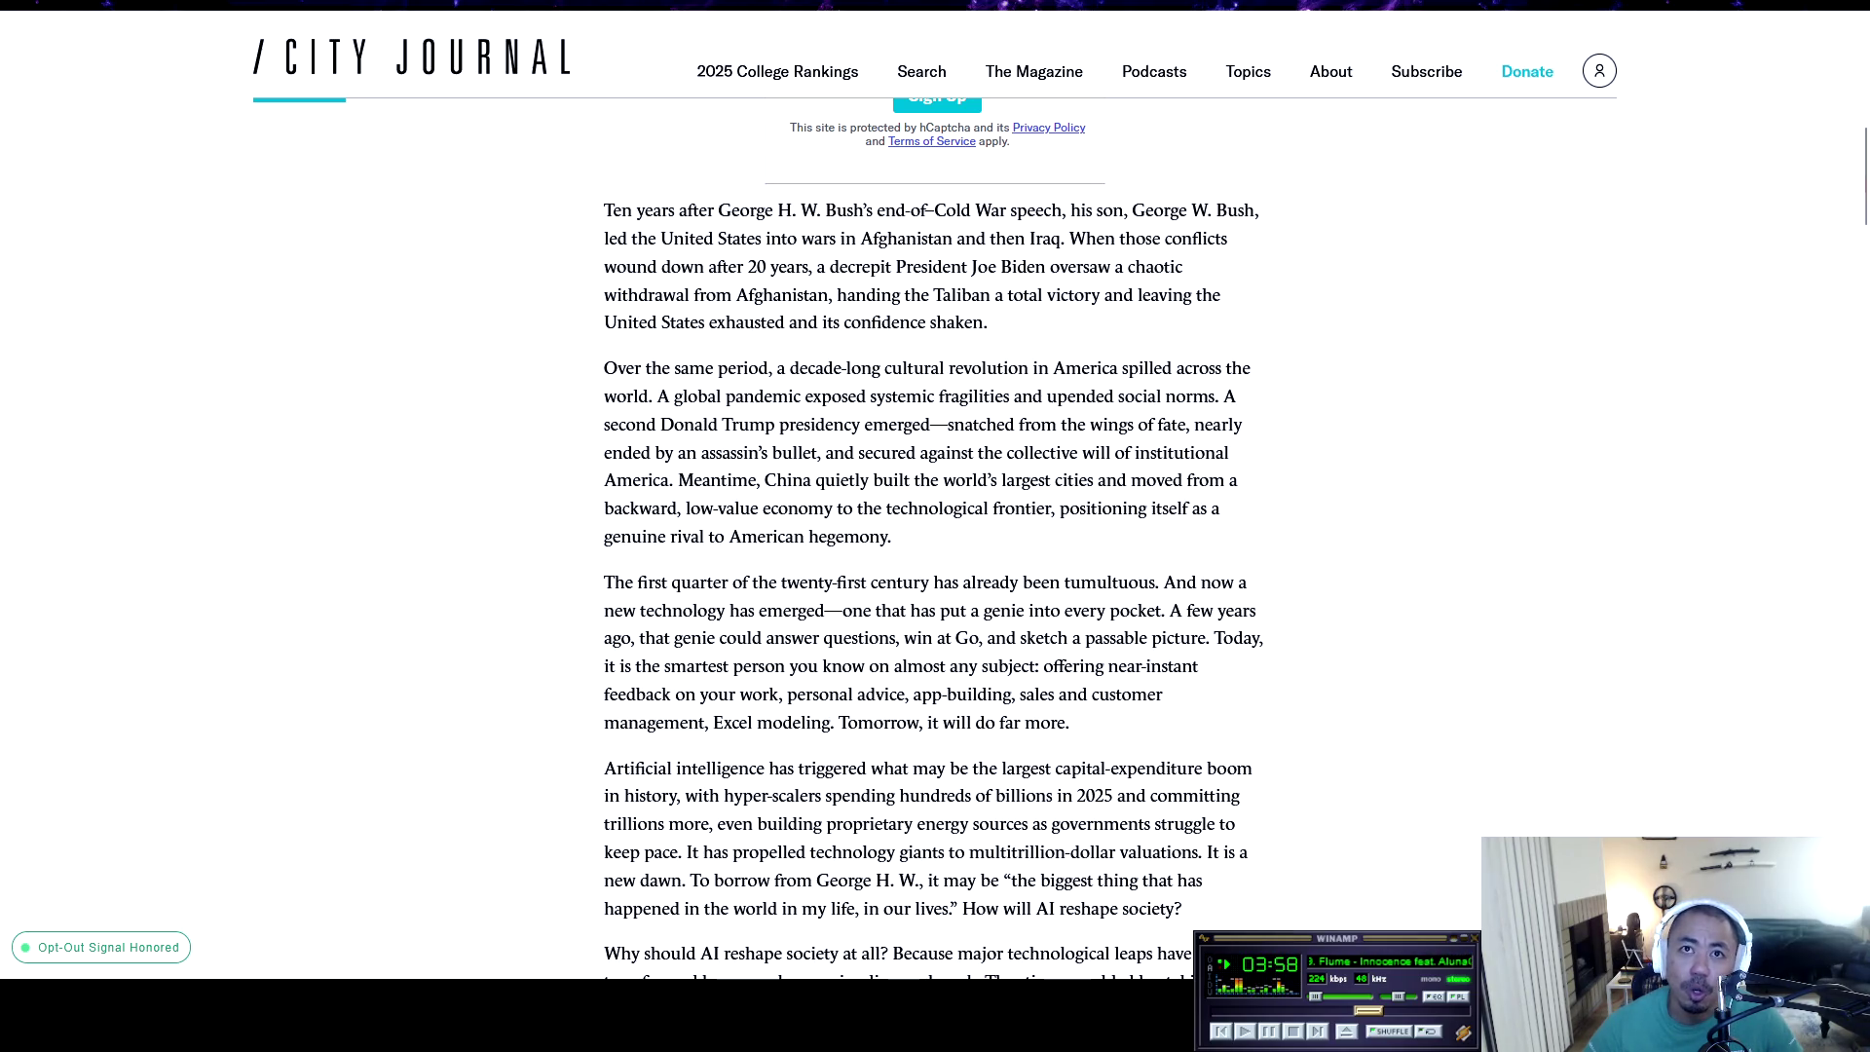
scroll(933, 536, "down", 1)
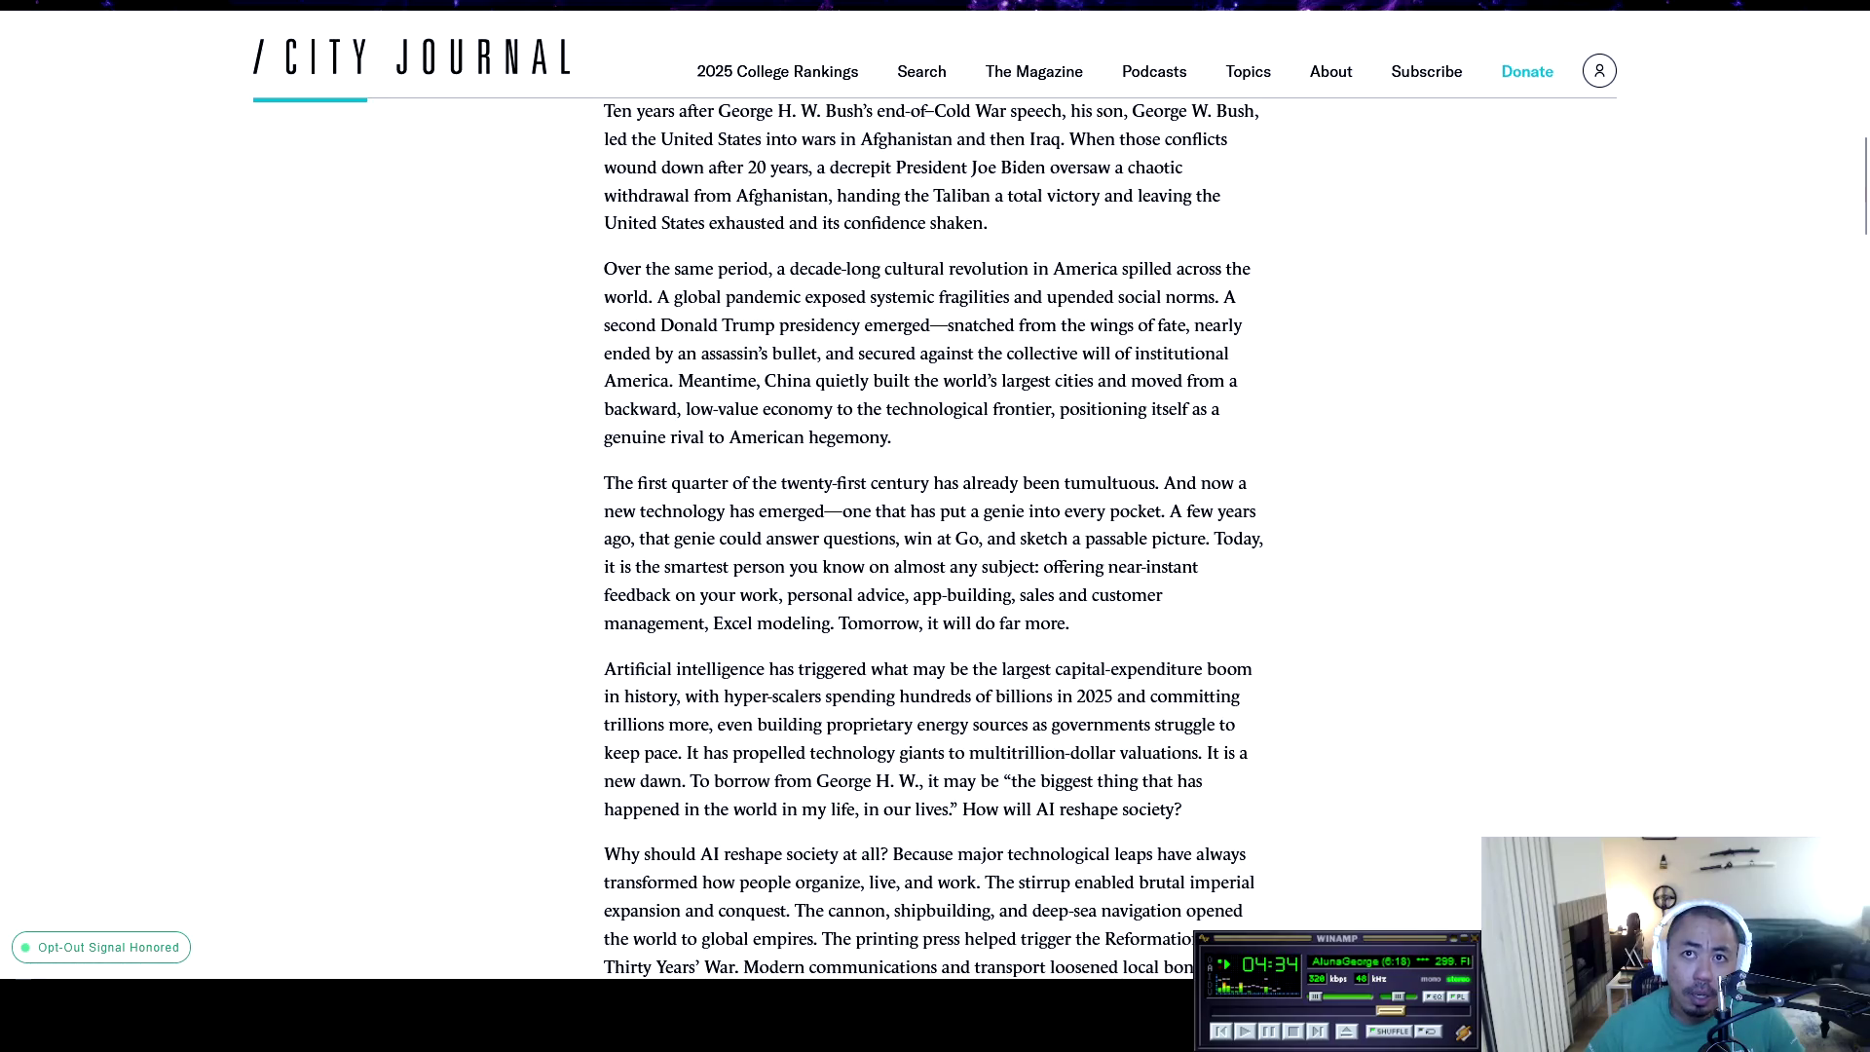
scroll(935, 536, "down", 1)
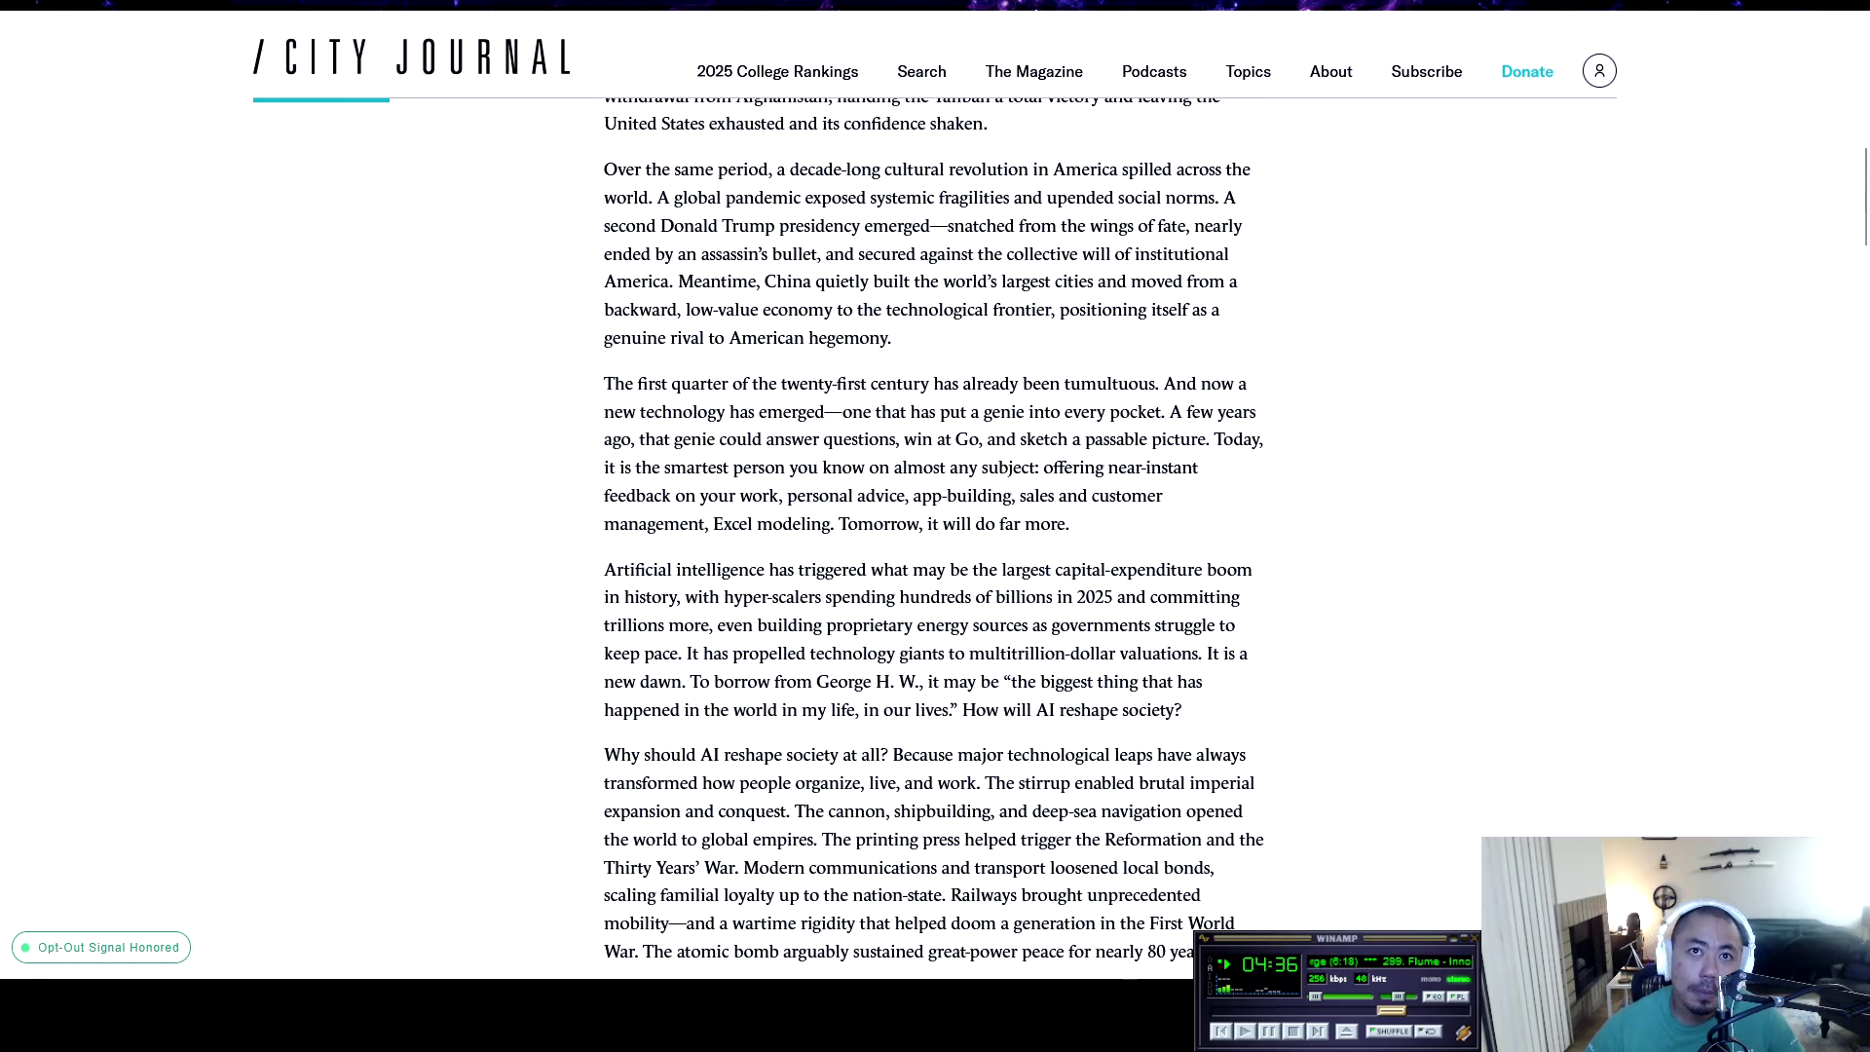
Scroll down through the article to the '1. Unprecedented Scale' section on trillion-dollar companies and hyper-agency
scroll(935, 536, "down", 2)
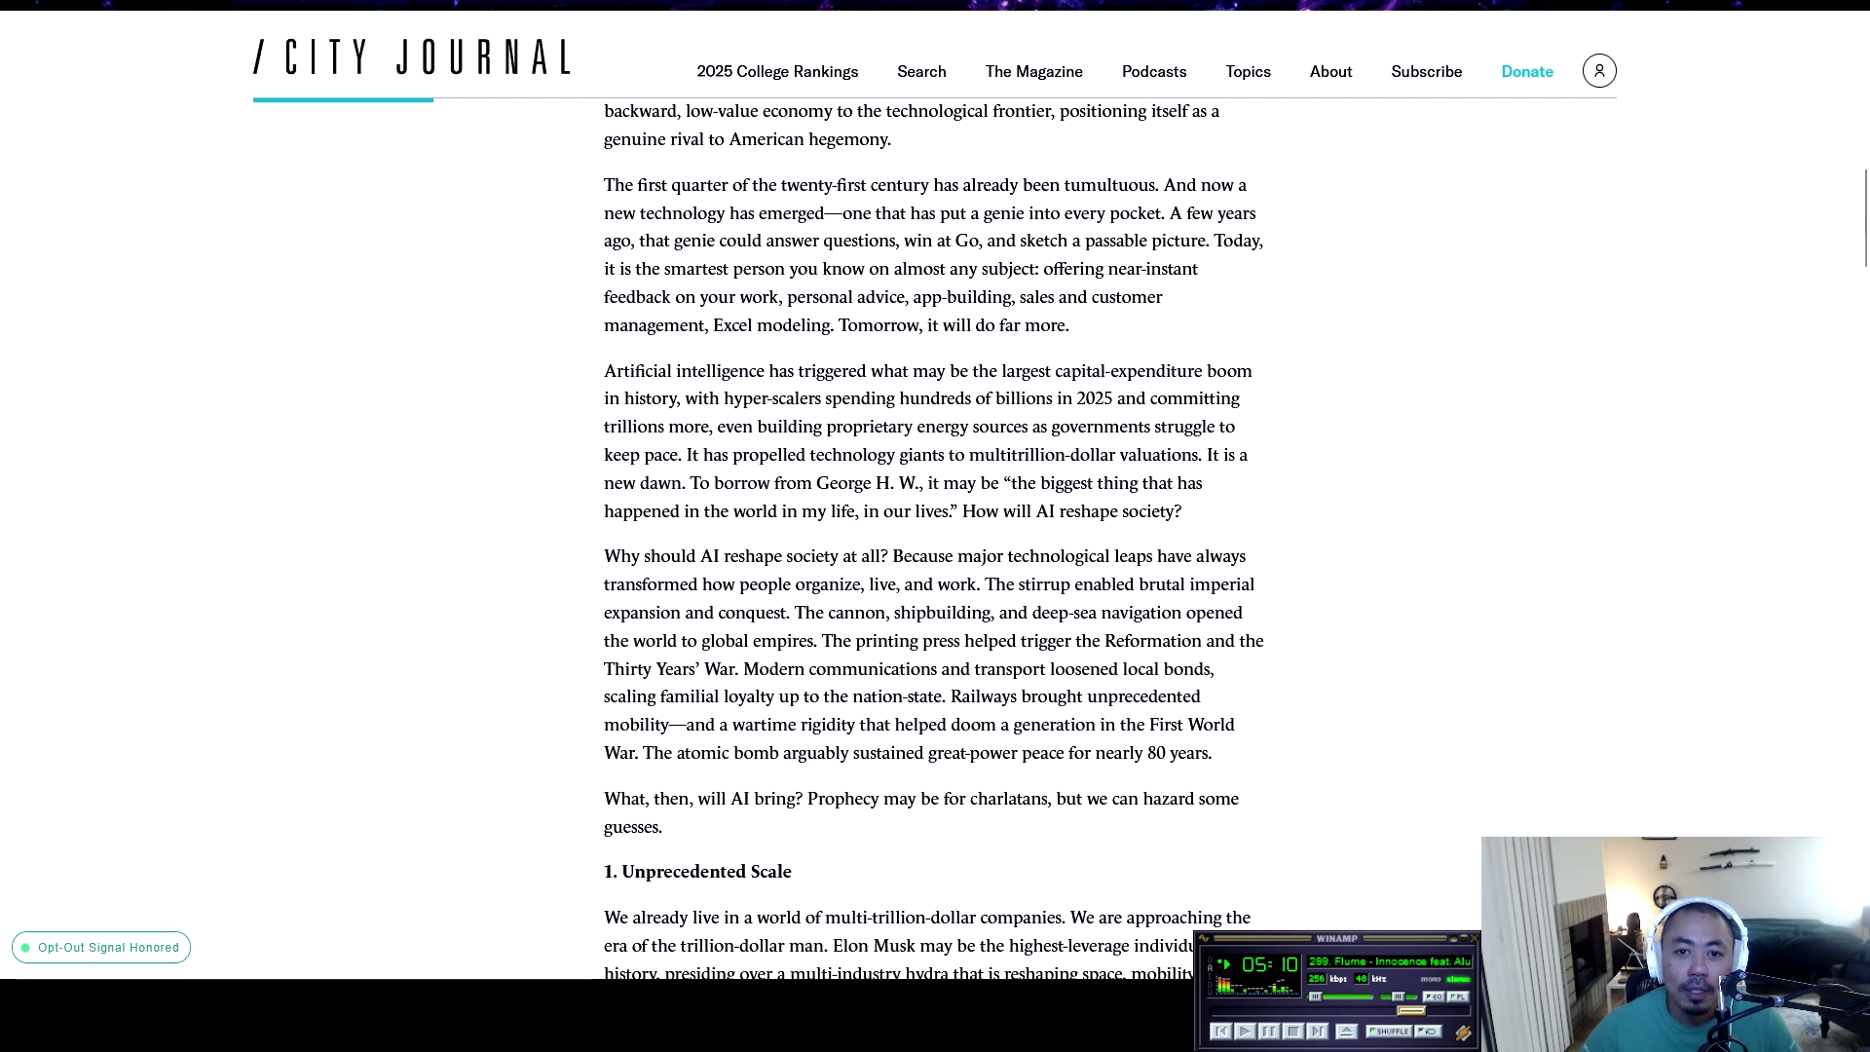
scroll(847, 536, "down", 1)
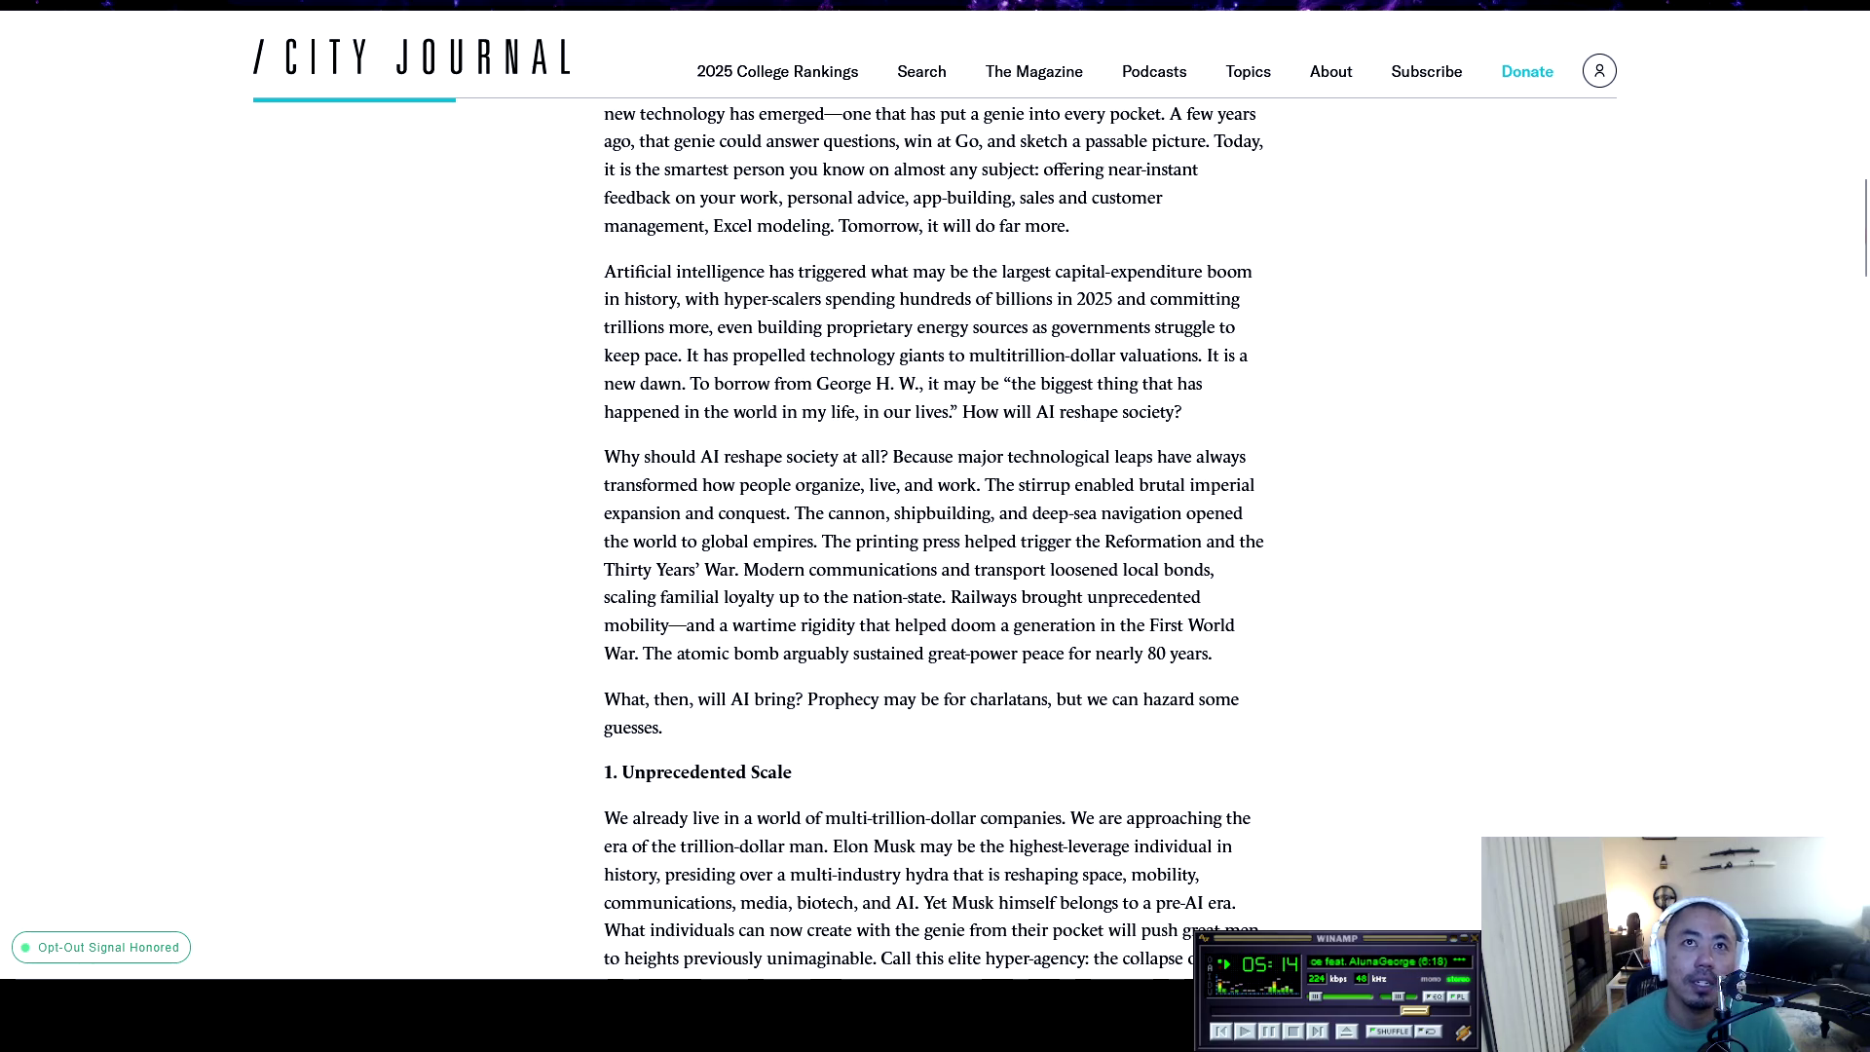
scroll(641, 539, "down", 1)
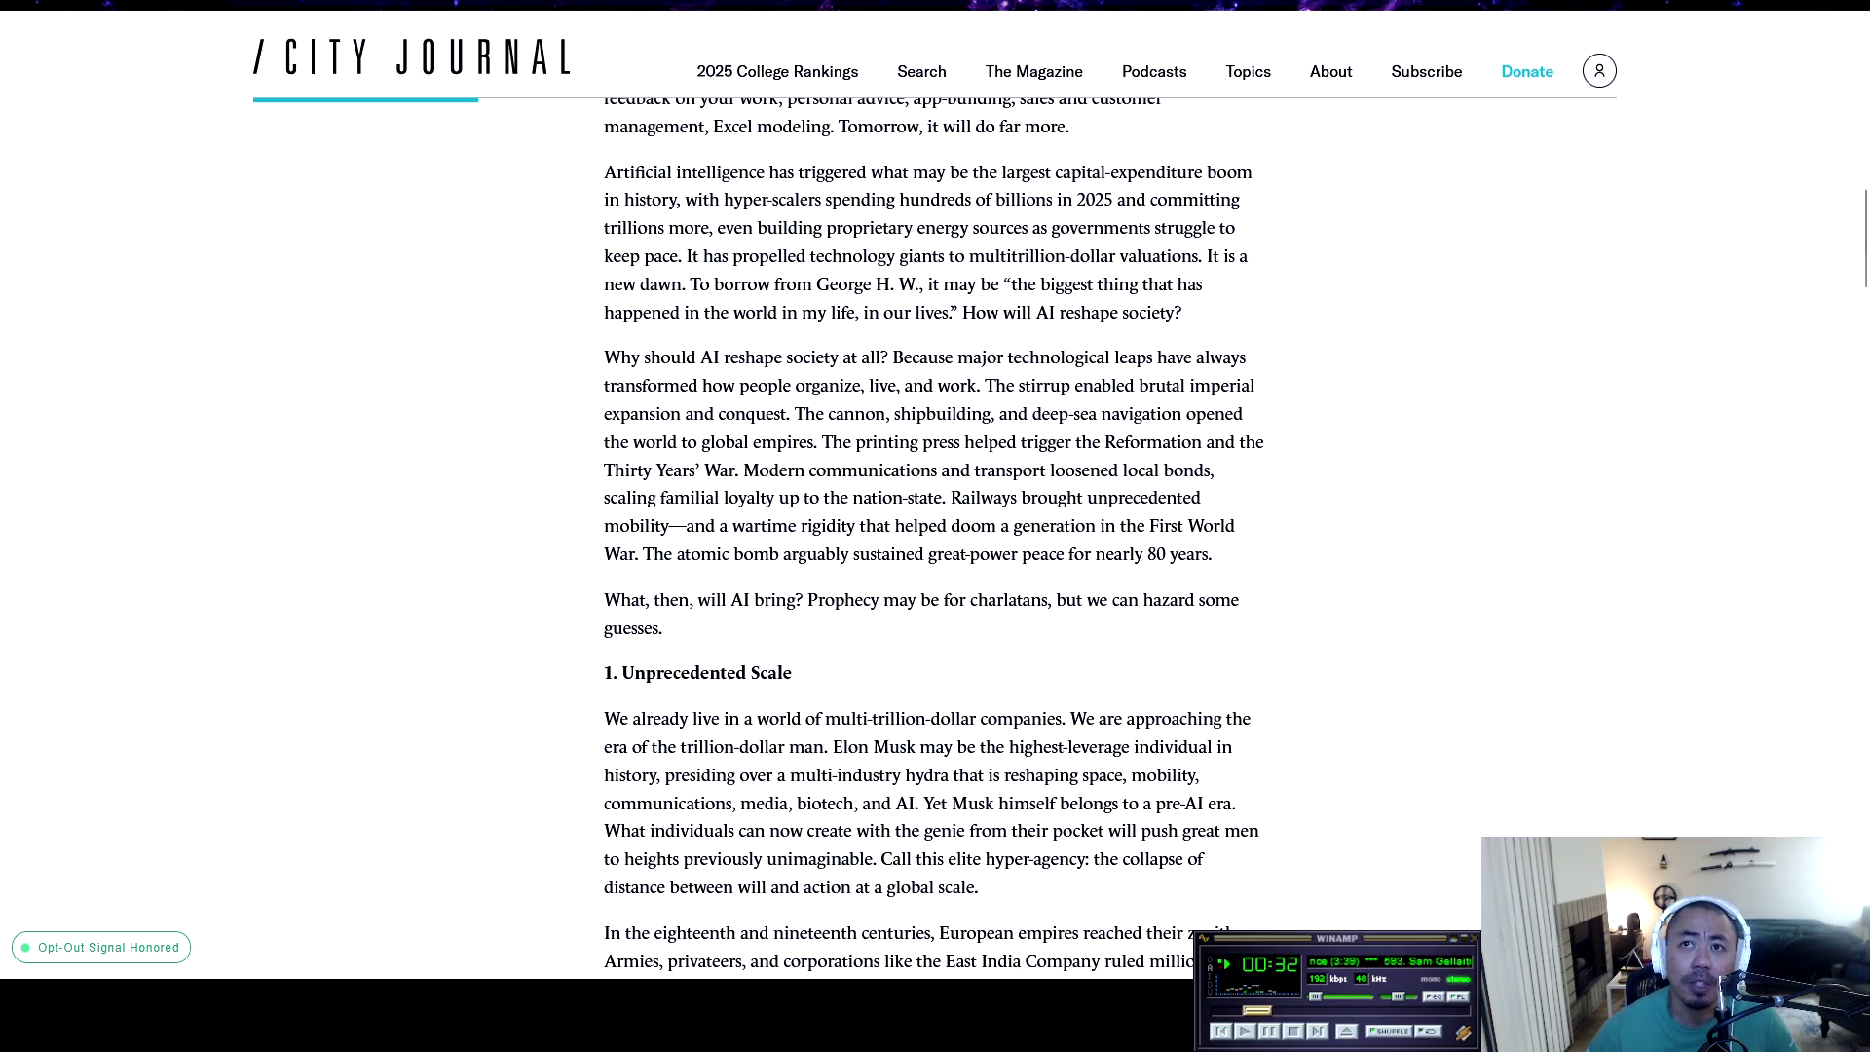
scroll(935, 535, "down", 1)
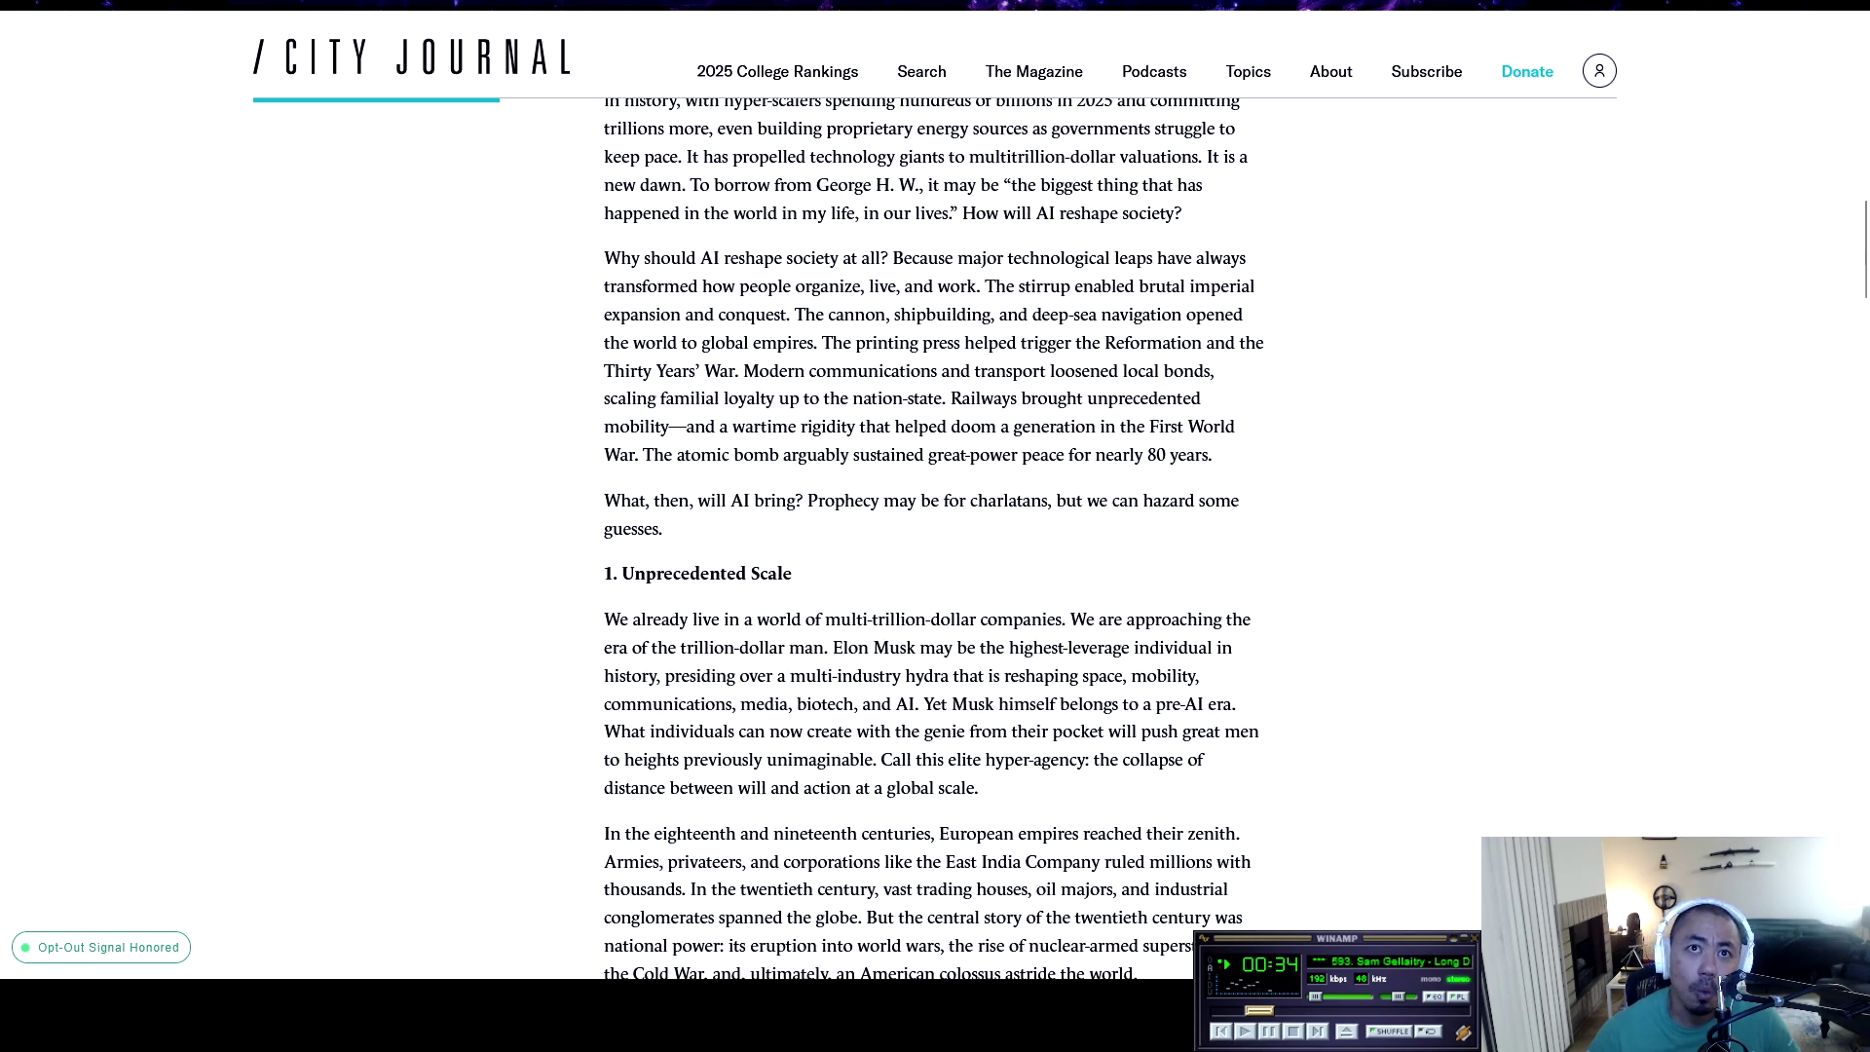
Scroll further into 'Unprecedented Scale' and highlight the word 'mobility' in its text
scroll(935, 536, "down", 1)
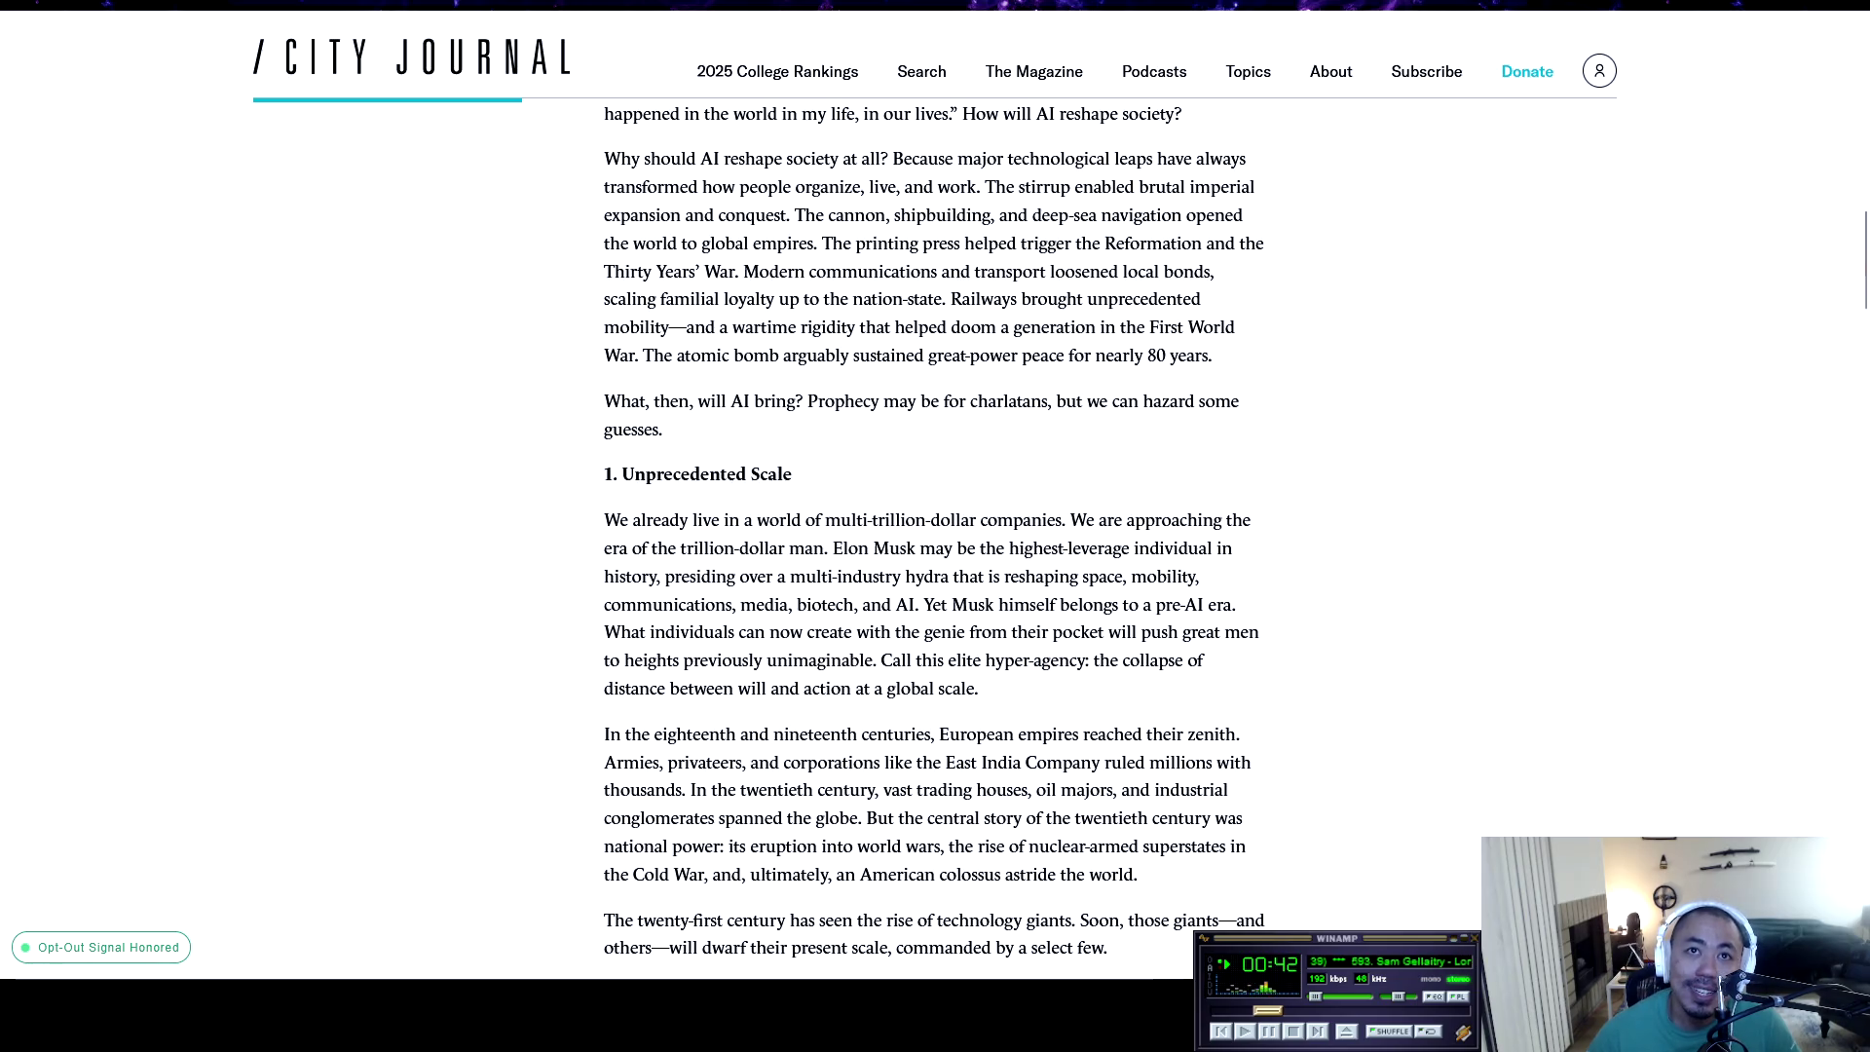
scroll(892, 539, "down", 1)
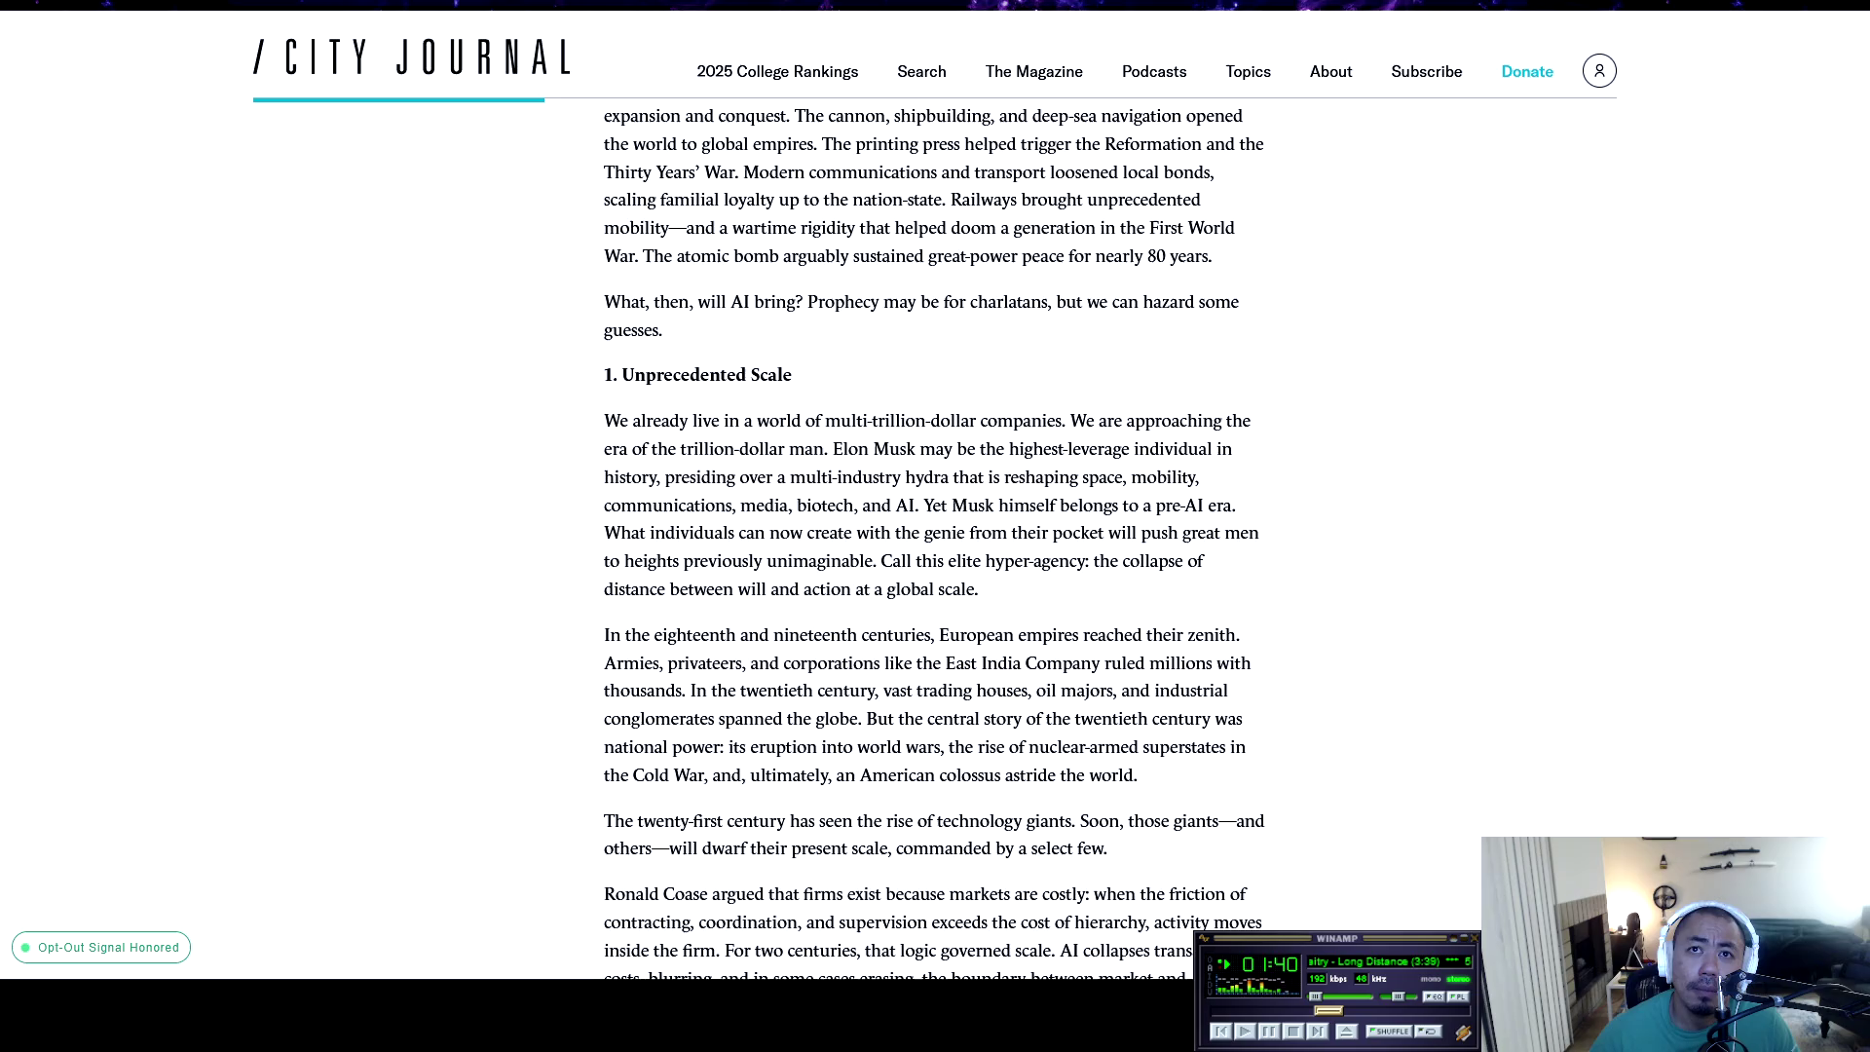
left_click_drag(1147, 476, 1204, 477)
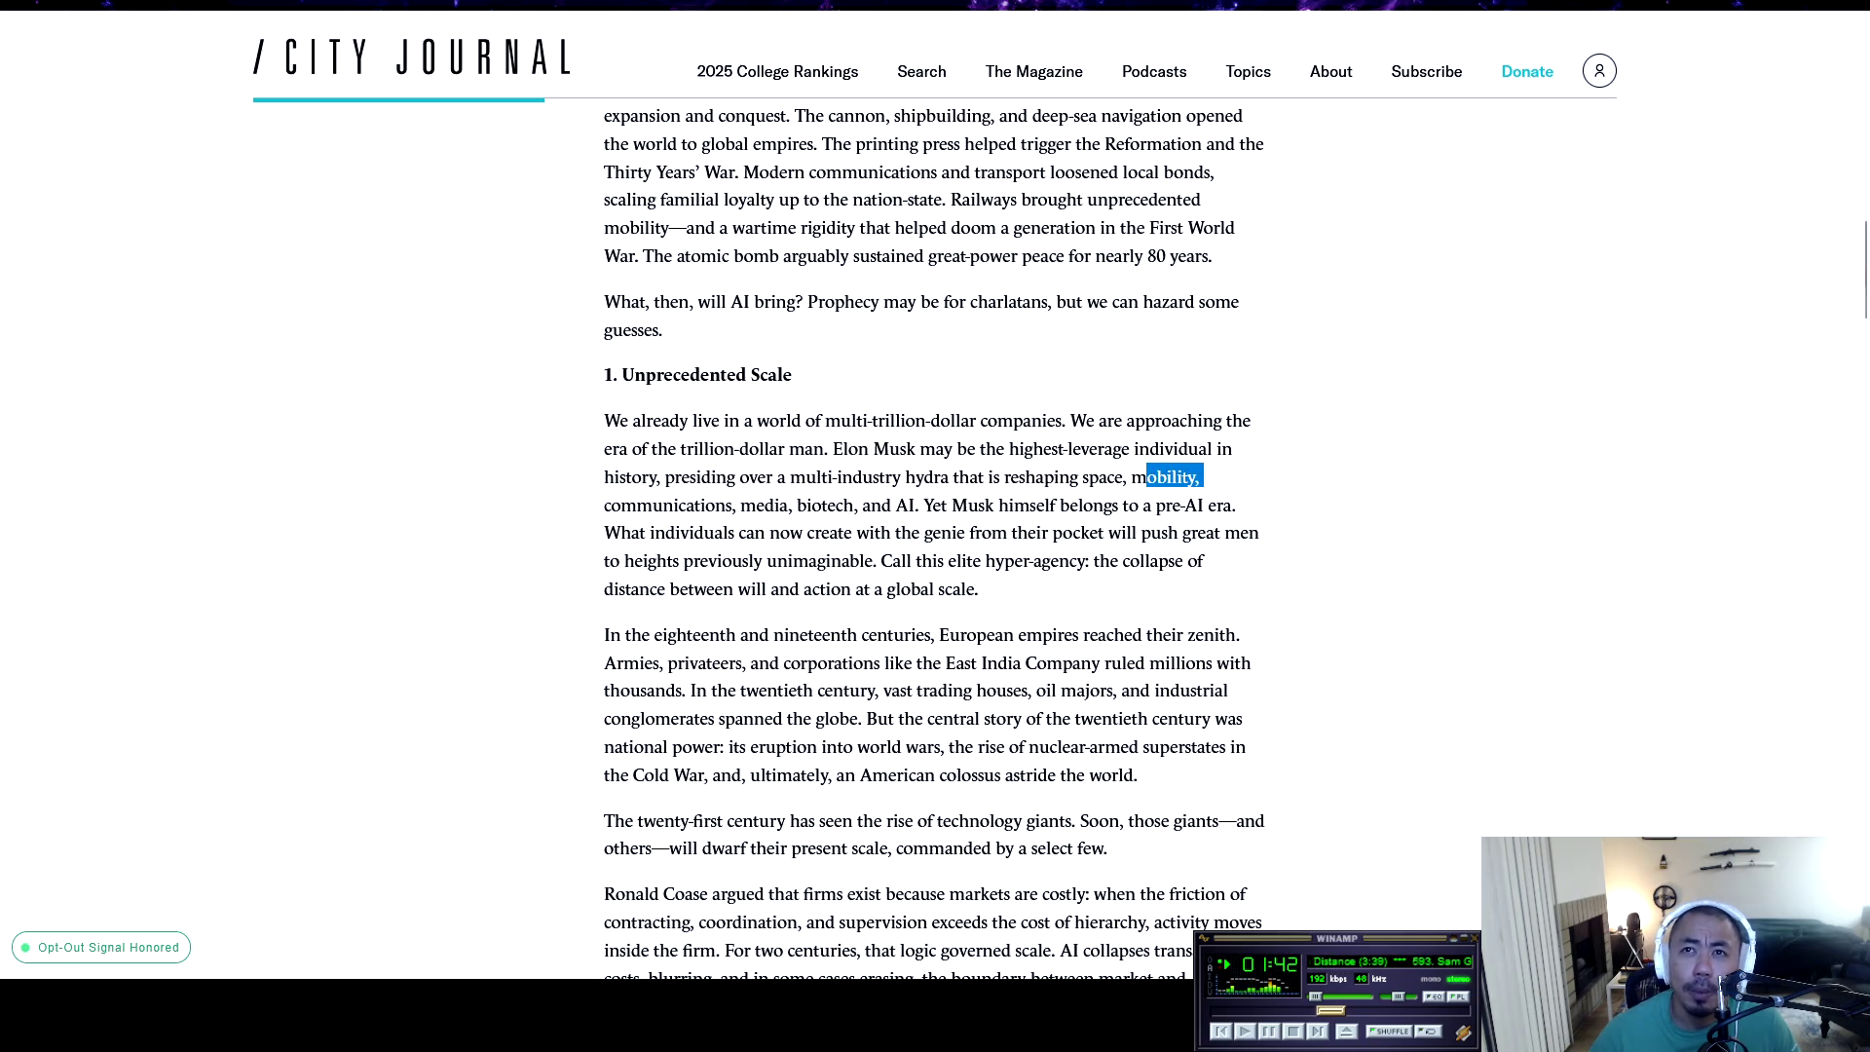